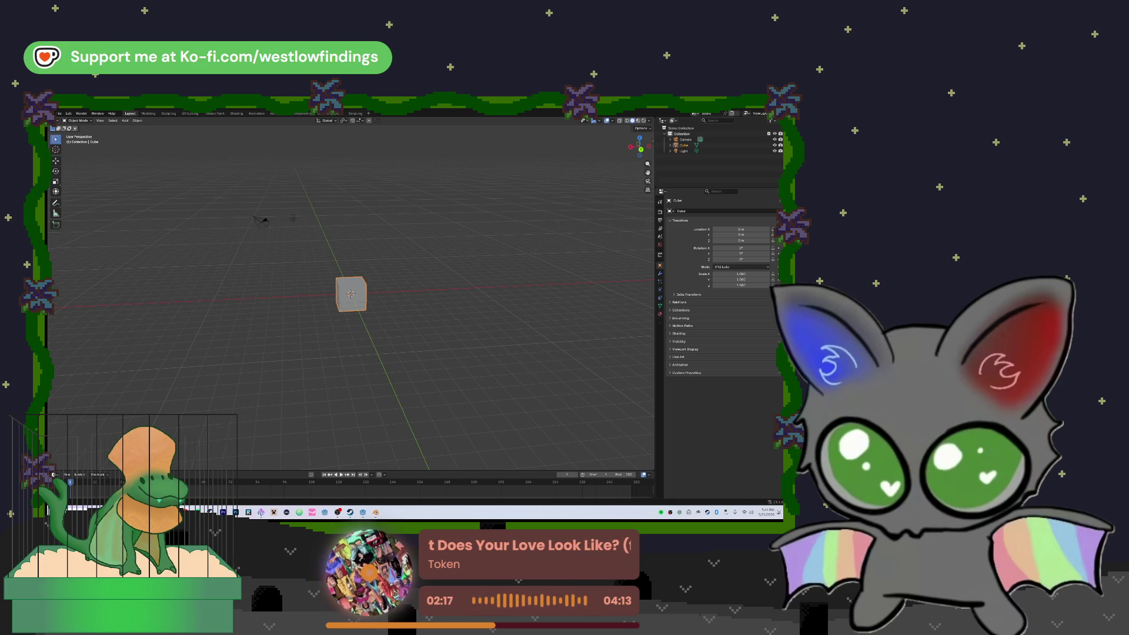
- Rescale the cube to X 15, Y 20 and Z 6 in the Transform panel
key("KP_6")
key("KP_6")
key("KP_6")
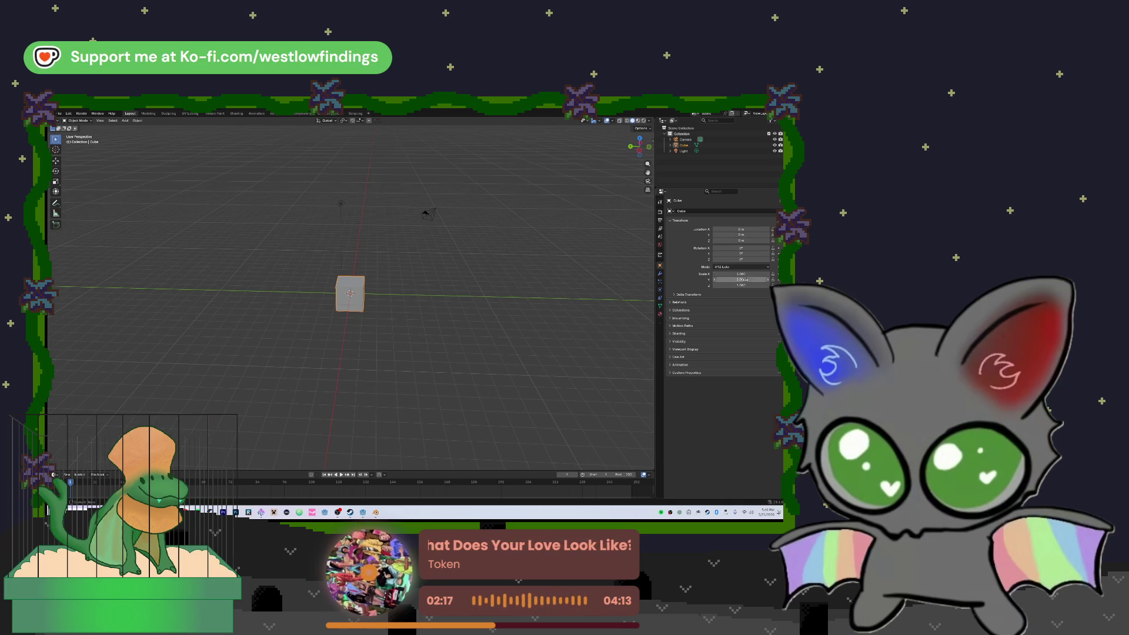
left_click(742, 286)
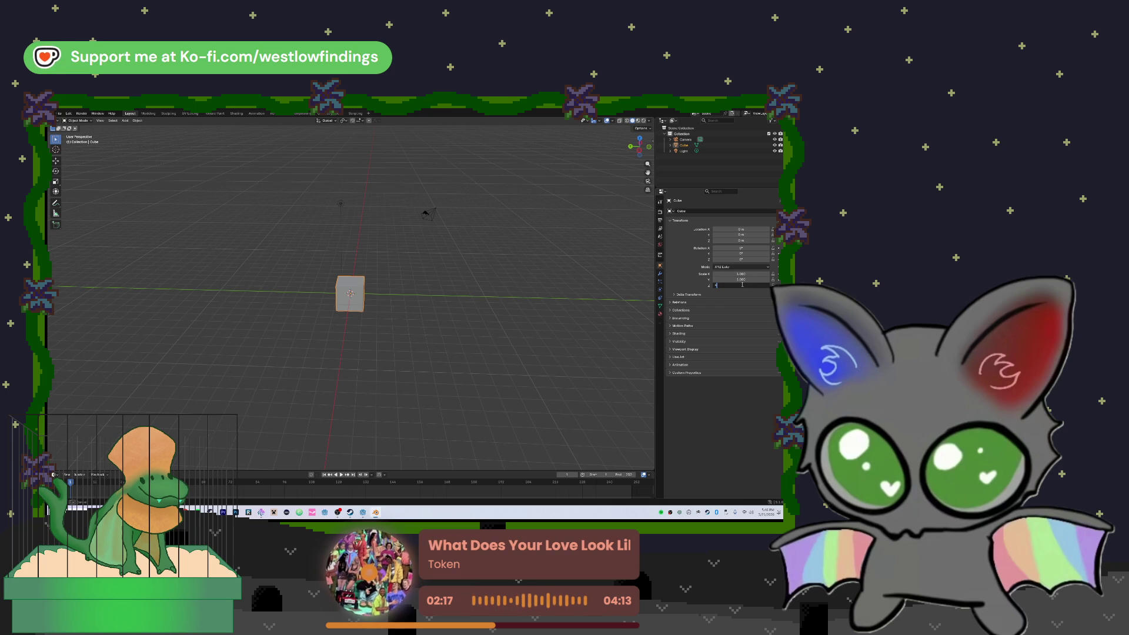
type("4")
key("Return")
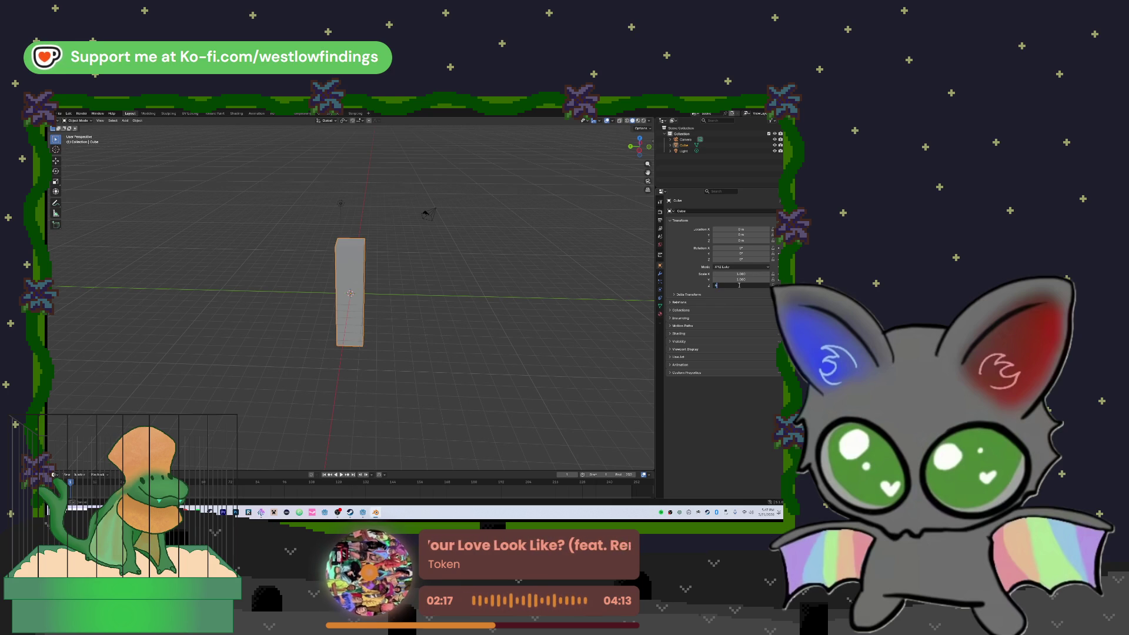
type("6")
key("Return")
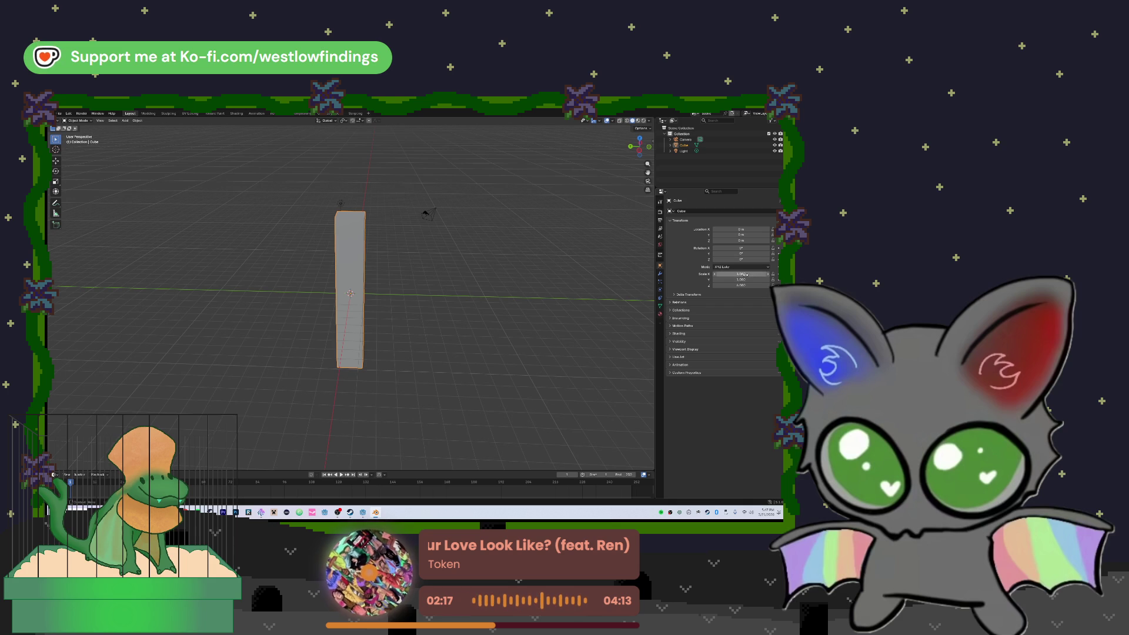
type("15")
key("Tab")
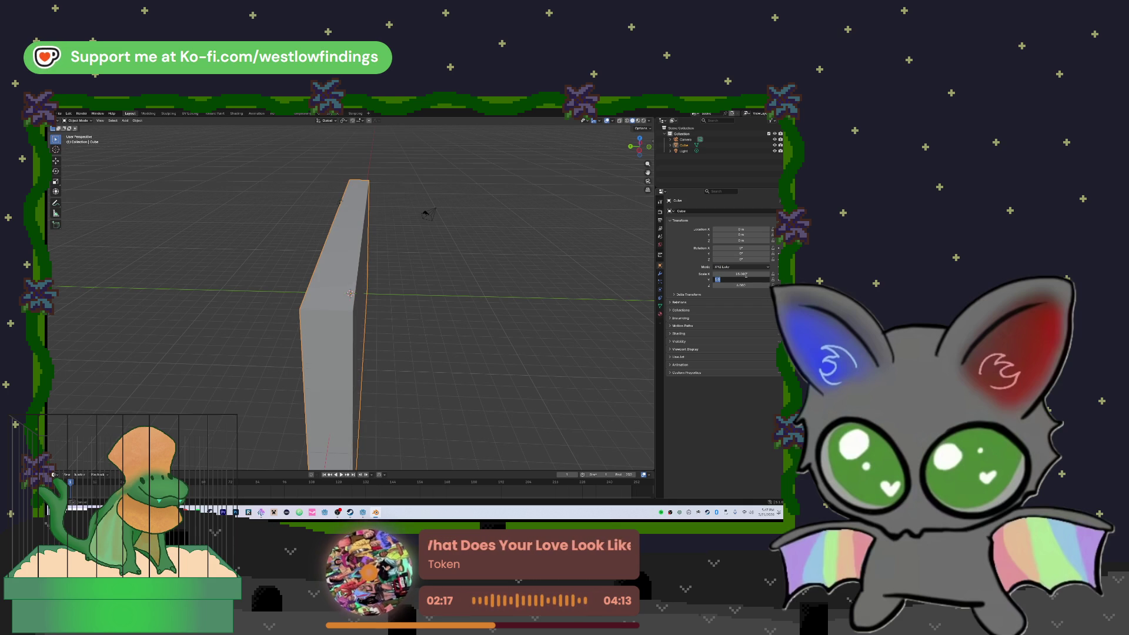
type("0")
key("Return")
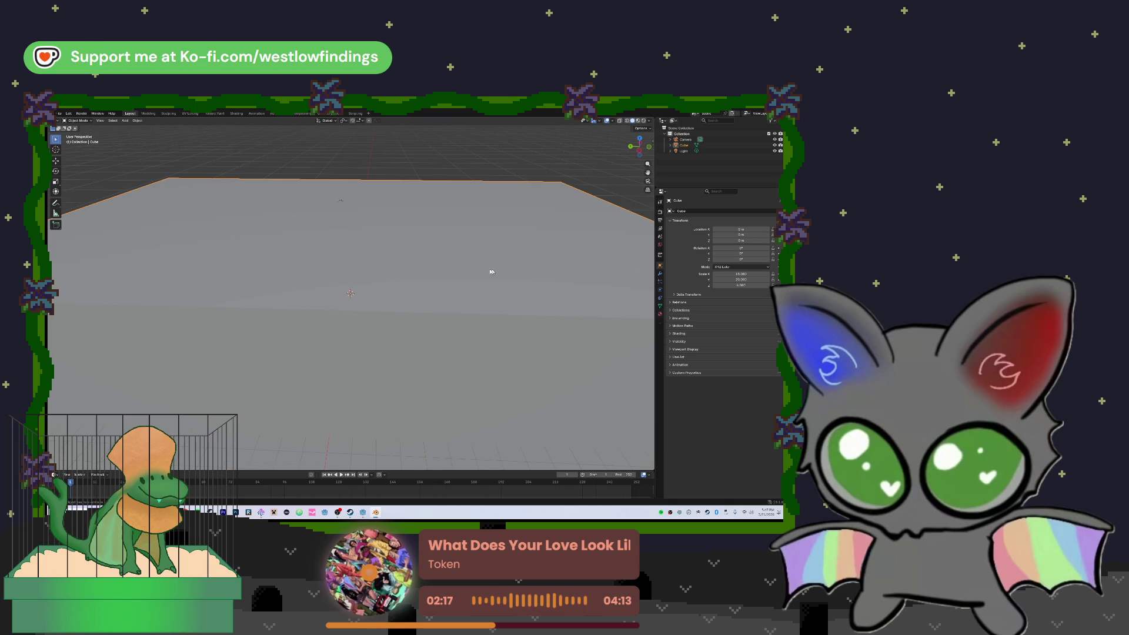
scroll(478, 285, "down", 5)
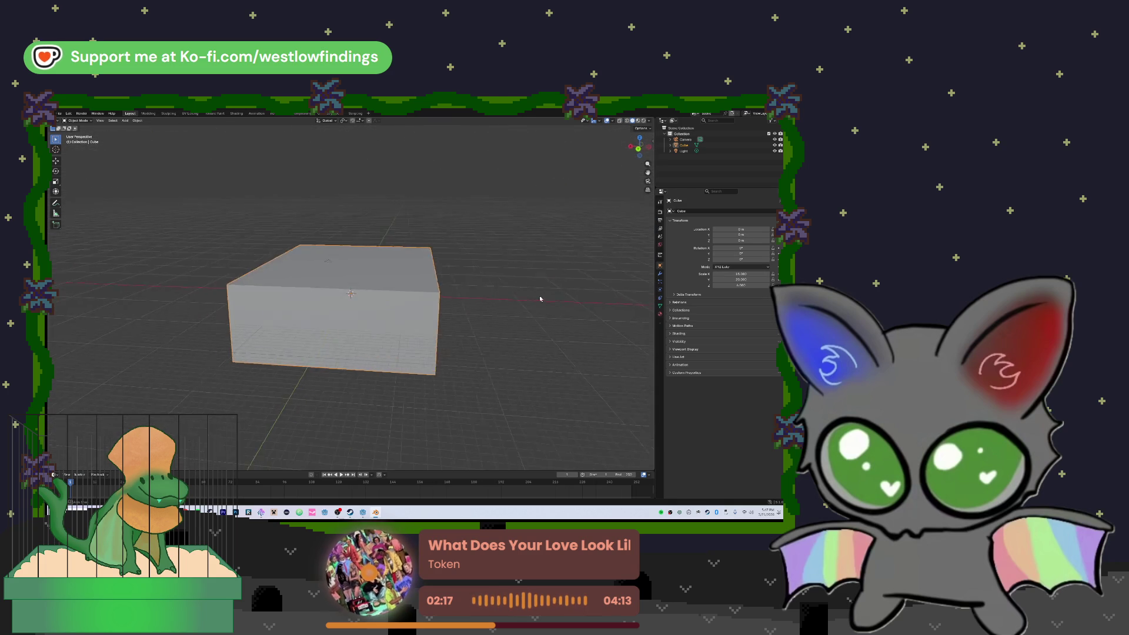
- Orbit to face the slab's front and switch it into Edit Mode
mouse_move(533, 301)
left_mouse_down()
mouse_move(418, 298)
mouse_move(441, 341)
mouse_move(453, 306)
mouse_move(470, 300)
mouse_move(455, 263)
mouse_move(422, 261)
left_mouse_up()
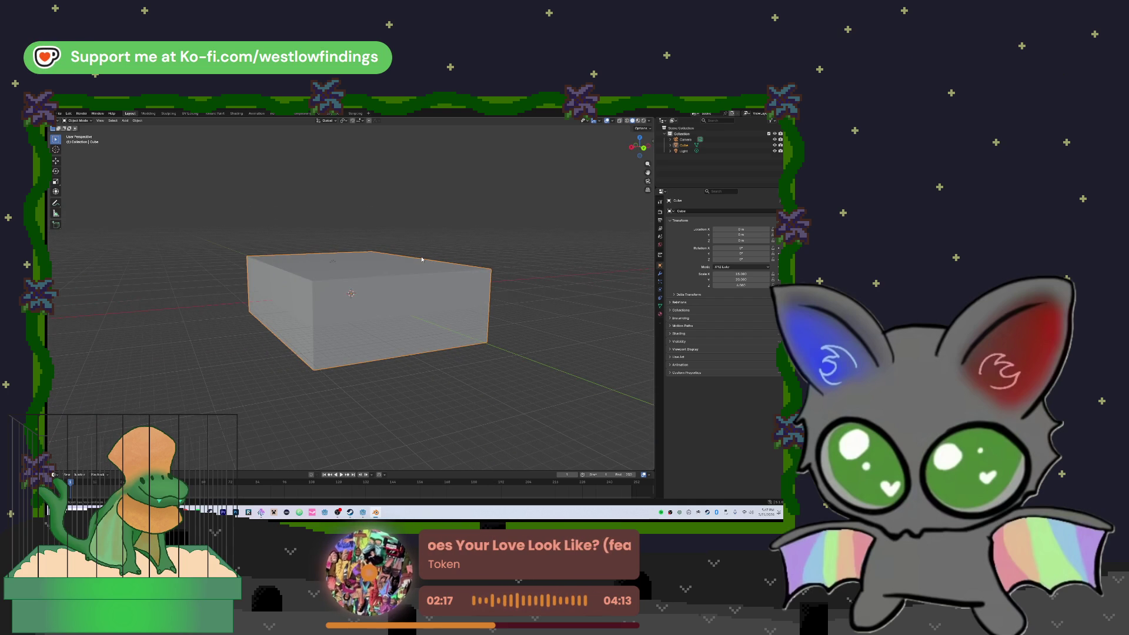
mouse_move(421, 260)
left_mouse_down()
mouse_move(454, 263)
mouse_move(398, 265)
mouse_move(472, 266)
mouse_move(447, 282)
left_mouse_up()
key("Tab")
left_click(344, 314)
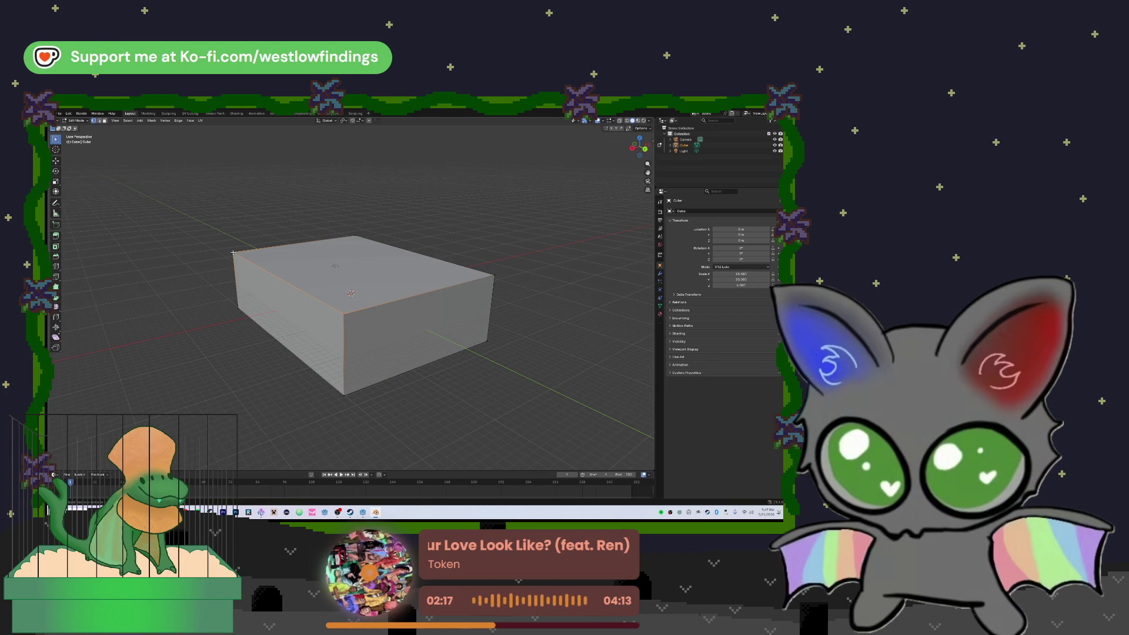
- Try moving the slab's back top edge with G, then undo it
left_click(233, 253)
key("g")
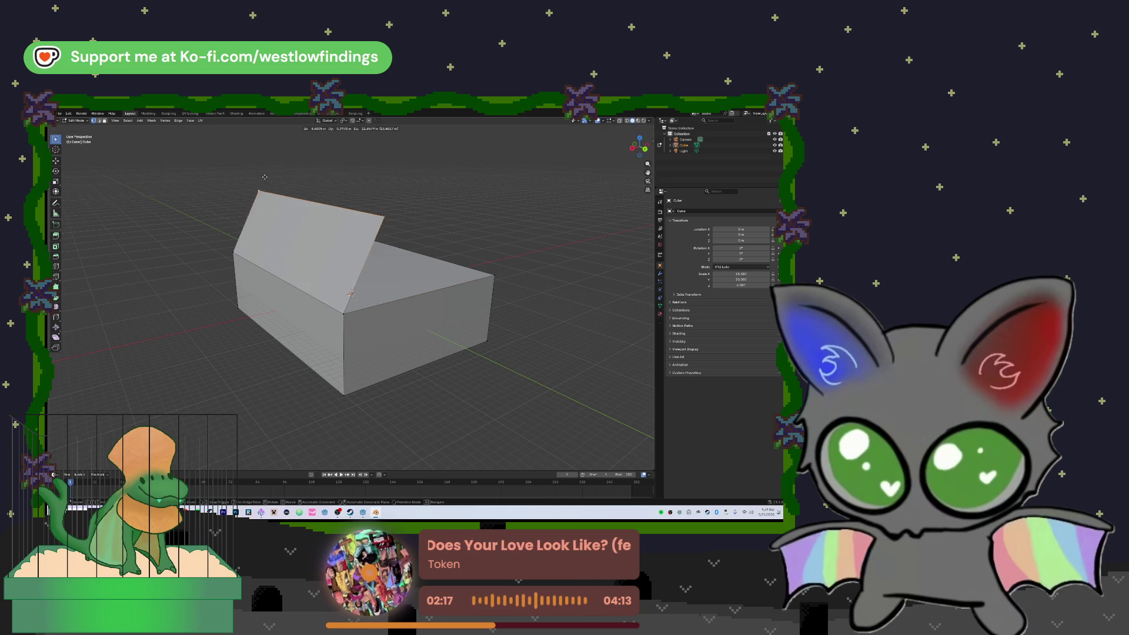
left_click(454, 214)
left_click_drag(453, 214, 406, 218)
key("ctrl+z")
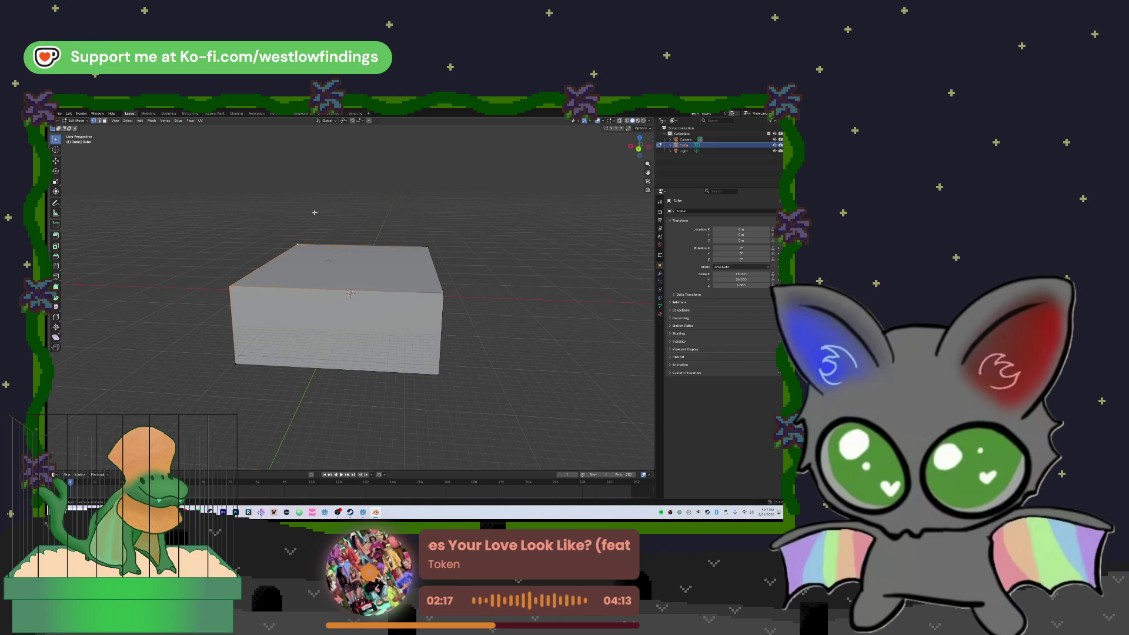
- Select the box's top face and start a loop cut with Ctrl+R
left_click_drag(337, 229, 345, 251)
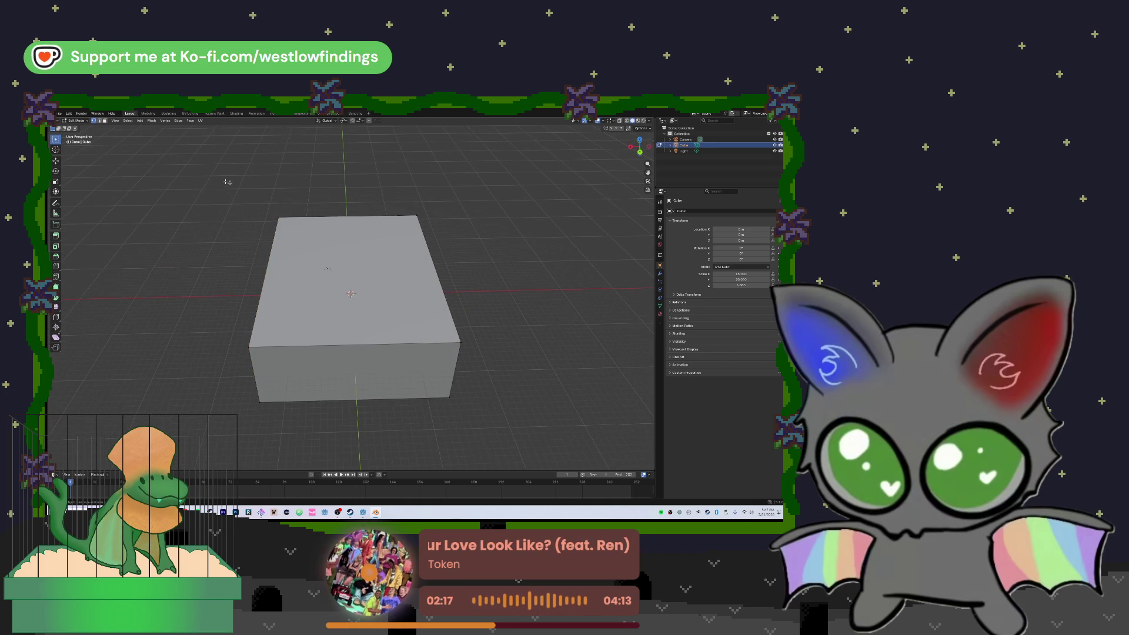
left_click(378, 276)
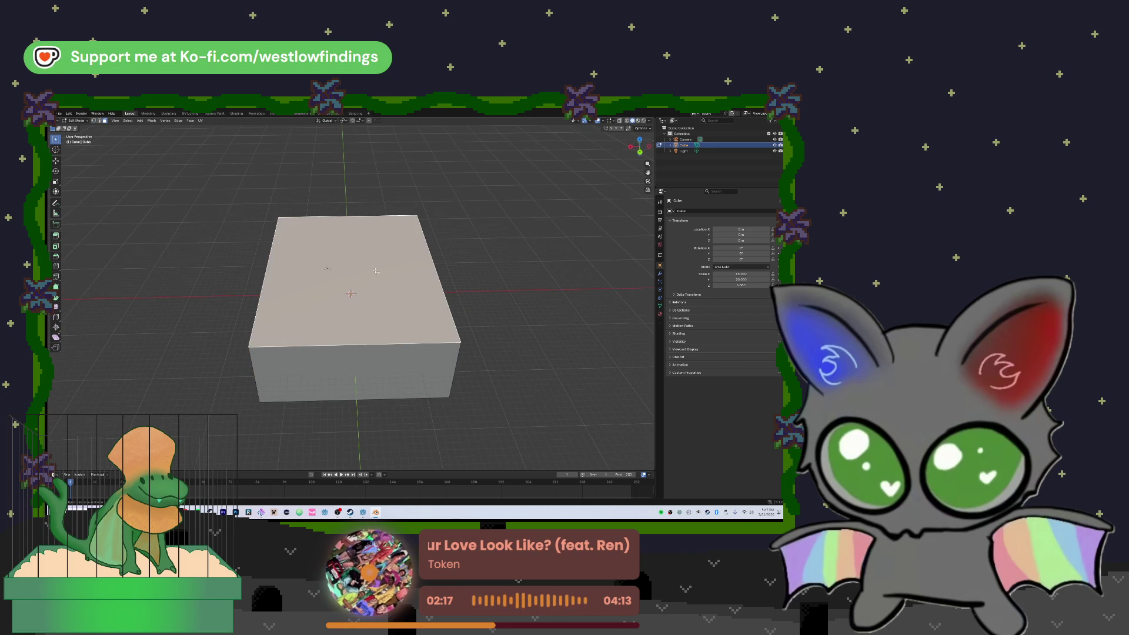
key("ctrl+r")
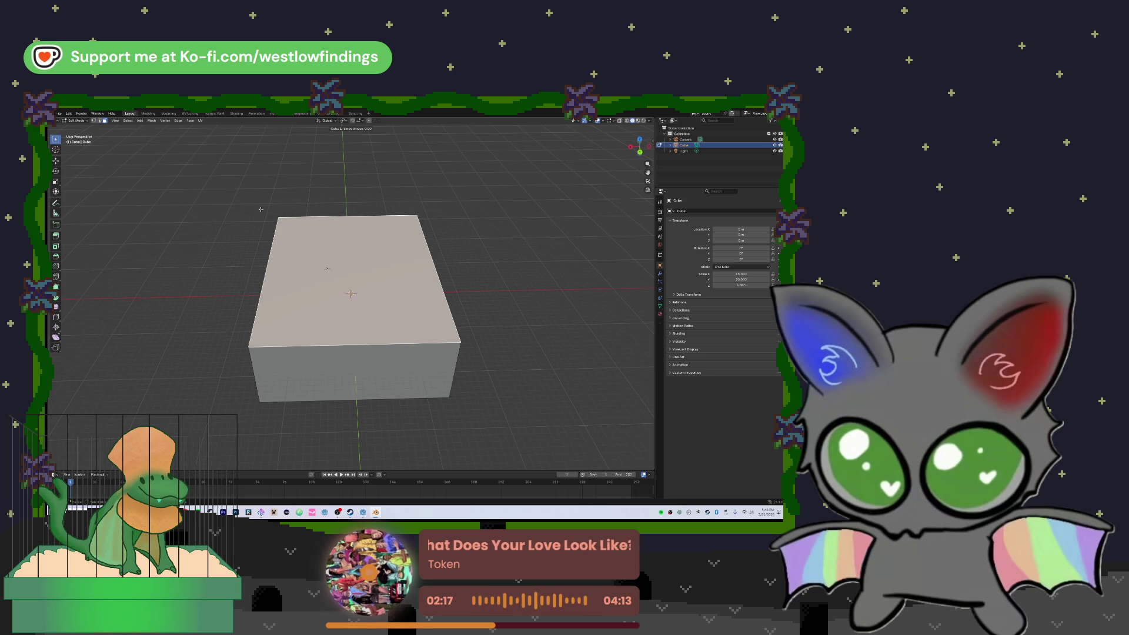
- Place a loop cut kept centred across the box
left_click(288, 211)
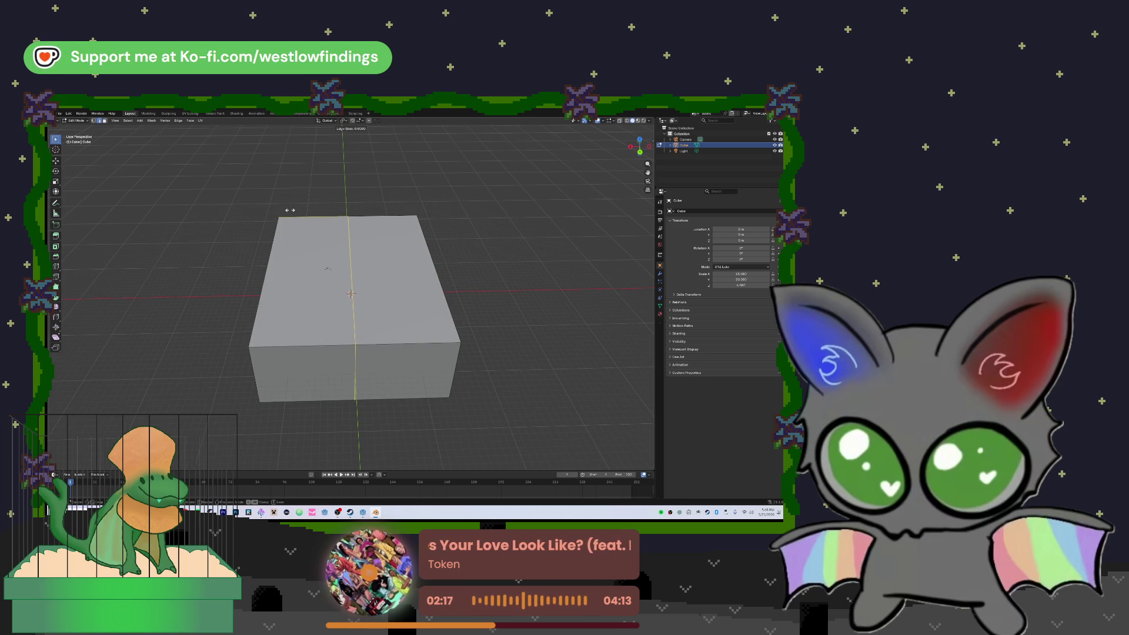
right_click(295, 182)
mouse_move(295, 182)
left_mouse_down()
mouse_move(408, 270)
mouse_move(416, 243)
left_mouse_up()
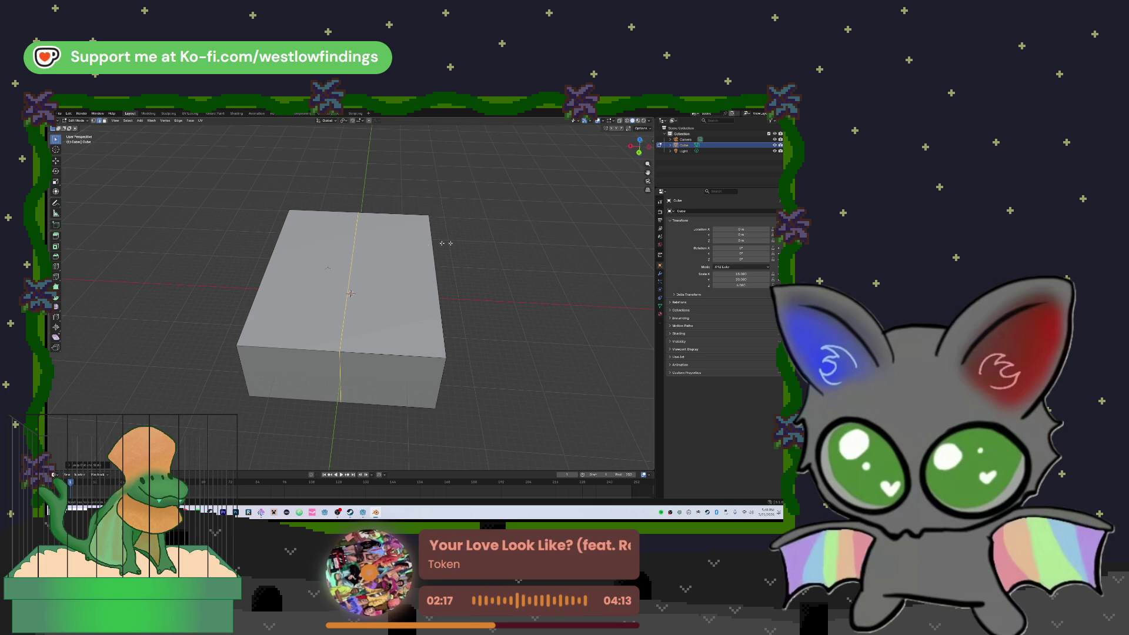
- Try selecting the new middle edge and the top-face halves on either side
left_click(352, 255, "alt")
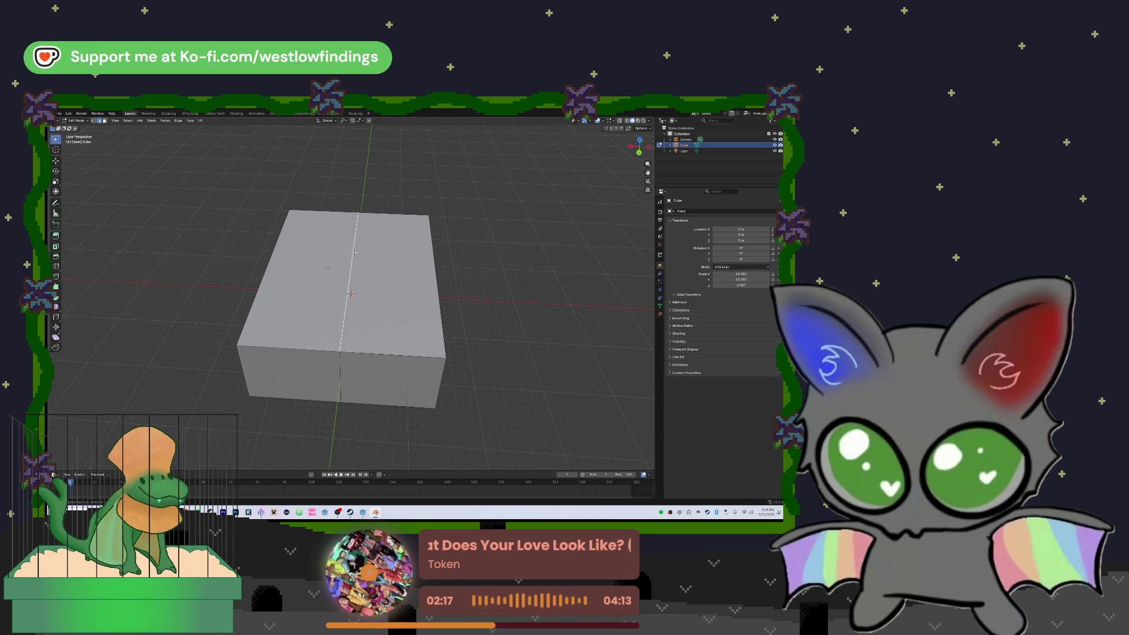
mouse_move(355, 252)
left_mouse_down()
mouse_move(387, 250)
mouse_move(381, 256)
left_mouse_up()
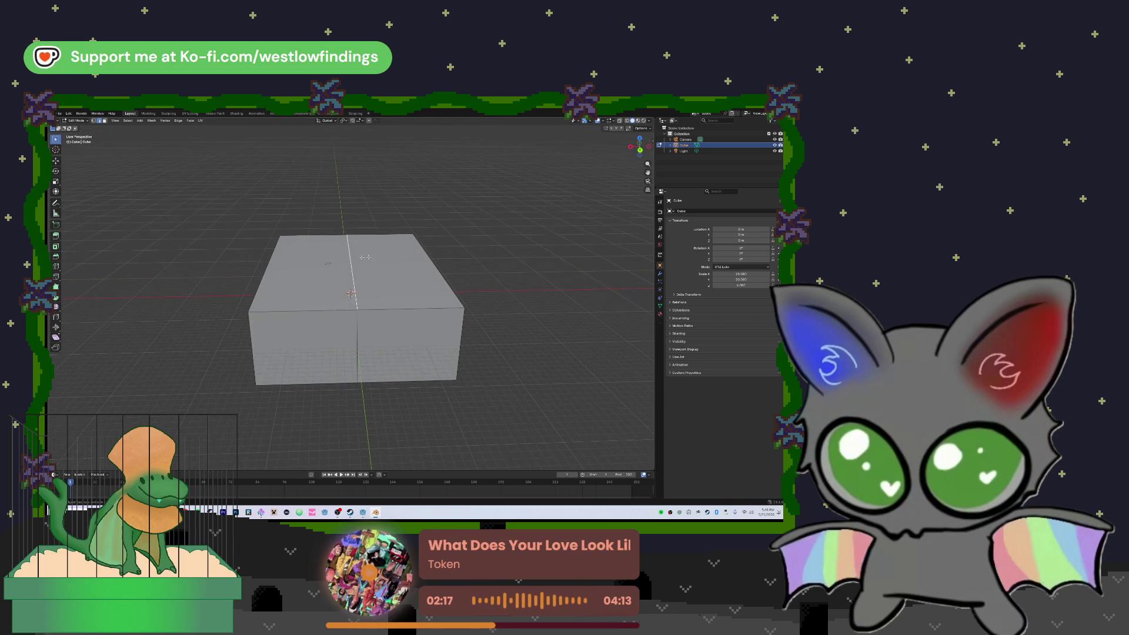
left_click(356, 261)
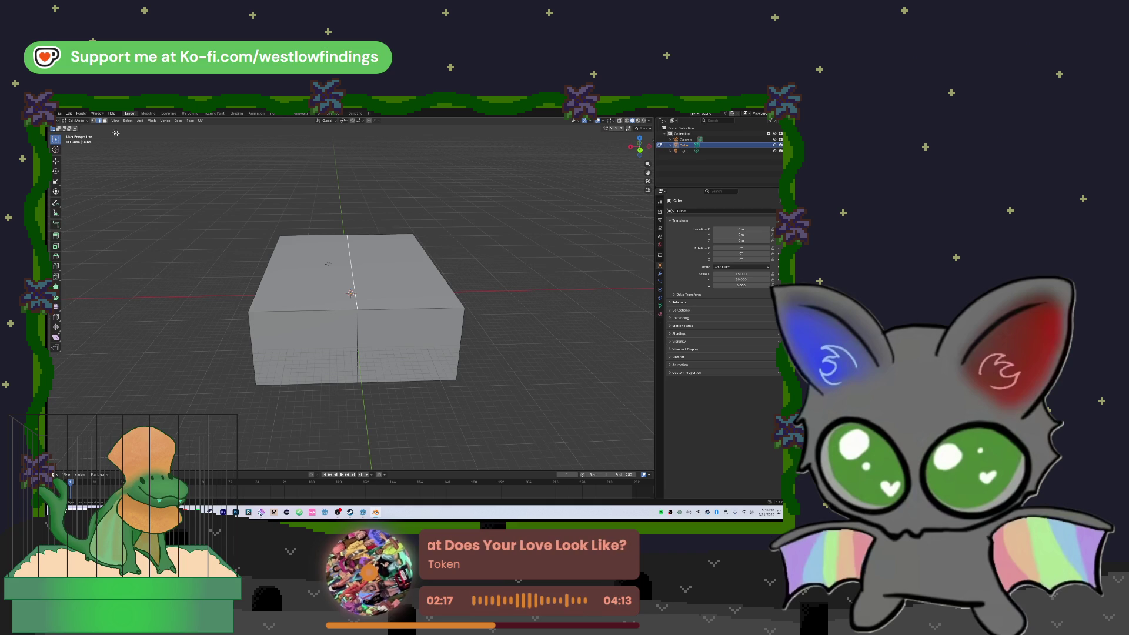
left_click(351, 269)
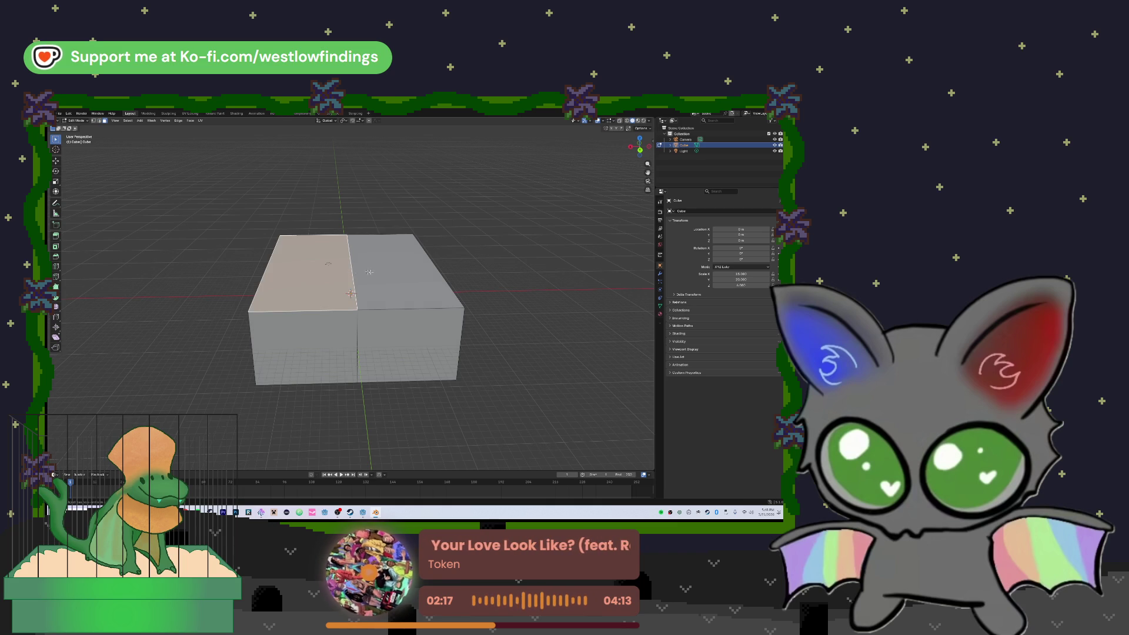
left_click(352, 271, "shift")
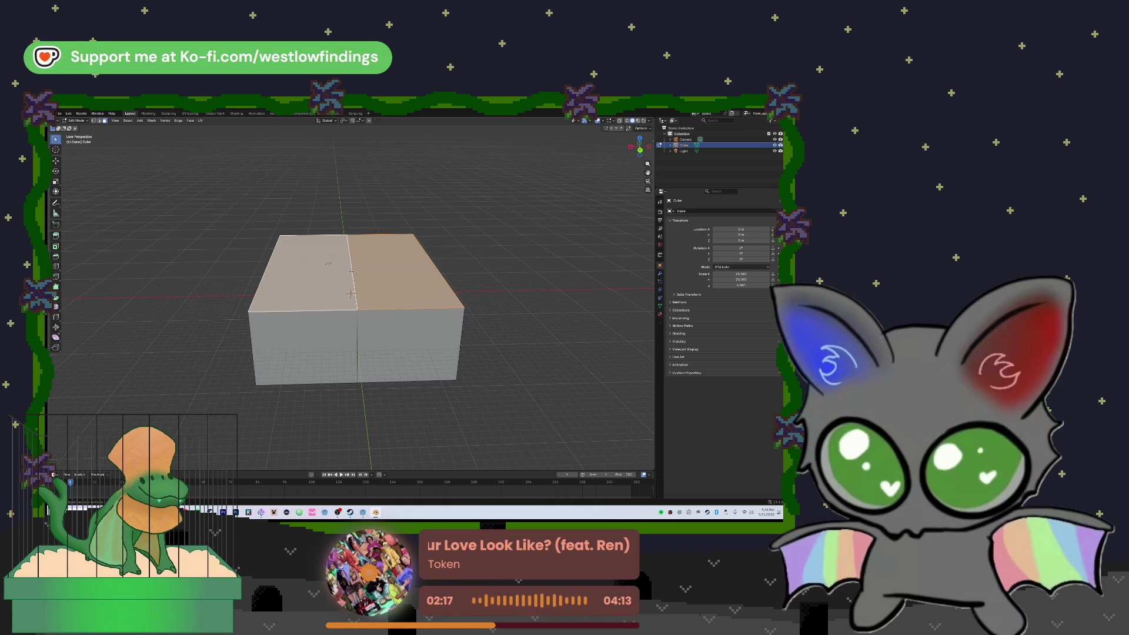
left_click(380, 276, "shift")
left_click(478, 268)
left_click(352, 276)
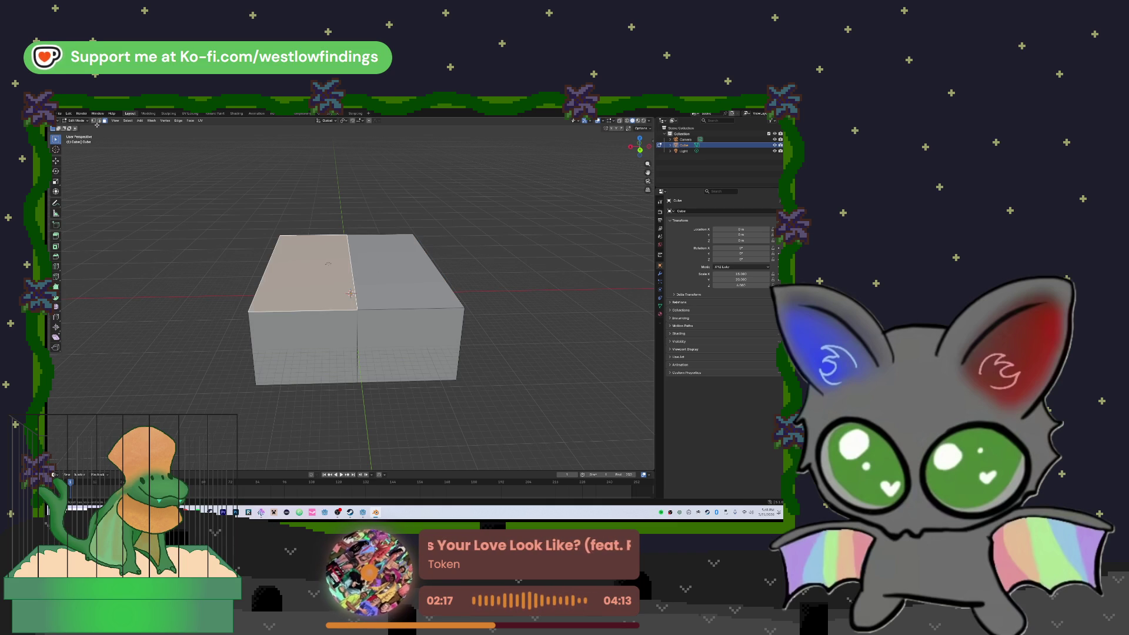
- In edge select mode, select the middle edge across the box's top
key("2")
left_click(352, 259)
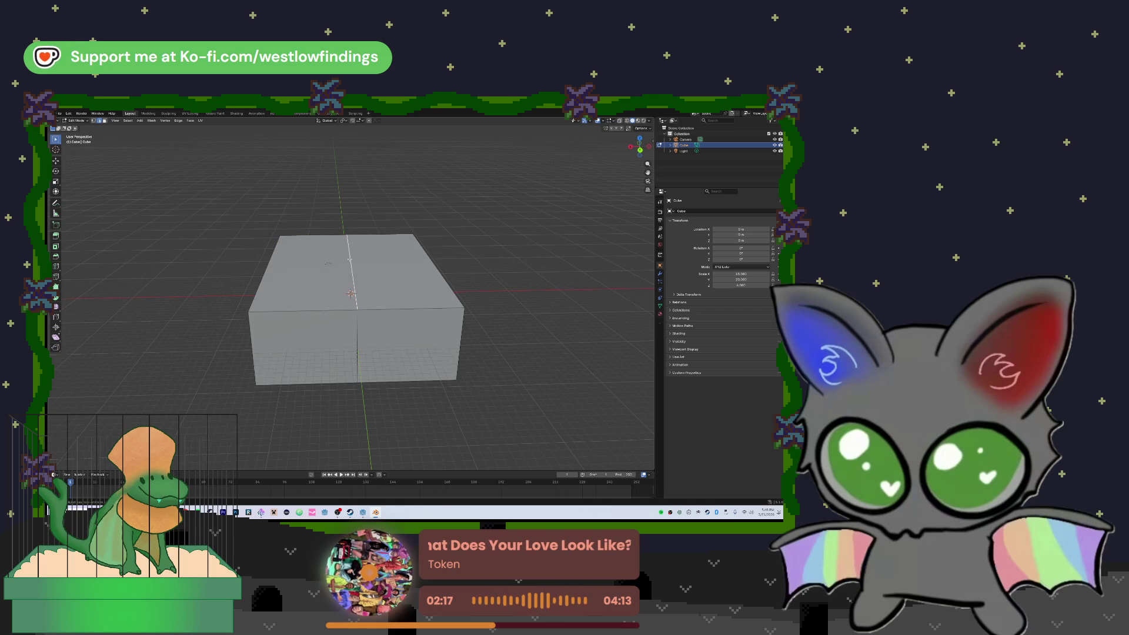
left_click_drag(348, 257, 317, 235)
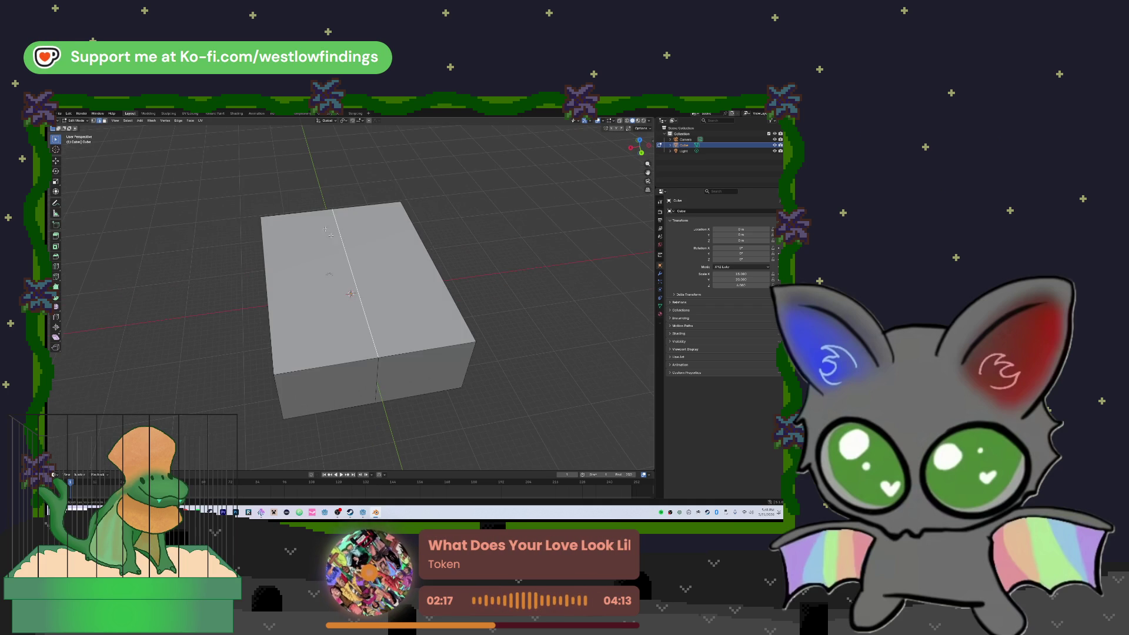
left_click(379, 357)
left_click(379, 357, "shift")
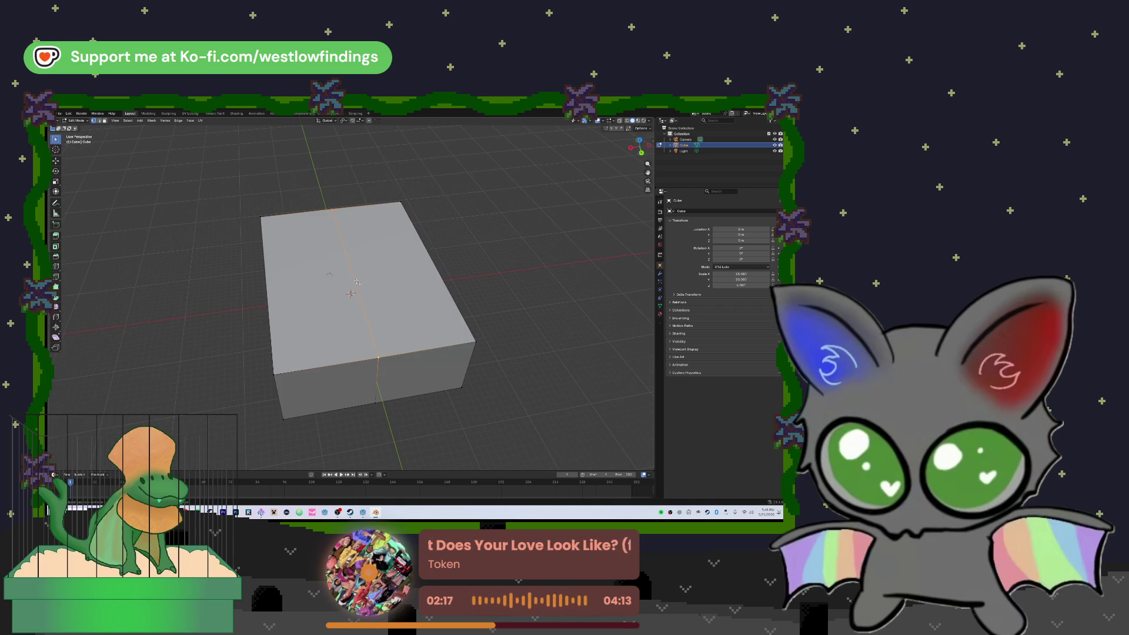
left_click_drag(344, 278, 416, 304)
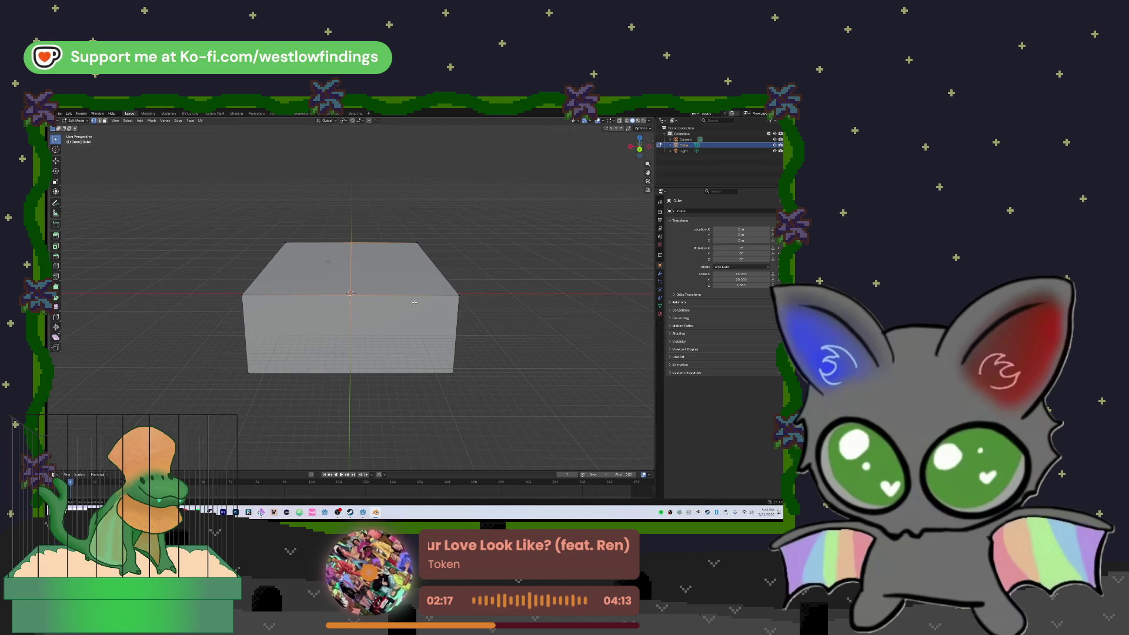
- Raise the middle edge straight up along Z to form the roof ridge
key("g")
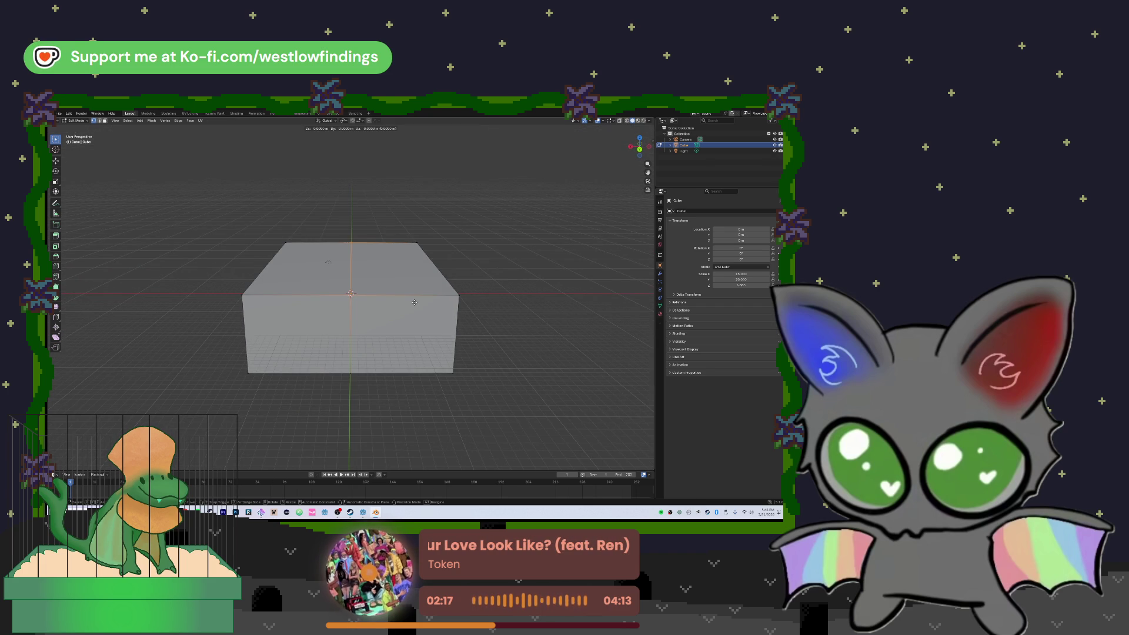
key("z")
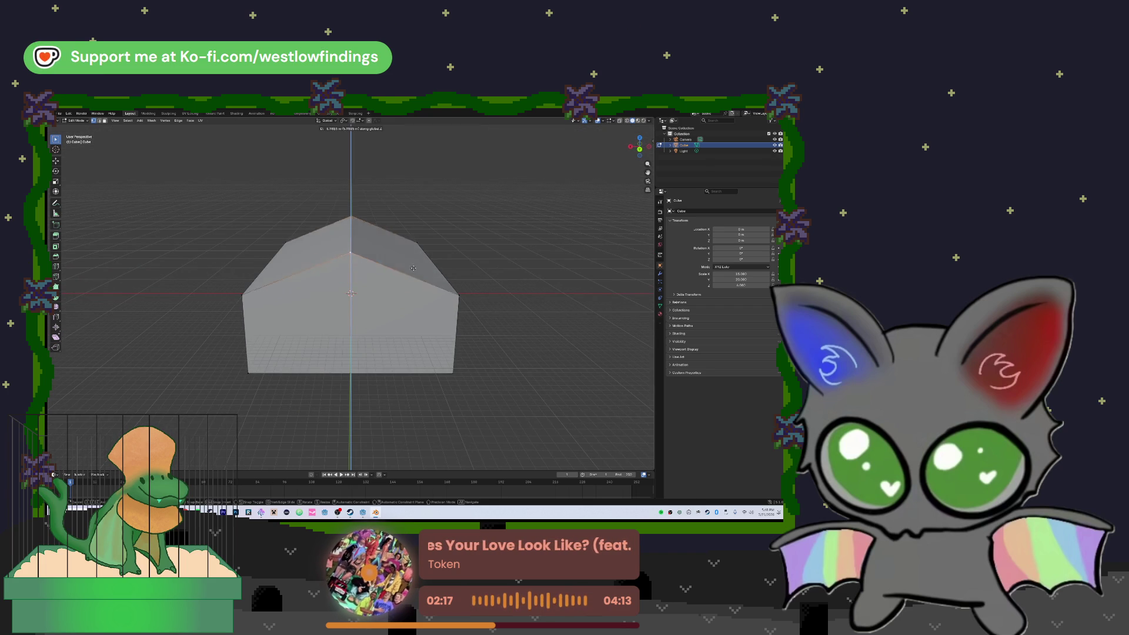
left_click(376, 290)
- Orbit around the gabled house, deselect everything and return to Object Mode
key("KP_4")
key("KP_4")
key("KP_8")
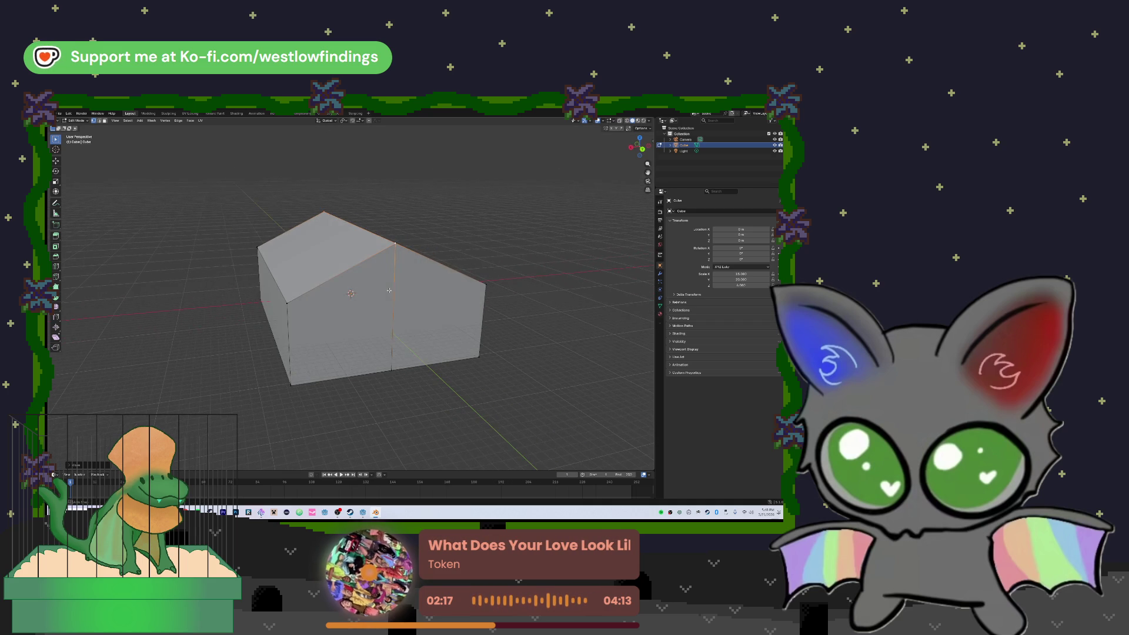
key("KP_4")
key("KP_4")
key("KP_4")
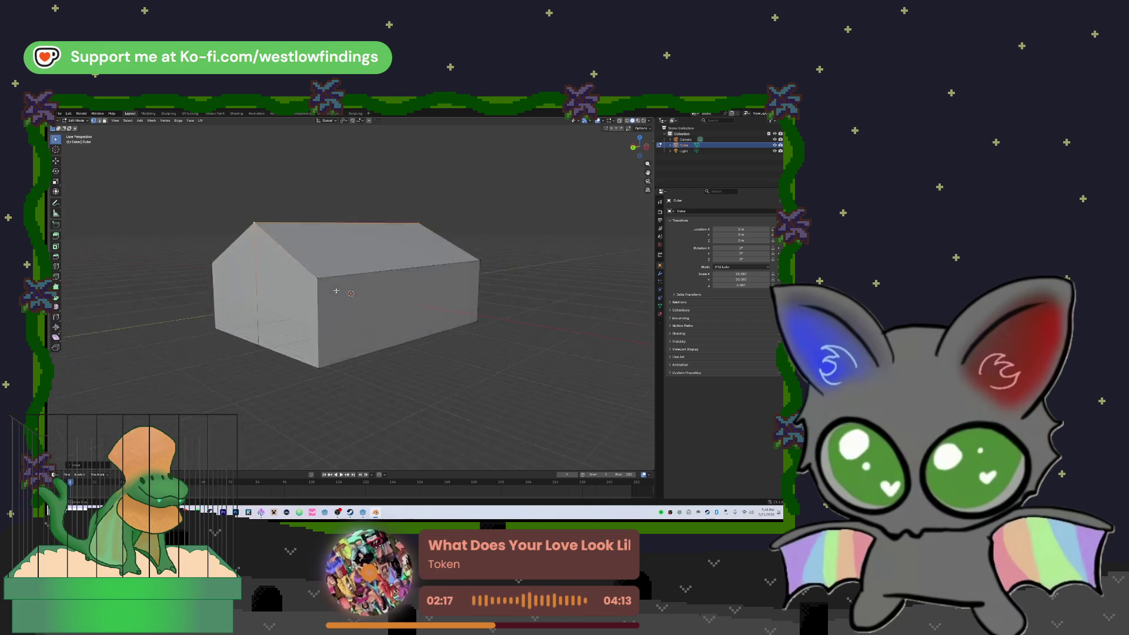
key("KP_4")
key("KP_4")
key("KP_4")
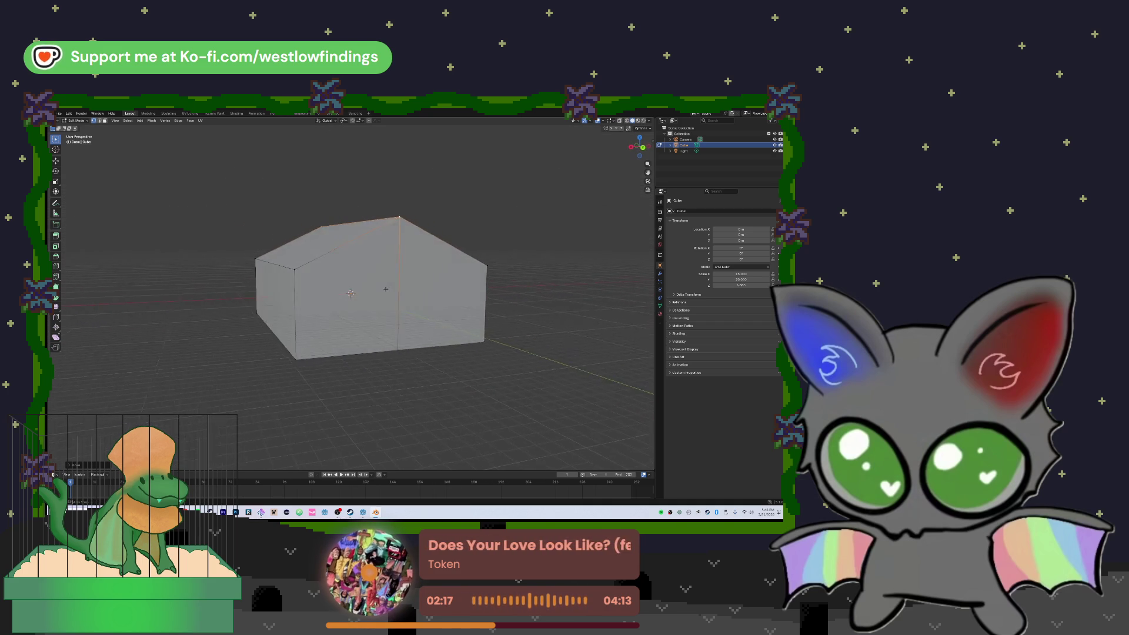
key("KP_4")
key("KP_4")
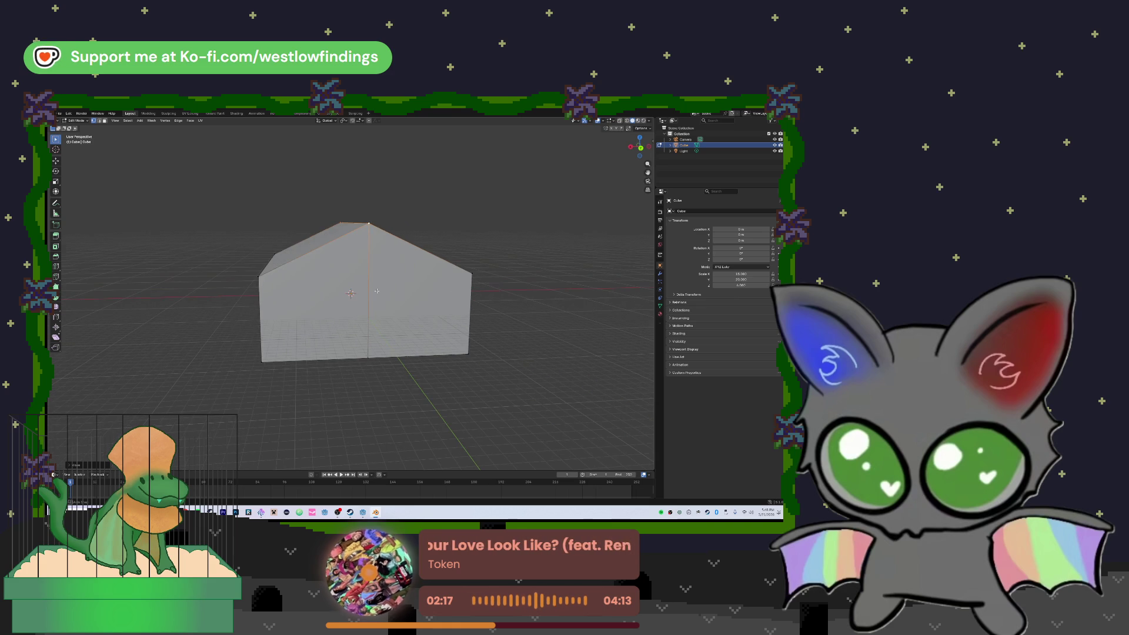
key("KP_4")
key("KP_4")
key("KP_4")
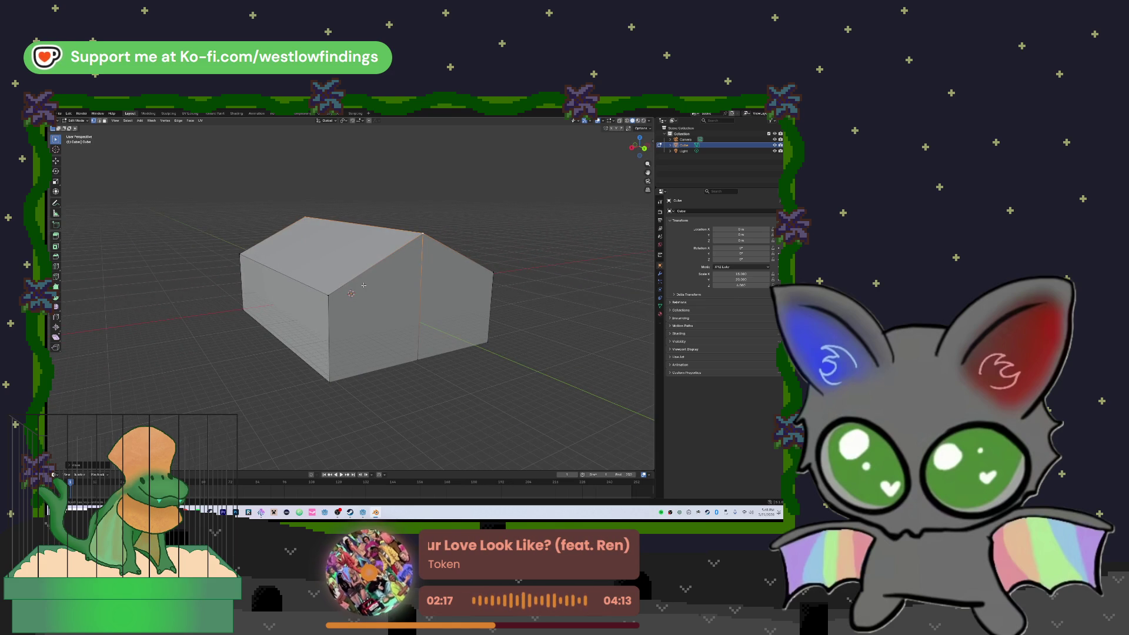
key("alt+a")
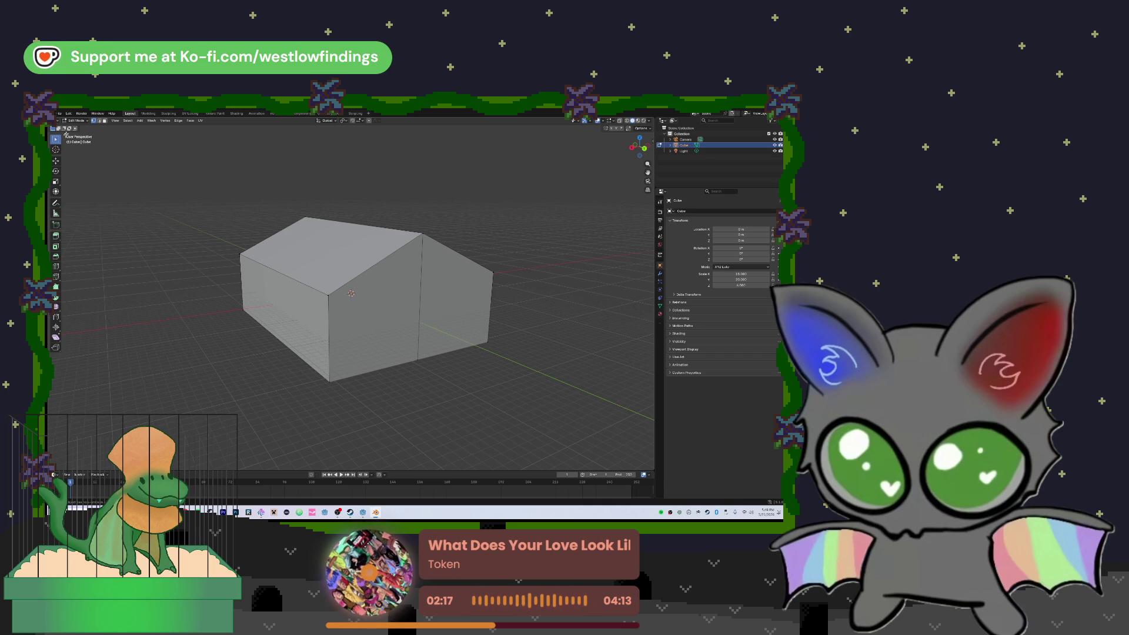
key("Tab")
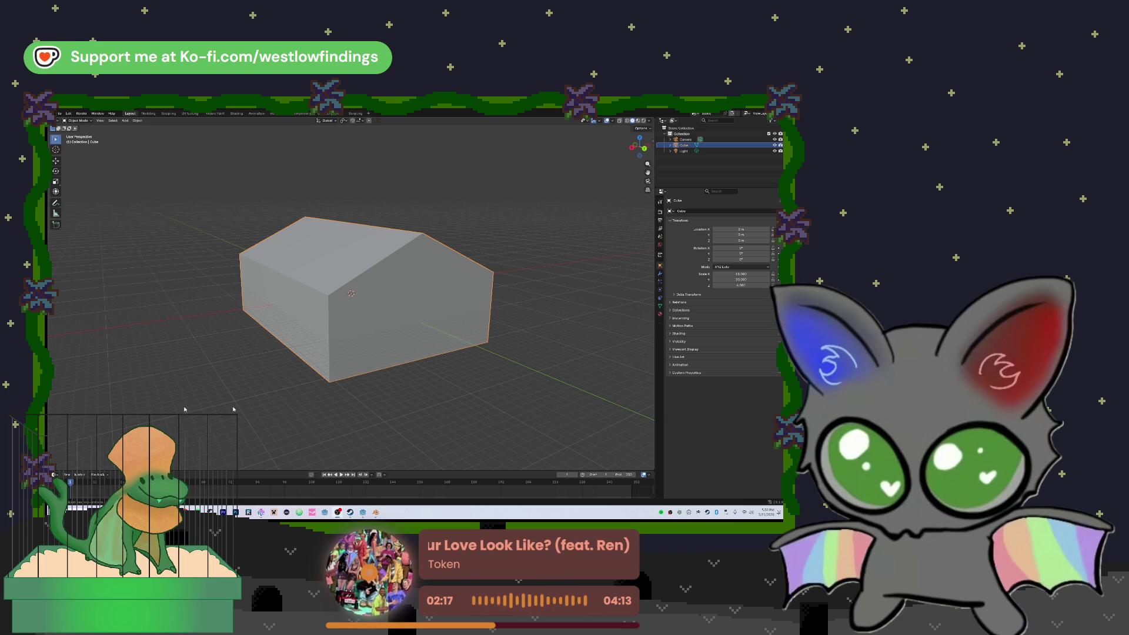
key("KP_6")
key("KP_6")
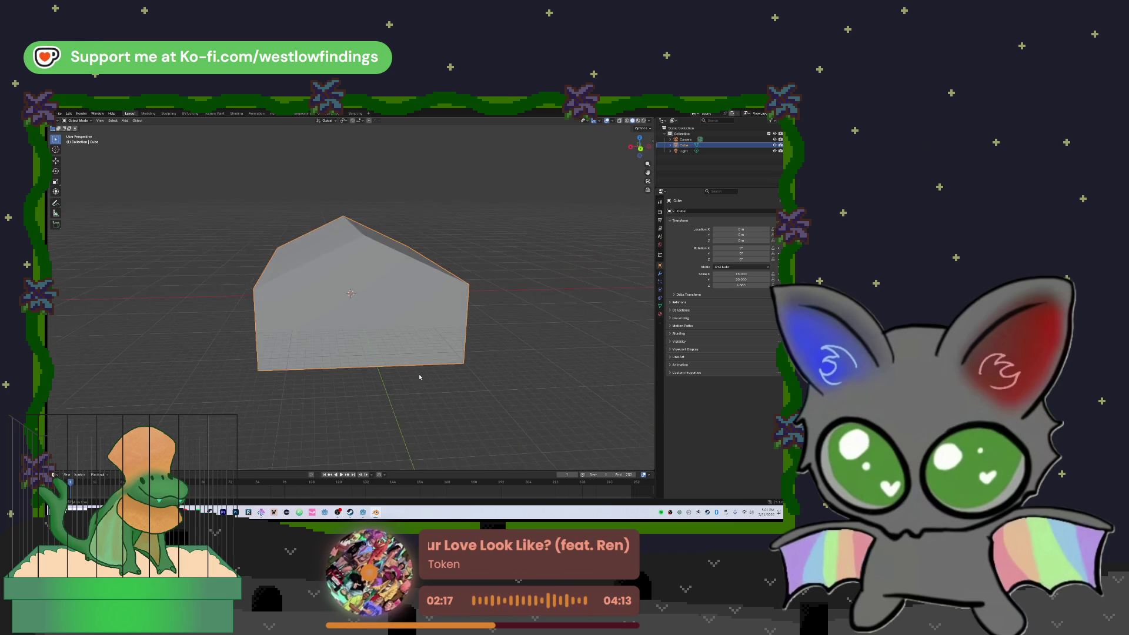
scroll(427, 375, "up", 1)
scroll(447, 385, "up", 2)
key("KP_8")
key("KP_6")
key("KP_6")
key("KP_4")
key("KP_4")
key("KP_4")
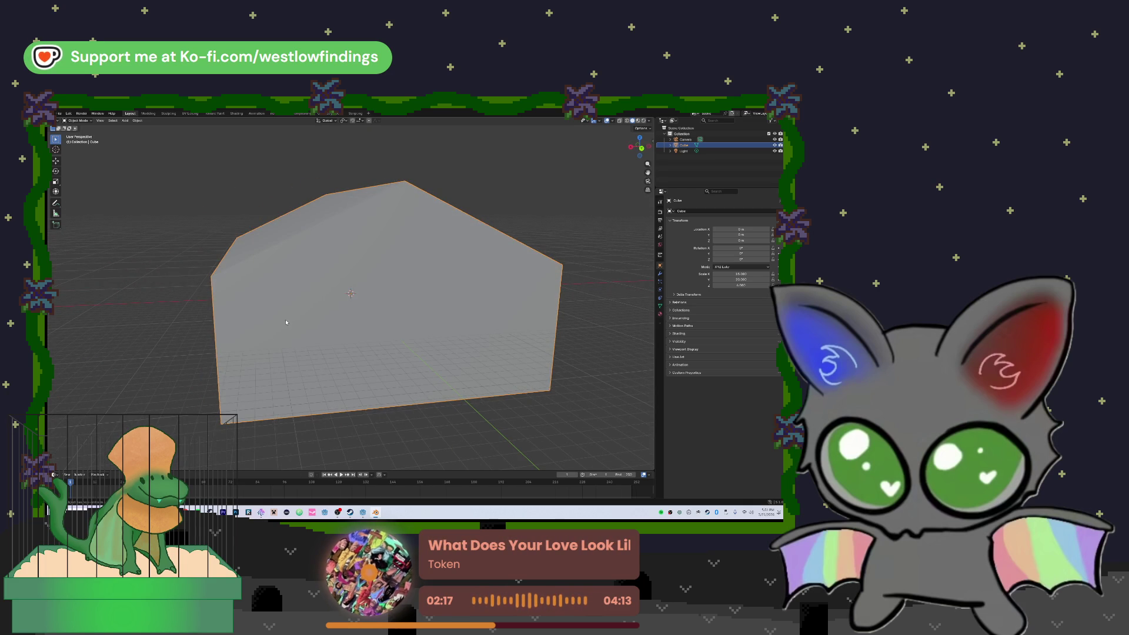
key("Tab")
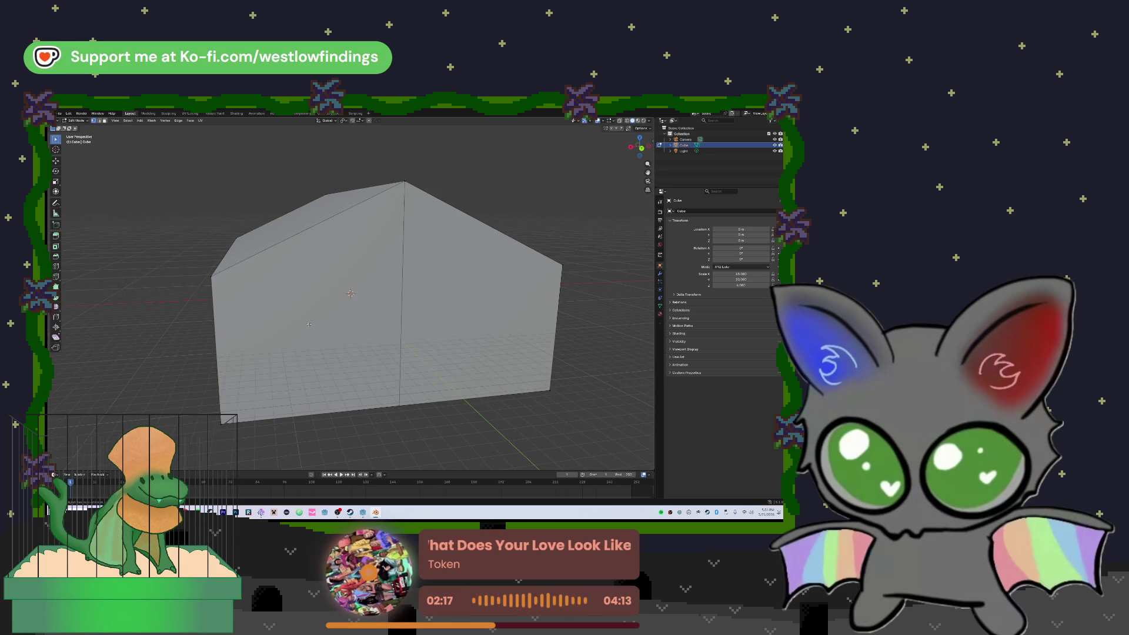
key("KP_1")
key("KP_4")
key("KP_4")
key("KP_4")
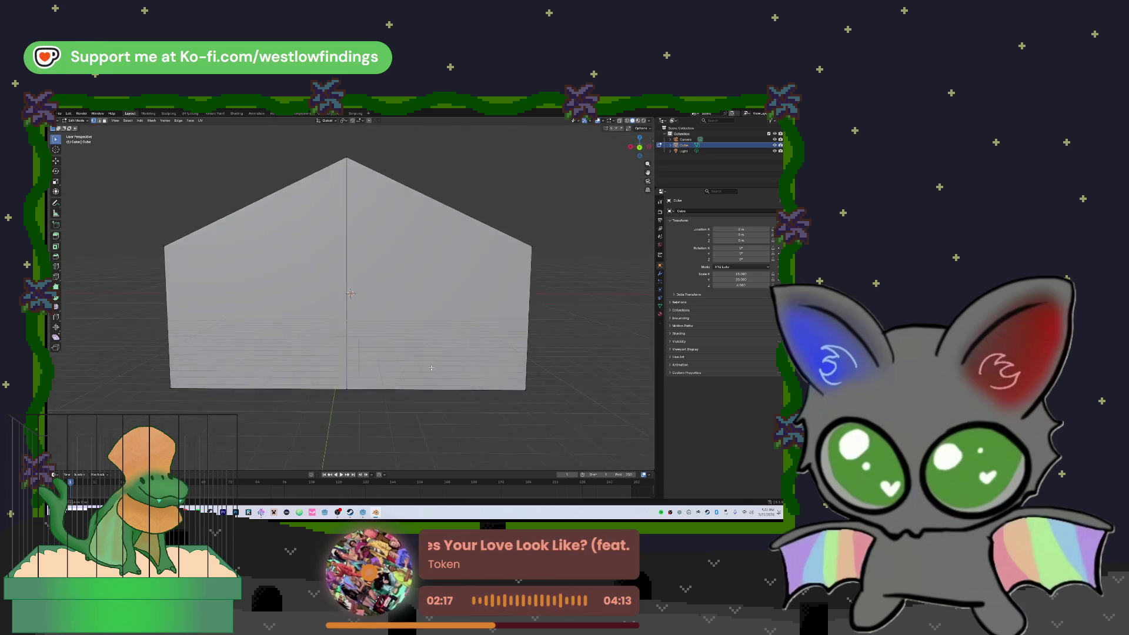
key("KP_8")
key("KP_8")
key("KP_4")
key("KP_4")
key("KP_4")
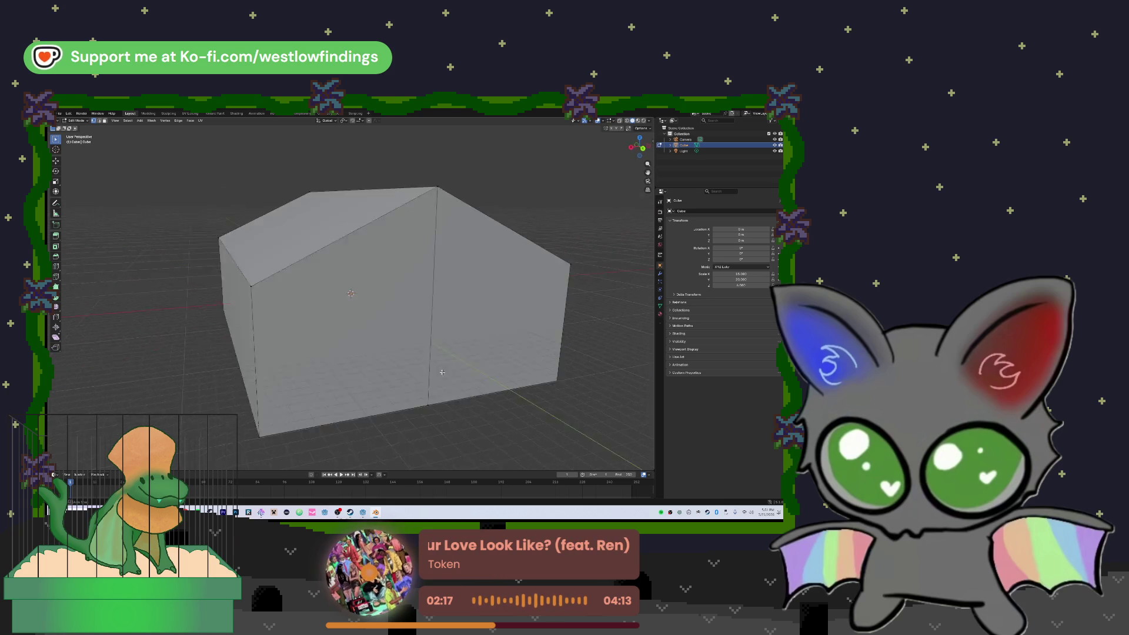
key("KP_4")
key("KP_4")
key("KP_4")
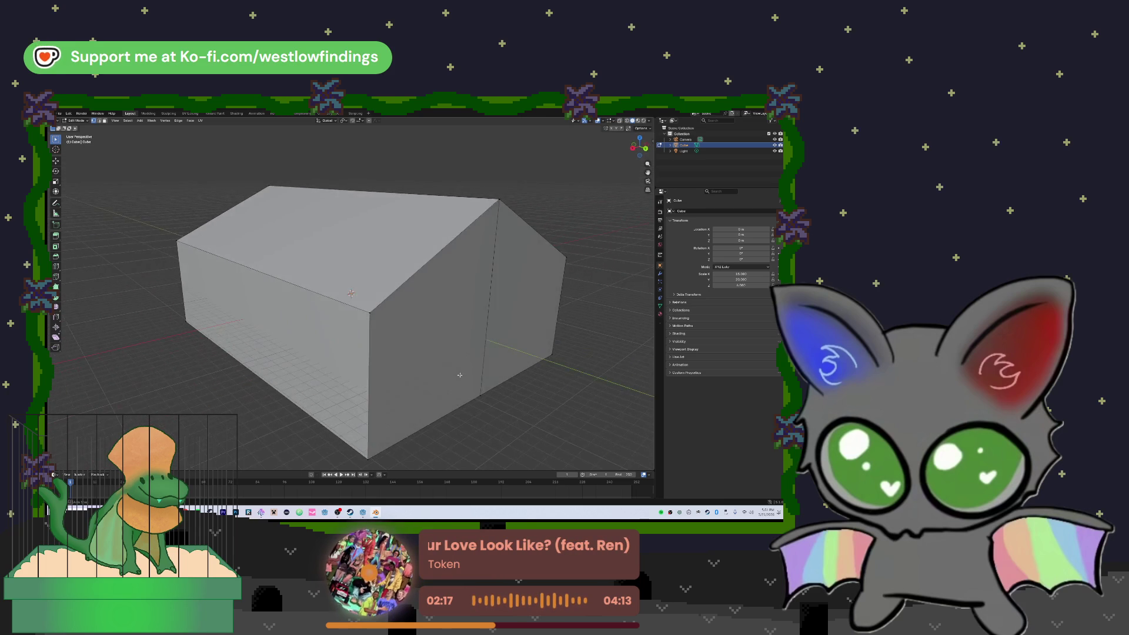
key("KP_4")
key("KP_4")
key("KP_4")
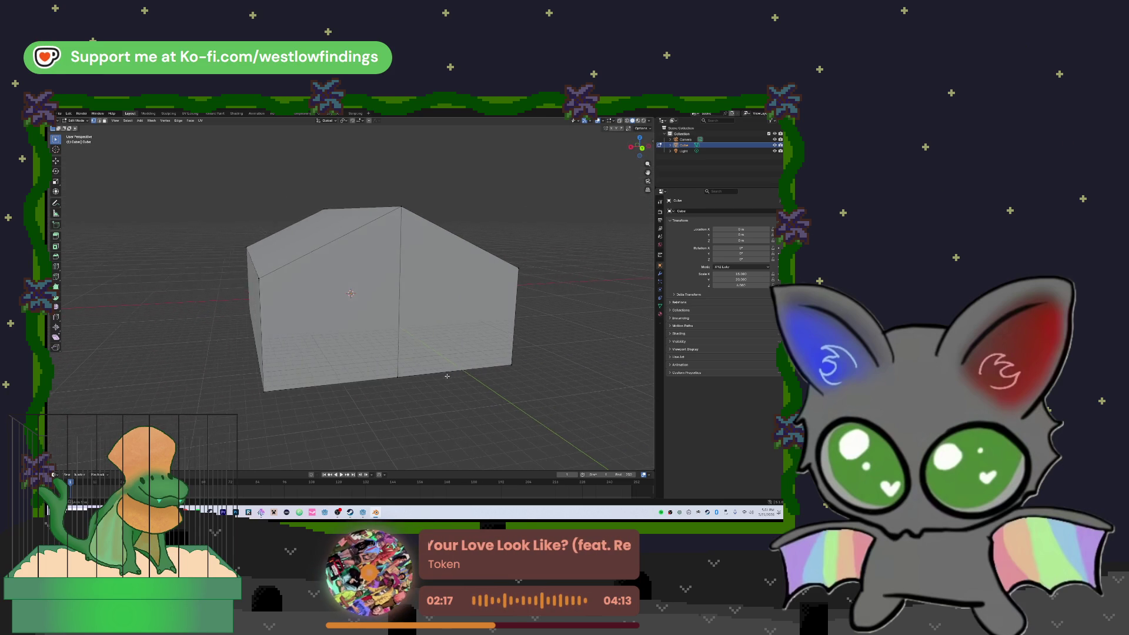
key("KP_4")
key("KP_4")
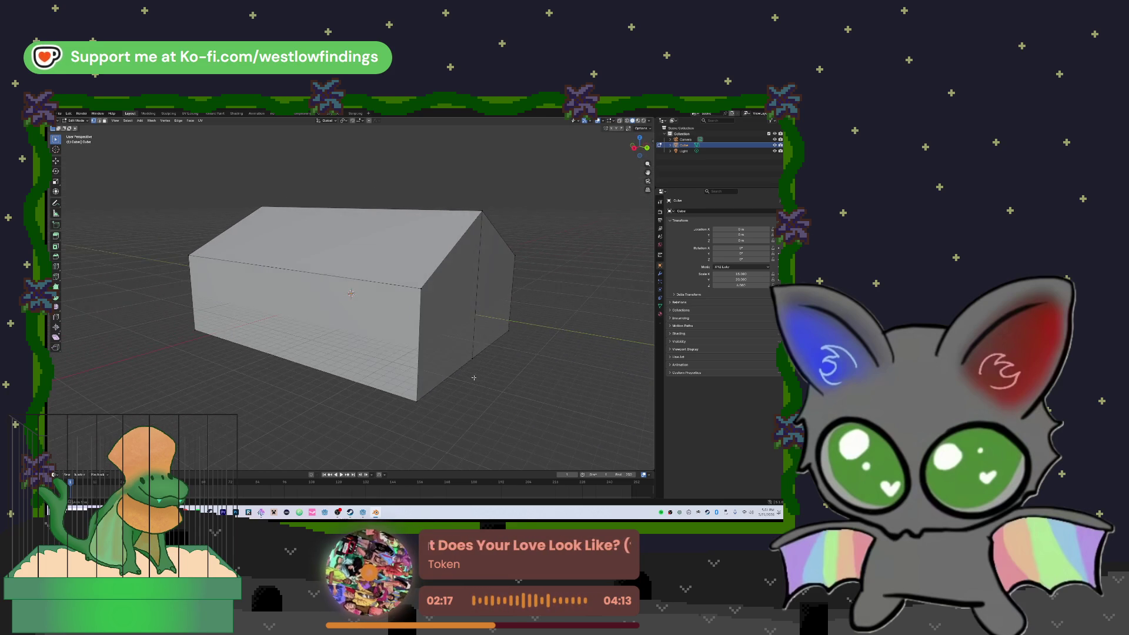
key("KP_4")
key("KP_4")
key("KP_4")
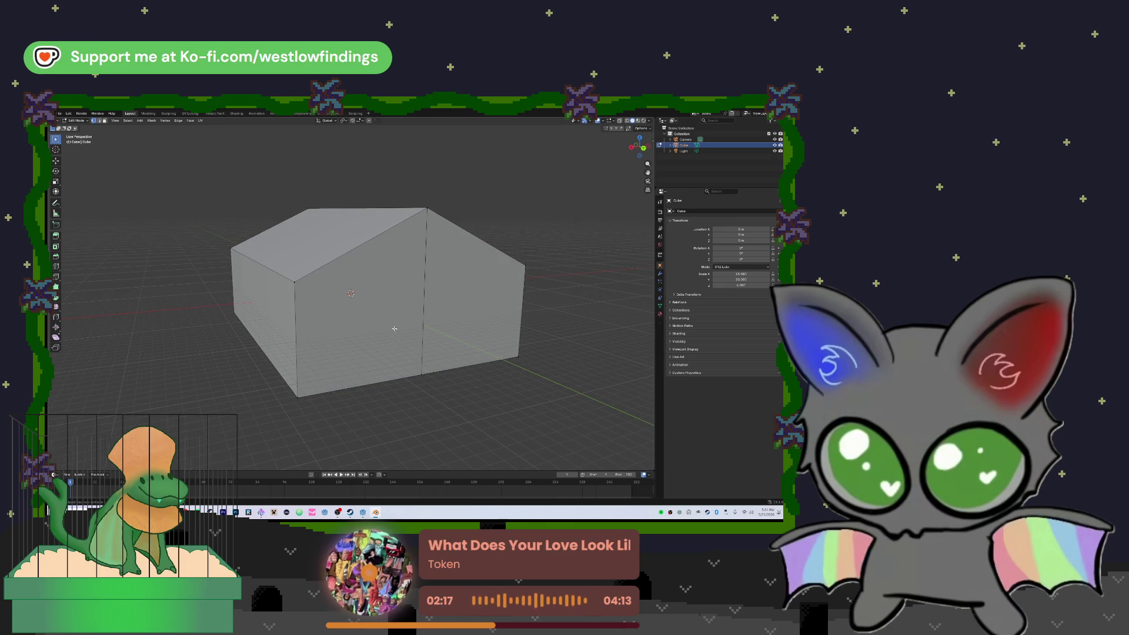
key("Tab")
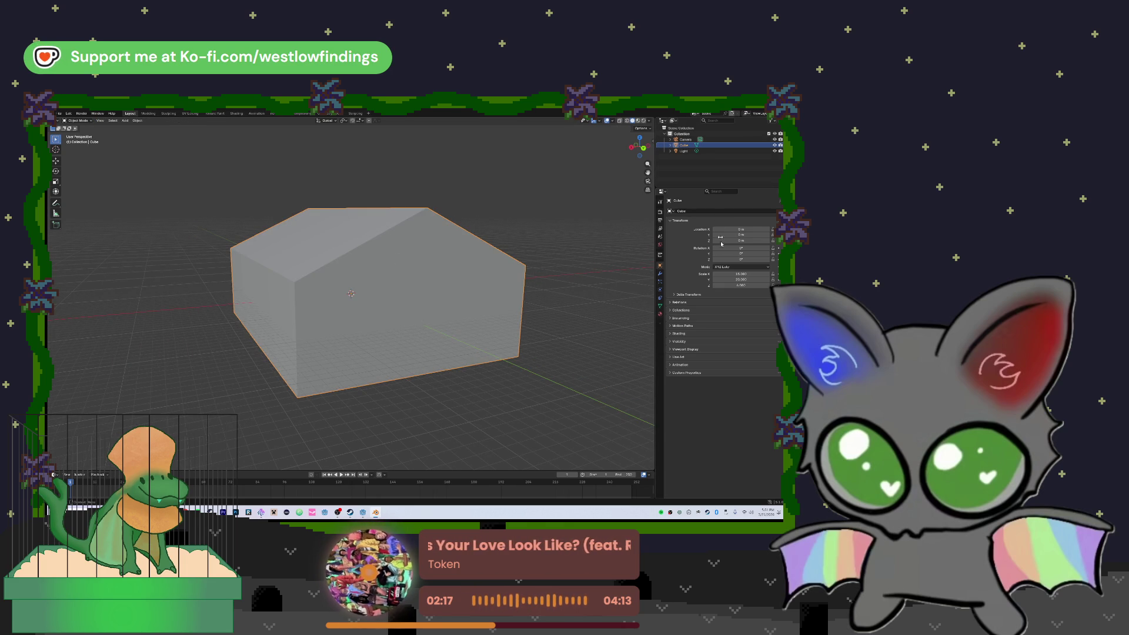
left_click(660, 314)
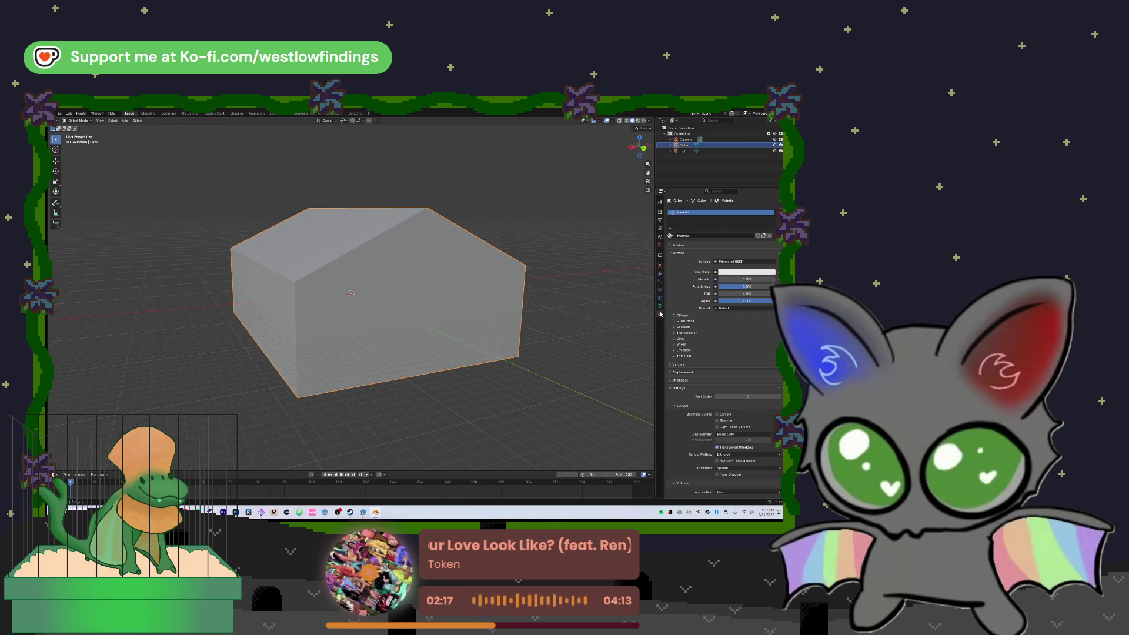
- Change the house material's base colour to black using the colour wheel
left_click(742, 272)
mouse_move(735, 205)
left_mouse_down()
mouse_move(737, 193)
mouse_move(771, 198)
left_mouse_up()
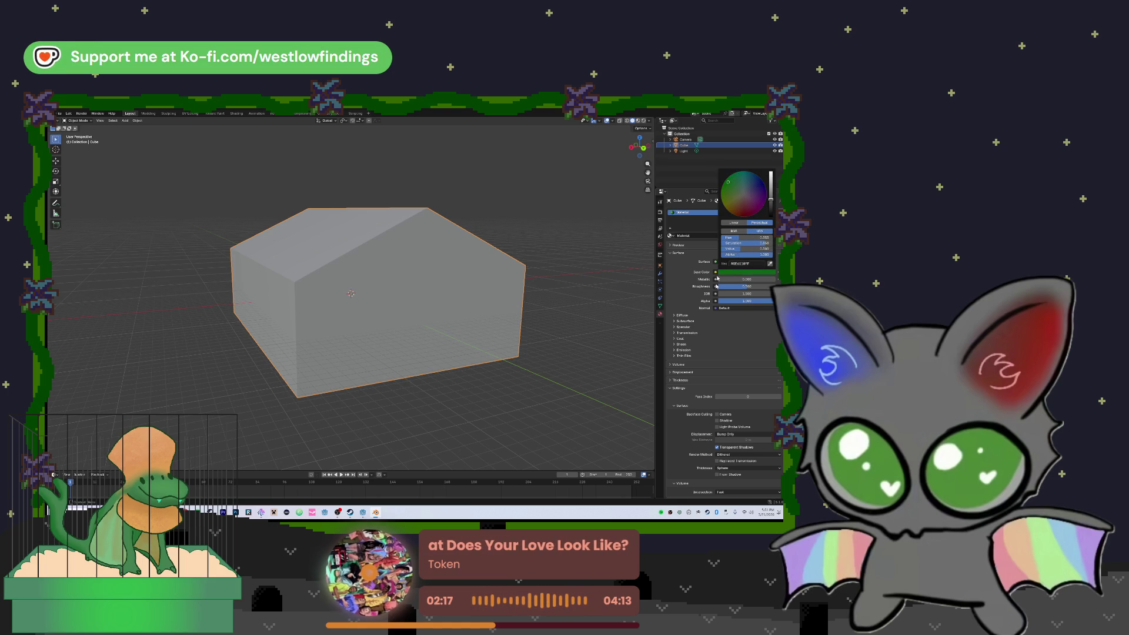
mouse_move(725, 188)
left_mouse_down()
mouse_move(735, 215)
mouse_move(770, 203)
mouse_move(731, 210)
left_mouse_up()
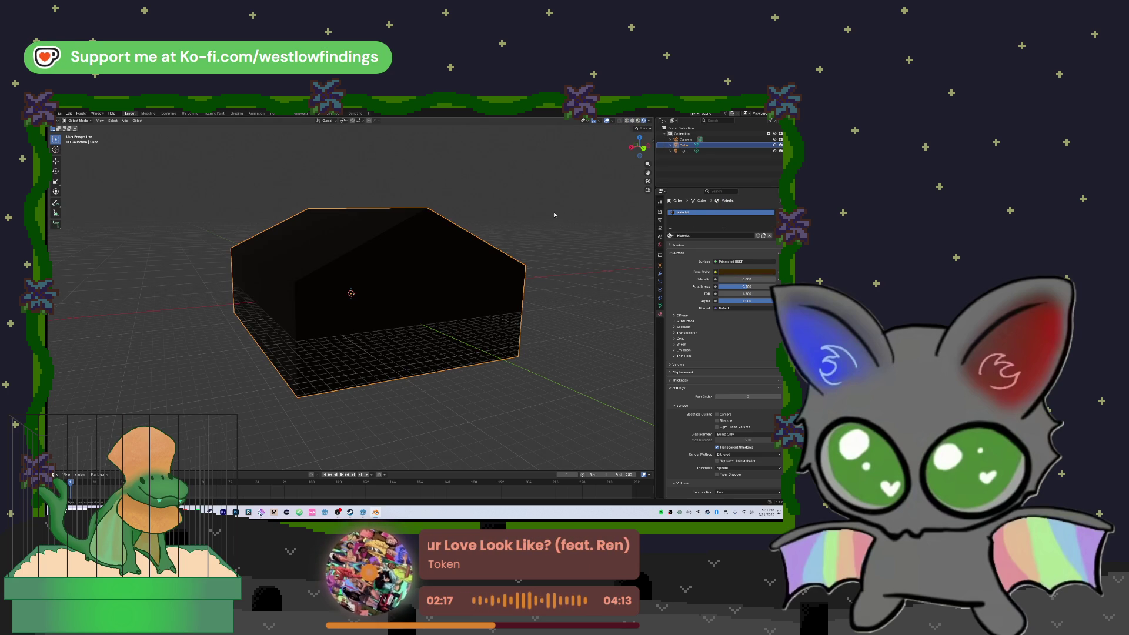
scroll(565, 214, "down", 3)
scroll(487, 209, "up", 1)
mouse_move(504, 204)
left_mouse_down()
mouse_move(486, 212)
mouse_move(512, 205)
left_mouse_up()
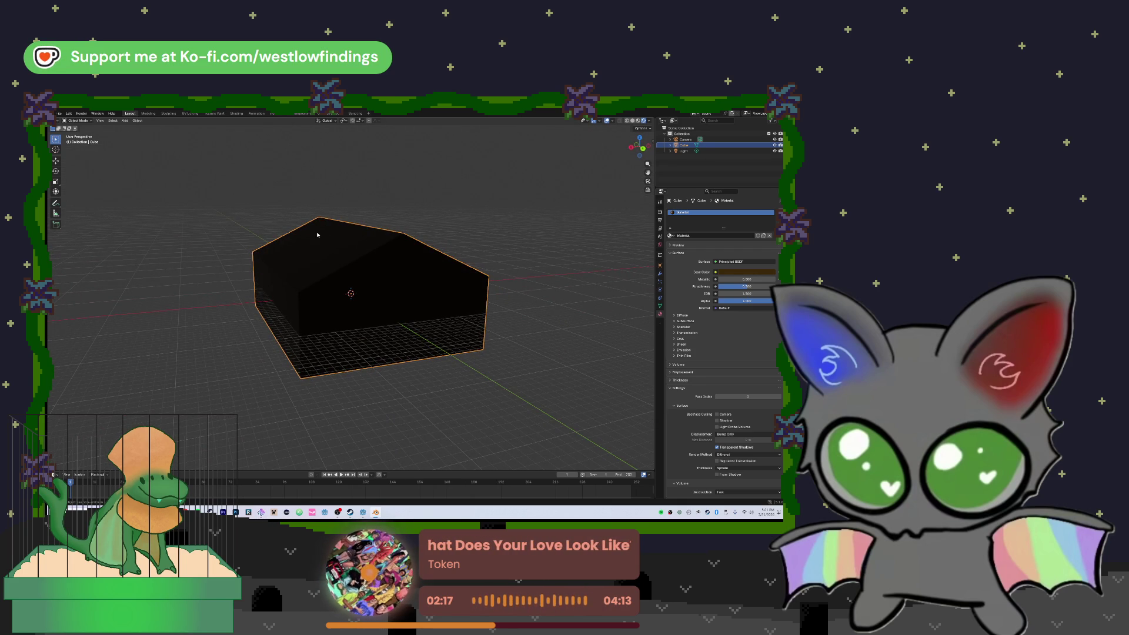
left_click(57, 118)
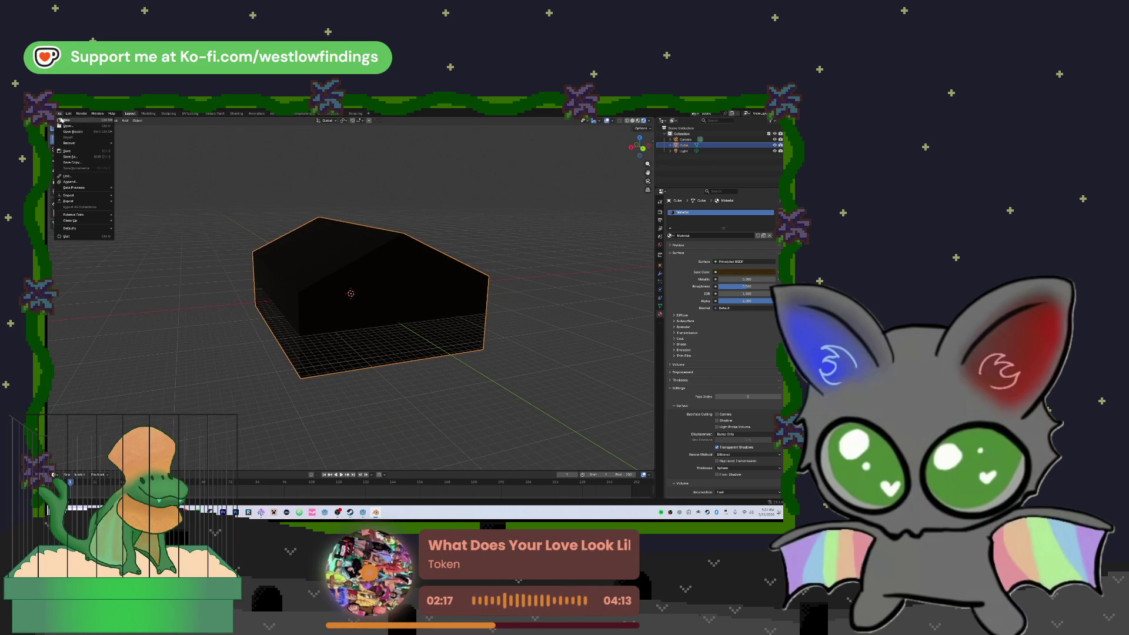
- Save the house project as a new .blend file
left_click(85, 154)
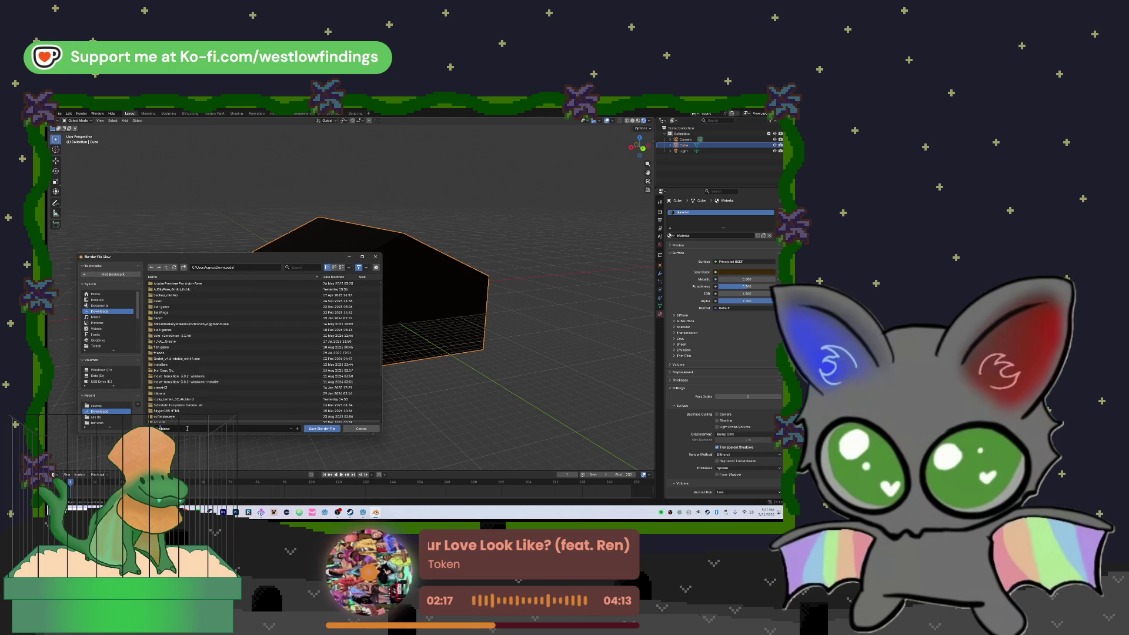
type("end")
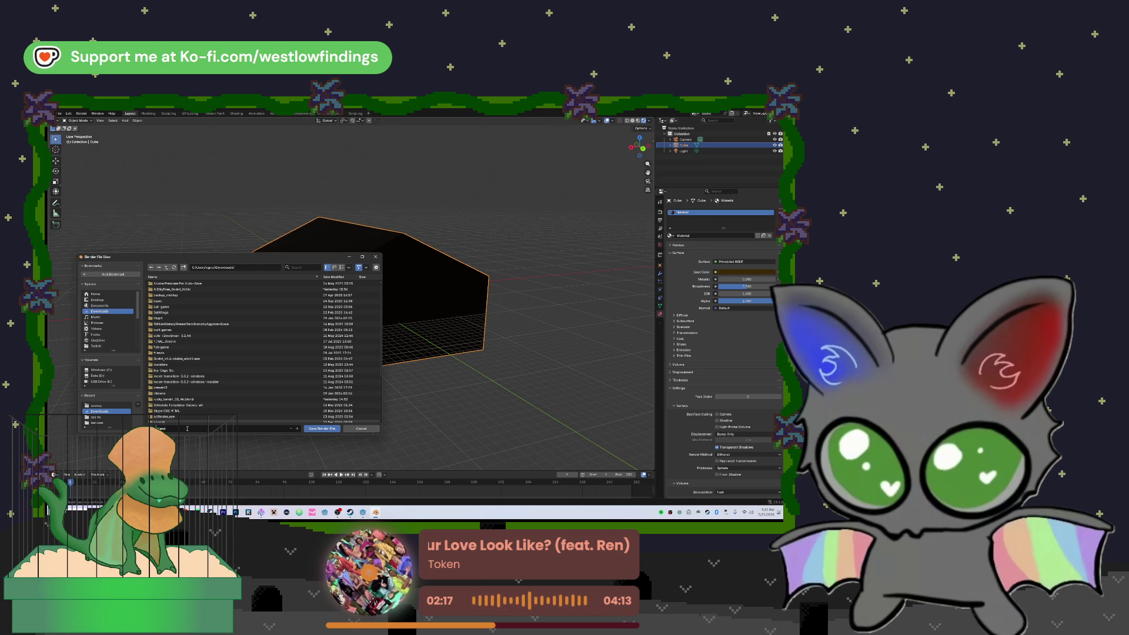
type("house")
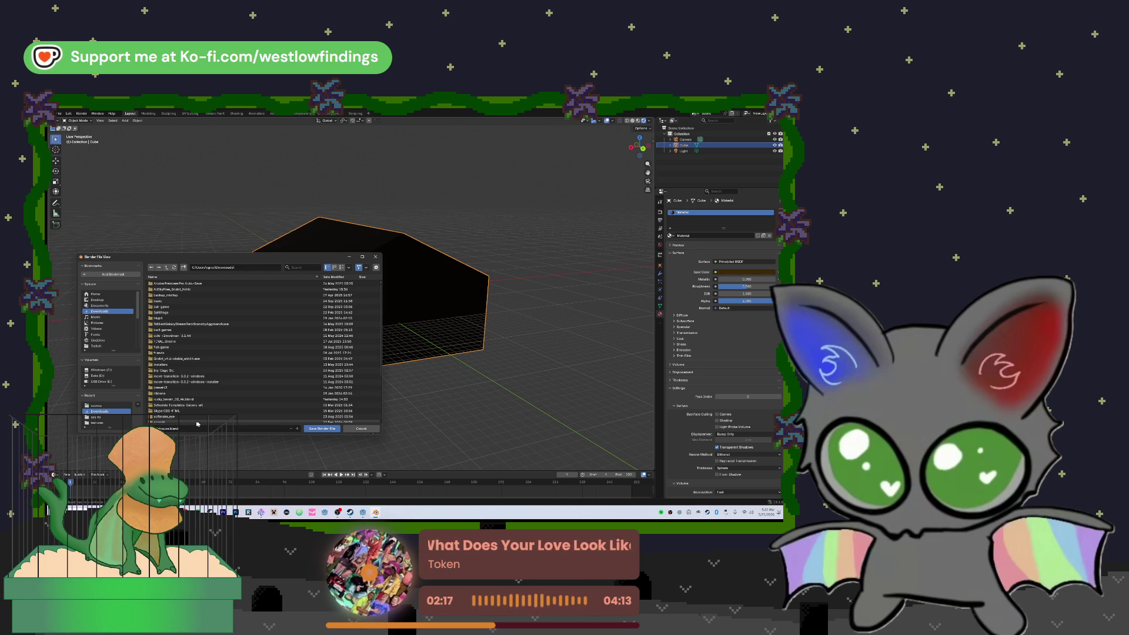
key("Return")
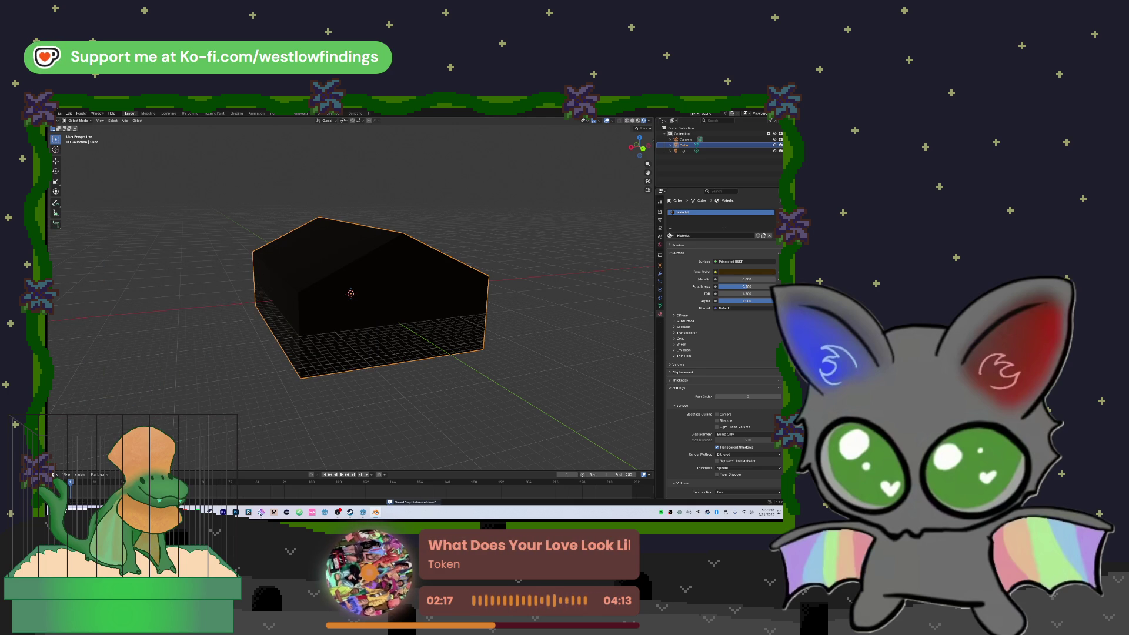
- Export the house as a glTF 2.0 model into the scenes folder
left_click(60, 113)
mouse_move(91, 202)
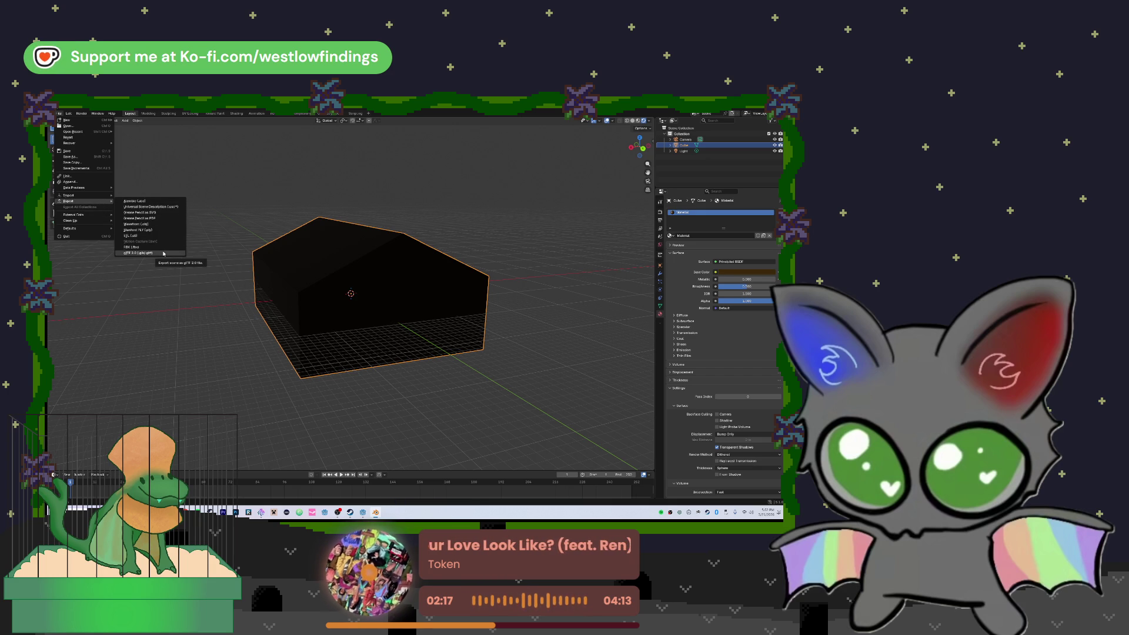
left_click(163, 253)
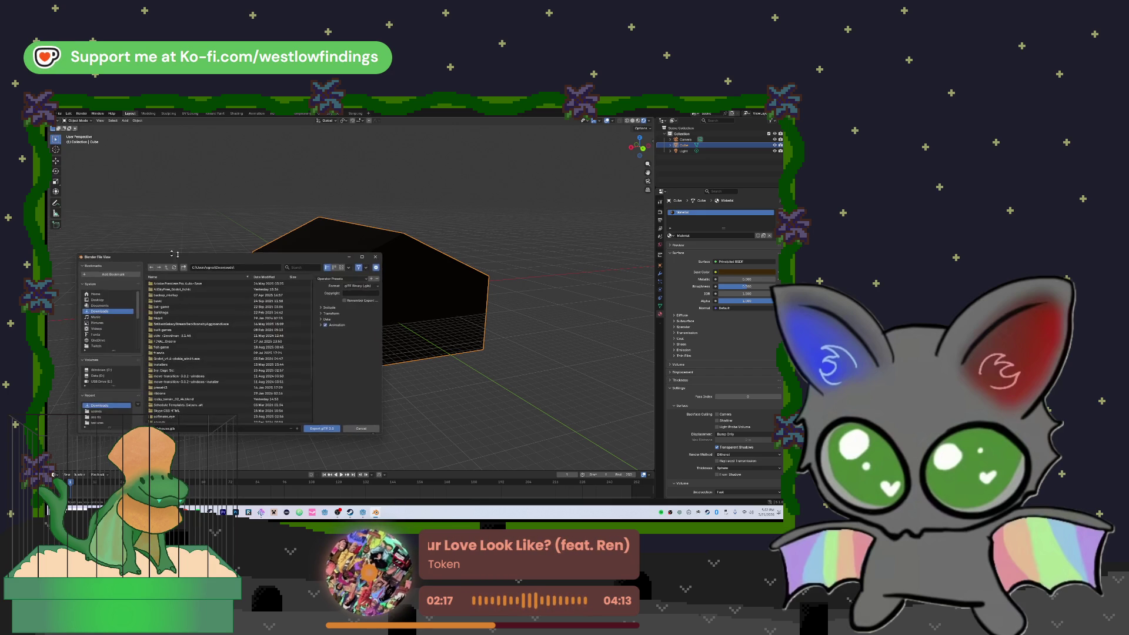
left_click(109, 412)
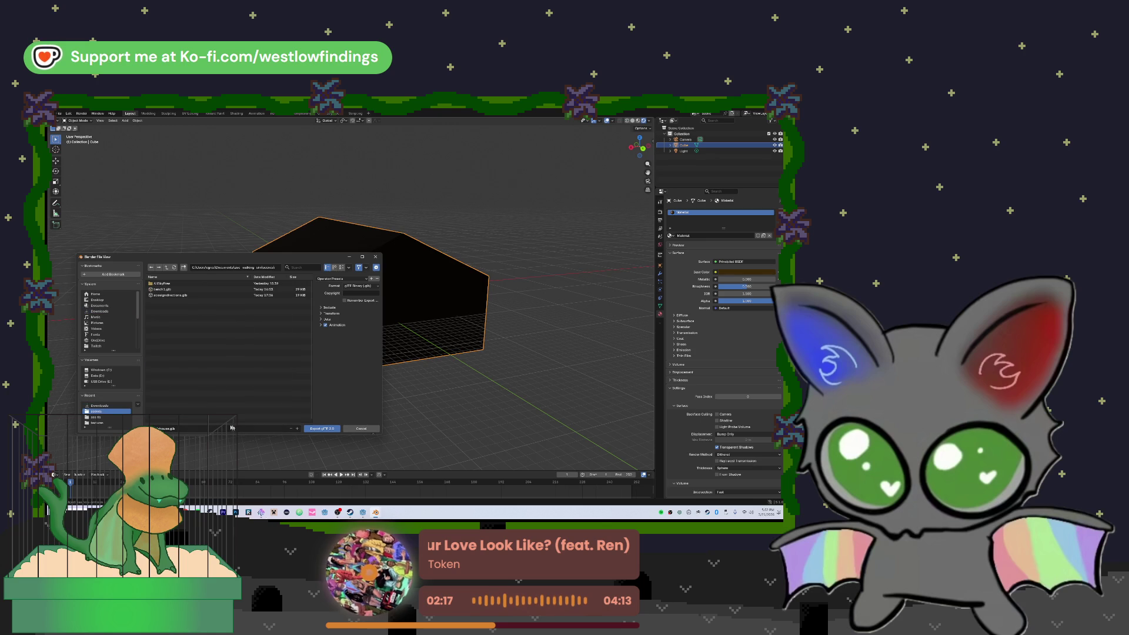
left_click(312, 430)
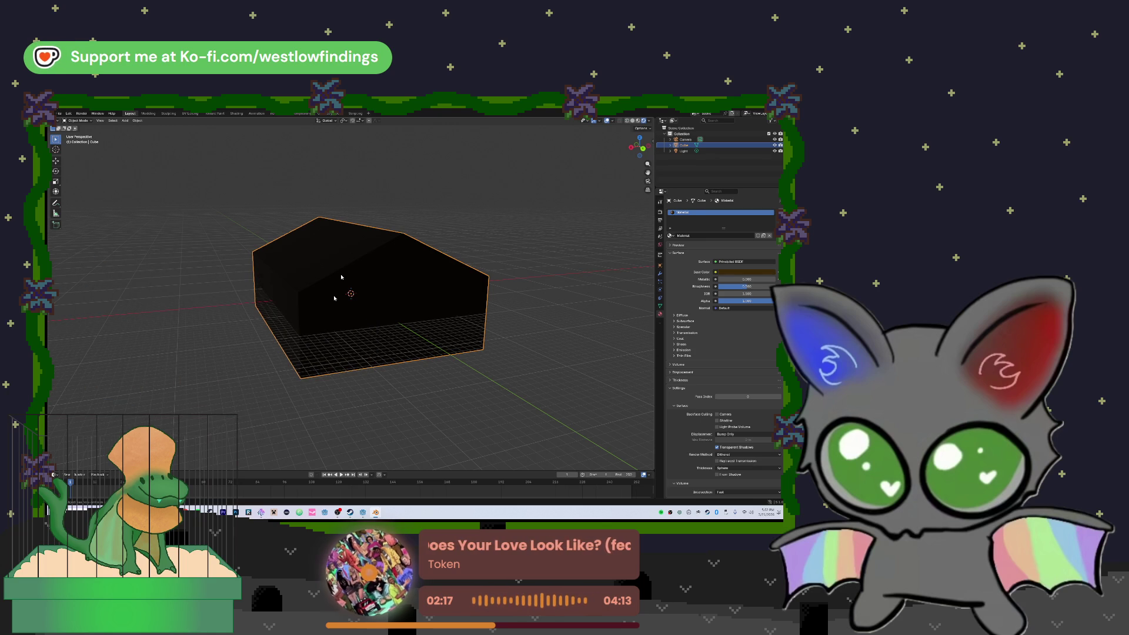
- Drag the reptilehouse model into the Godot terrain scene and lift it above the ground
left_click(361, 512)
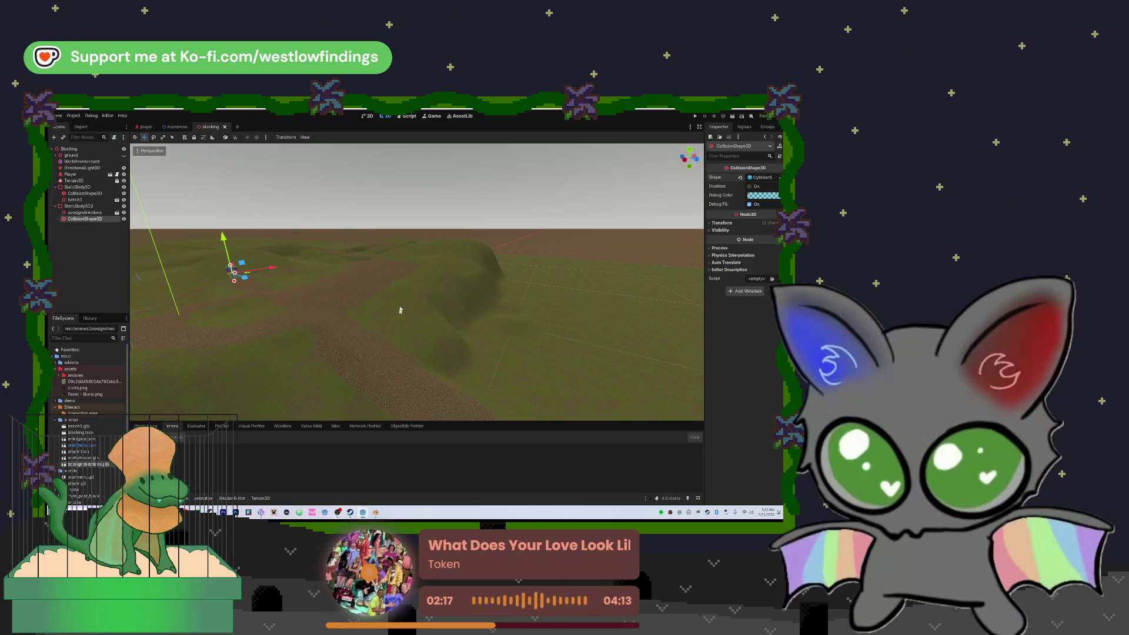
mouse_move(445, 246)
left_mouse_down()
mouse_move(449, 283)
mouse_move(449, 227)
mouse_move(449, 300)
mouse_move(470, 297)
left_mouse_up()
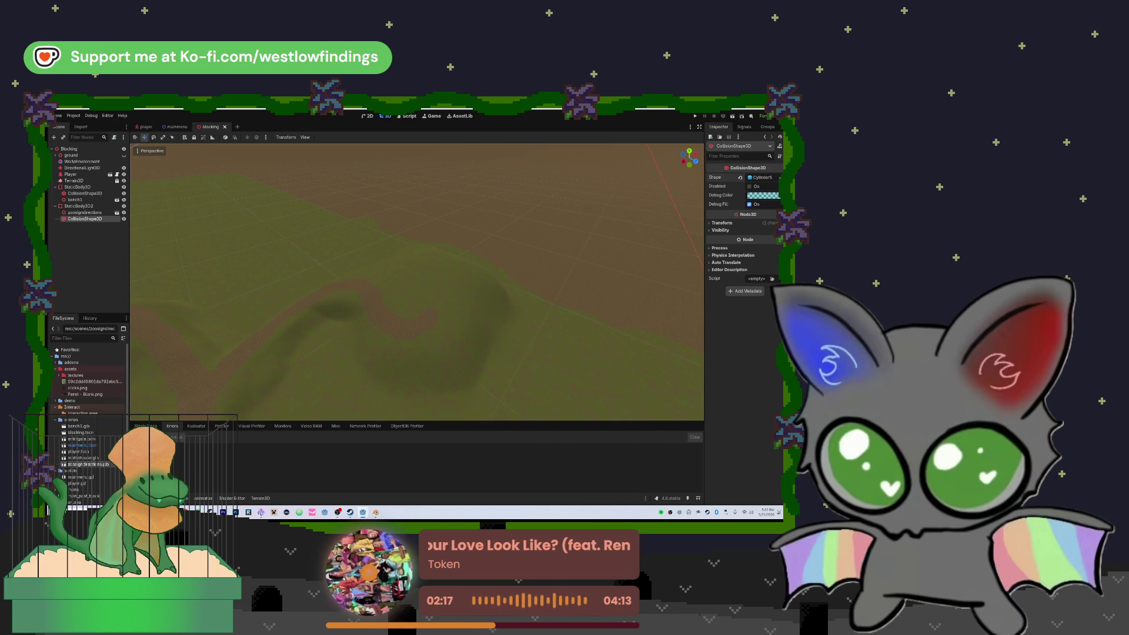
mouse_move(82, 458)
left_mouse_down()
mouse_move(235, 382)
mouse_move(400, 335)
mouse_move(430, 285)
left_mouse_up()
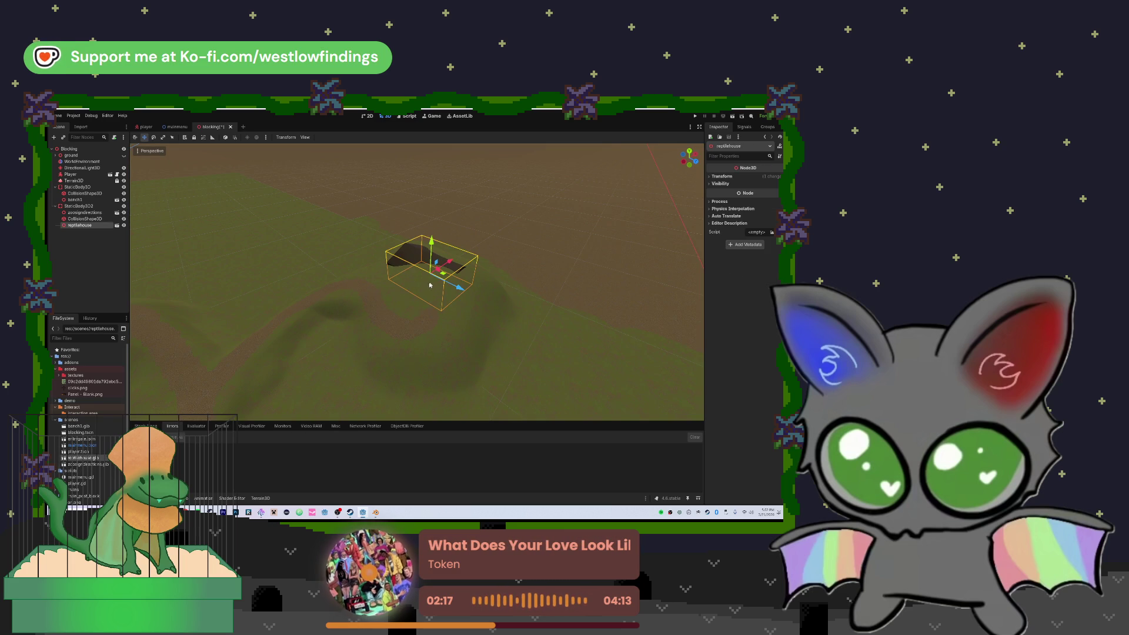
mouse_move(432, 240)
left_mouse_down()
mouse_move(431, 231)
mouse_move(453, 235)
left_mouse_up()
- Rotate the reptilehouse around the Y axis to a new heading and check it side-on
scroll(417, 281, "up", 5)
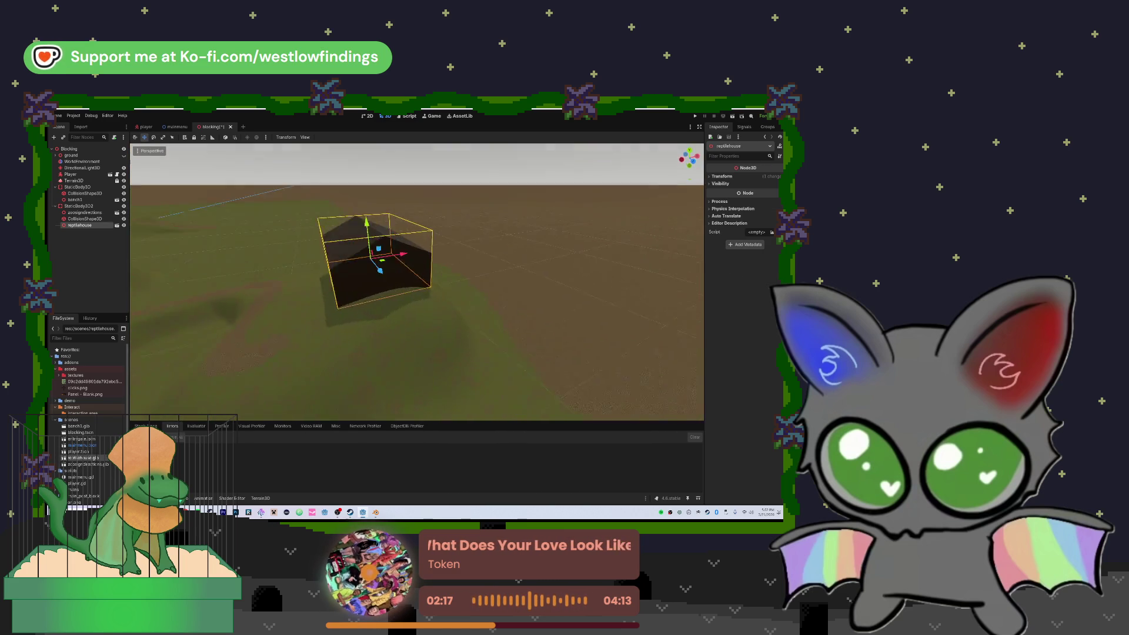
scroll(530, 269, "down", 5)
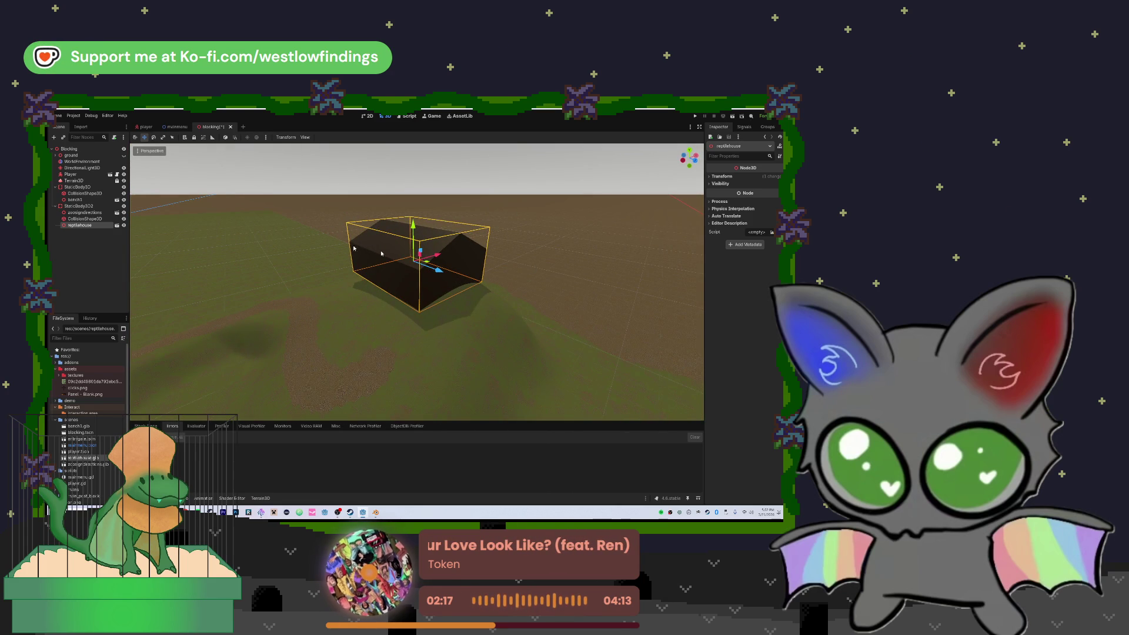
left_click_drag(421, 271, 409, 272)
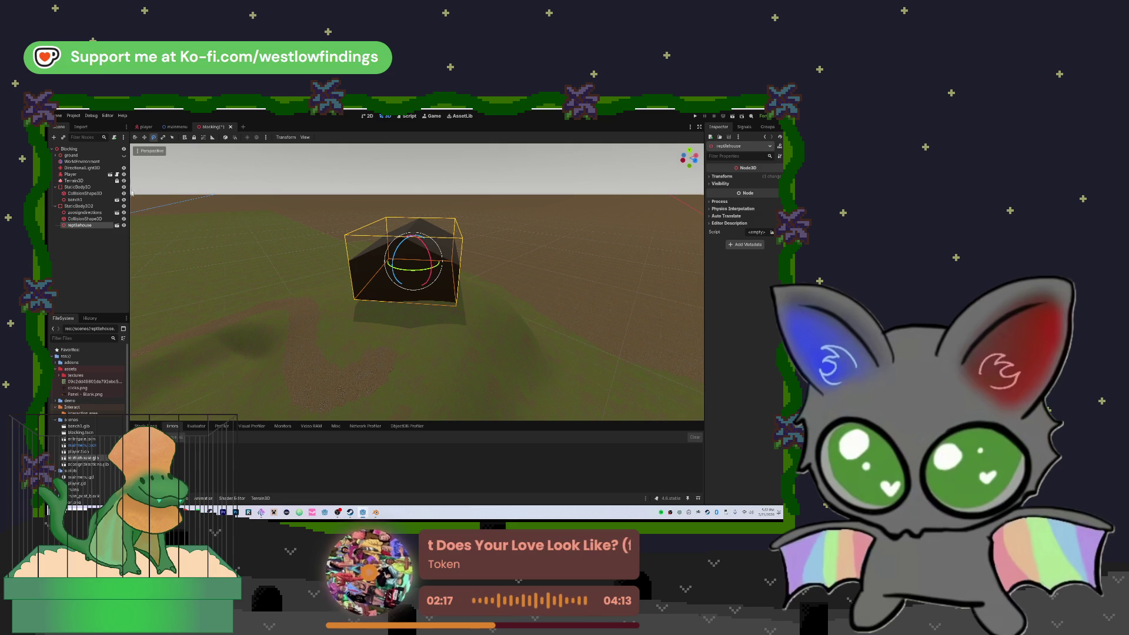
left_click_drag(515, 301, 453, 281)
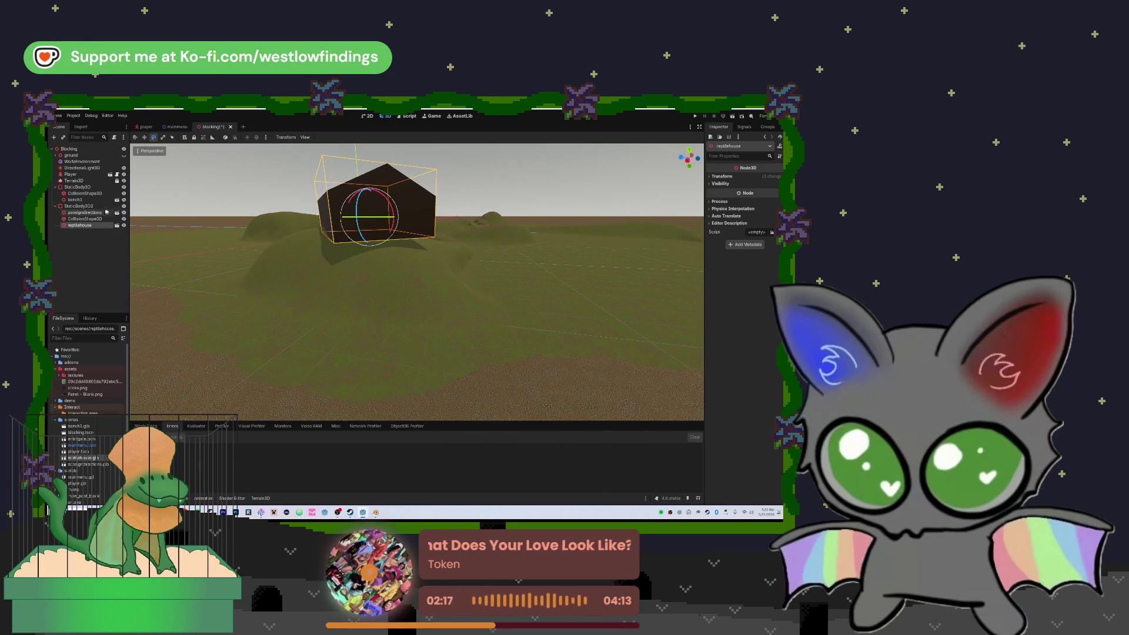
left_click(73, 181)
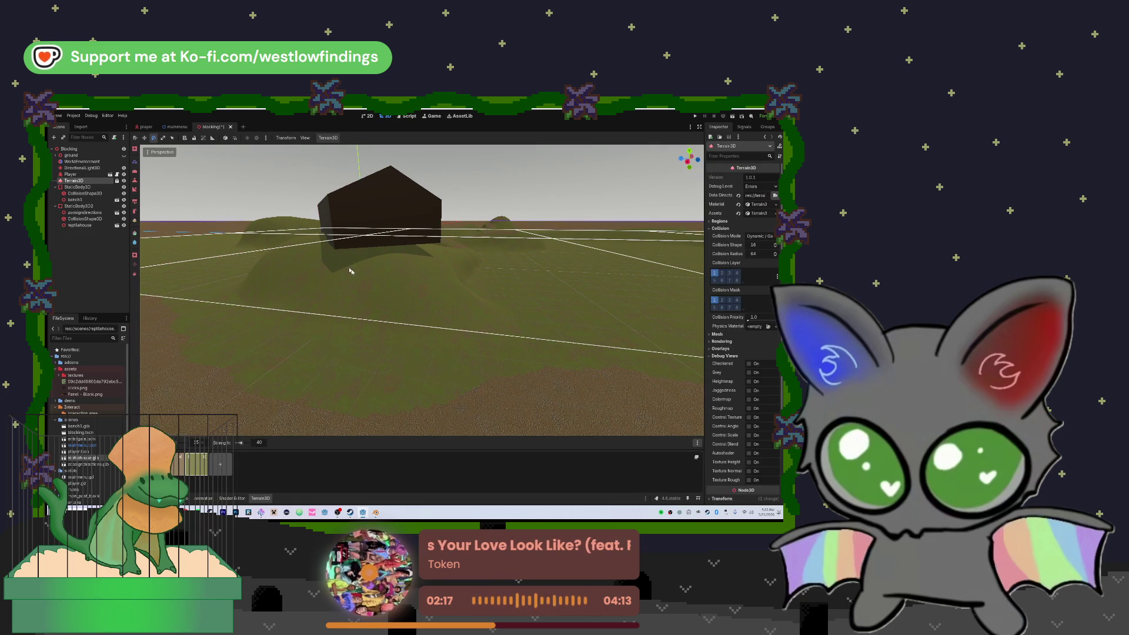
- Raise a mound of ground beneath and around the house's base
left_click_drag(341, 265, 369, 322)
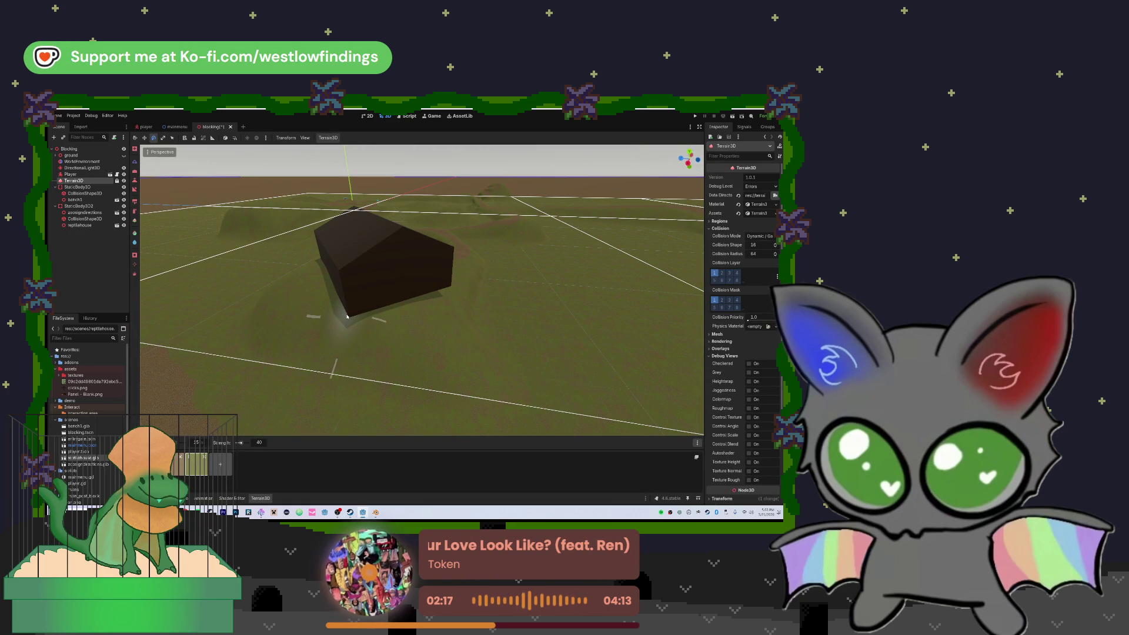
mouse_move(334, 322)
left_mouse_down()
mouse_move(328, 310)
mouse_move(398, 326)
mouse_move(444, 298)
mouse_move(377, 312)
mouse_move(304, 290)
left_mouse_up()
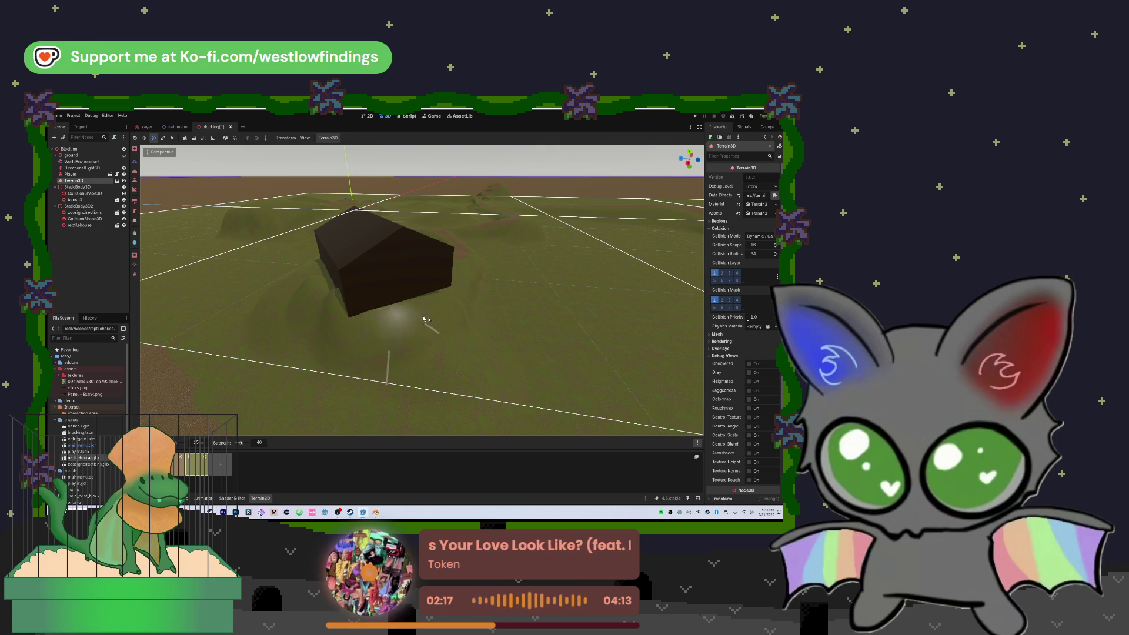
key("w")
key("w")
key("w")
left_click_drag(520, 273, 506, 274)
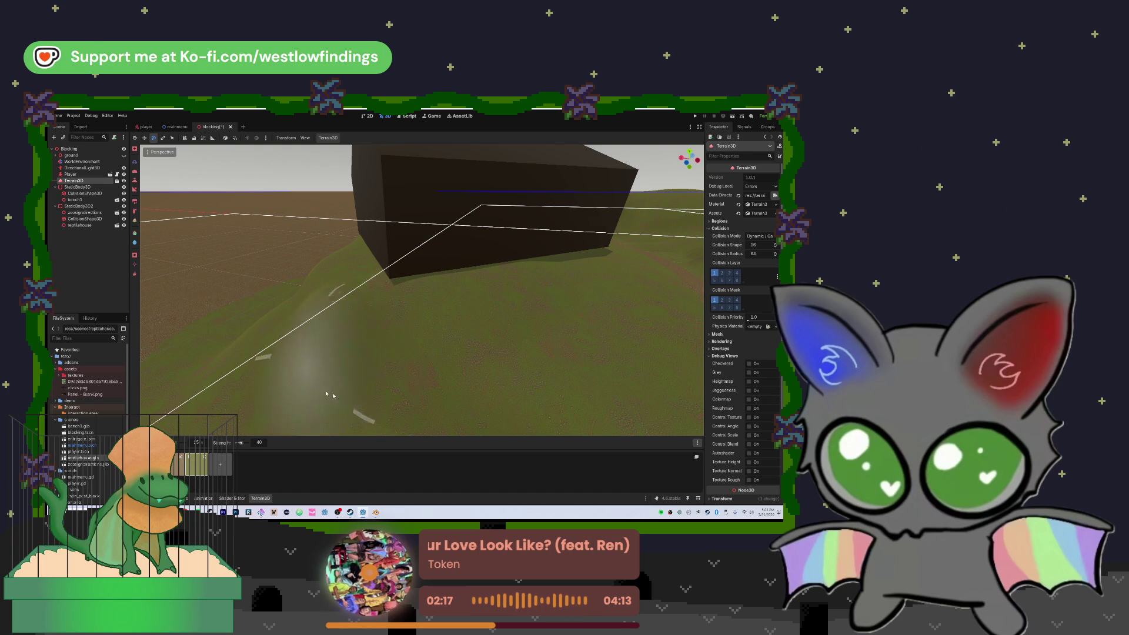
mouse_move(393, 354)
left_mouse_down()
mouse_move(421, 295)
mouse_move(334, 258)
left_mouse_up()
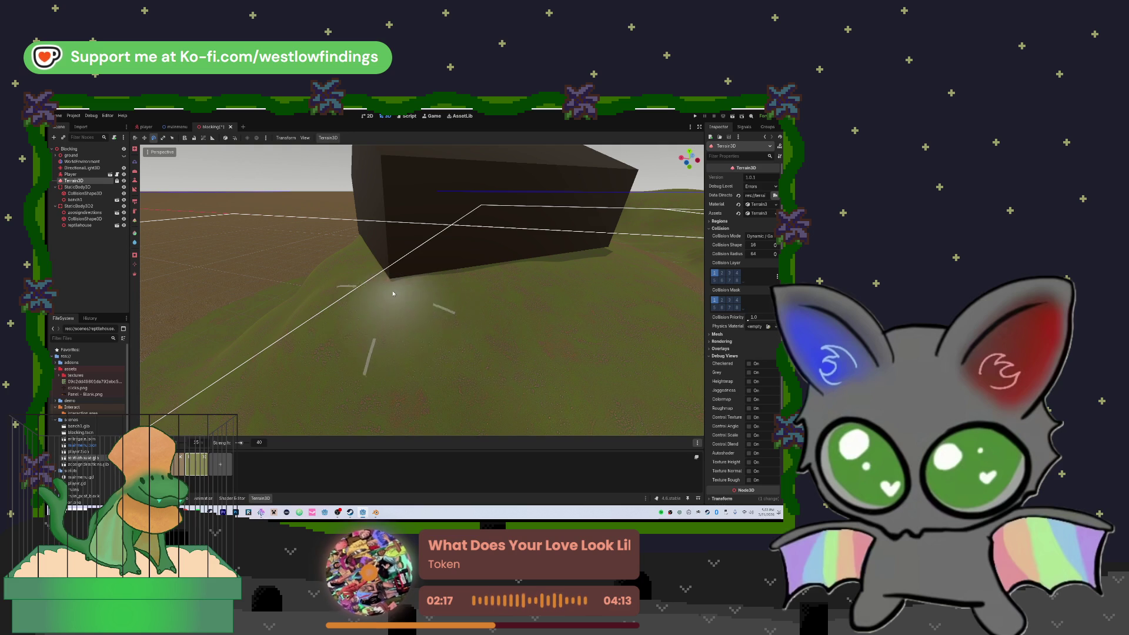
left_click_drag(495, 301, 426, 301)
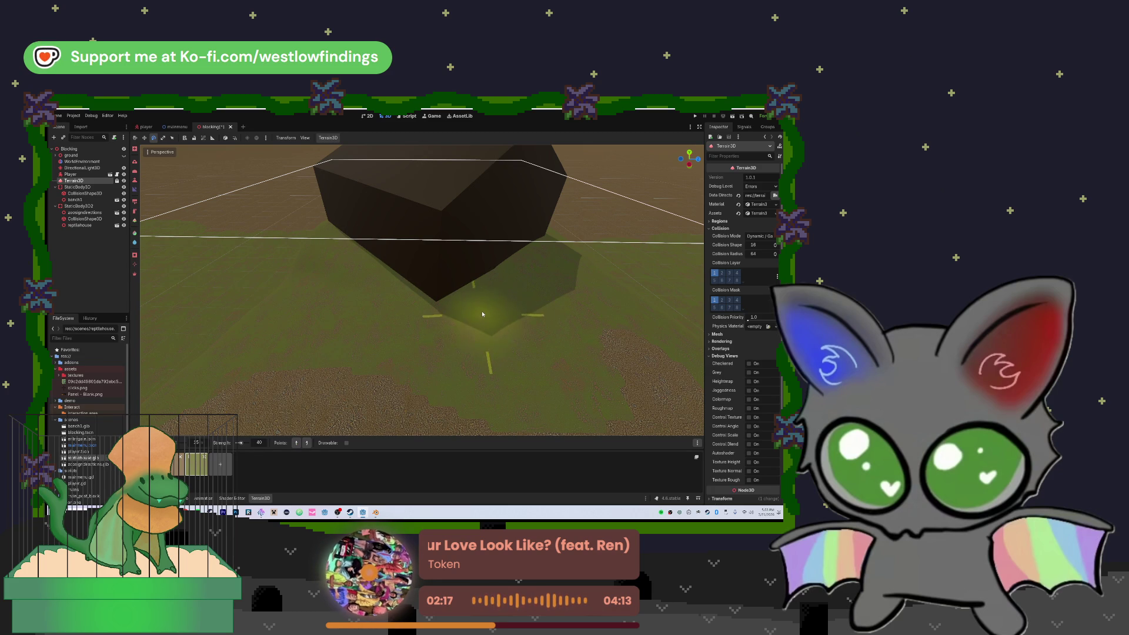
- Use the lowering brush to carve a shallow depression beside the house
key("e")
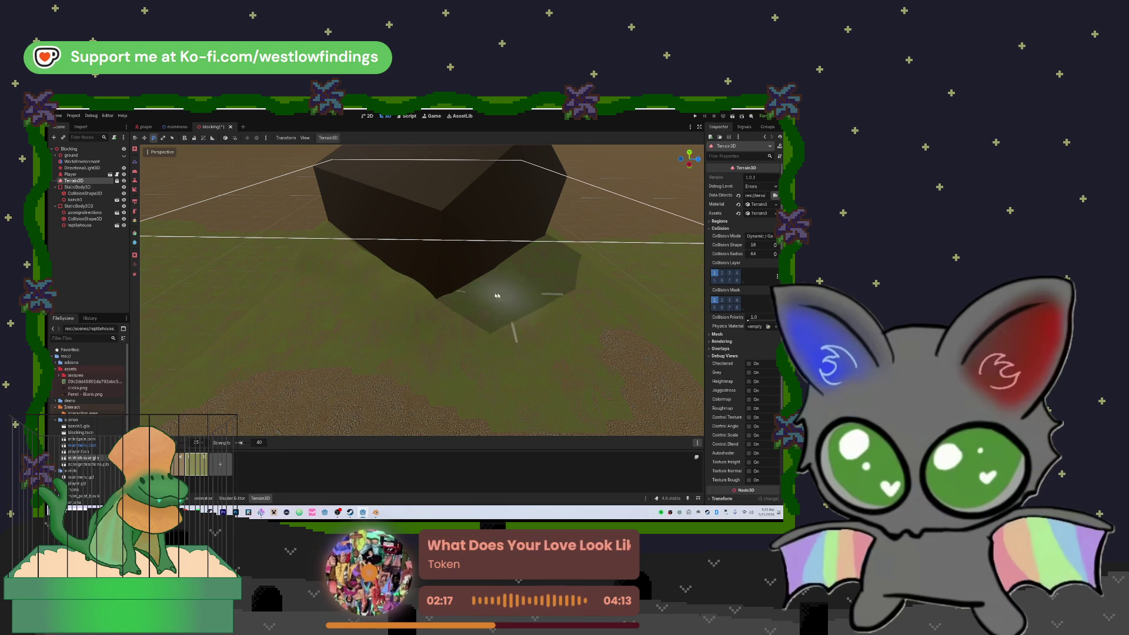
key("ctrl")
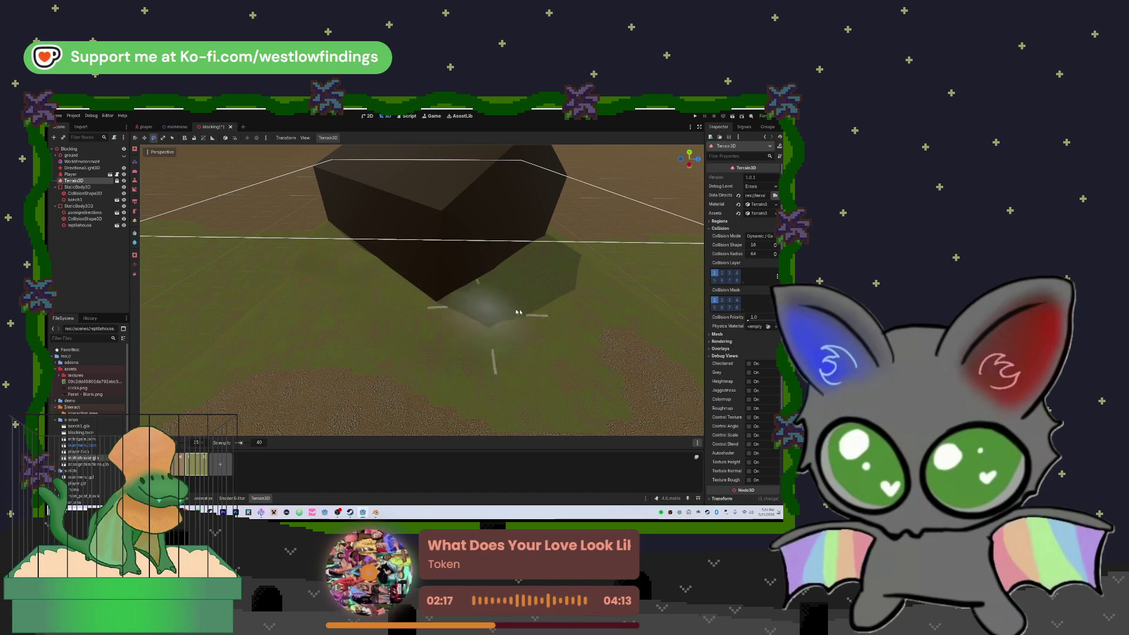
mouse_move(541, 313)
left_mouse_down()
mouse_move(530, 295)
mouse_move(516, 349)
mouse_move(458, 302)
left_mouse_up()
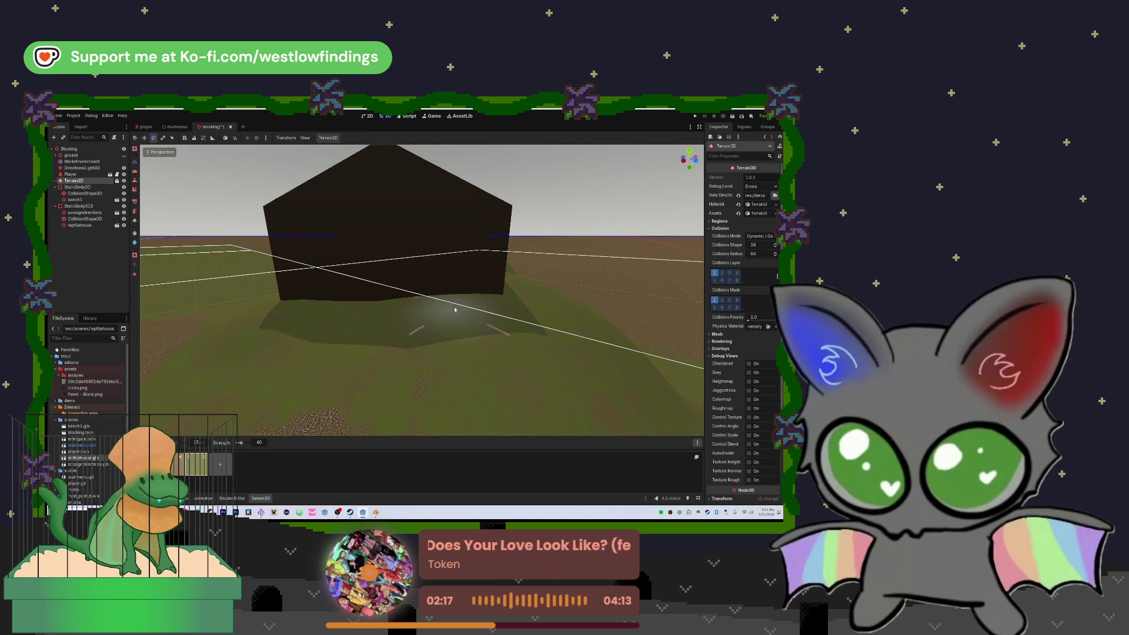
key("t")
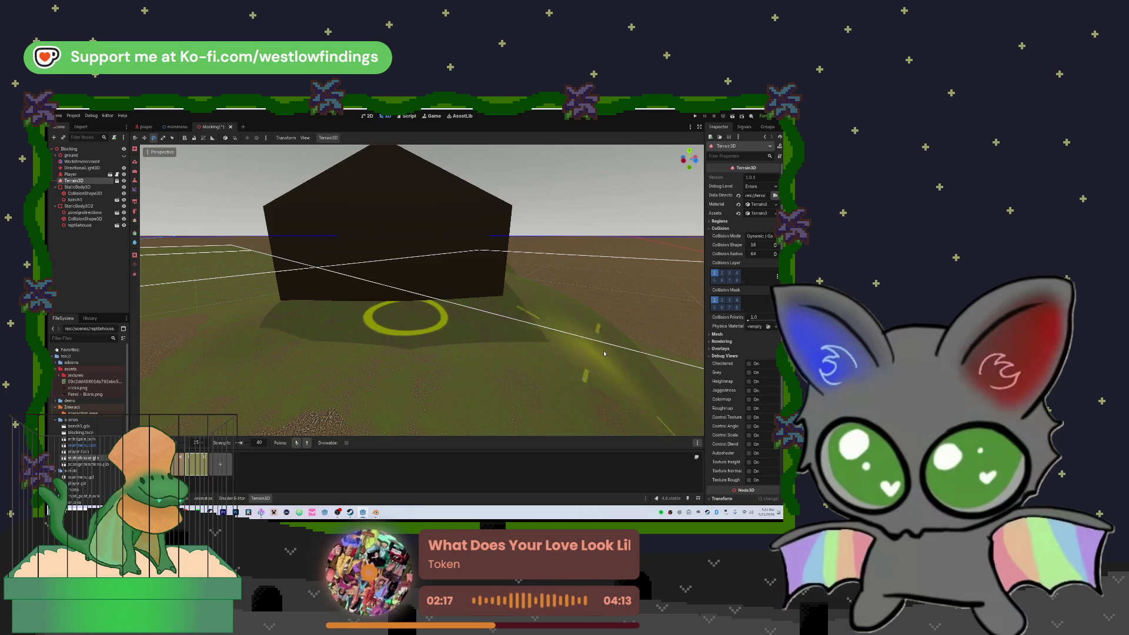
mouse_move(590, 323)
left_mouse_down()
mouse_move(682, 325)
mouse_move(494, 320)
left_mouse_up()
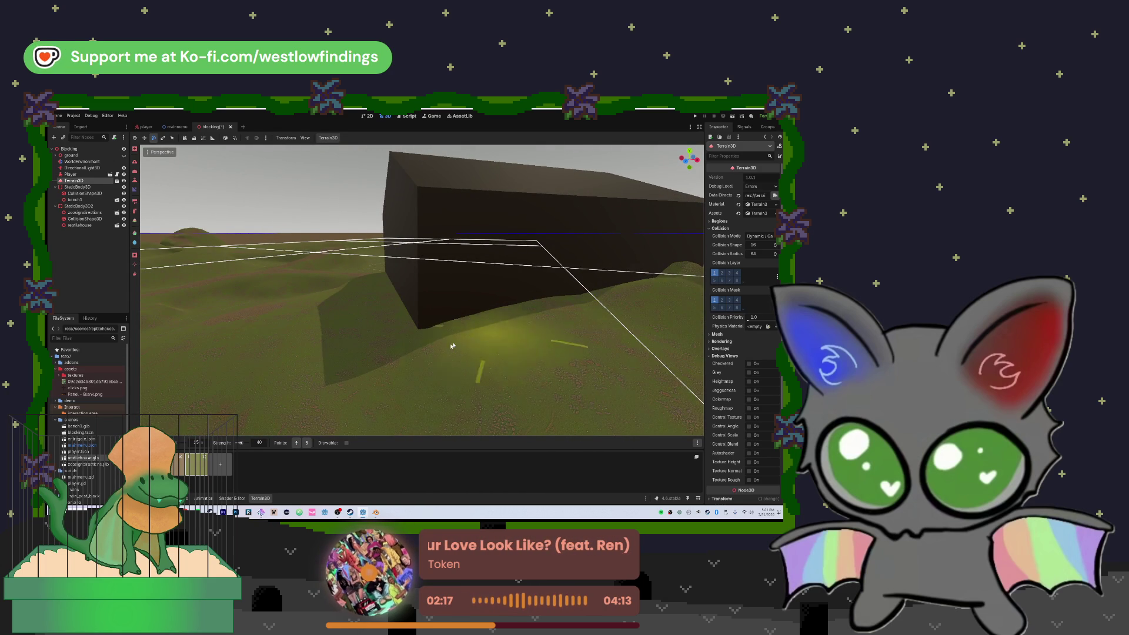
left_click_drag(646, 315, 457, 305)
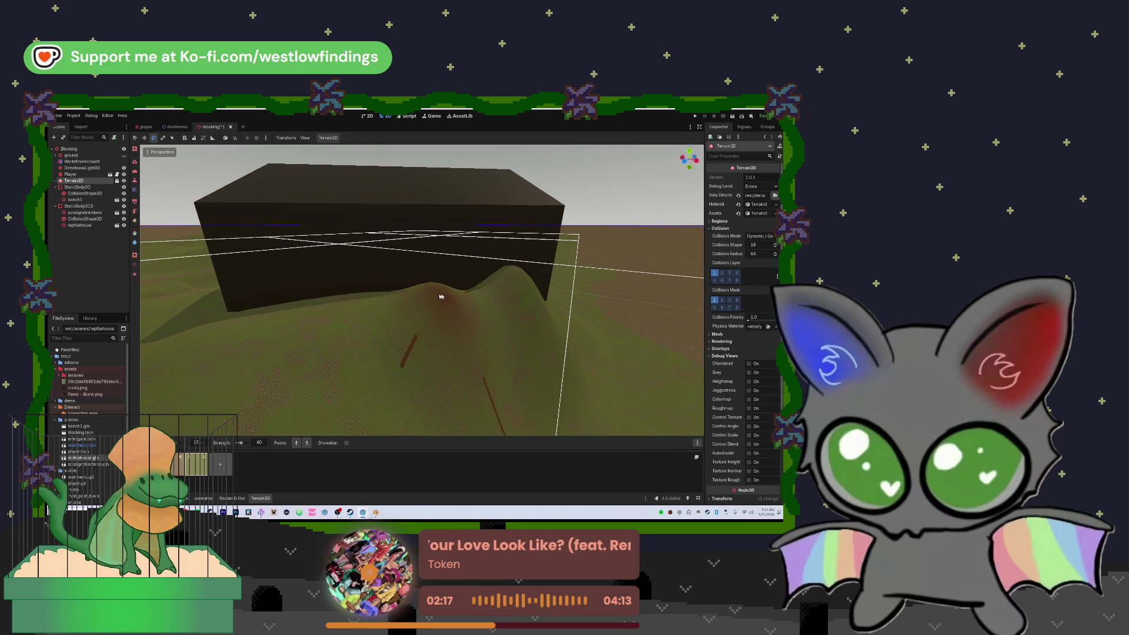
- Shape the ground around the house with the slope brush
key("r")
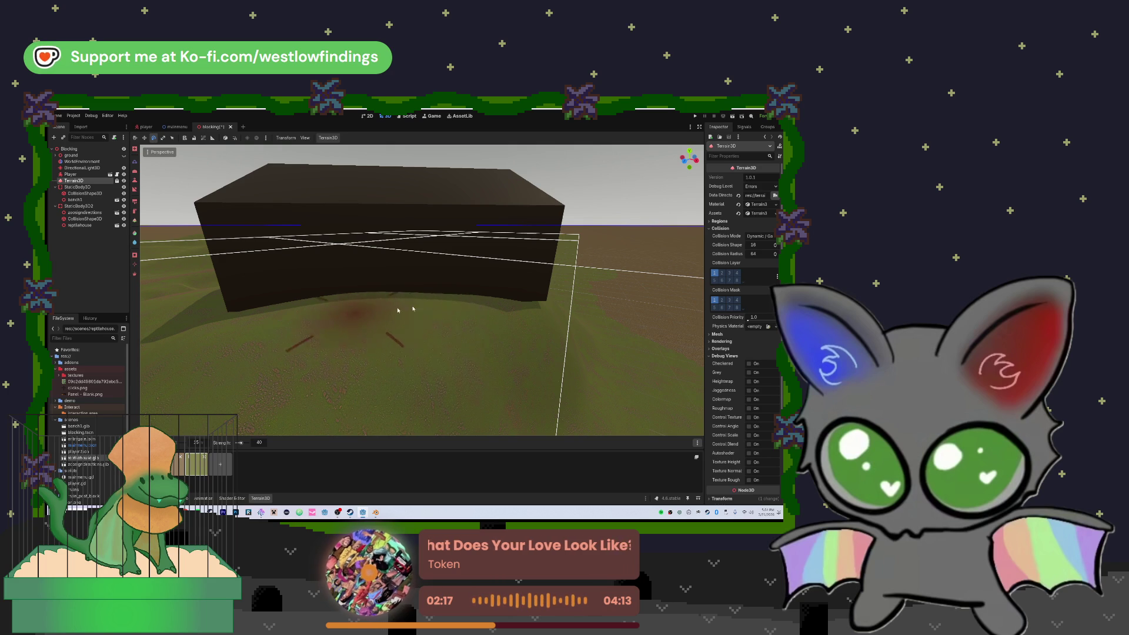
key("t")
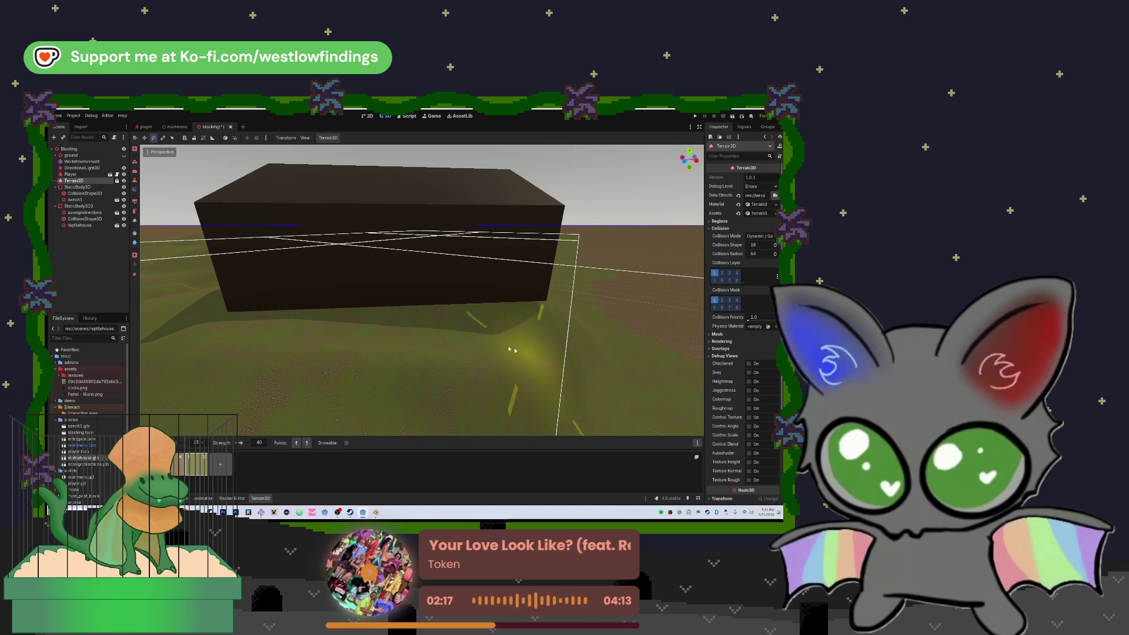
mouse_move(521, 354)
left_mouse_down()
mouse_move(424, 294)
mouse_move(449, 290)
left_mouse_up()
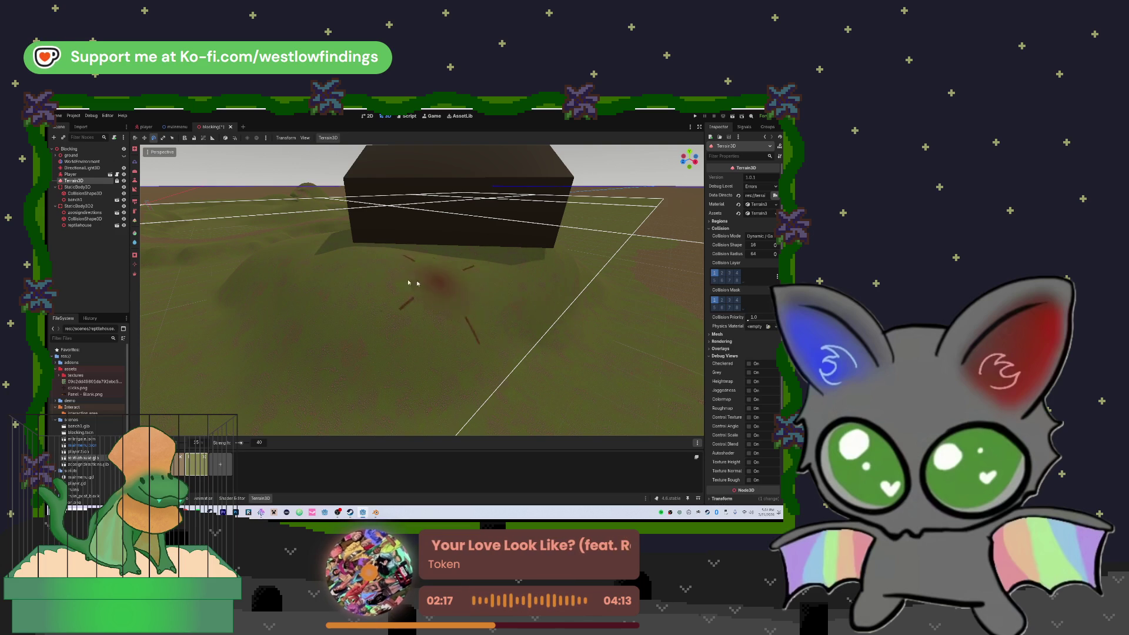
mouse_move(426, 284)
left_mouse_down()
mouse_move(388, 287)
mouse_move(383, 273)
mouse_move(397, 255)
left_mouse_up()
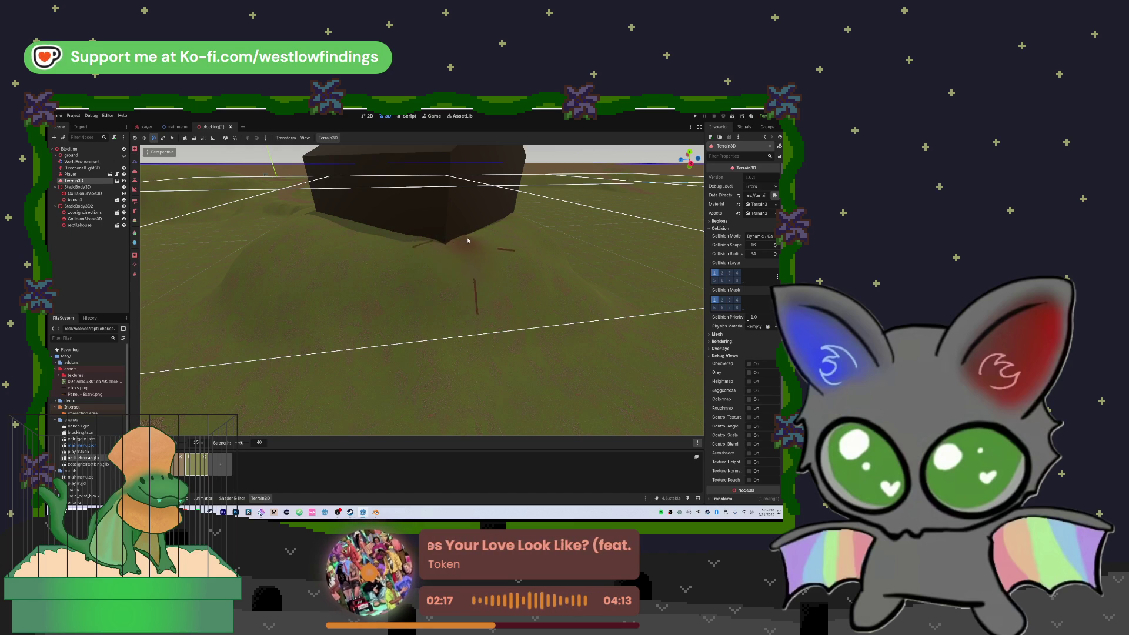
scroll(471, 265, "down", 3)
key("w")
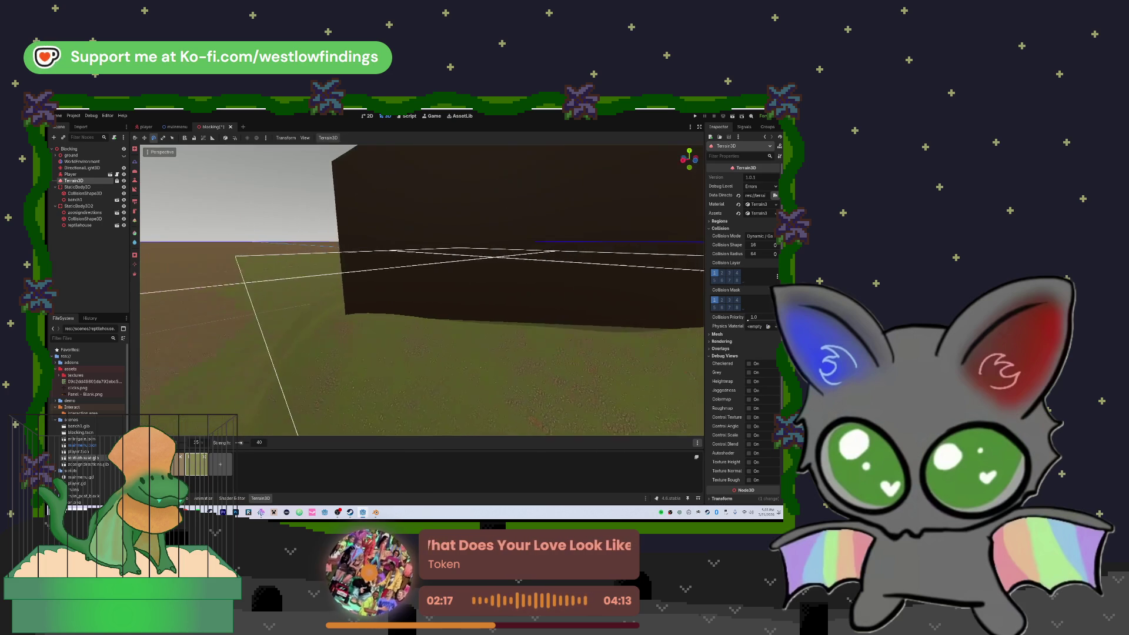
key("w")
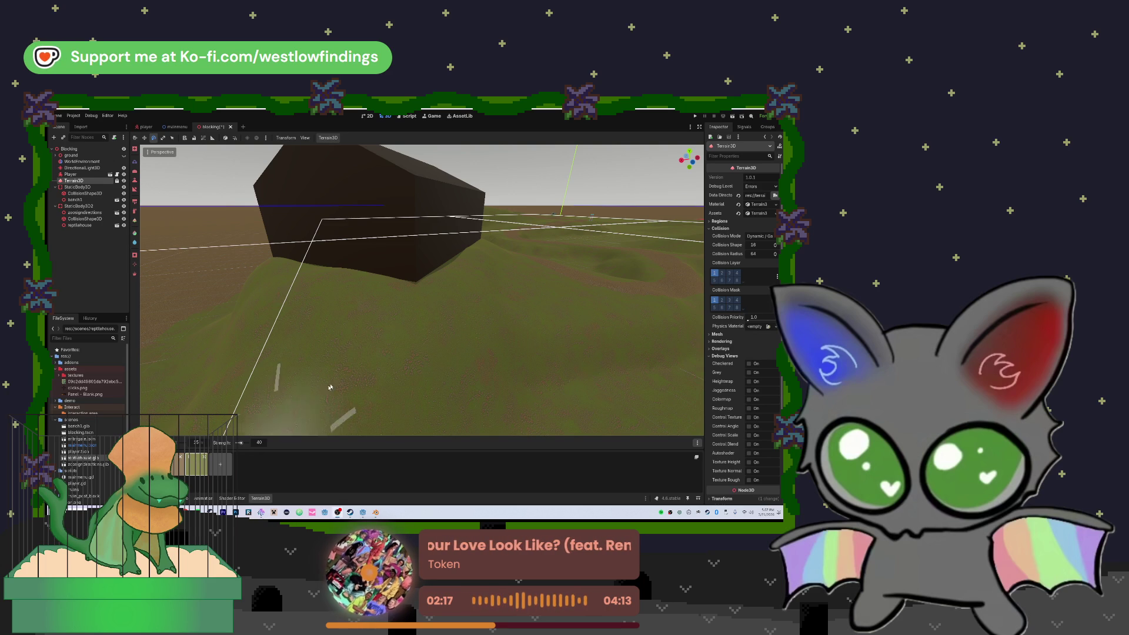
- Frame the whole sculpted terrain in the viewport
key("f")
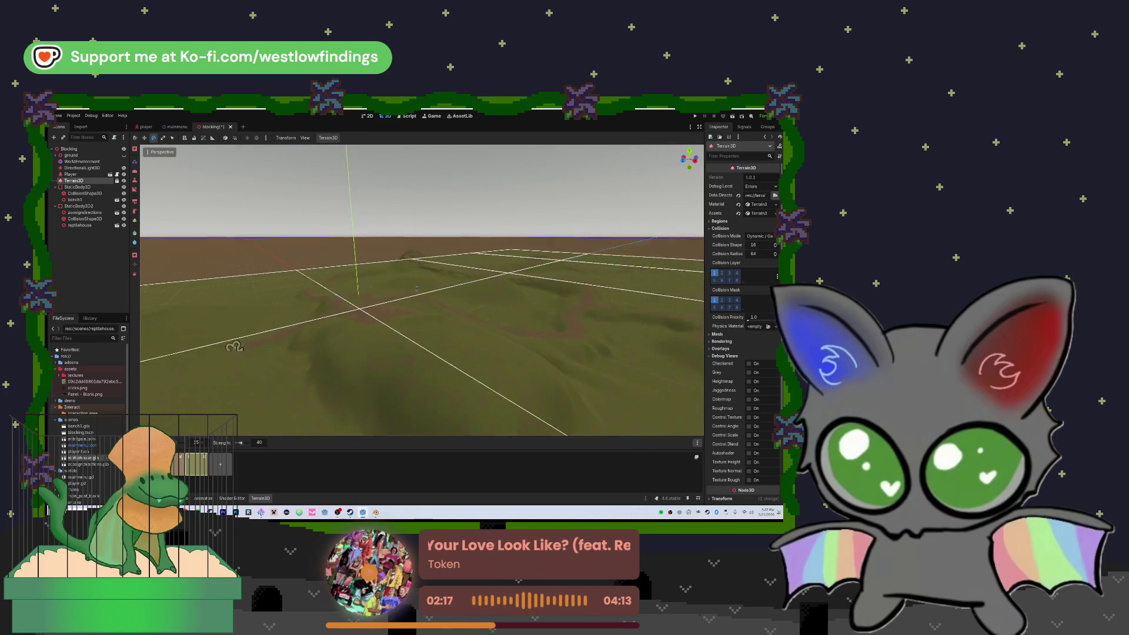
left_click(92, 116)
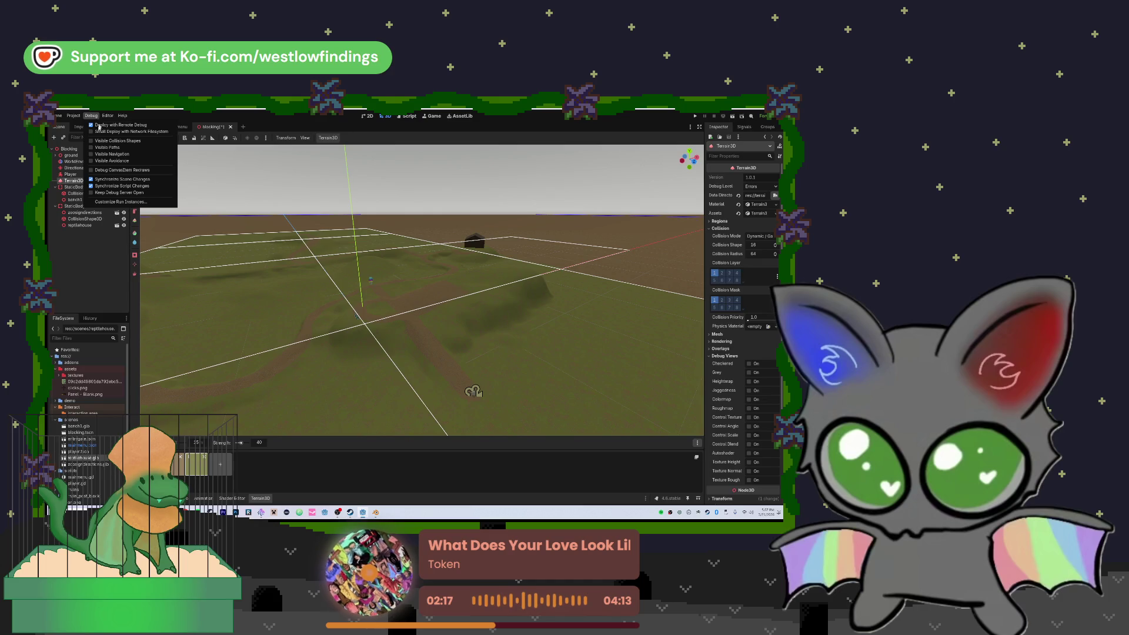
left_click(87, 259)
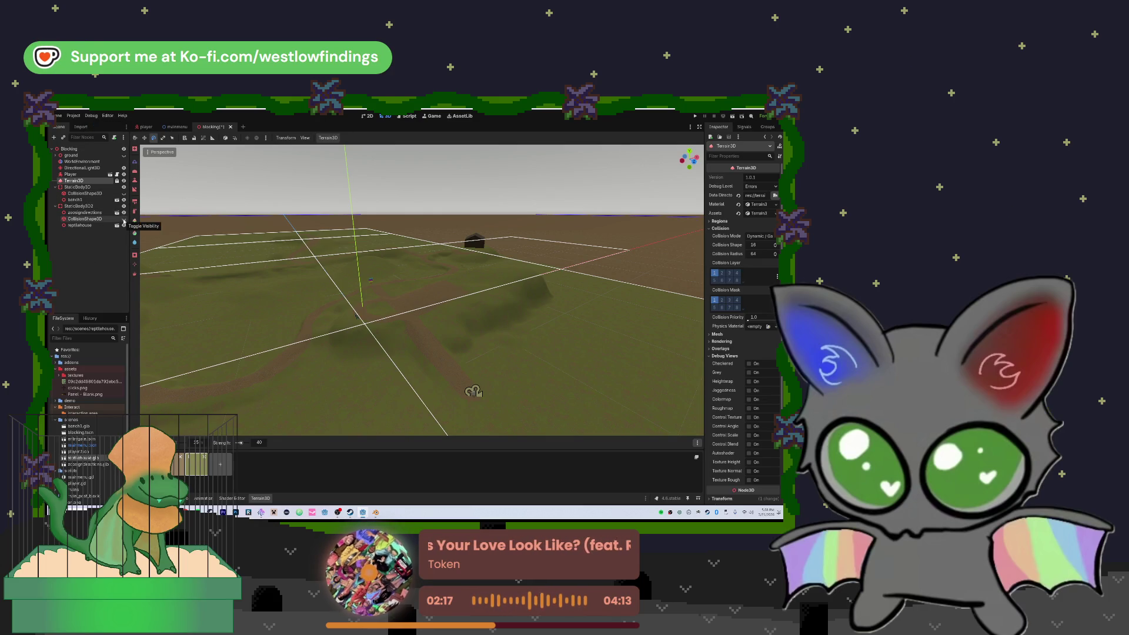
left_click(123, 182)
left_click(123, 182)
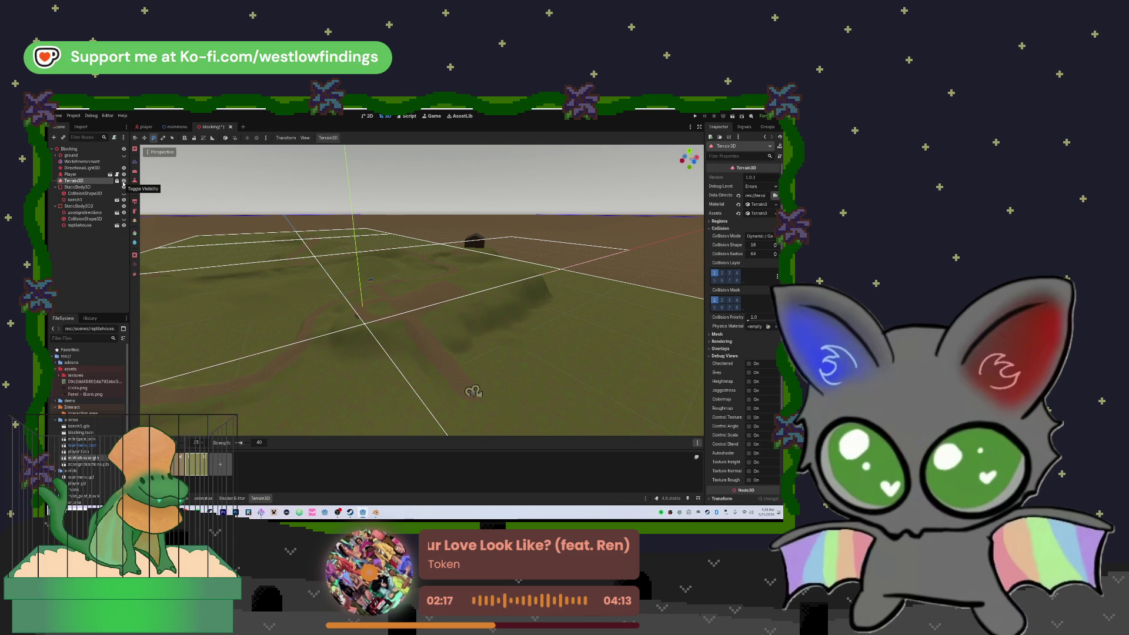
scroll(423, 291, "up", 3)
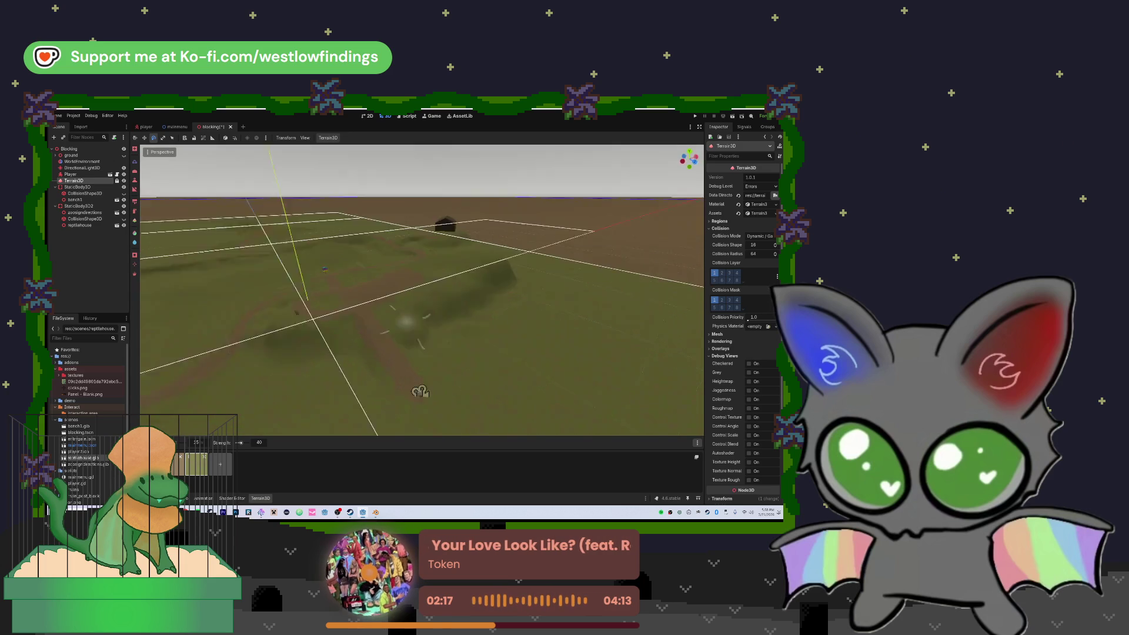
- Orbit, tilt and zoom the view to look down on the black house and its slope
left_click_drag(312, 418, 397, 385)
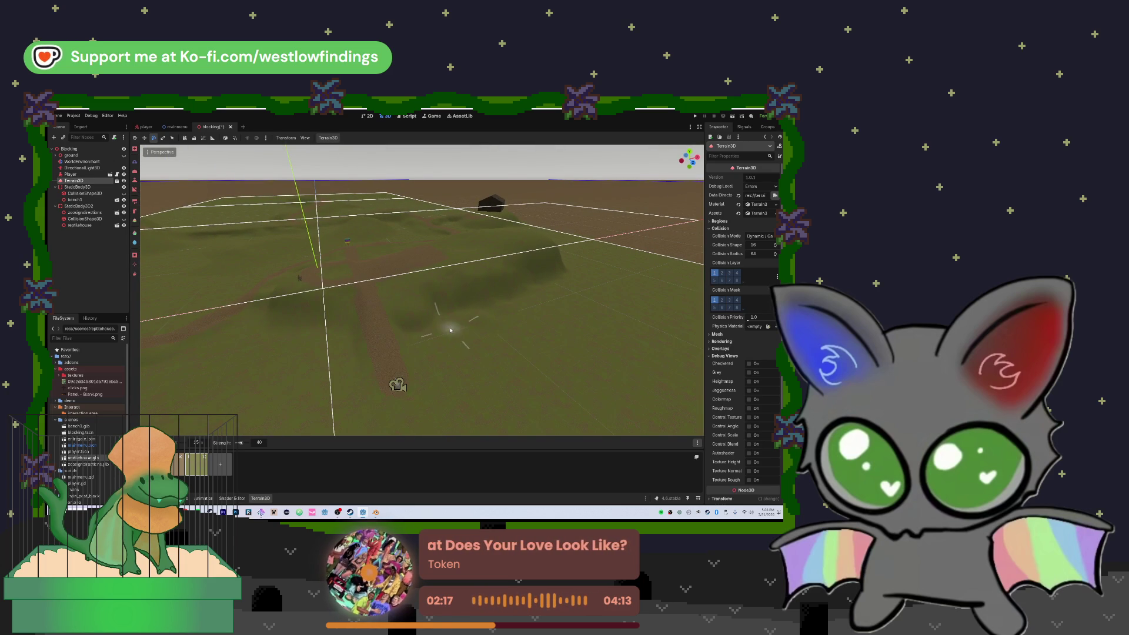
left_click_drag(530, 306, 520, 406)
scroll(422, 290, "up", 3)
scroll(421, 291, "up", 5)
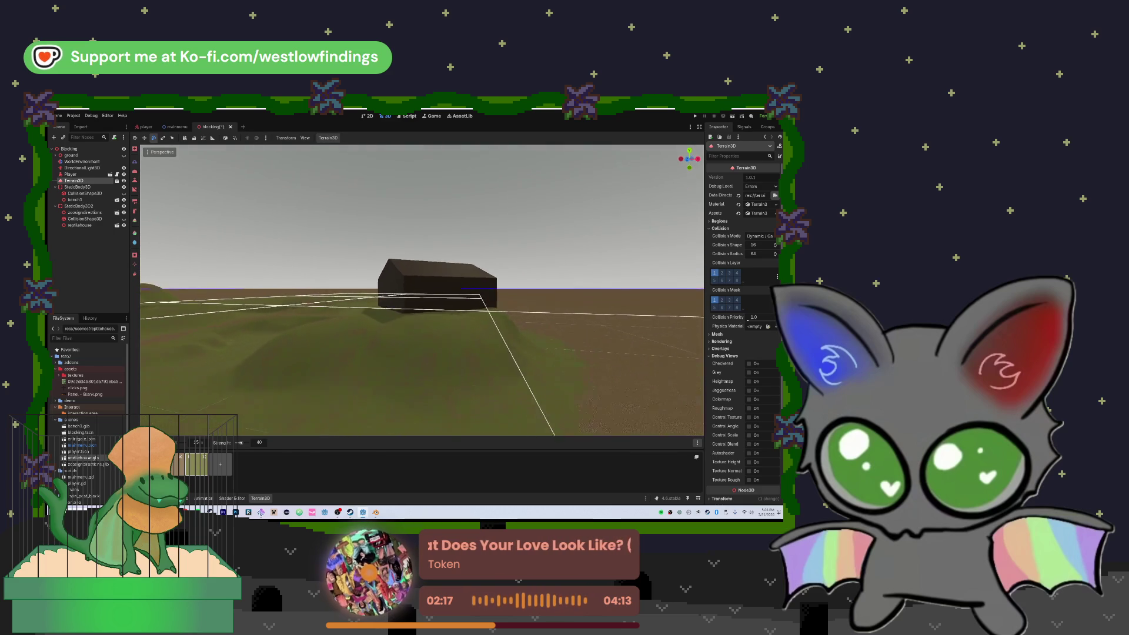
scroll(422, 290, "up", 3)
left_click_drag(422, 291, 422, 225)
scroll(580, 299, "up", 5)
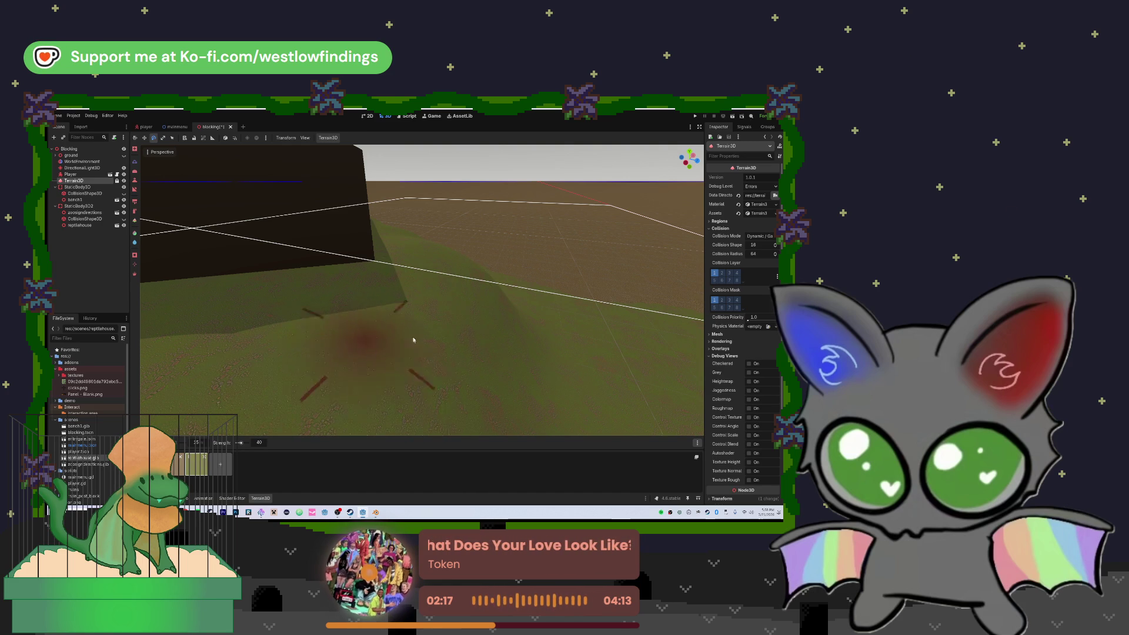
scroll(404, 341, "down", 5)
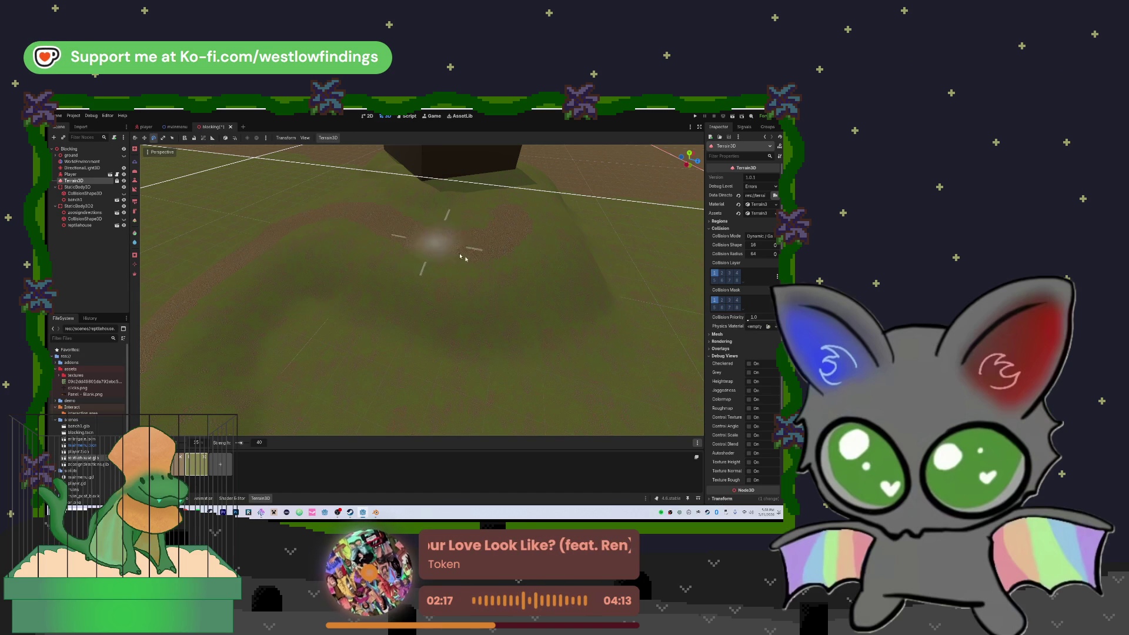
- Smooth the slope beside the dark house's base with the slope brush
key("w")
key("w")
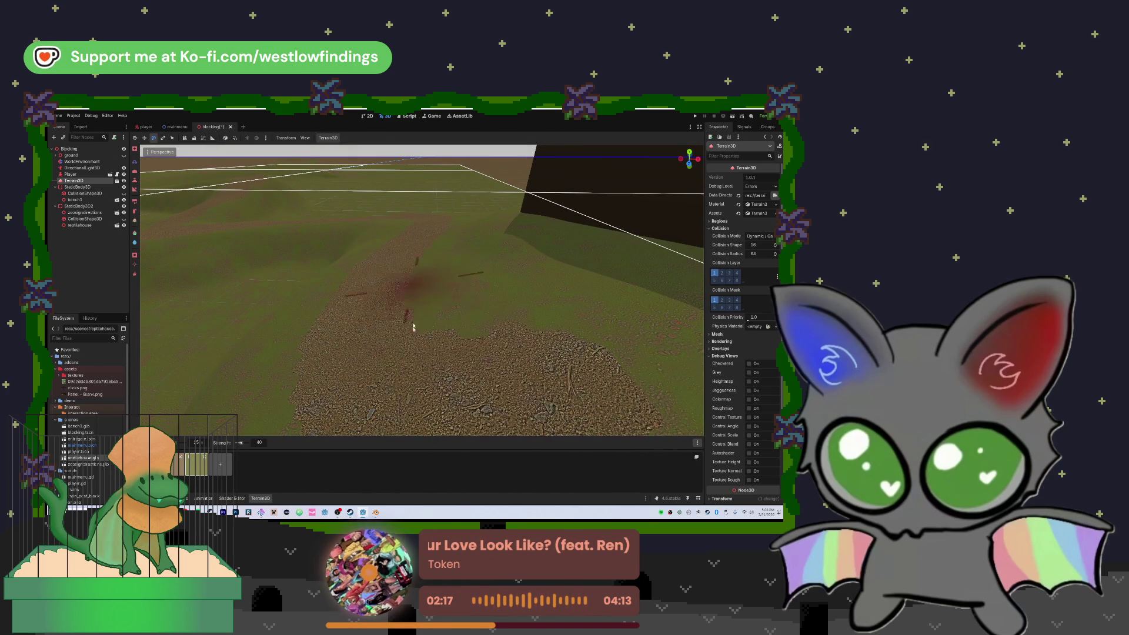
key("s")
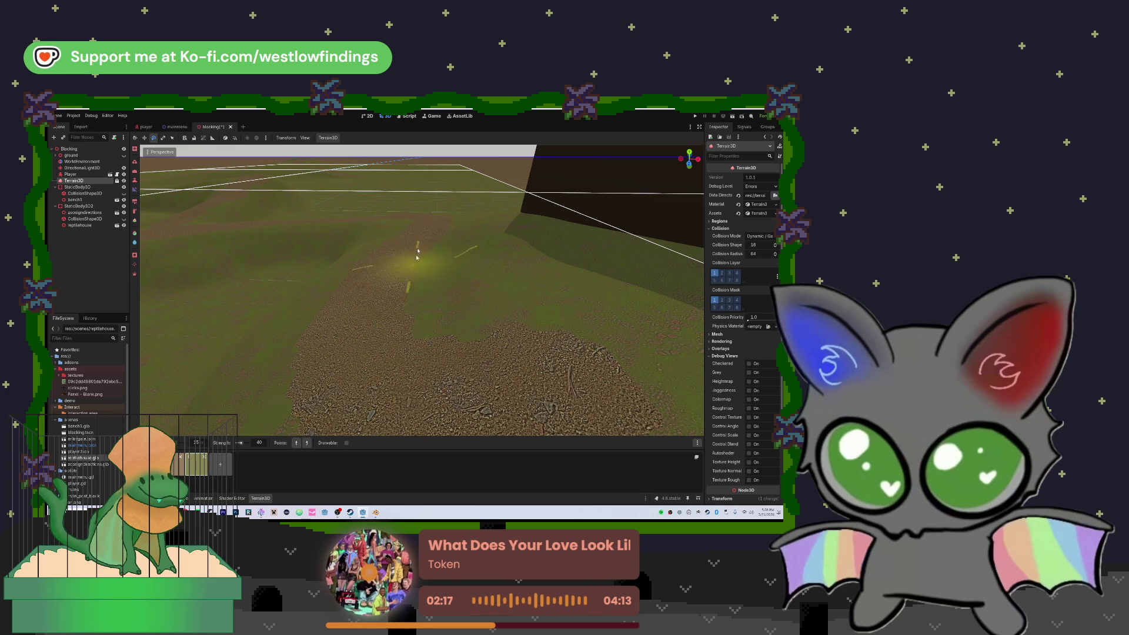
mouse_move(436, 291)
left_mouse_down()
mouse_move(435, 277)
mouse_move(436, 330)
mouse_move(436, 312)
mouse_move(479, 298)
left_mouse_up()
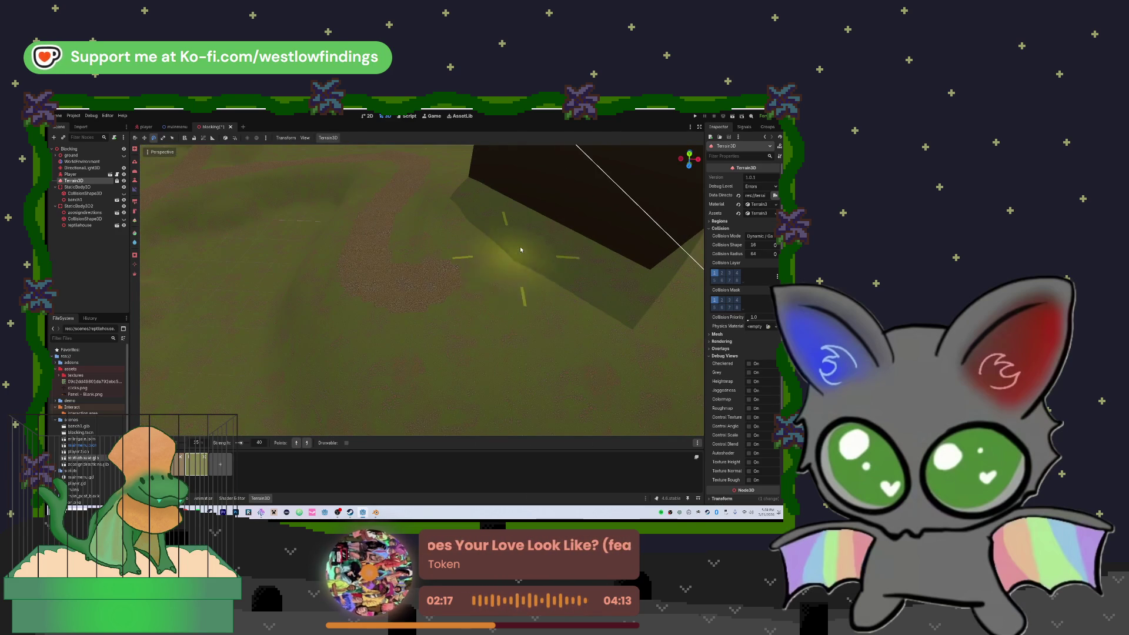
mouse_move(360, 269)
left_mouse_down()
mouse_move(404, 295)
mouse_move(431, 294)
mouse_move(453, 276)
mouse_move(411, 294)
left_mouse_up()
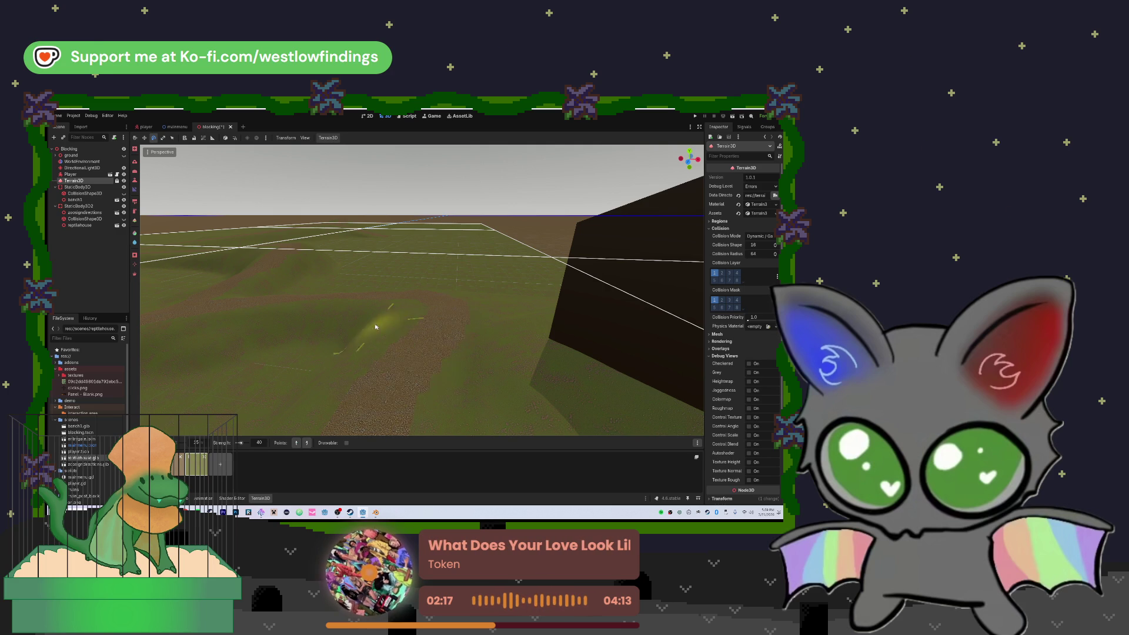
key("w")
left_click_drag(440, 335, 411, 339)
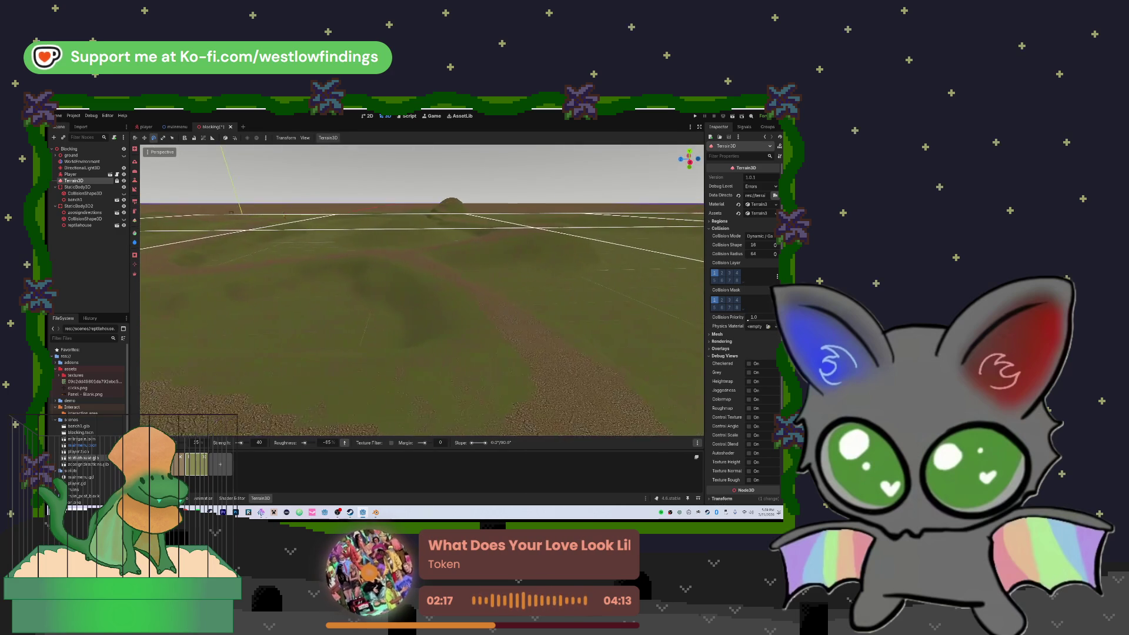
- Fly forward toward the central hill and bring back the slope brush at strength 40
key("w")
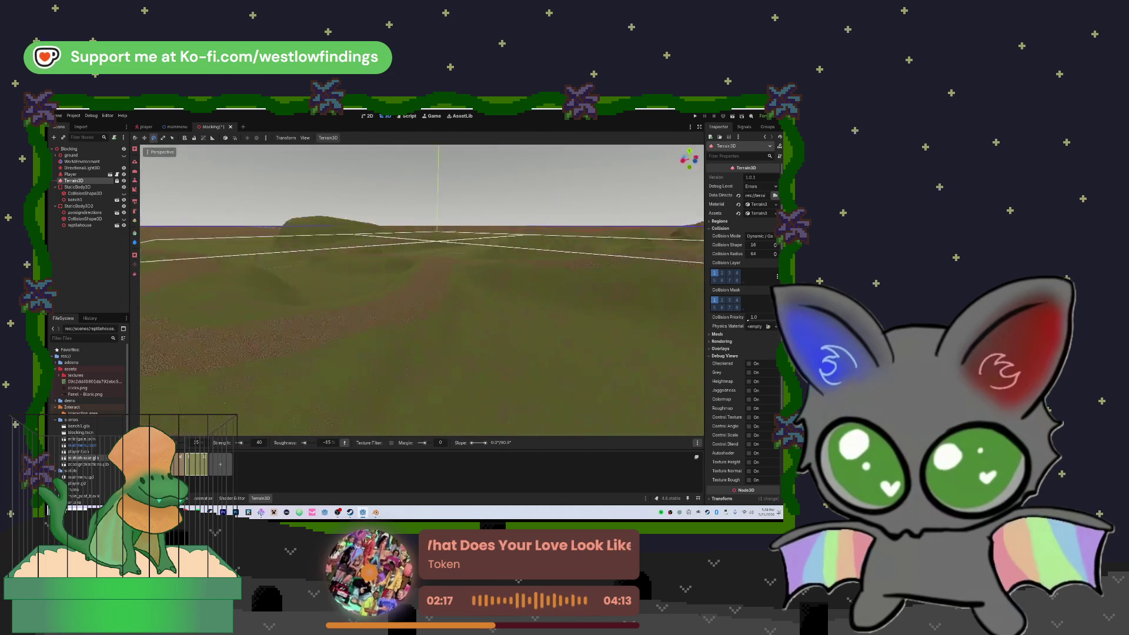
key("w")
key("e")
key("r")
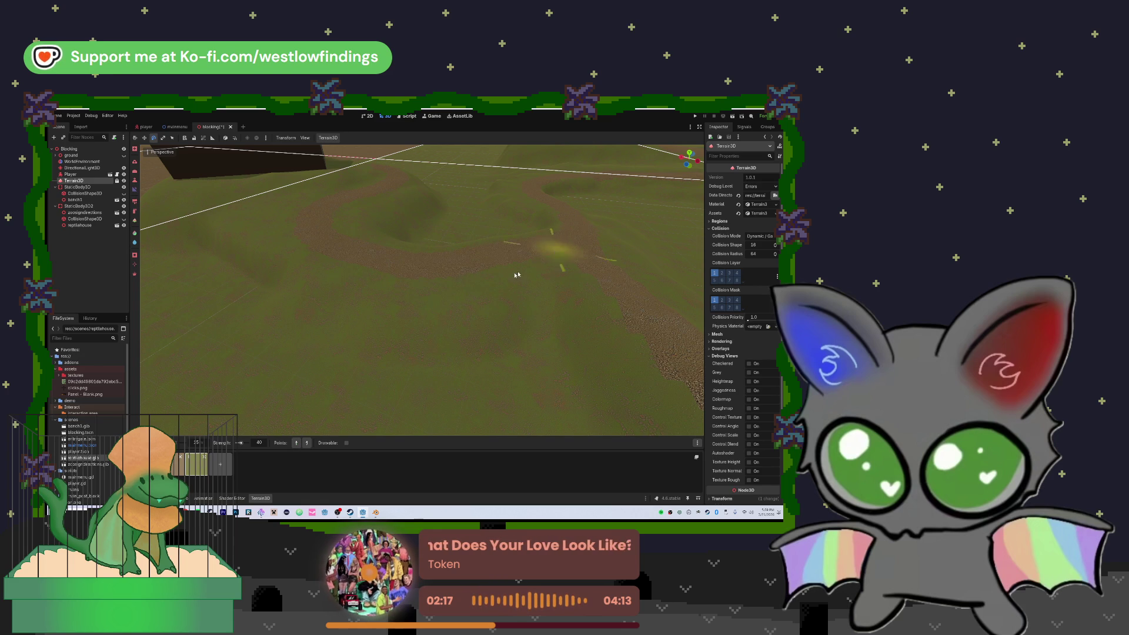
- Fly low along the dirt path and paint a reddish patch onto it
scroll(505, 264, "down", 3)
mouse_move(469, 273)
left_mouse_down()
mouse_move(469, 341)
mouse_move(456, 274)
mouse_move(475, 271)
mouse_move(480, 294)
mouse_move(376, 297)
left_mouse_up()
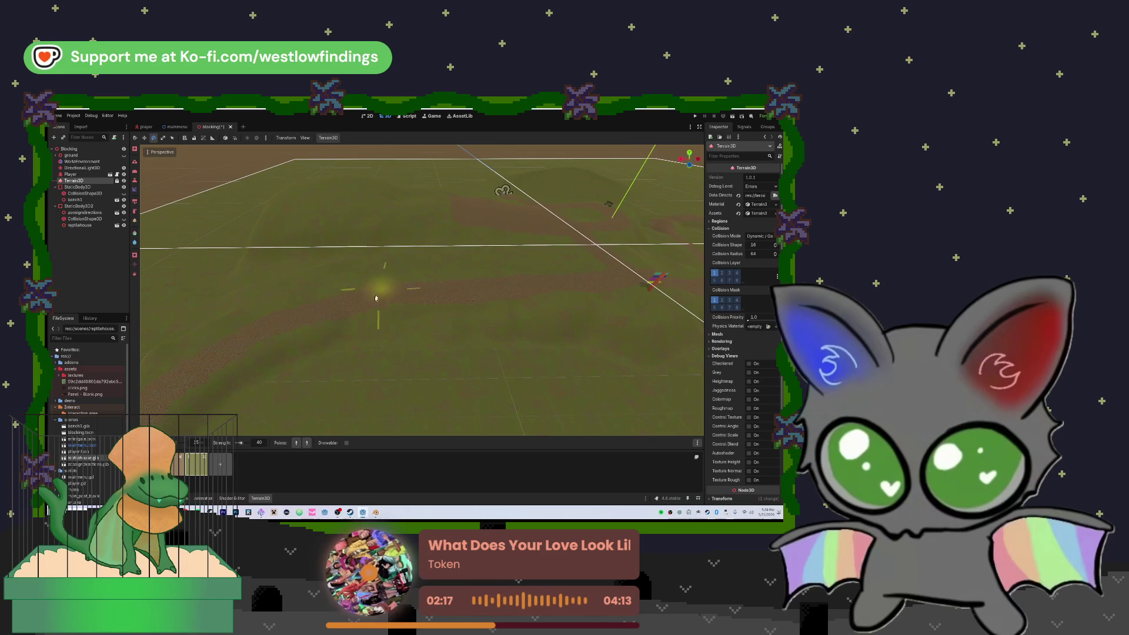
left_click_drag(627, 280, 627, 280)
left_click_drag(470, 275, 469, 275)
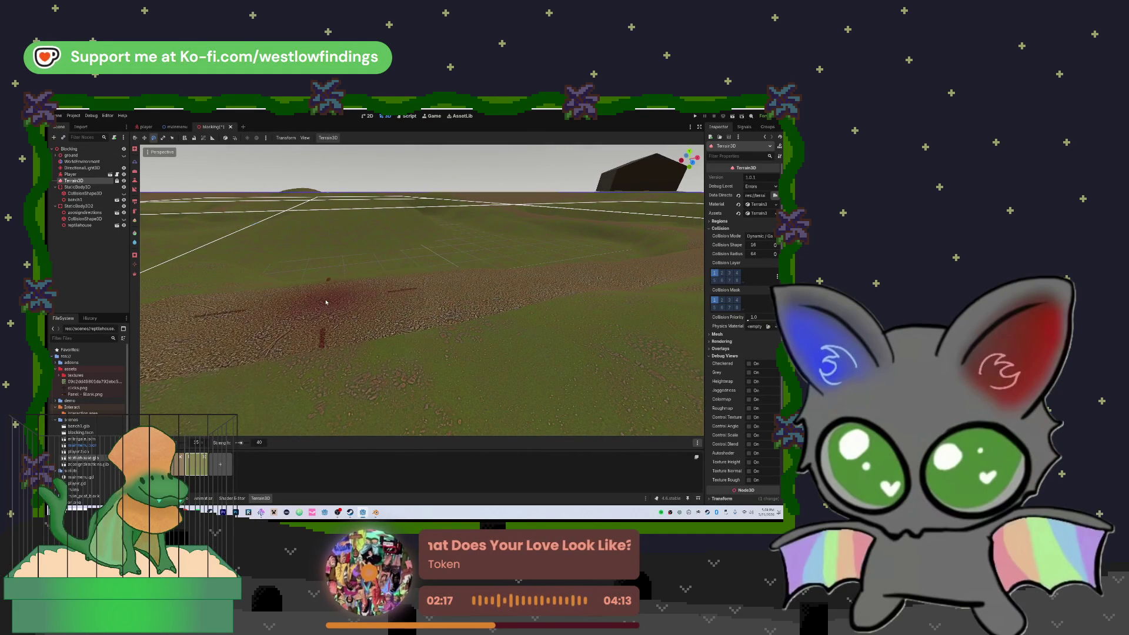
left_click_drag(576, 302, 516, 289)
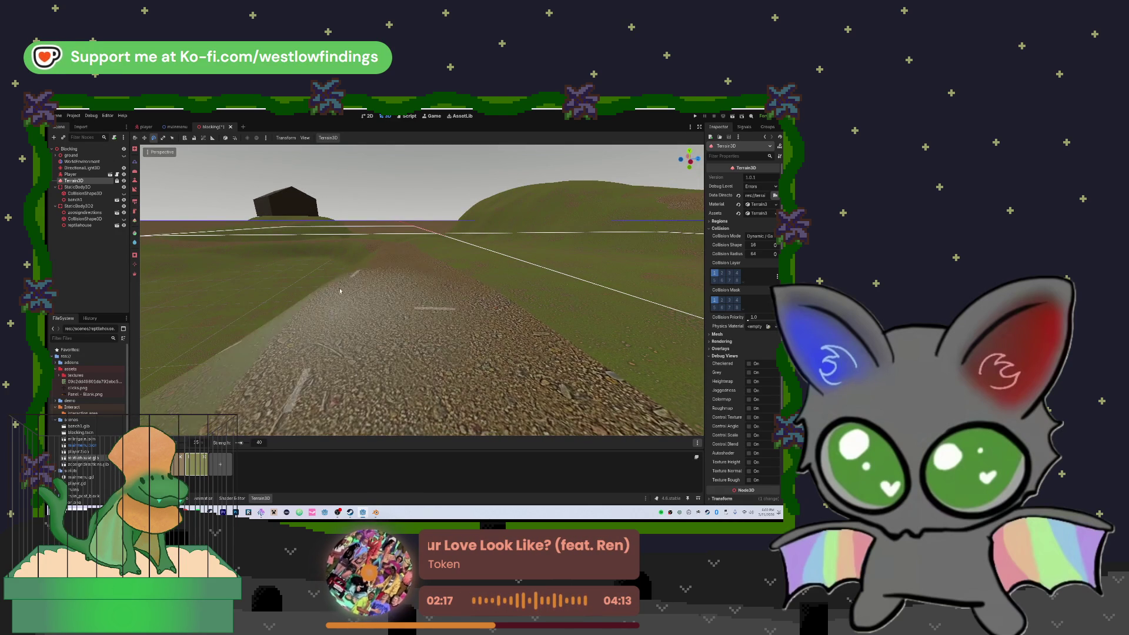
mouse_move(361, 252)
left_mouse_down()
mouse_move(353, 294)
mouse_move(342, 287)
left_mouse_up()
- Move further along the path and paint a dark reddish patch near the road curve
key("w")
key("w")
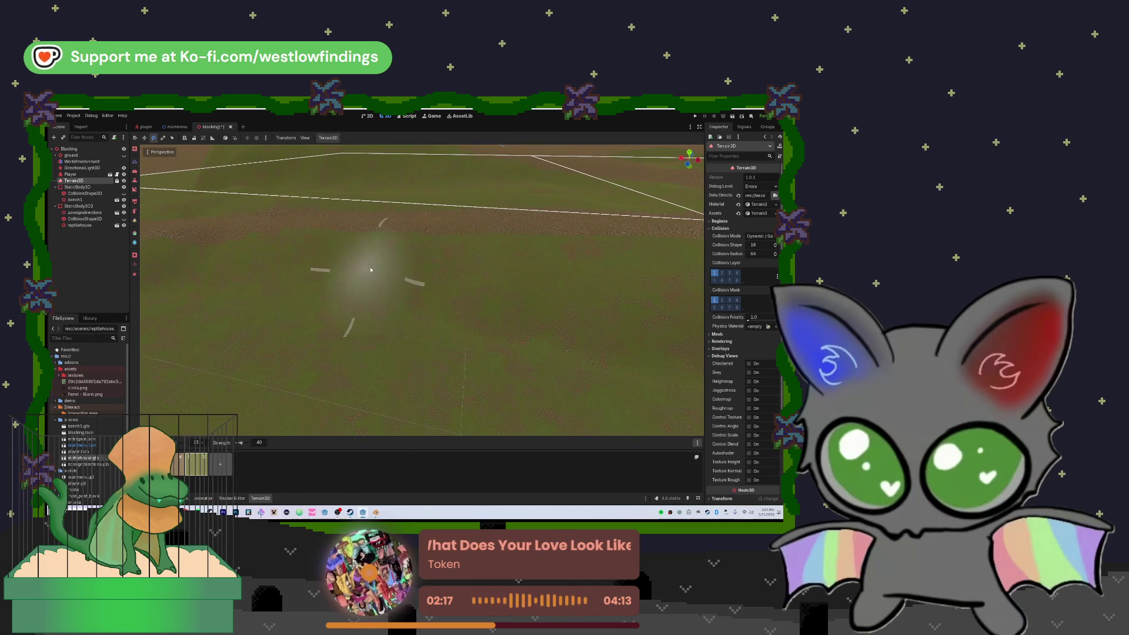
right_click(558, 238)
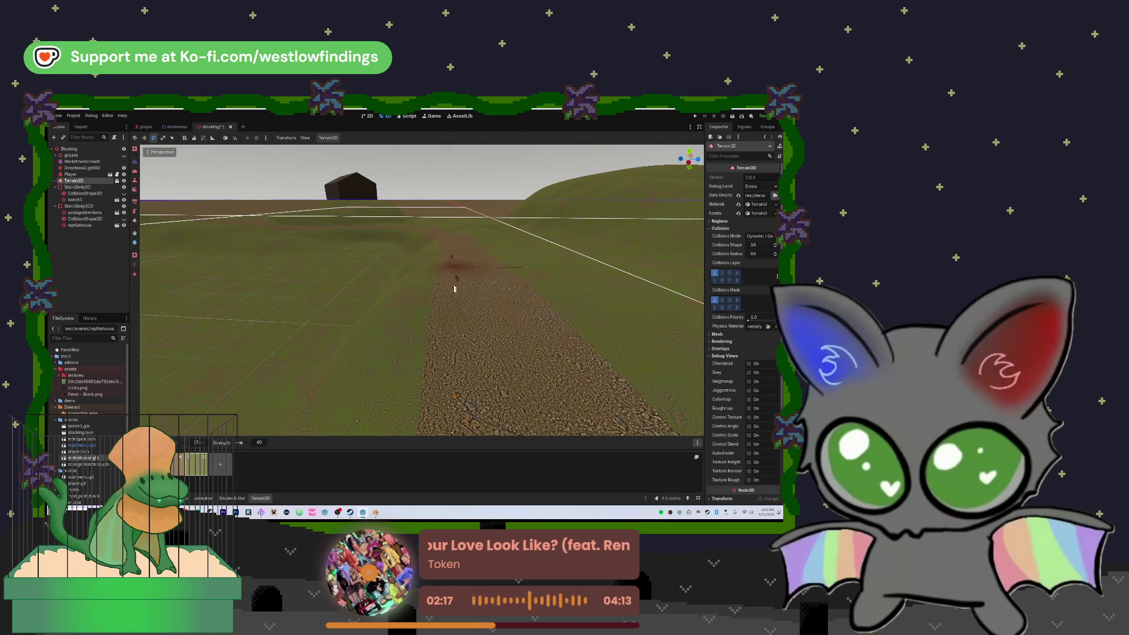
right_click(484, 238)
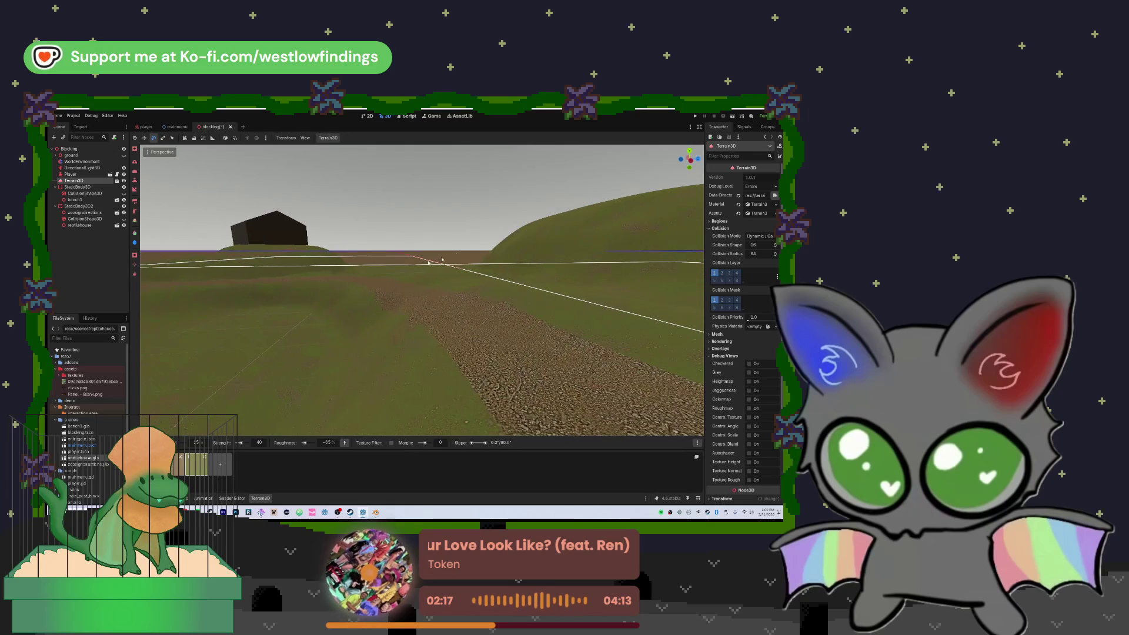
left_click_drag(408, 297, 410, 289)
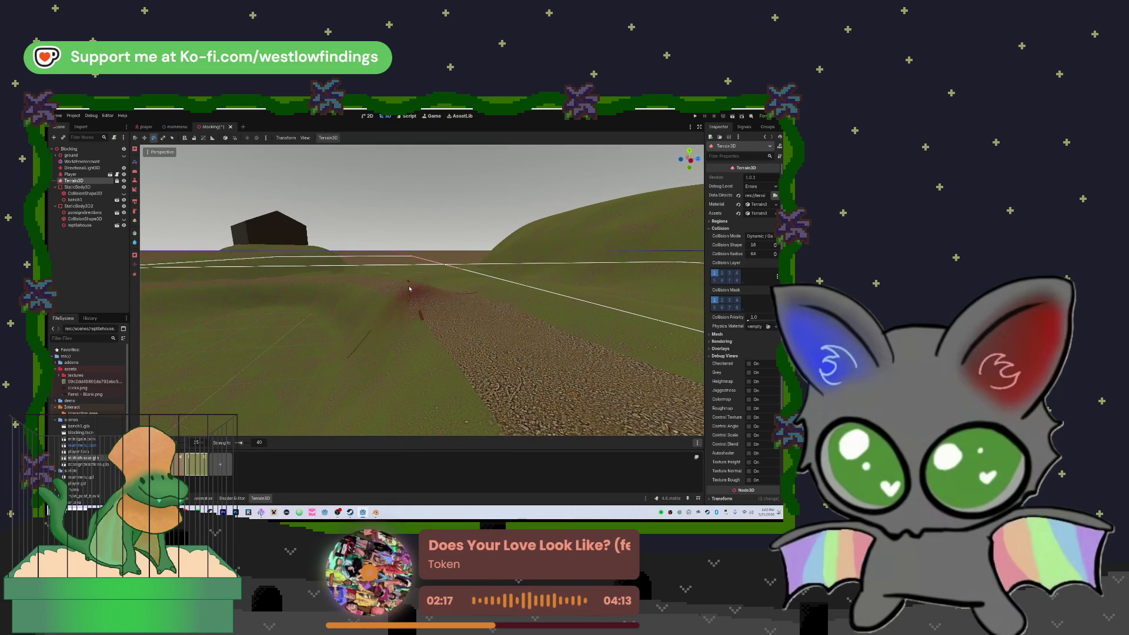
right_click(452, 282)
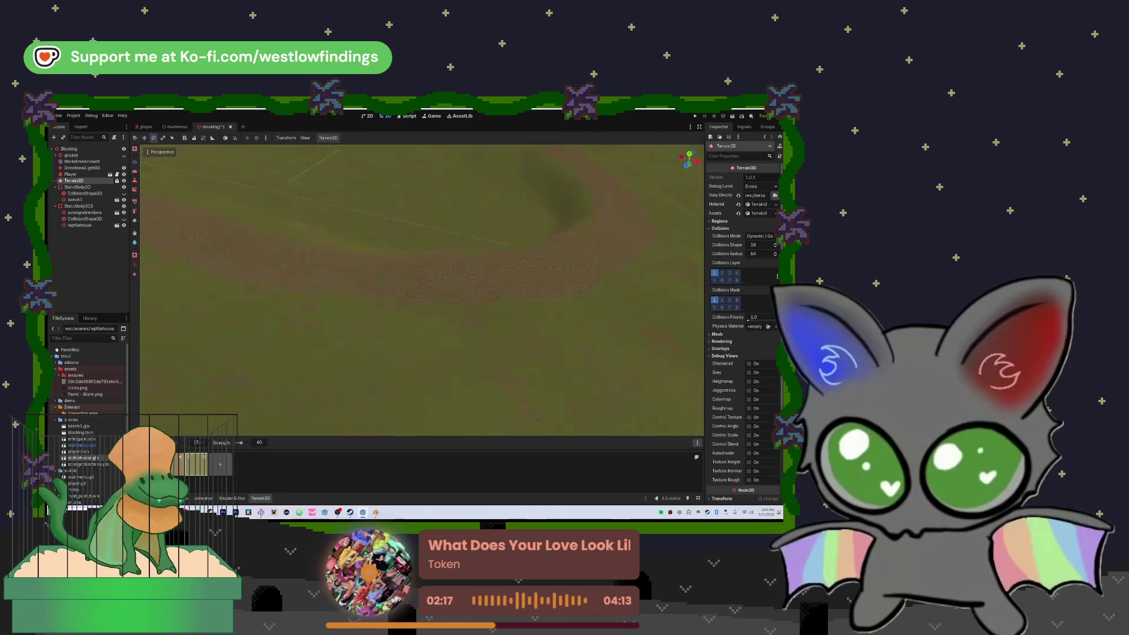
key("s")
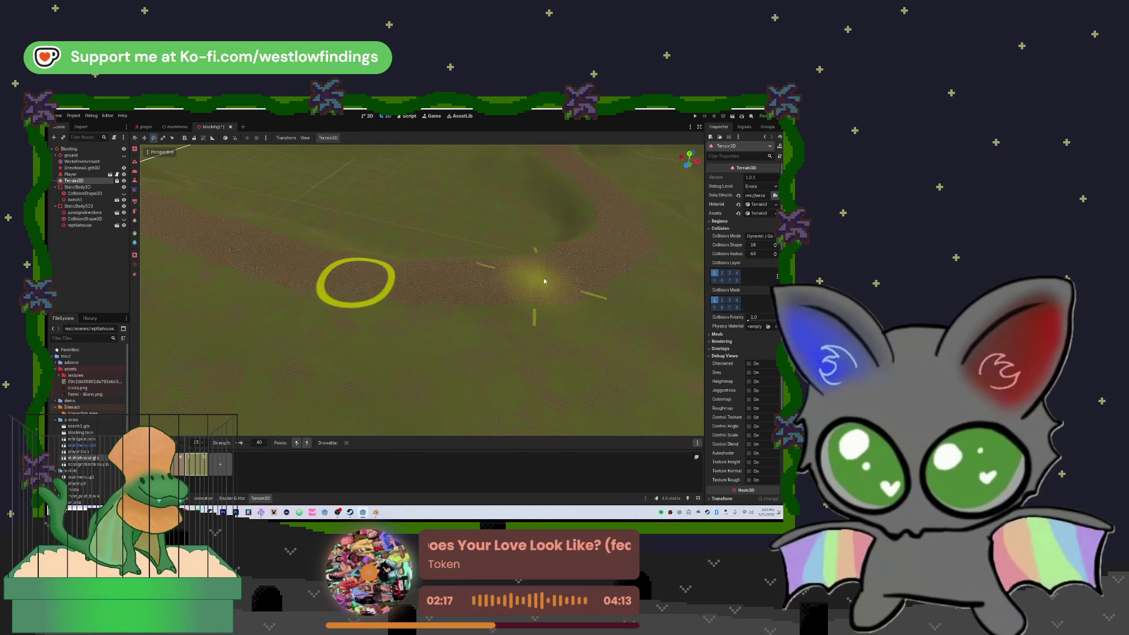
left_click(383, 276)
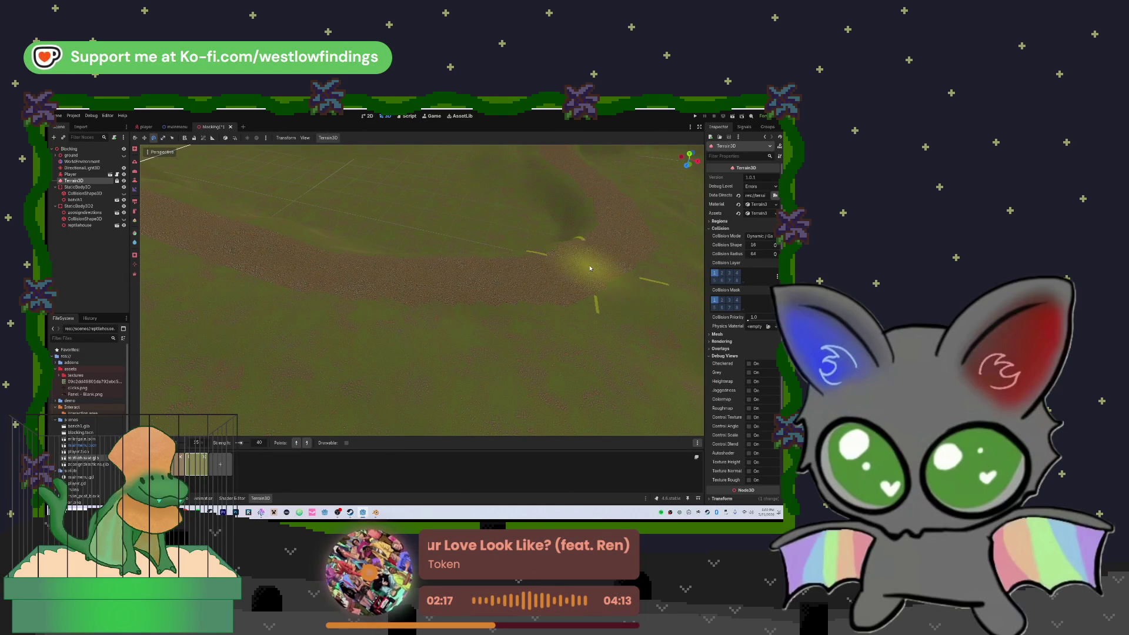
left_click(595, 265)
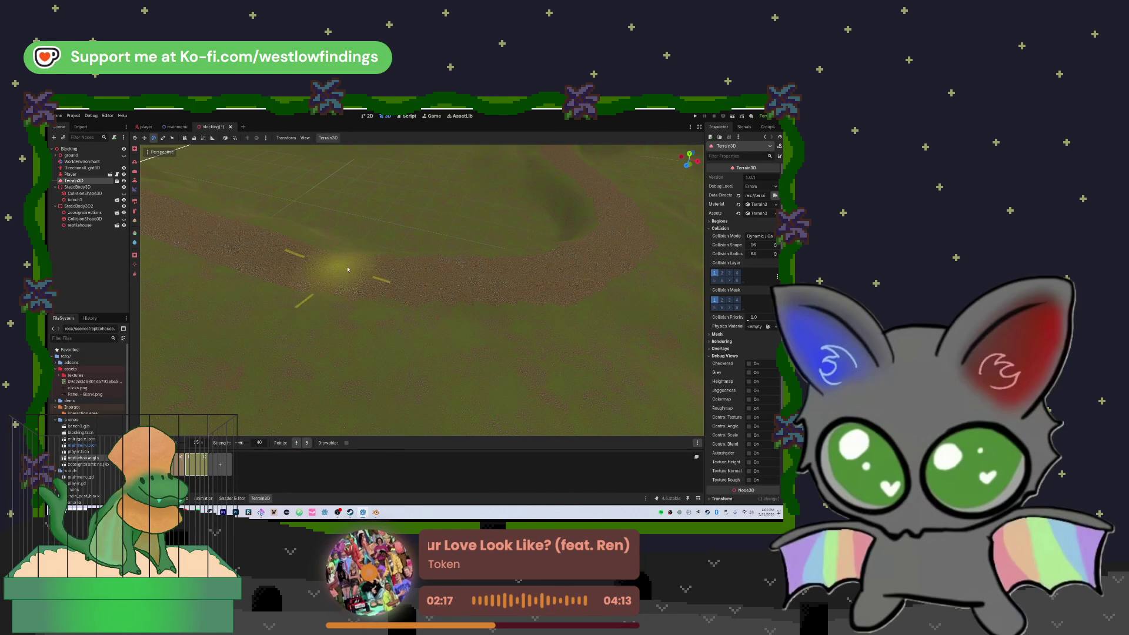
left_click(418, 284)
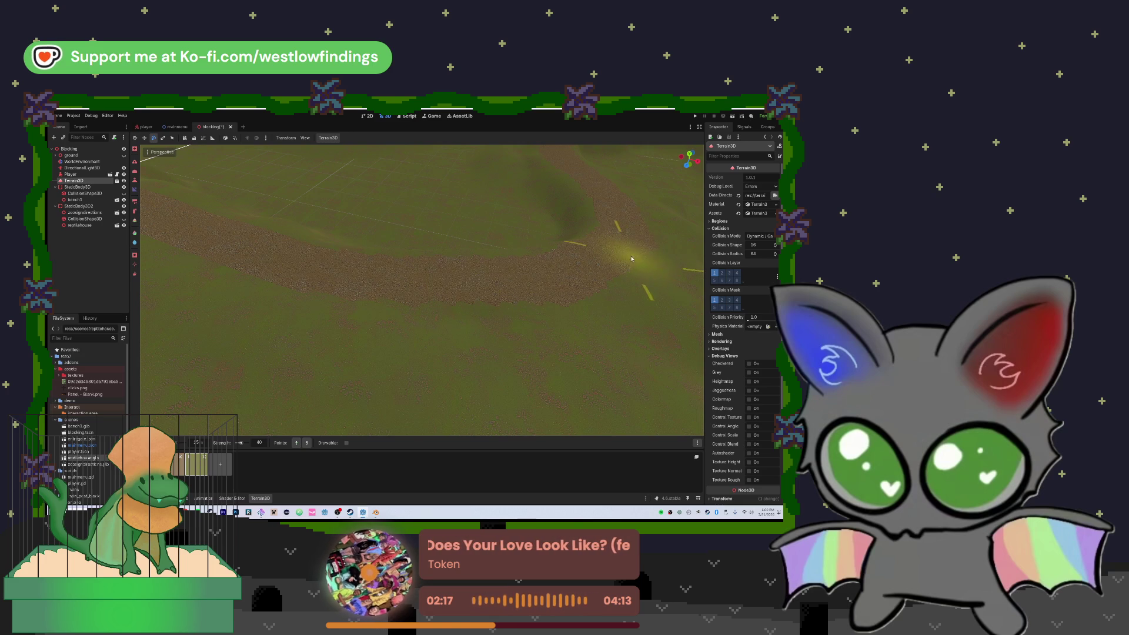
left_click(629, 211)
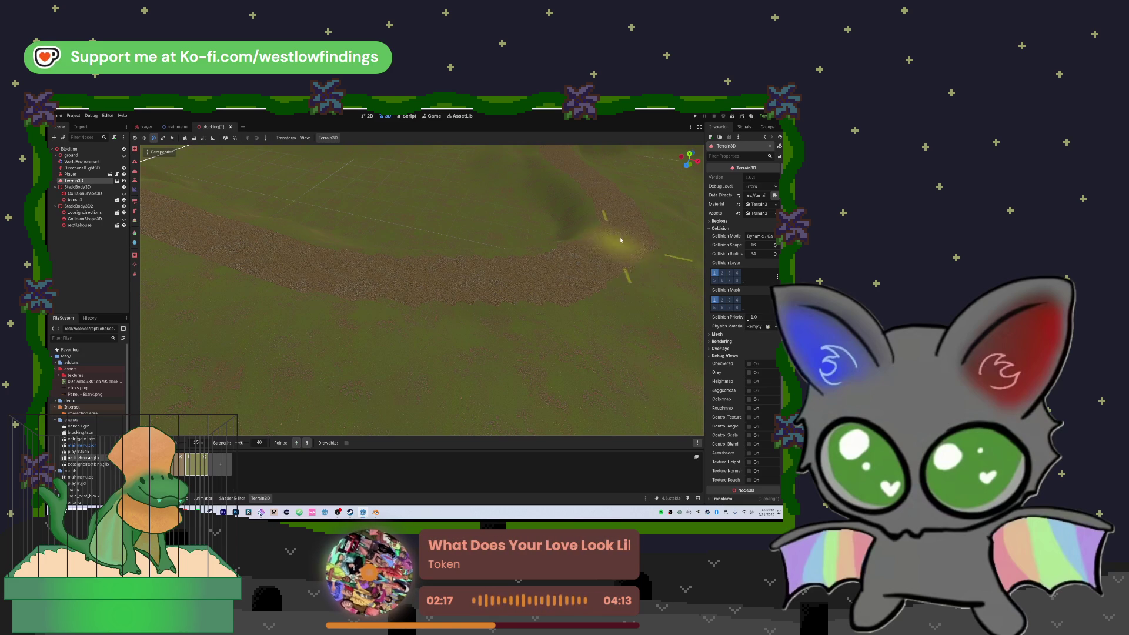
key("w")
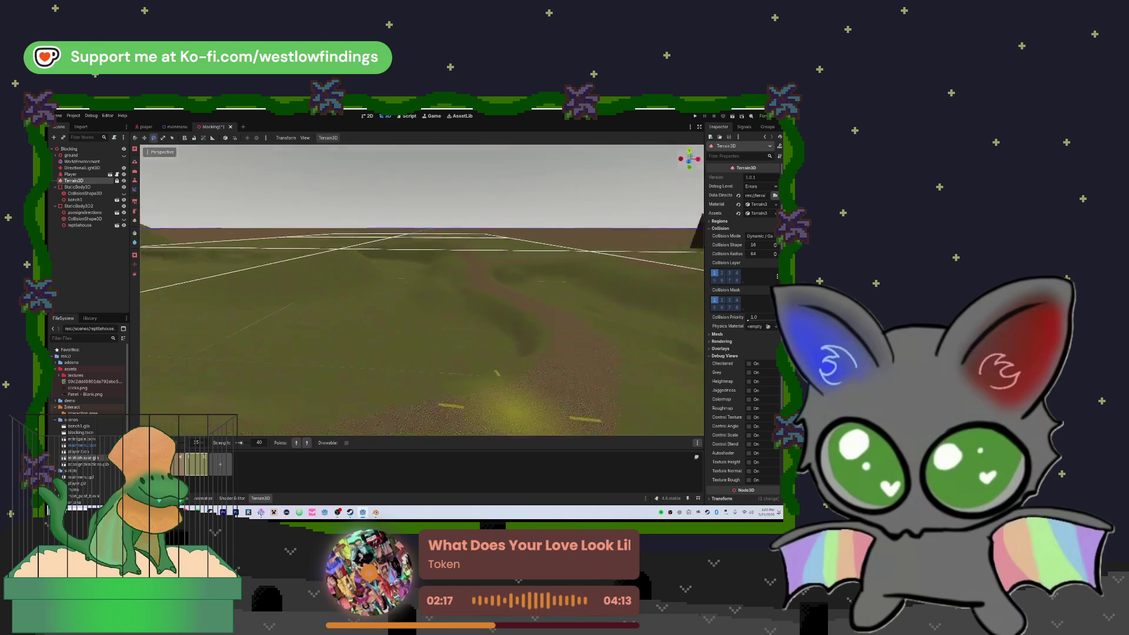
key("w")
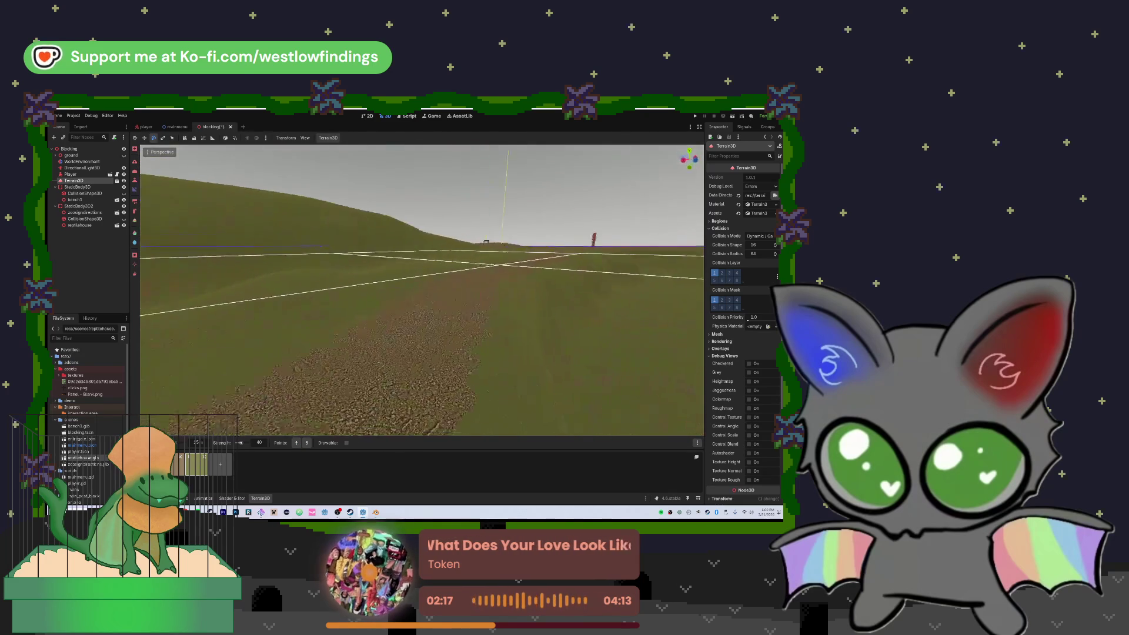
key("w")
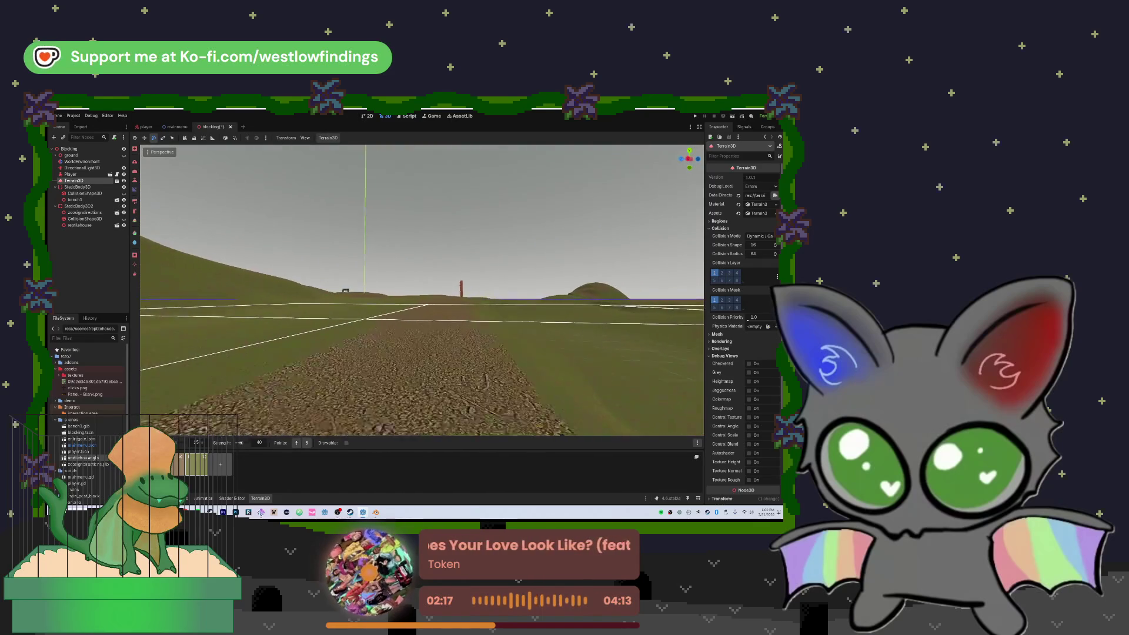
key("w")
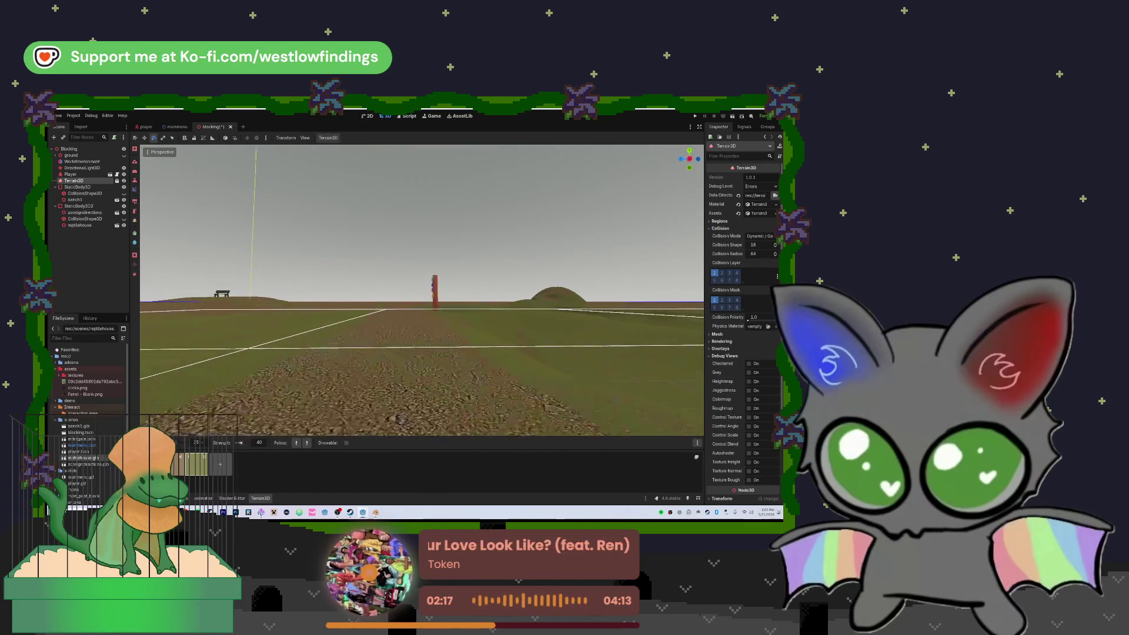
key("w")
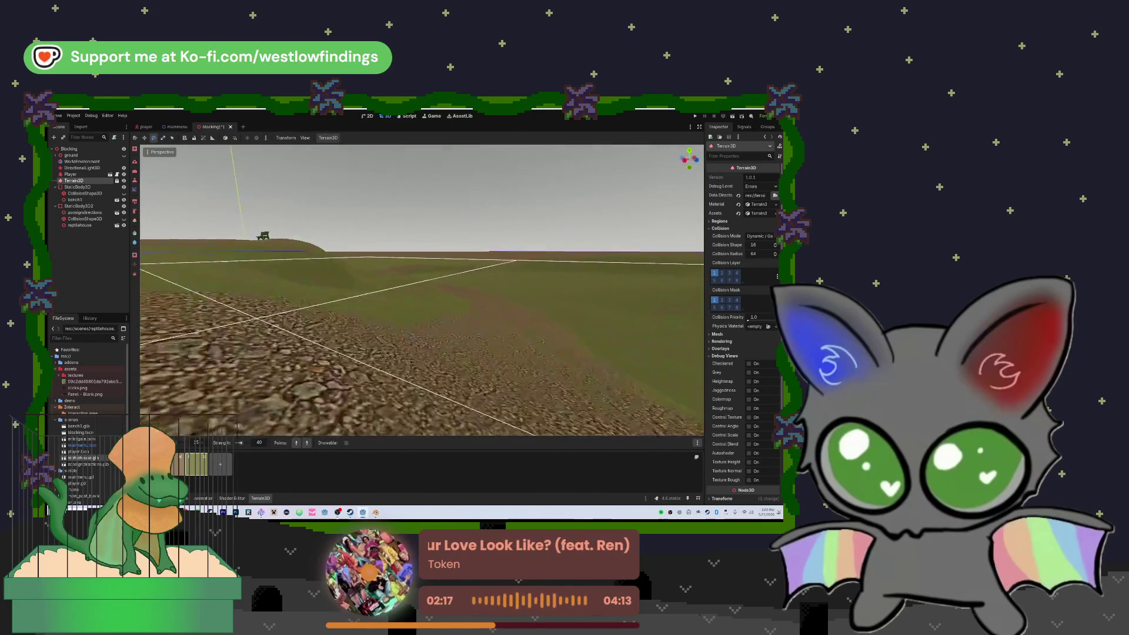
key("w")
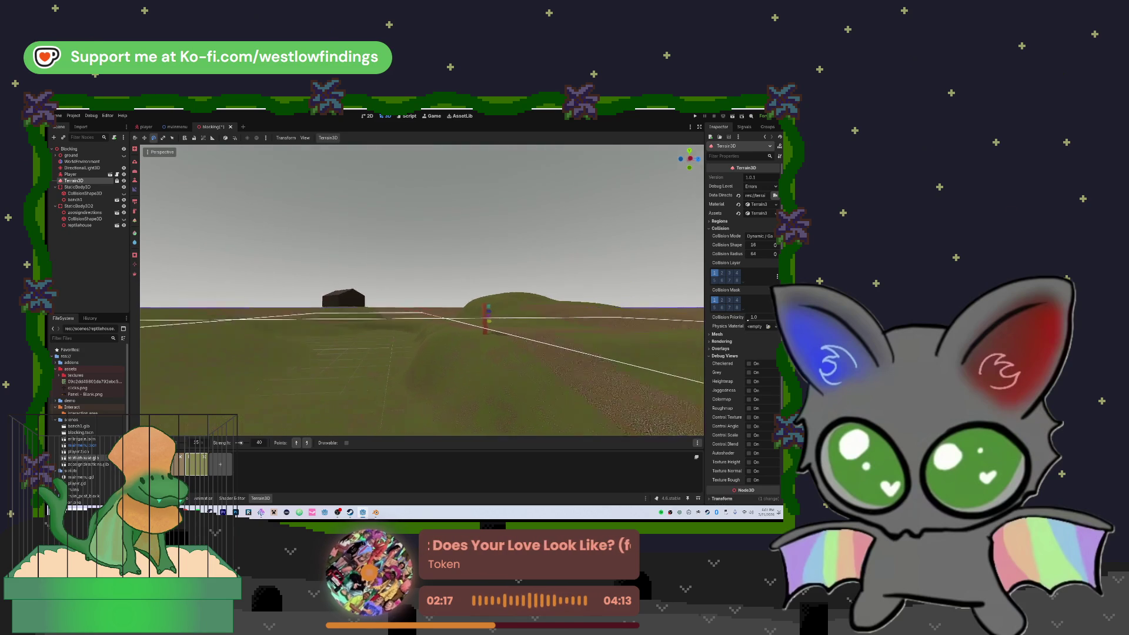
key("w")
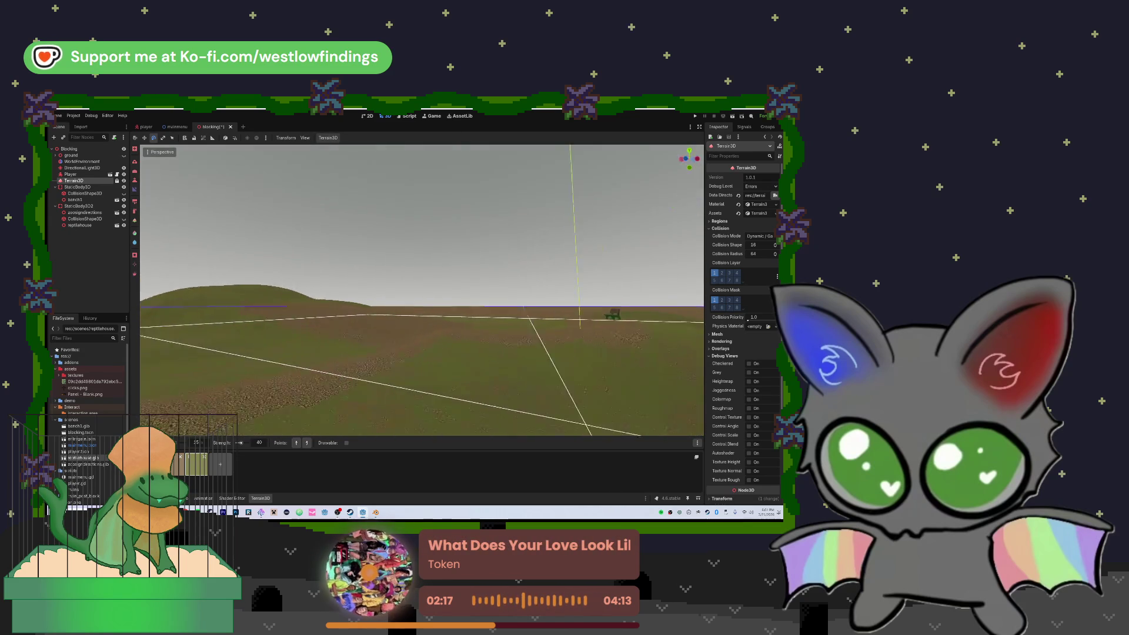
key("w")
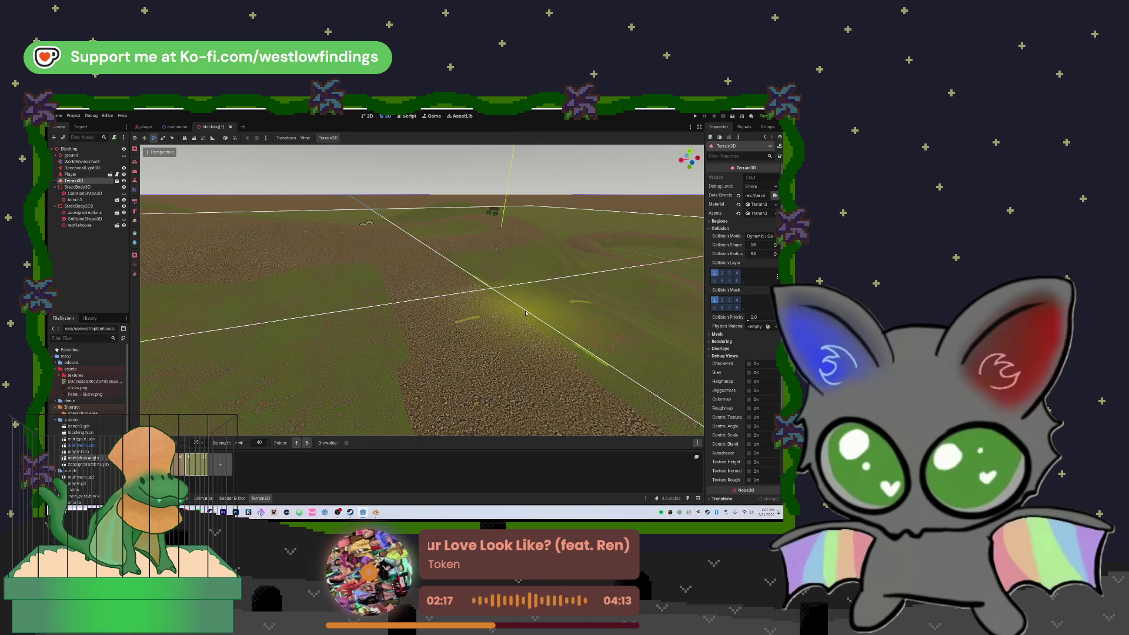
key("w")
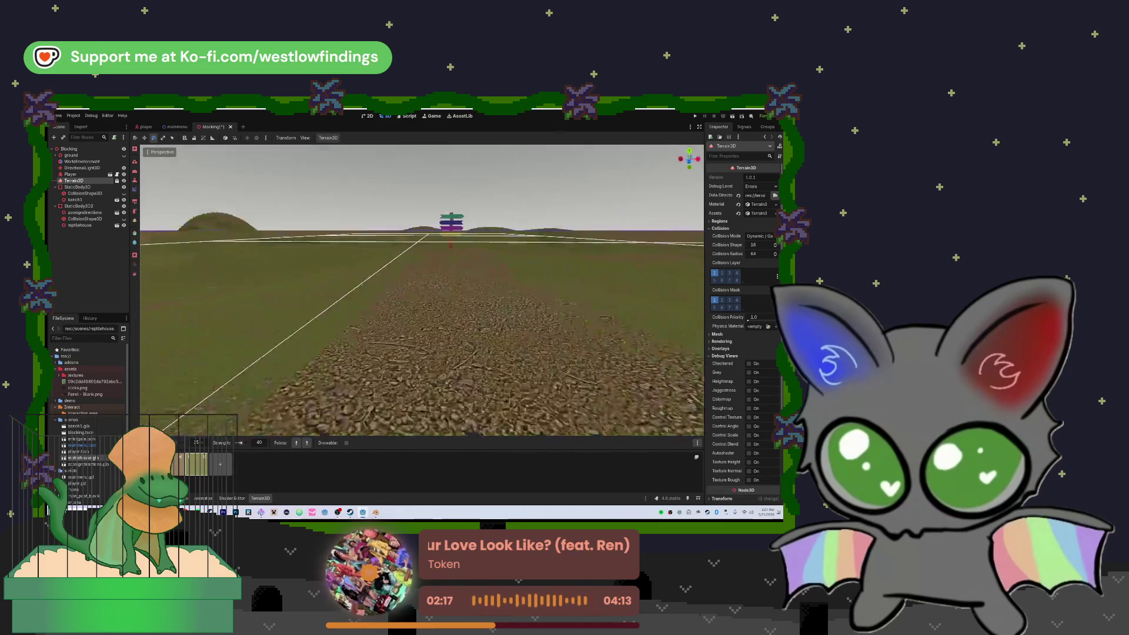
key("s")
key("w")
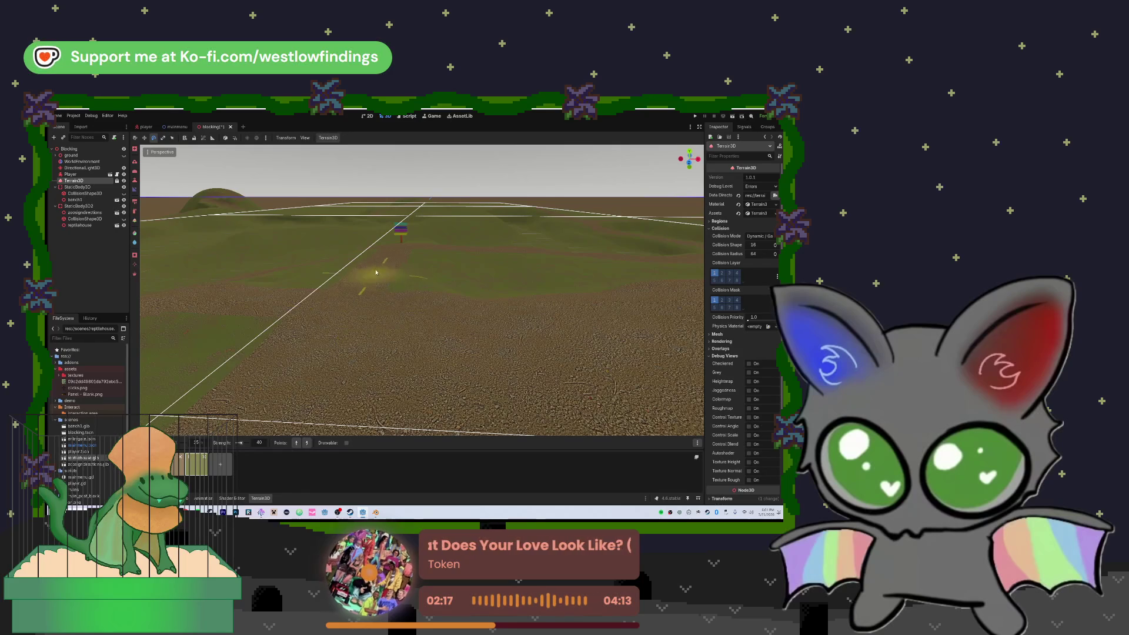
key("w")
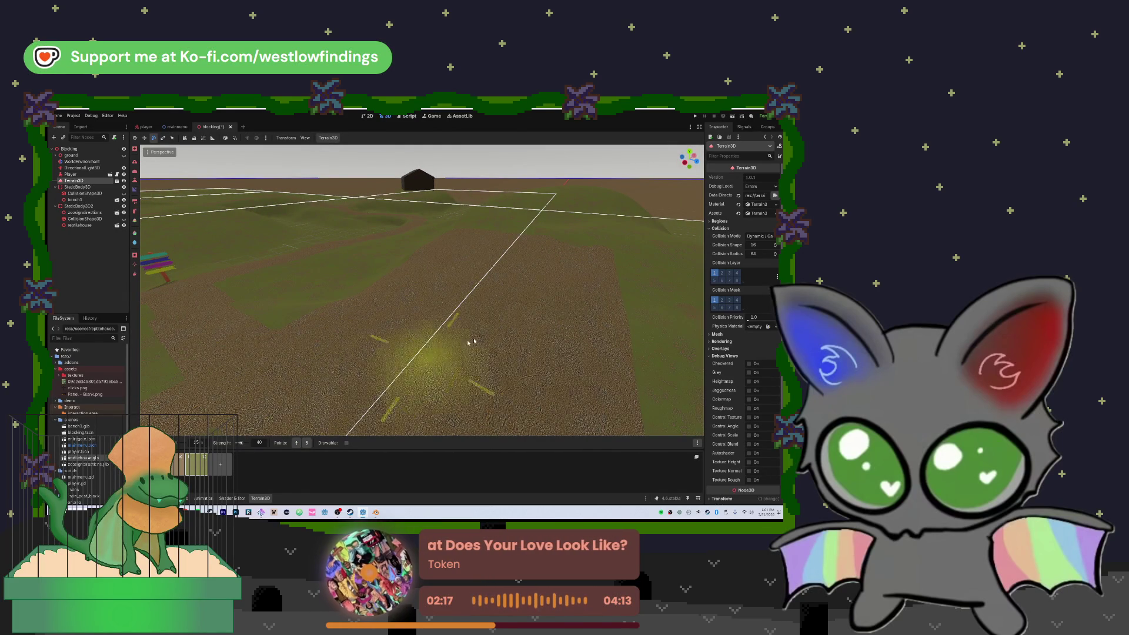
key("s")
key("w")
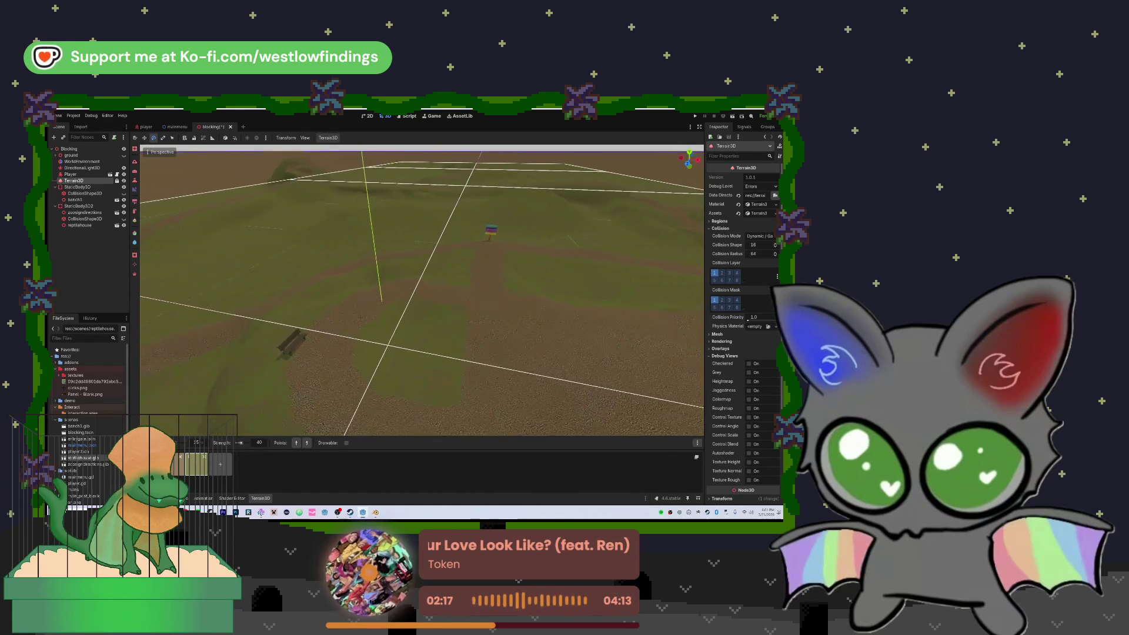
key("w")
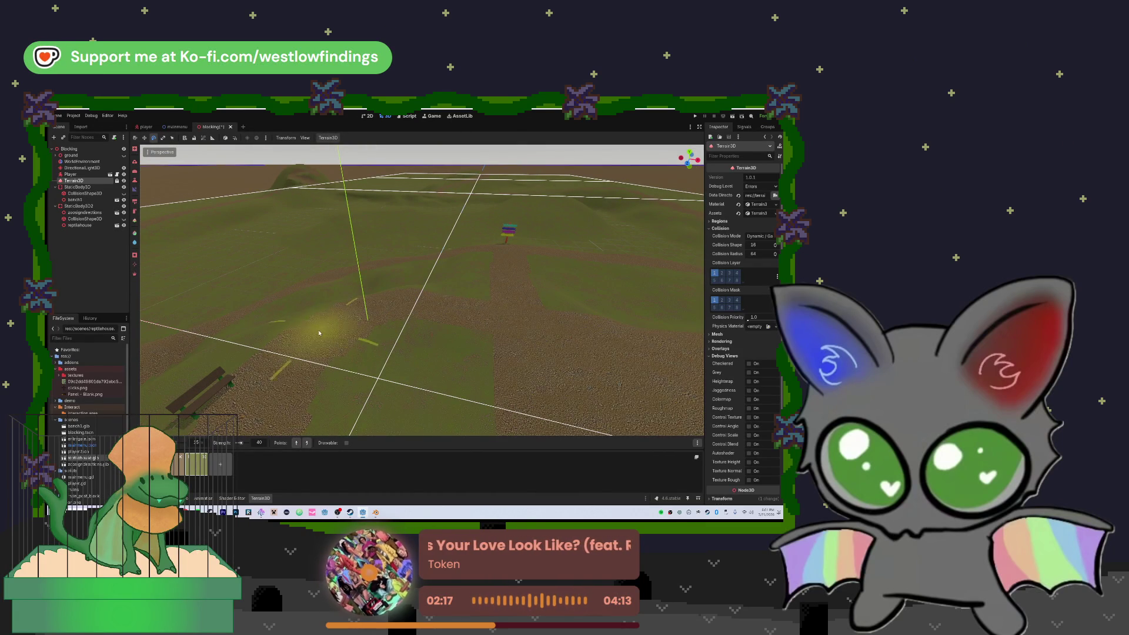
key("e")
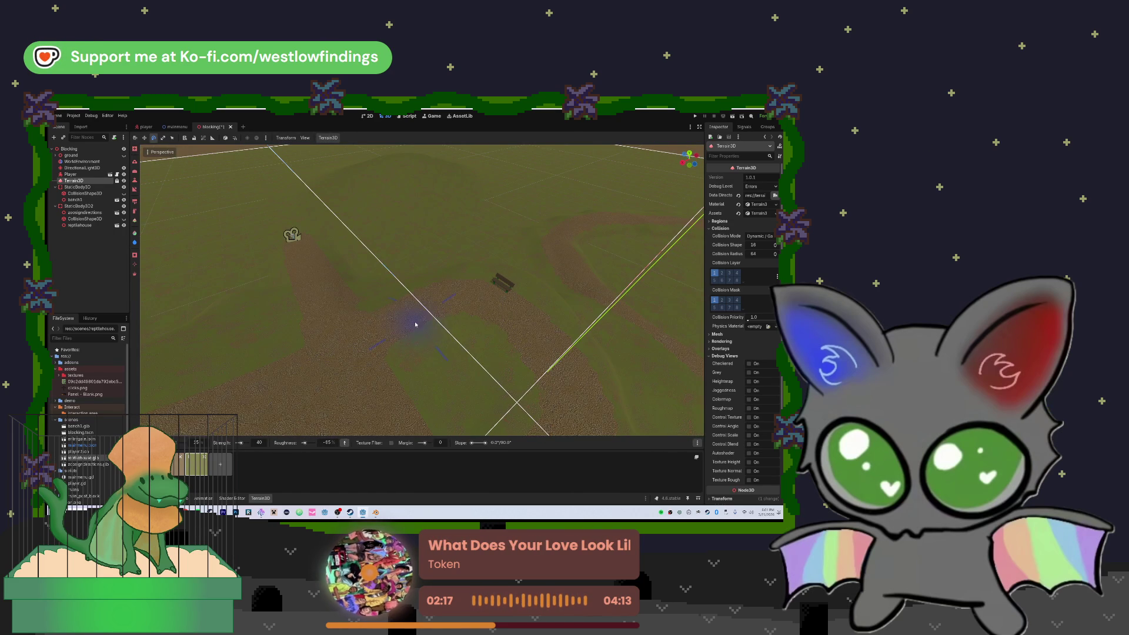
scroll(415, 323, "up", 5)
scroll(447, 327, "down", 5)
scroll(487, 331, "up", 5)
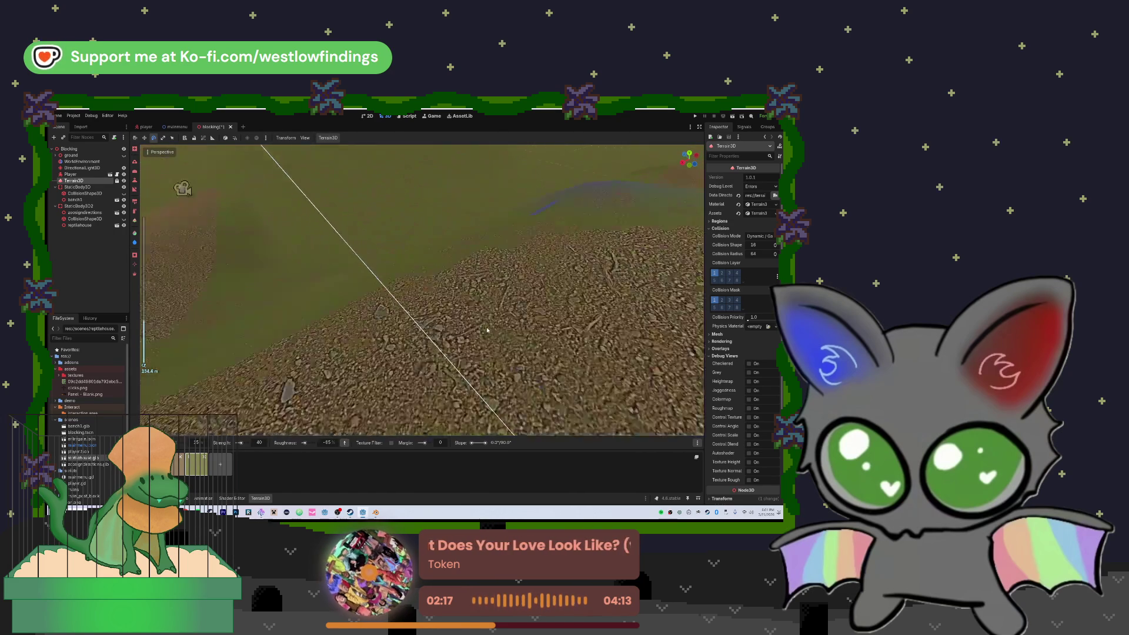
scroll(487, 330, "up", 8)
scroll(487, 331, "down", 8)
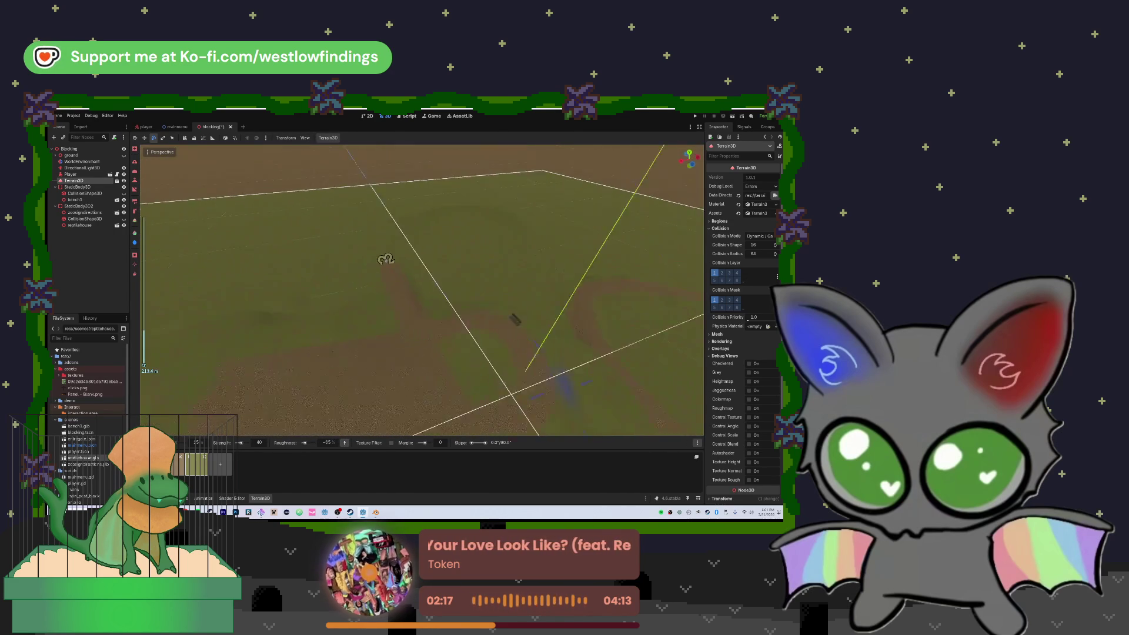
mouse_move(306, 282)
left_mouse_down()
mouse_move(640, 268)
mouse_move(516, 334)
left_mouse_up()
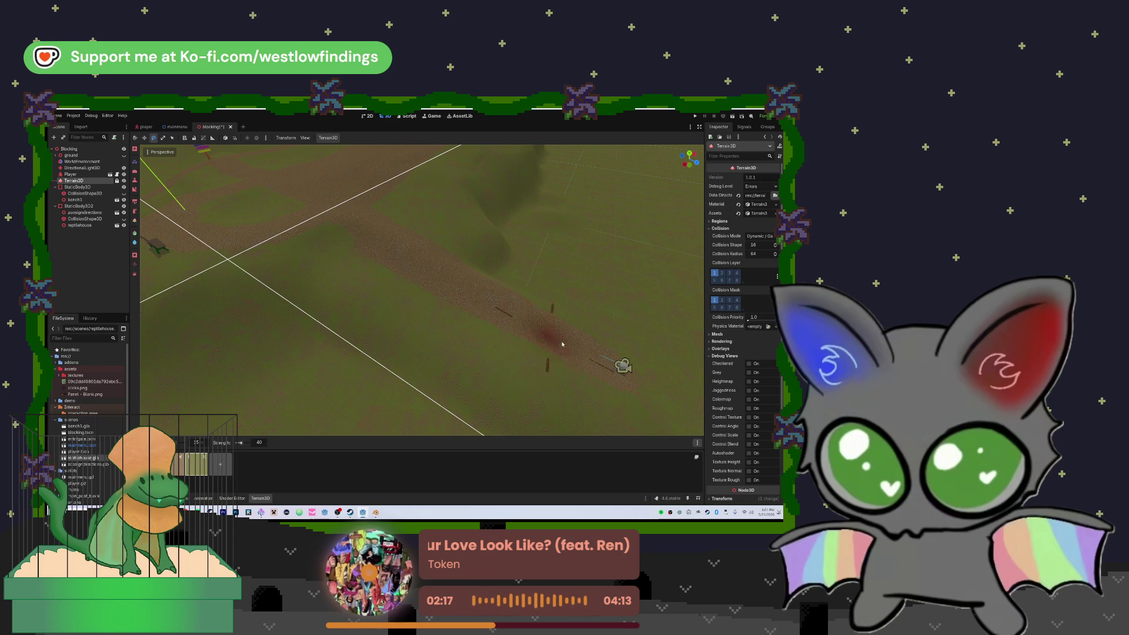
mouse_move(582, 340)
left_mouse_down()
mouse_move(610, 367)
mouse_move(412, 388)
mouse_move(412, 400)
mouse_move(597, 371)
left_mouse_up()
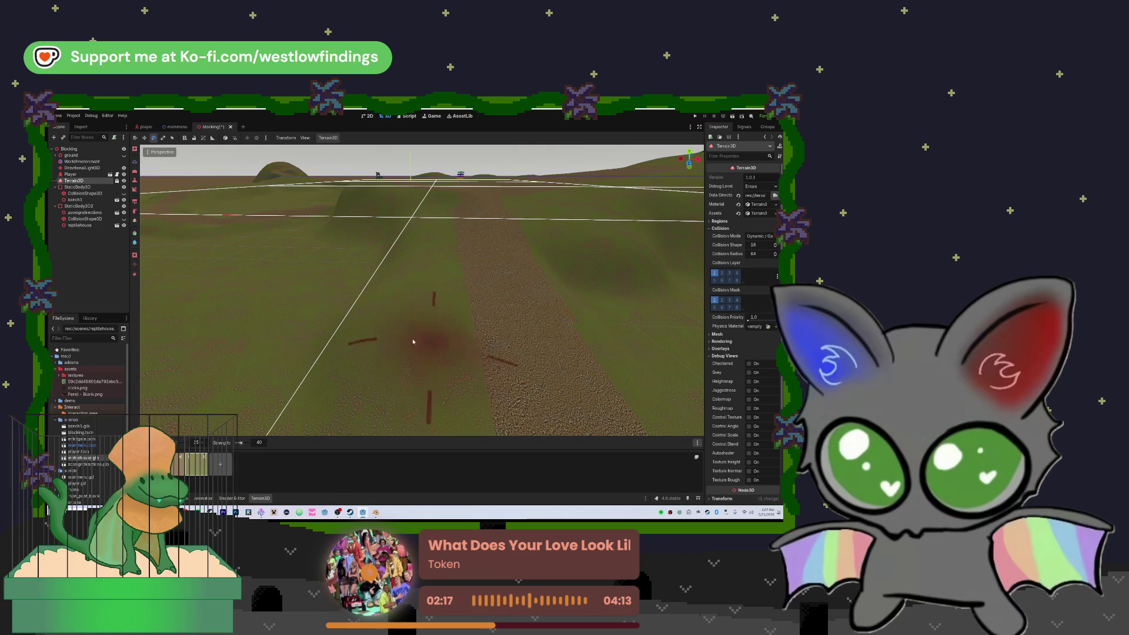
mouse_move(508, 352)
left_mouse_down()
mouse_move(617, 376)
mouse_move(378, 328)
mouse_move(277, 403)
mouse_move(331, 322)
mouse_move(543, 362)
left_mouse_up()
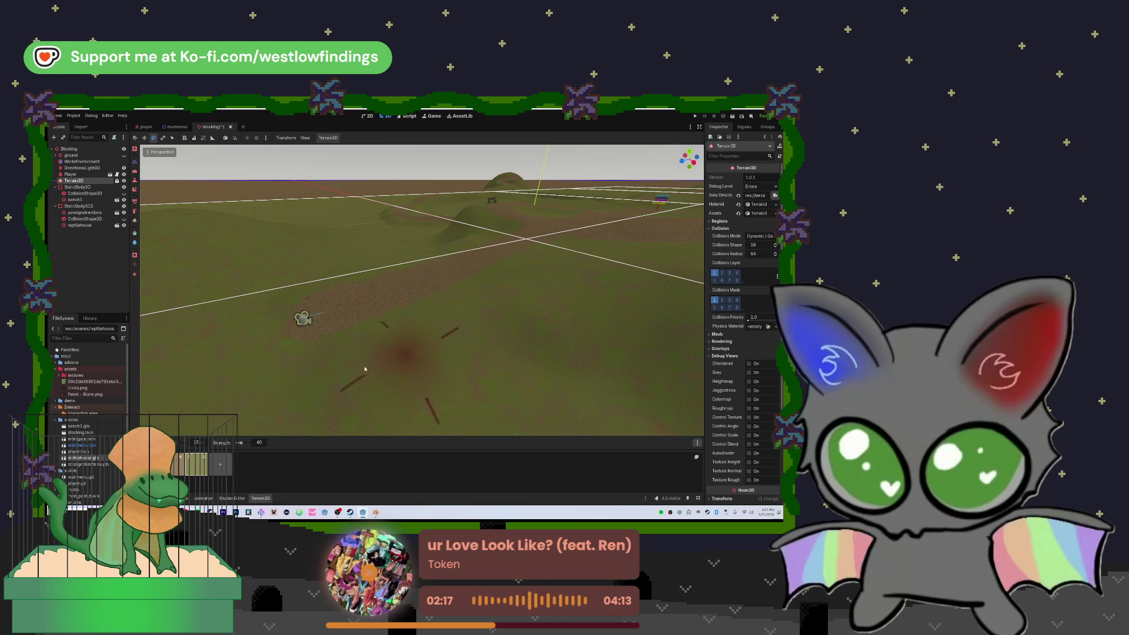
mouse_move(490, 368)
left_mouse_down()
mouse_move(353, 378)
mouse_move(411, 330)
mouse_move(416, 372)
mouse_move(438, 306)
mouse_move(456, 297)
mouse_move(450, 341)
left_mouse_up()
left_click_drag(412, 329, 438, 360)
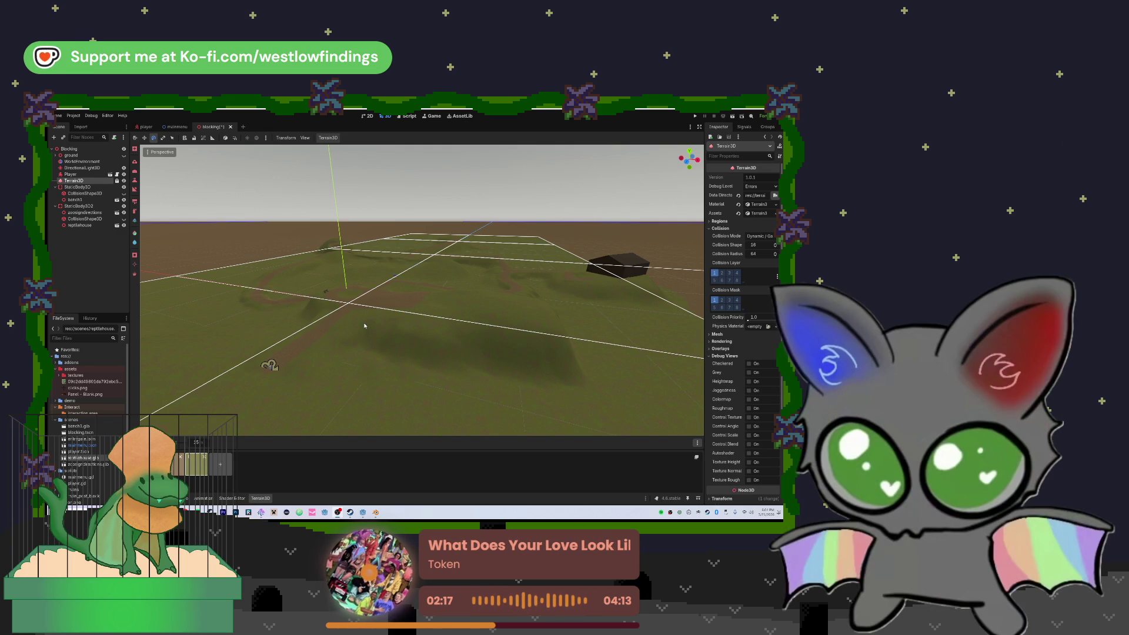
left_click_drag(432, 315, 410, 306)
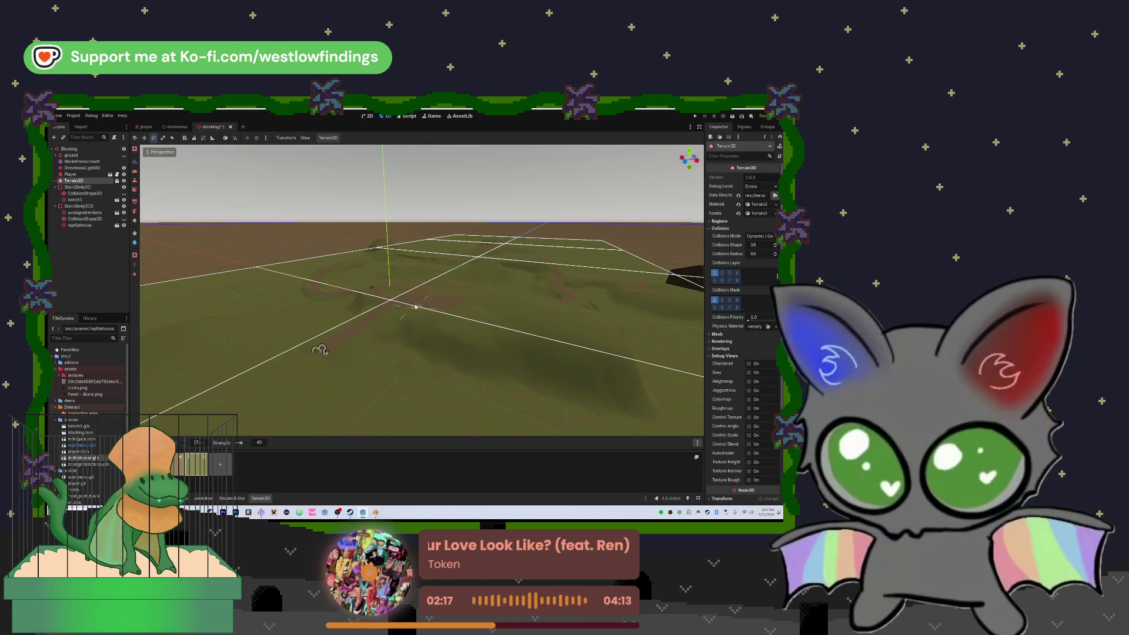
mouse_move(403, 307)
left_mouse_down()
mouse_move(444, 309)
mouse_move(425, 265)
mouse_move(403, 279)
mouse_move(315, 260)
left_mouse_up()
left_click(315, 260)
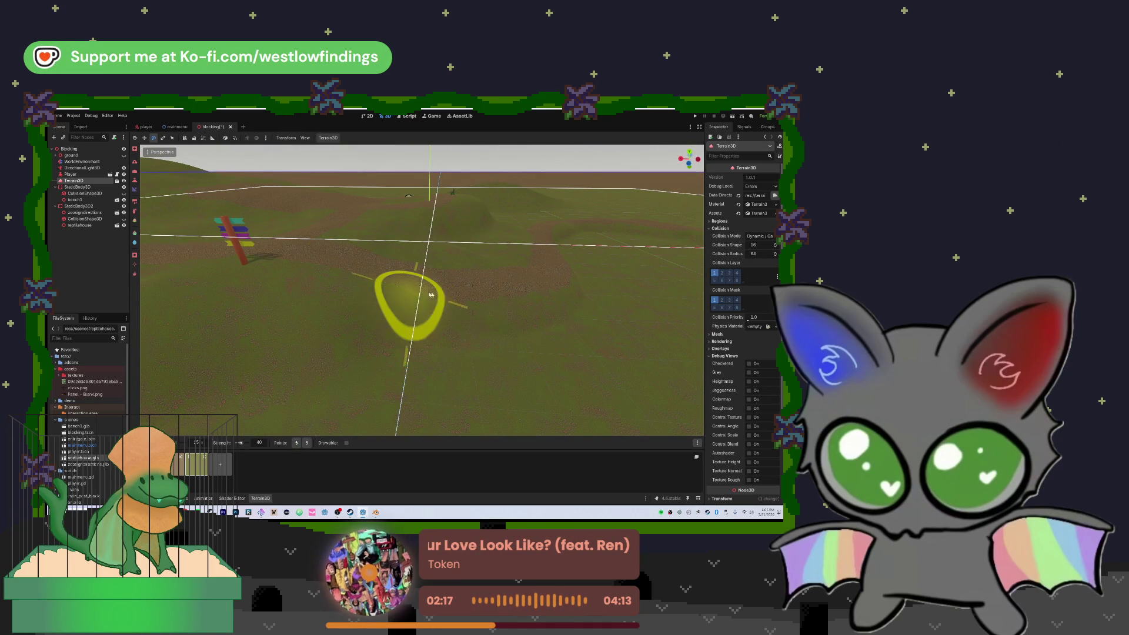
- Sculpt slopes at nine spots on the ground around the signpost
left_click(467, 300)
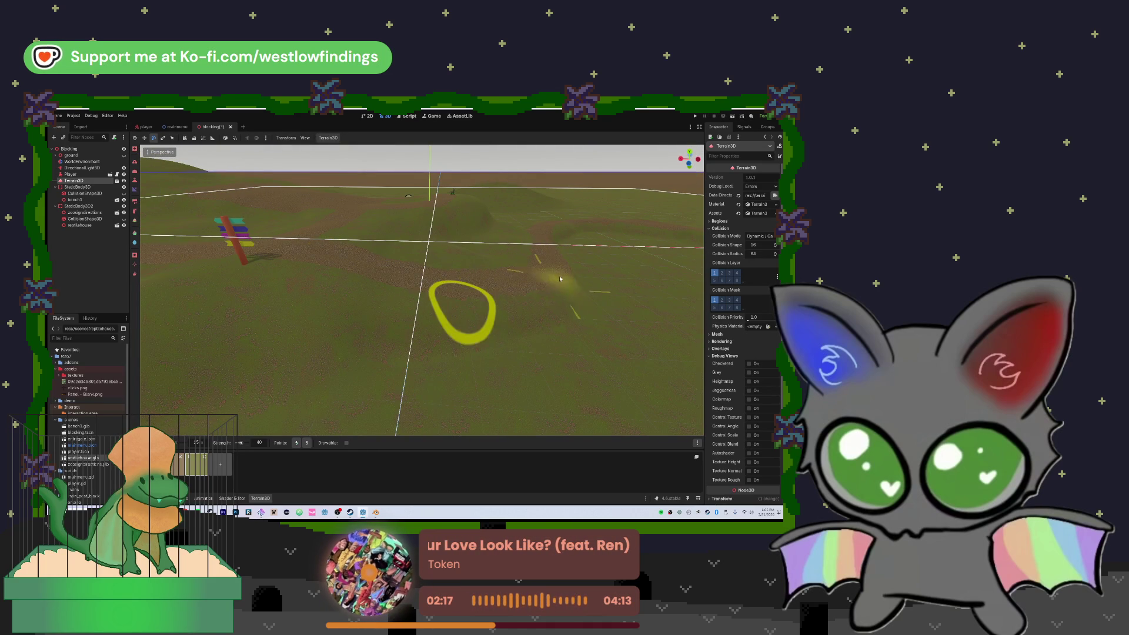
left_click(511, 288)
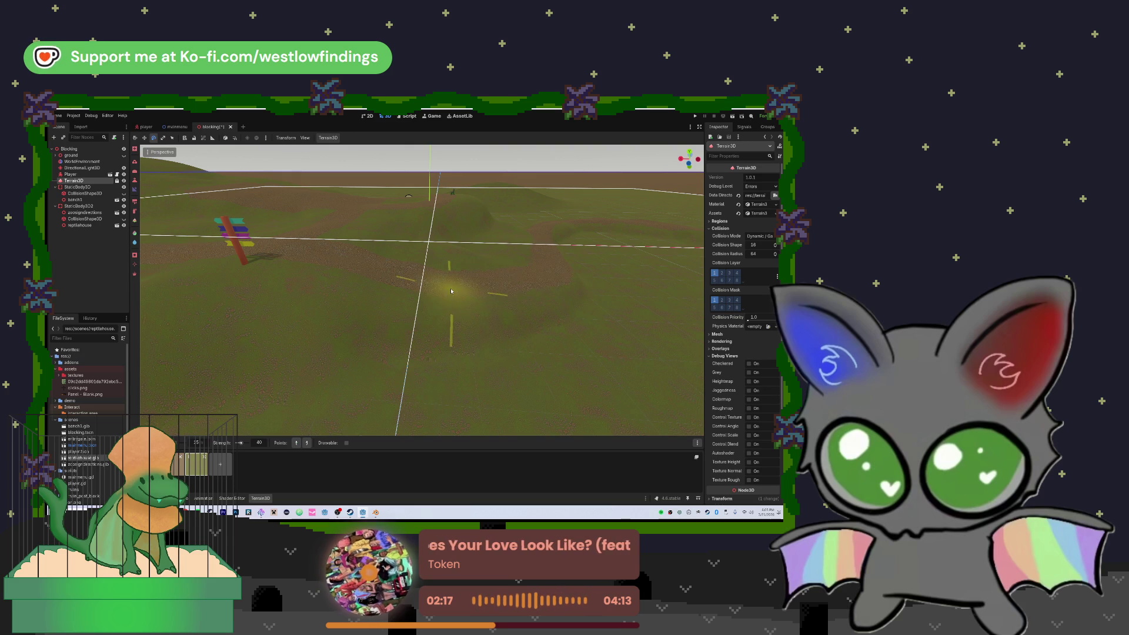
left_click(518, 286)
left_click(524, 287)
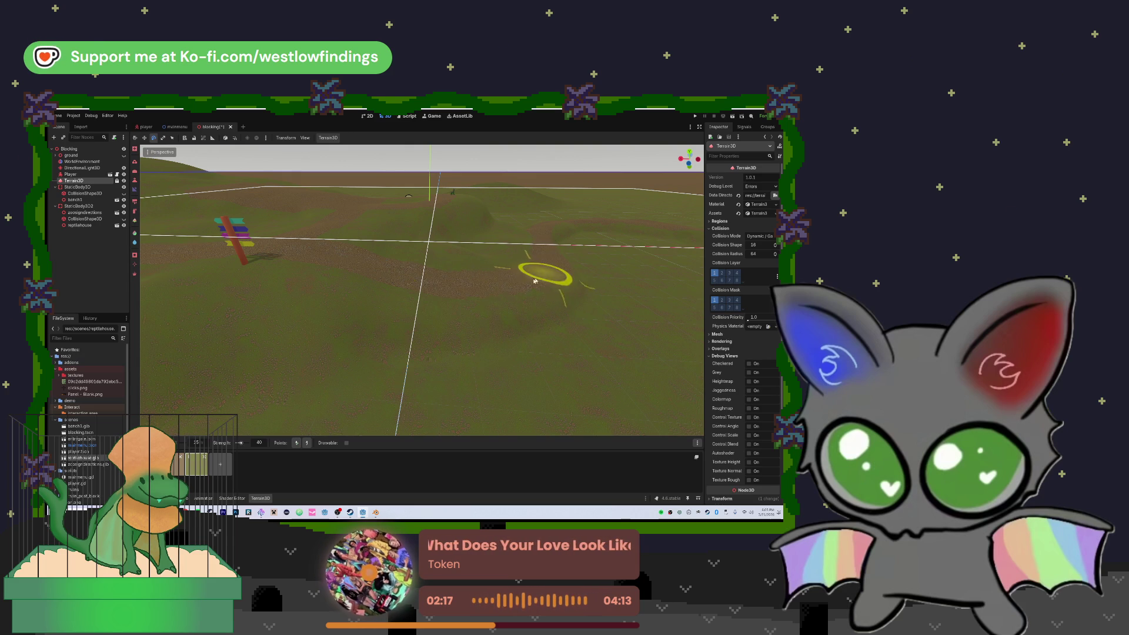
left_click(470, 286)
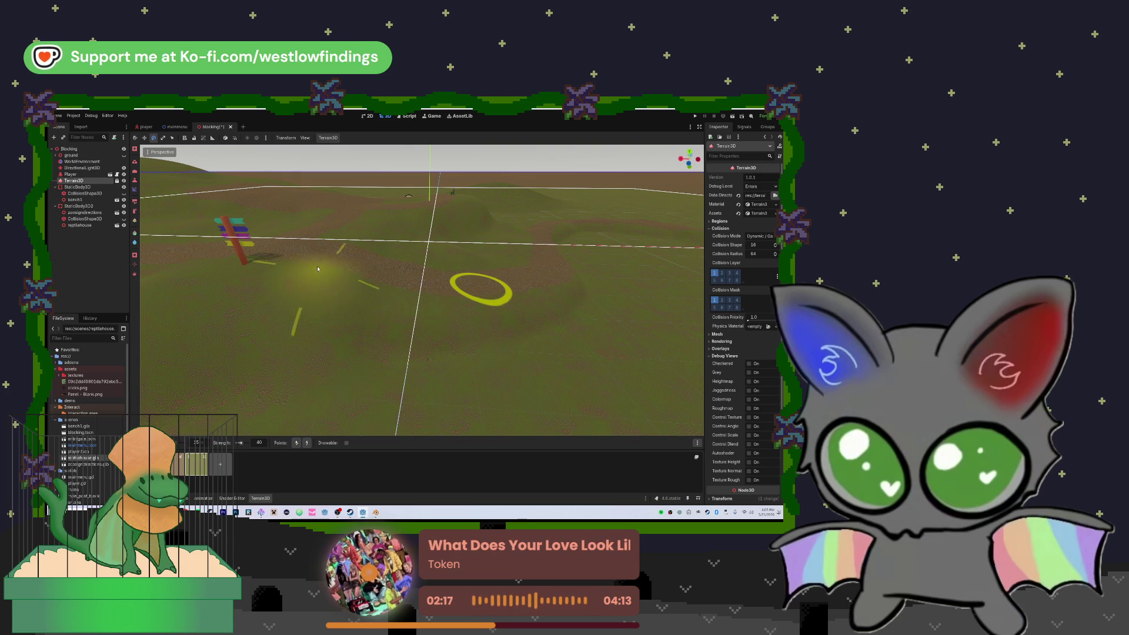
left_click(285, 258)
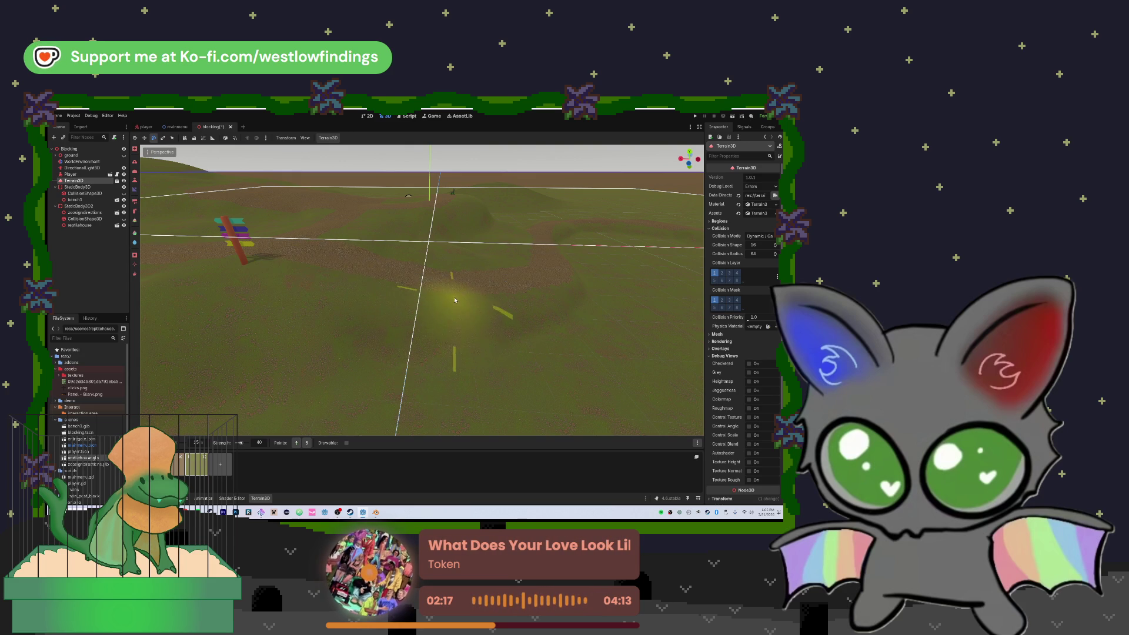
left_click(347, 265)
left_click(453, 284)
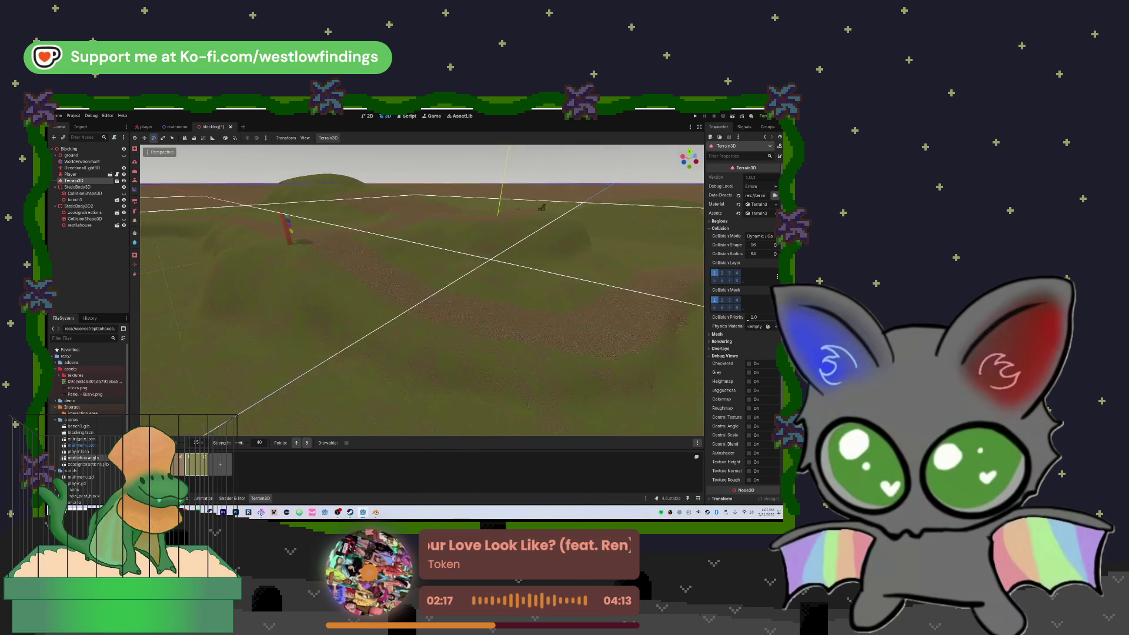
left_click(447, 274)
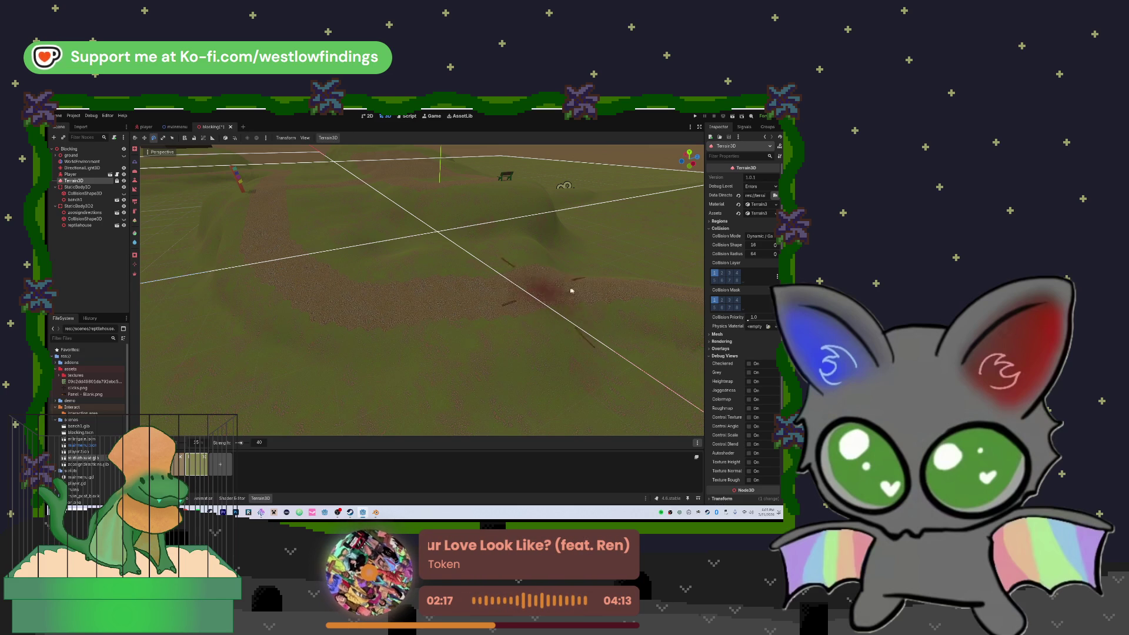
key("w")
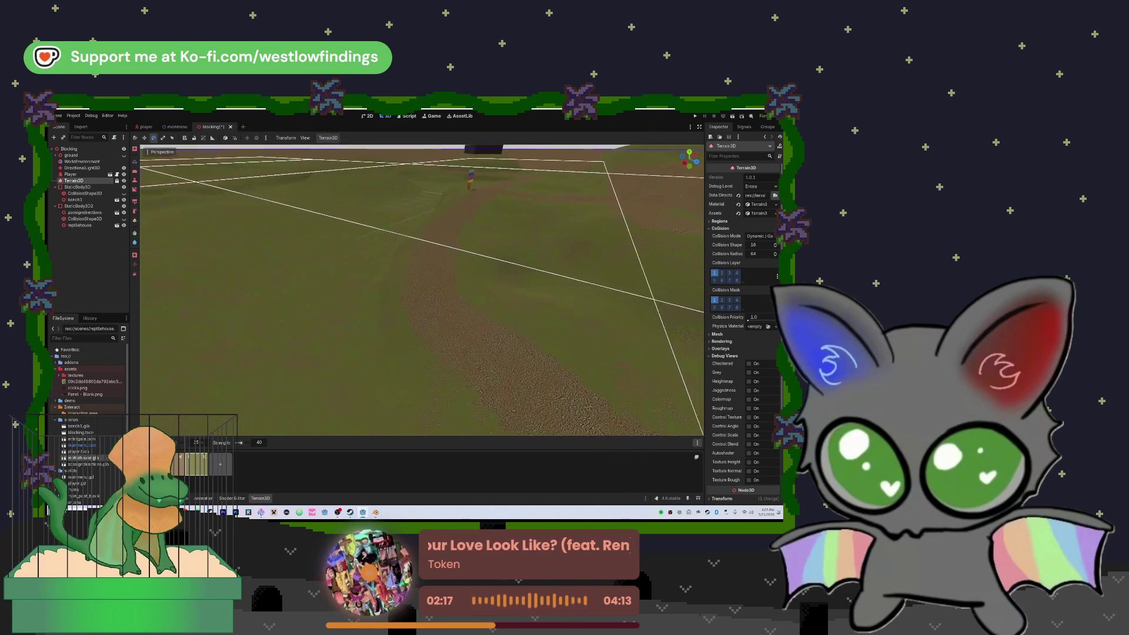
key("w")
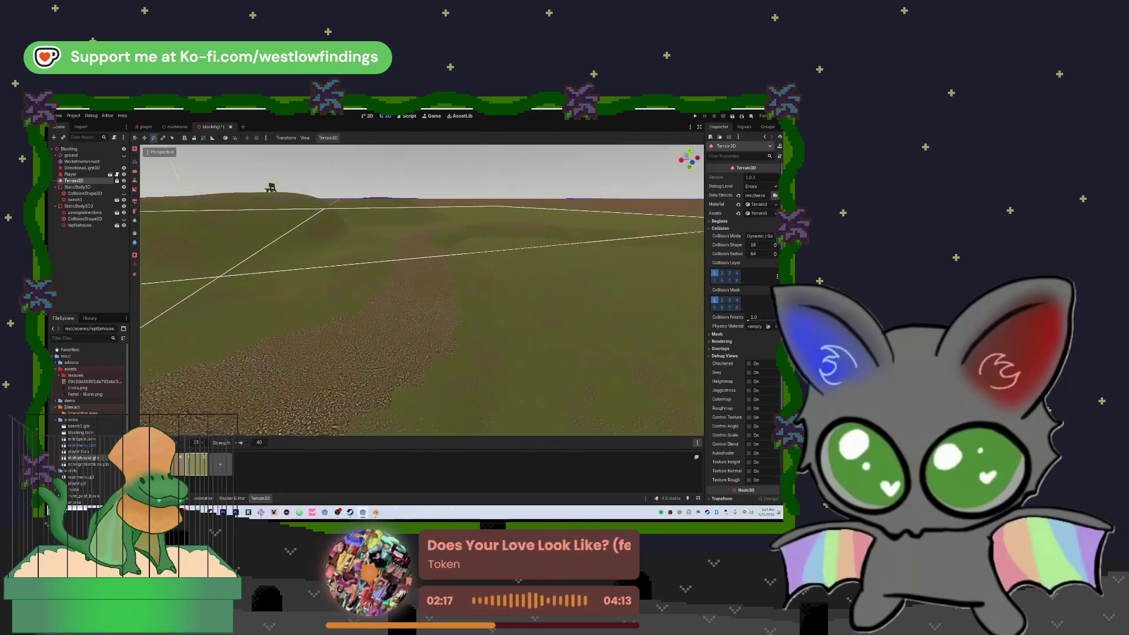
key("w")
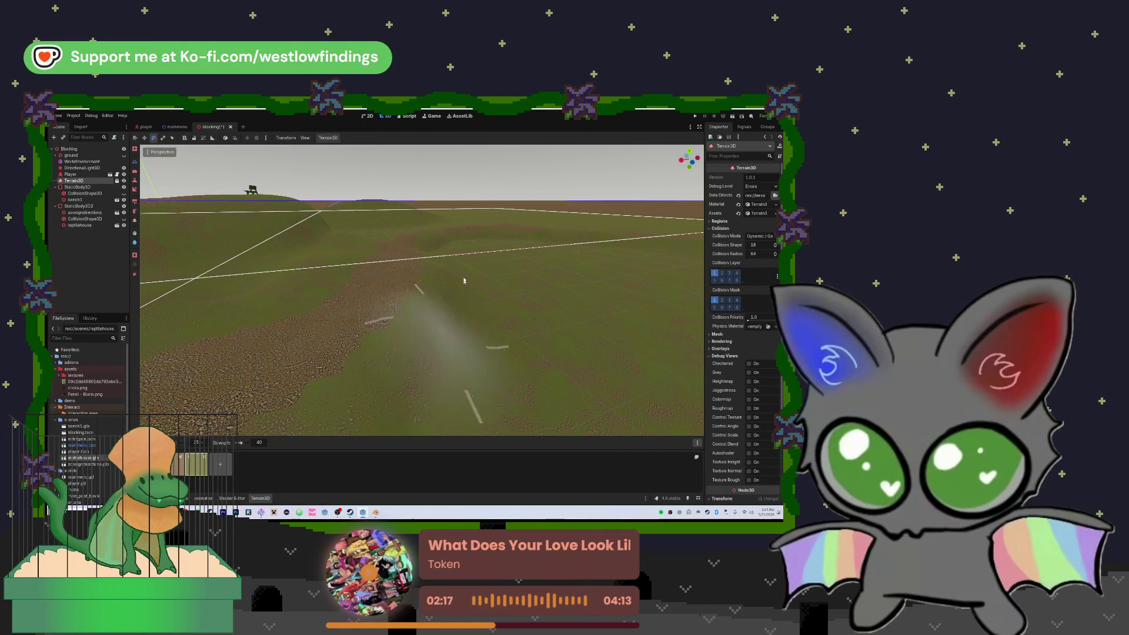
left_click_drag(426, 318, 297, 262)
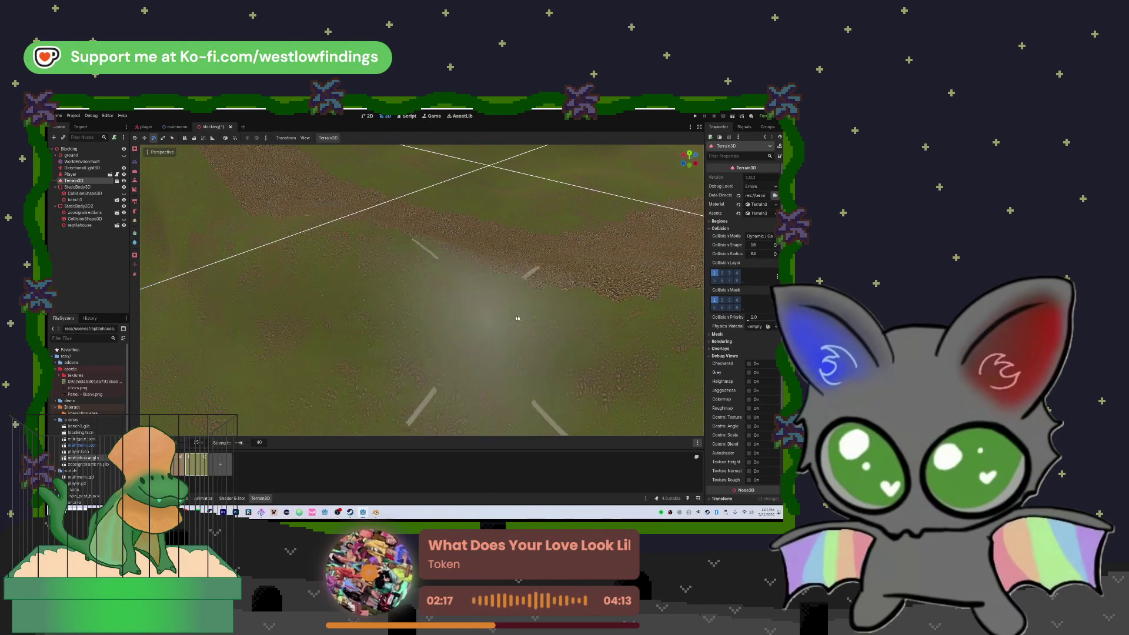
scroll(517, 264, "down", 5)
scroll(470, 274, "up", 2)
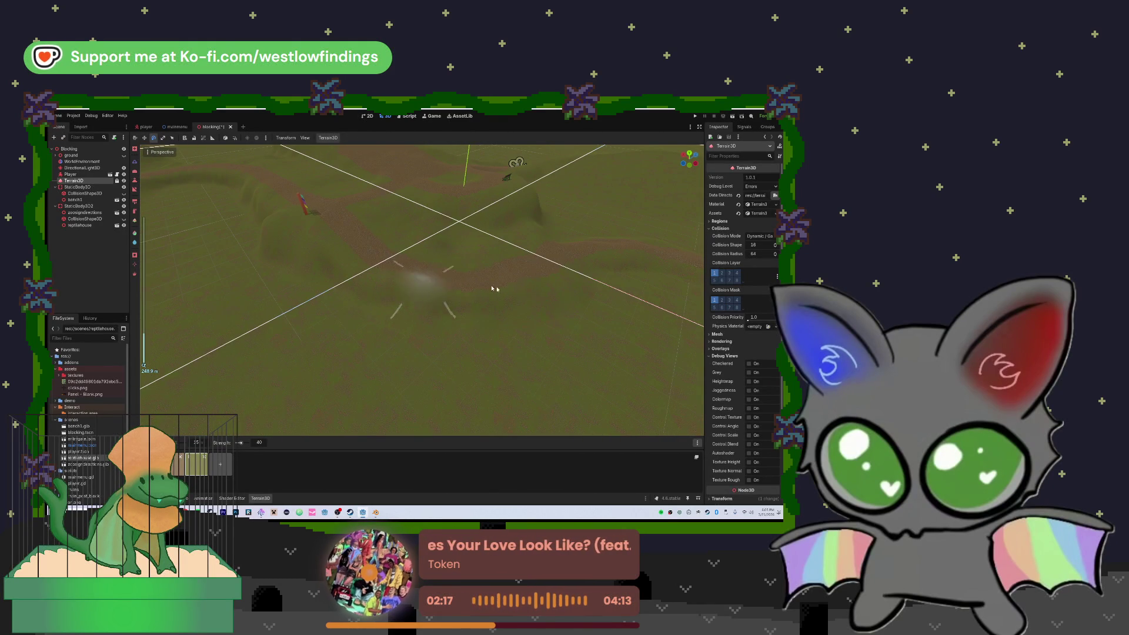
scroll(473, 285, "up", 2)
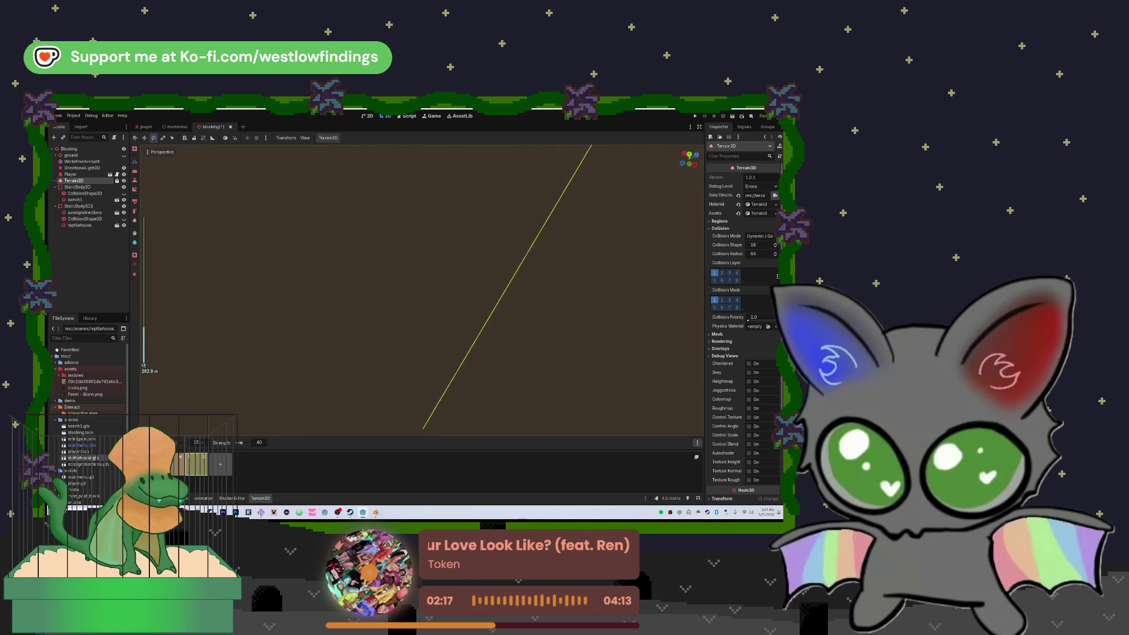
mouse_move(421, 290)
left_mouse_down()
mouse_move(421, 241)
mouse_move(468, 277)
left_mouse_up()
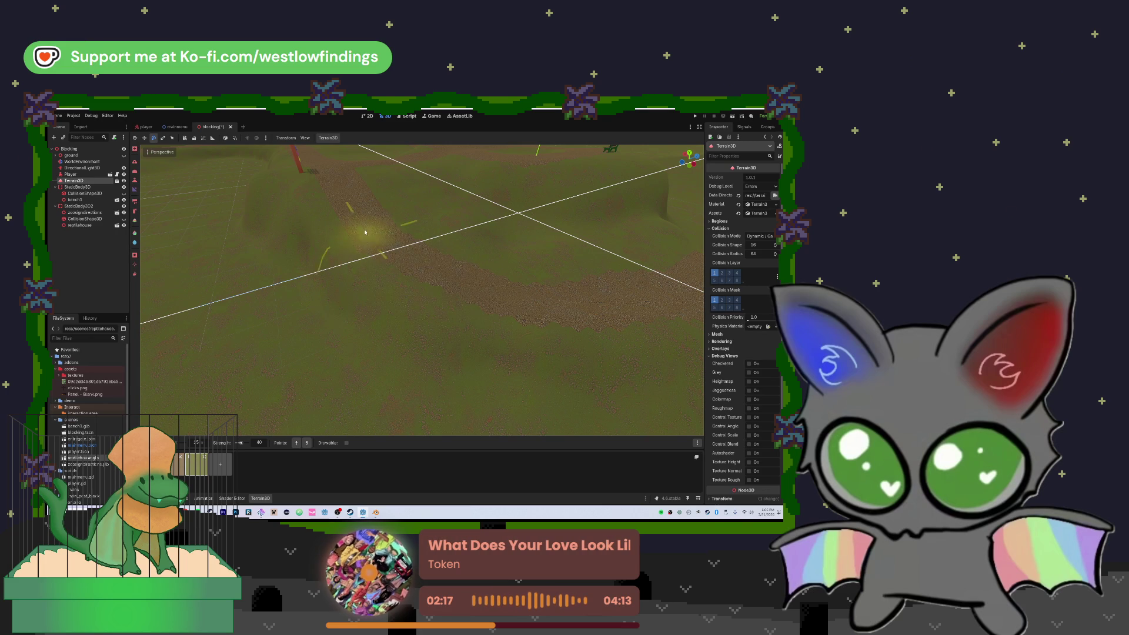
- Shape the ground along the dirt path with the slope brush
mouse_move(432, 272)
left_mouse_down()
mouse_move(586, 303)
mouse_move(455, 292)
left_mouse_up()
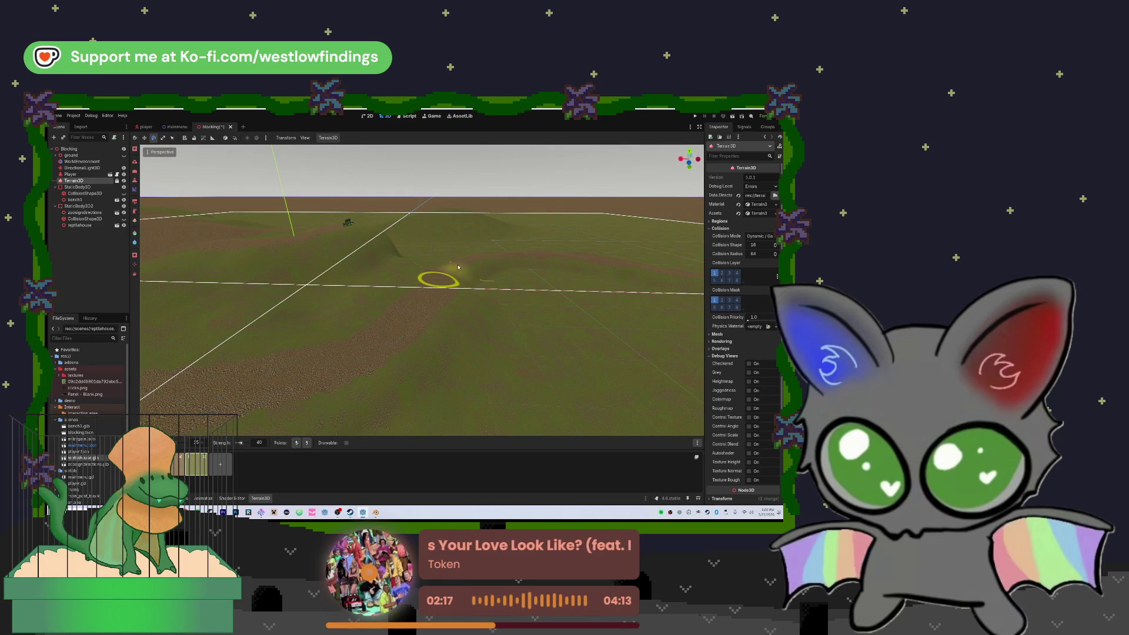
left_click_drag(485, 266, 374, 270)
scroll(422, 262, "up", 2)
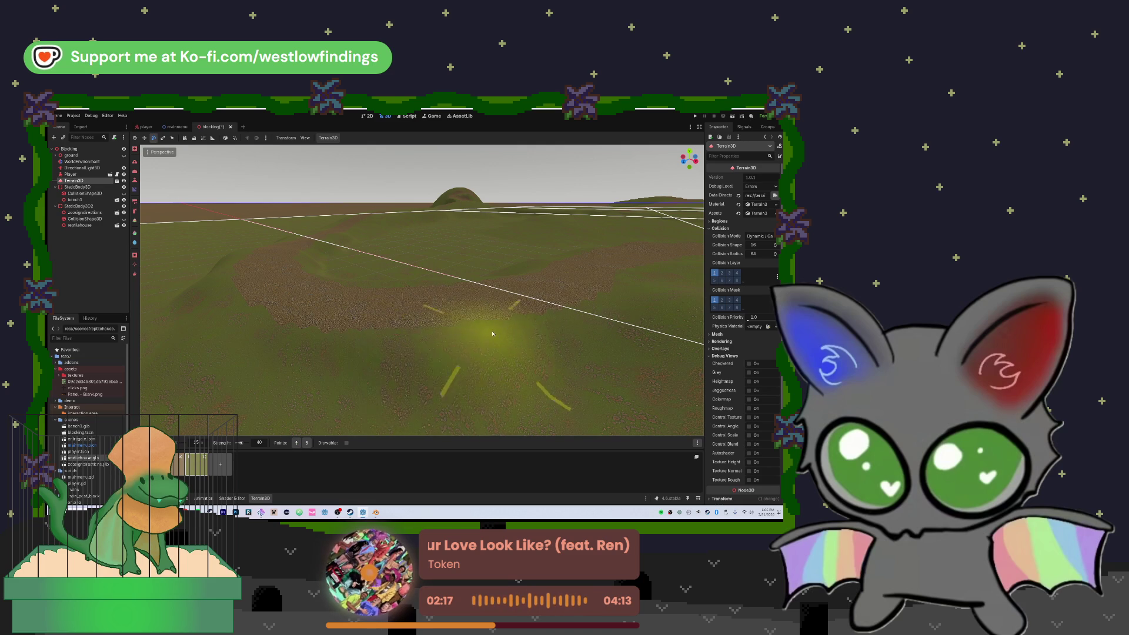
- Switch to the raise brush and sculpt a mound and slopes beside the path
key("shift")
mouse_move(333, 364)
left_mouse_down()
mouse_move(494, 385)
mouse_move(570, 360)
mouse_move(327, 383)
mouse_move(433, 348)
mouse_move(390, 330)
mouse_move(429, 328)
mouse_move(290, 315)
mouse_move(275, 304)
mouse_move(398, 318)
mouse_move(227, 253)
mouse_move(327, 327)
left_mouse_up()
mouse_move(253, 262)
left_mouse_down()
mouse_move(315, 302)
mouse_move(292, 299)
mouse_move(385, 320)
mouse_move(282, 294)
mouse_move(441, 318)
left_mouse_up()
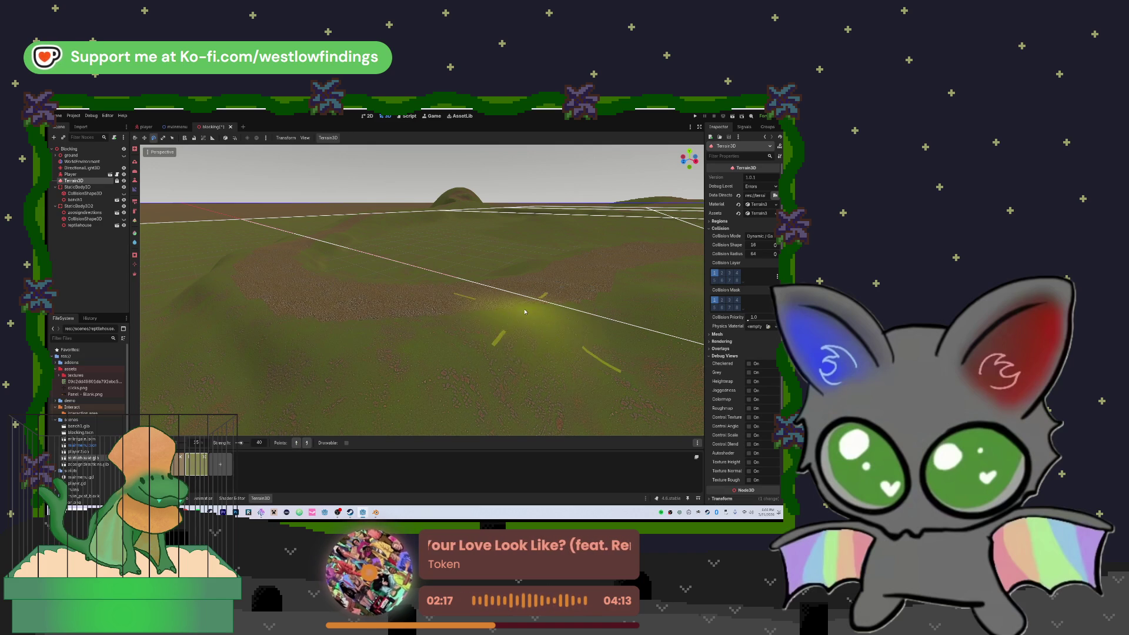
mouse_move(582, 283)
left_mouse_down()
mouse_move(598, 267)
mouse_move(575, 294)
mouse_move(647, 282)
mouse_move(582, 259)
mouse_move(568, 290)
left_mouse_up()
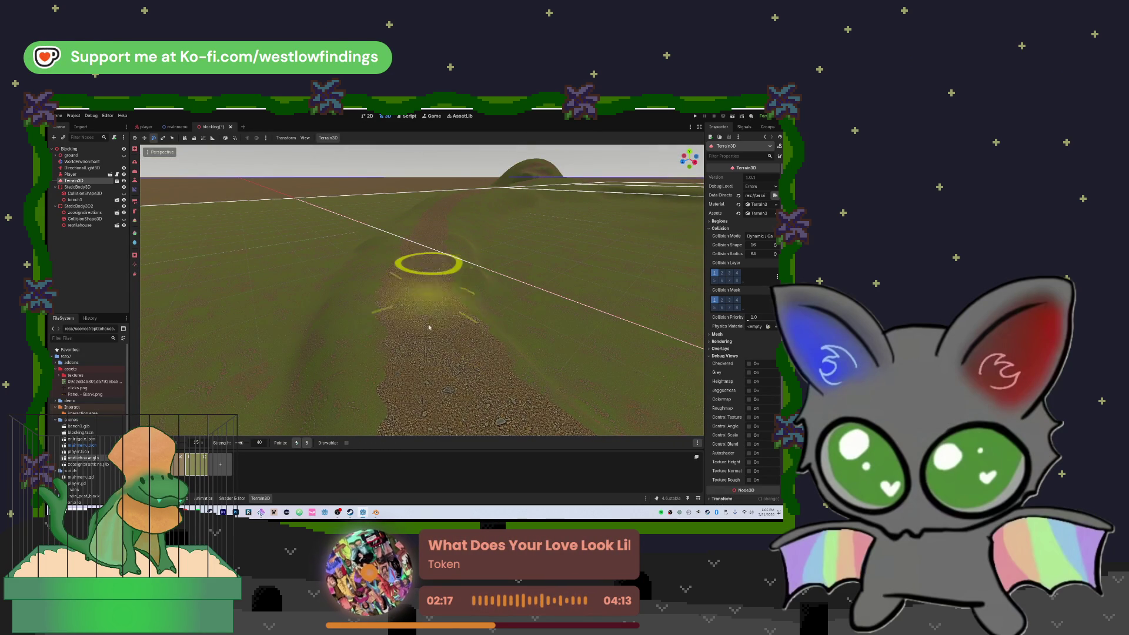
mouse_move(488, 321)
left_mouse_down()
mouse_move(577, 347)
mouse_move(572, 279)
mouse_move(598, 289)
mouse_move(471, 298)
left_mouse_up()
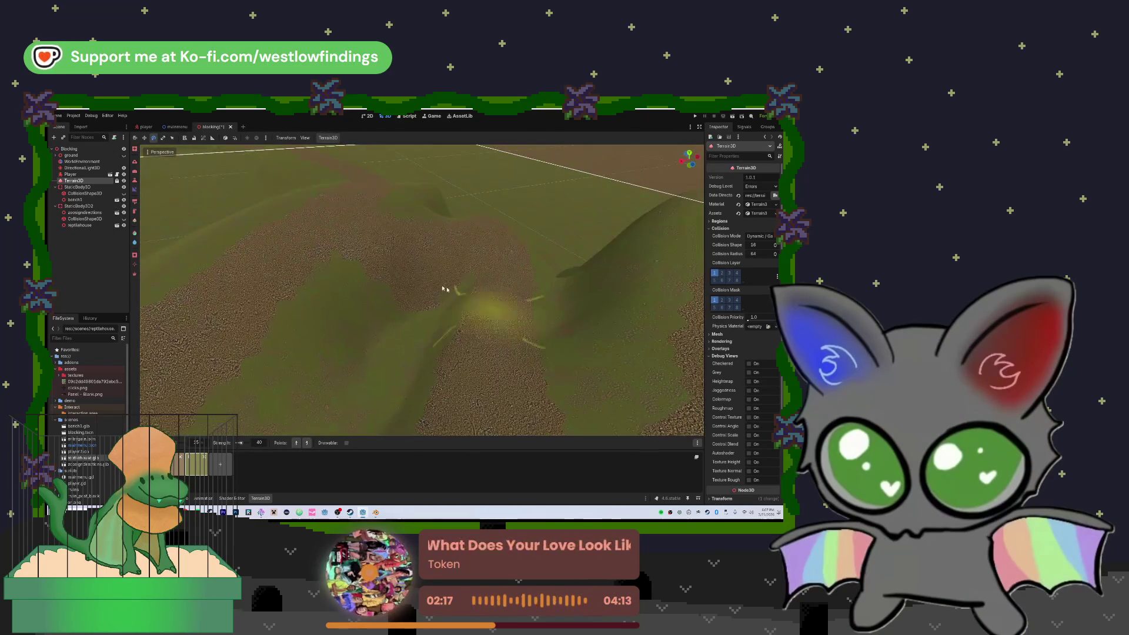
- Raise a mound near the middle of the terrain, then undo the tall ridge with Ctrl+Z
left_click(188, 457)
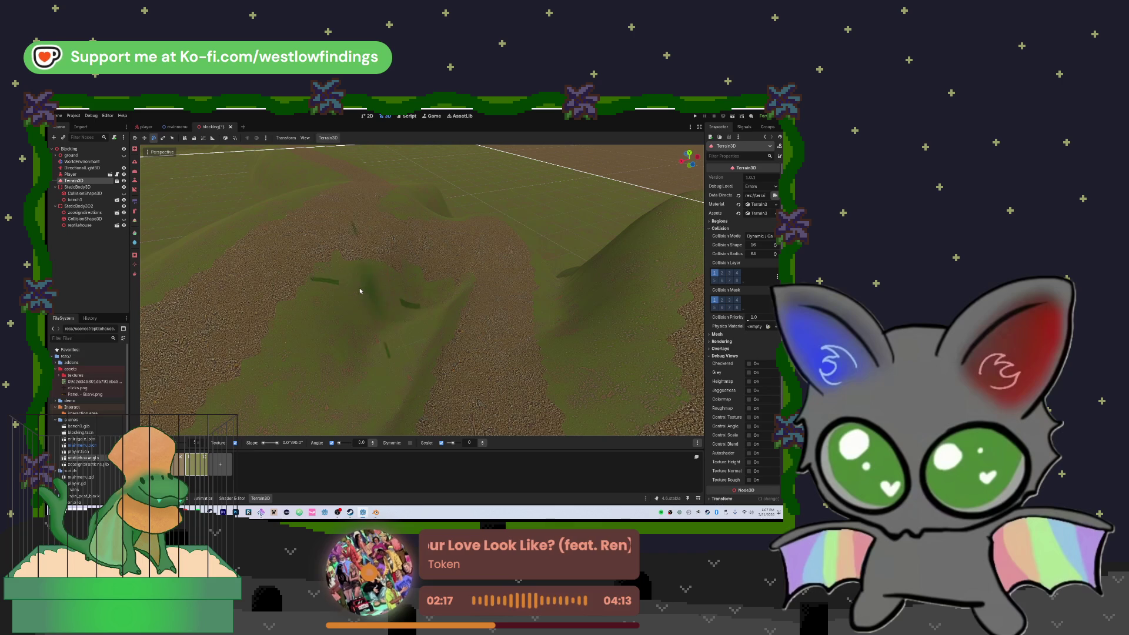
scroll(428, 283, "up", 3)
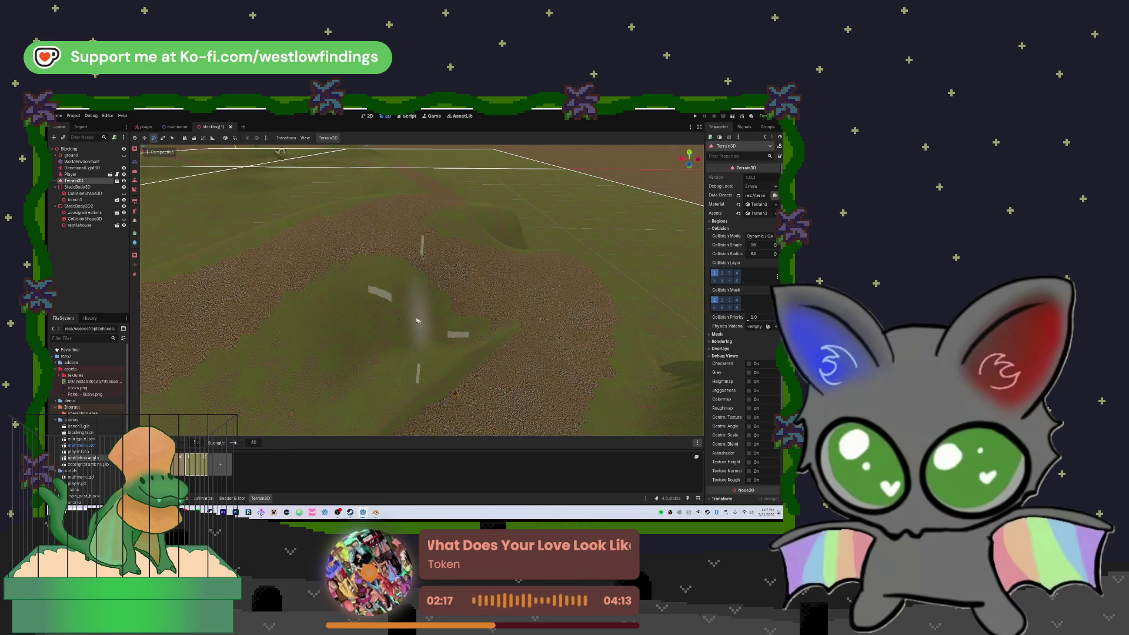
mouse_move(438, 337)
left_mouse_down()
mouse_move(391, 353)
mouse_move(368, 379)
mouse_move(430, 348)
left_mouse_up()
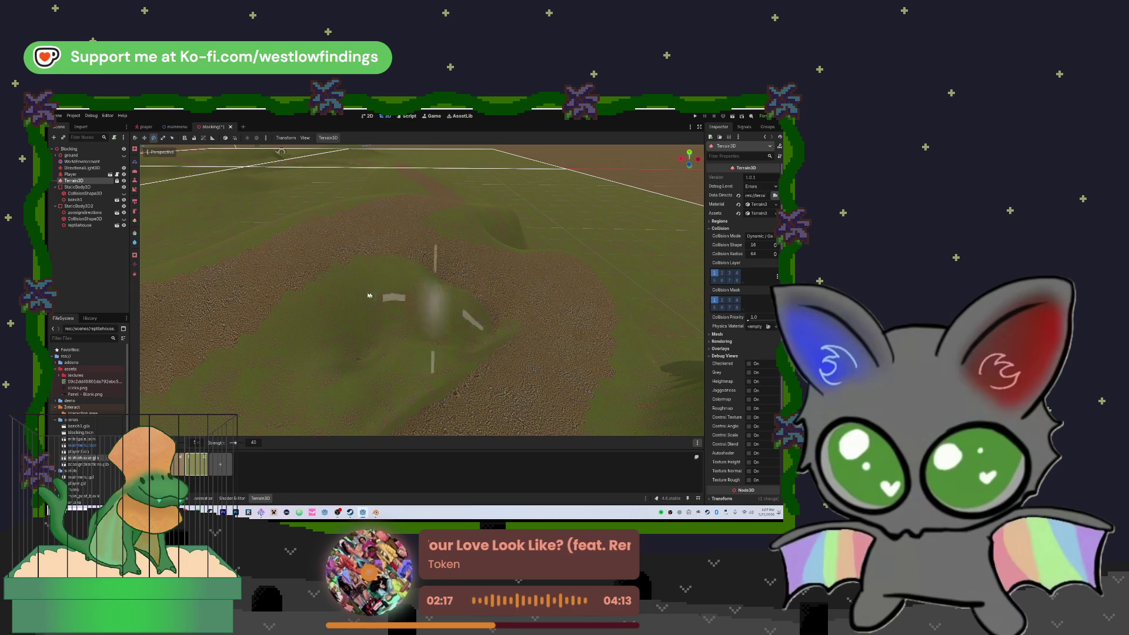
mouse_move(287, 389)
left_mouse_down()
mouse_move(335, 379)
mouse_move(341, 329)
mouse_move(394, 335)
mouse_move(430, 318)
left_mouse_up()
key("ctrl+z")
scroll(365, 359, "down", 5)
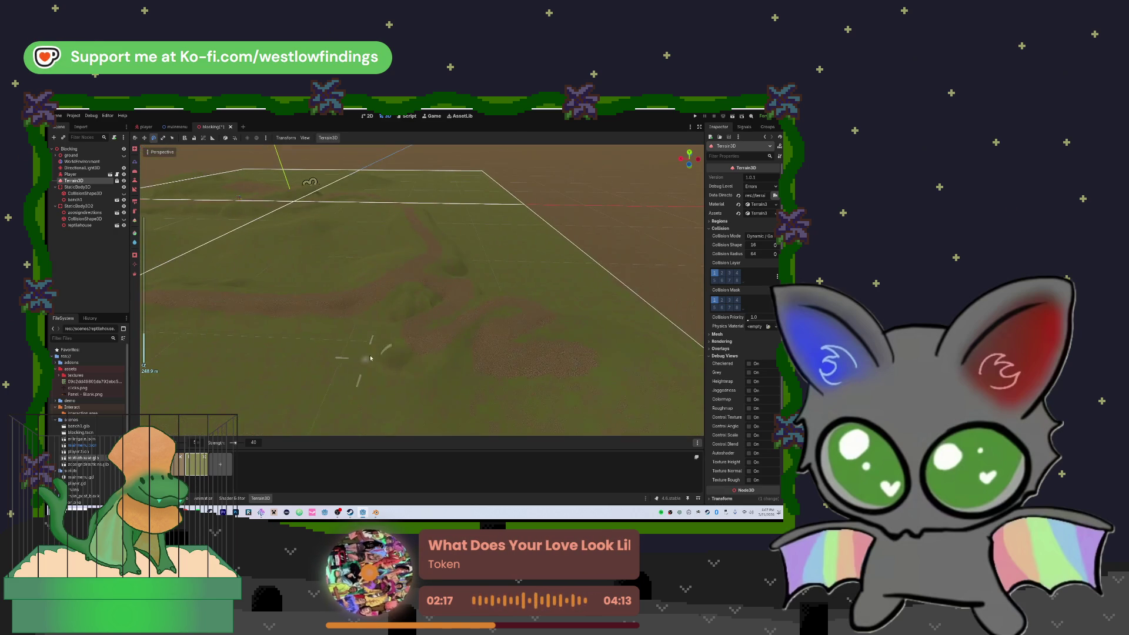
- Fly the view forward over the terrain past the central hill
right_click(405, 329)
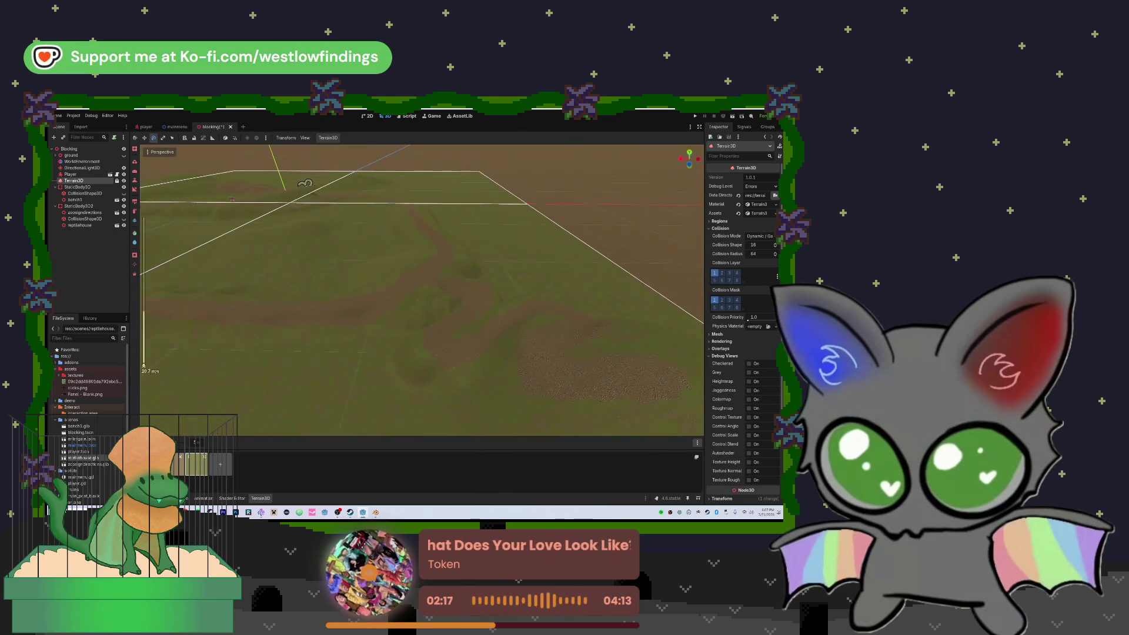
key("w")
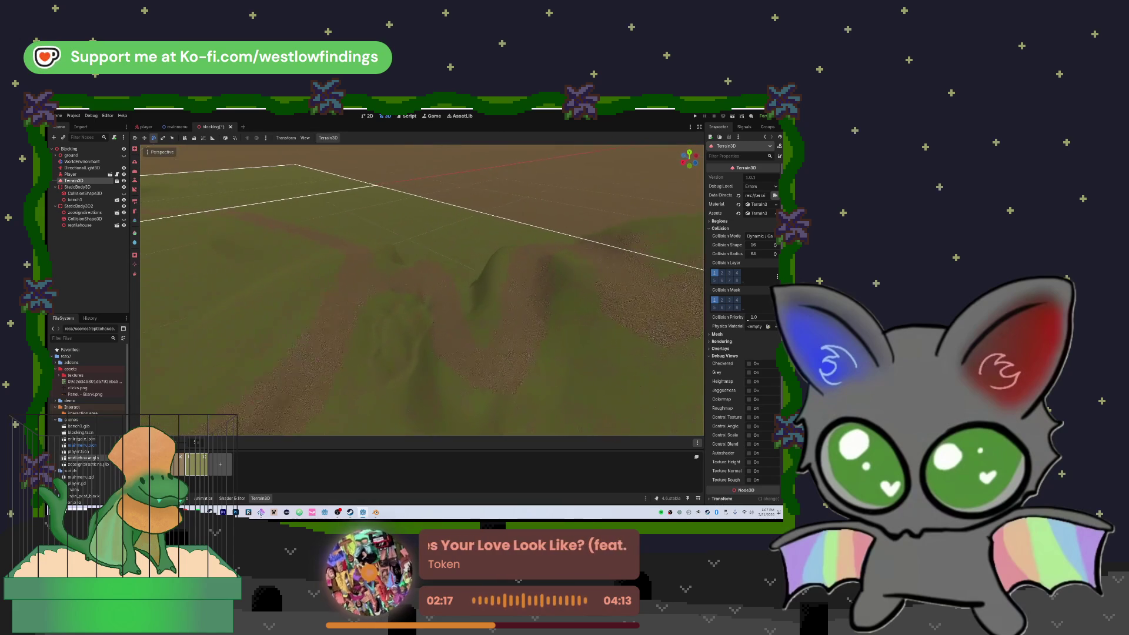
key("w")
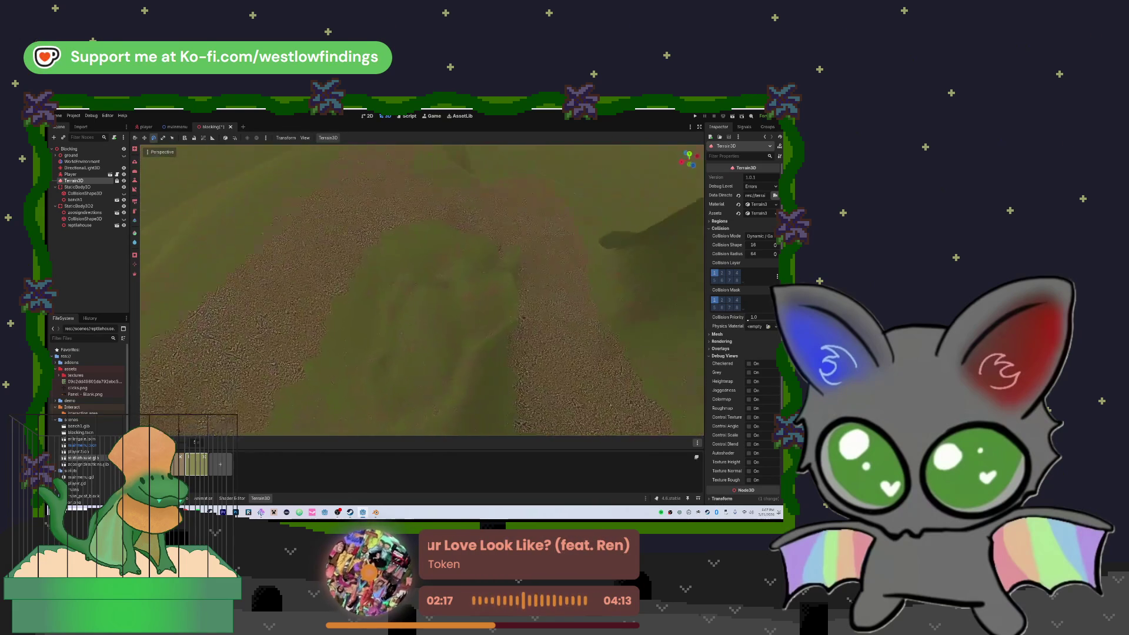
key("w")
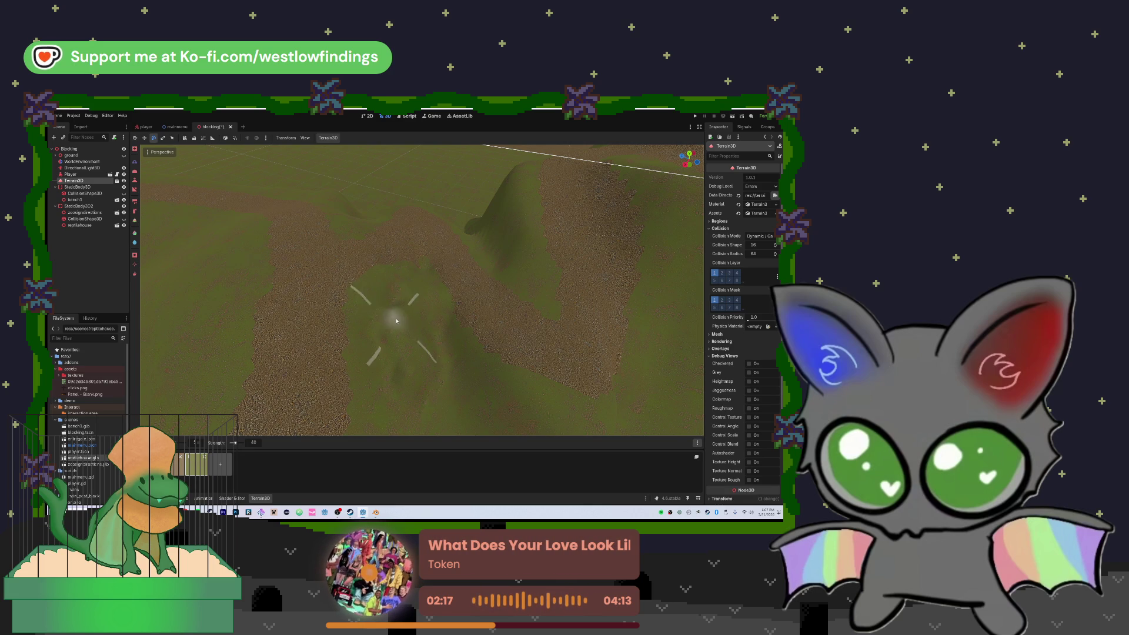
- Select the Slope tool and click several gradient points on the ground near the hill
key("s")
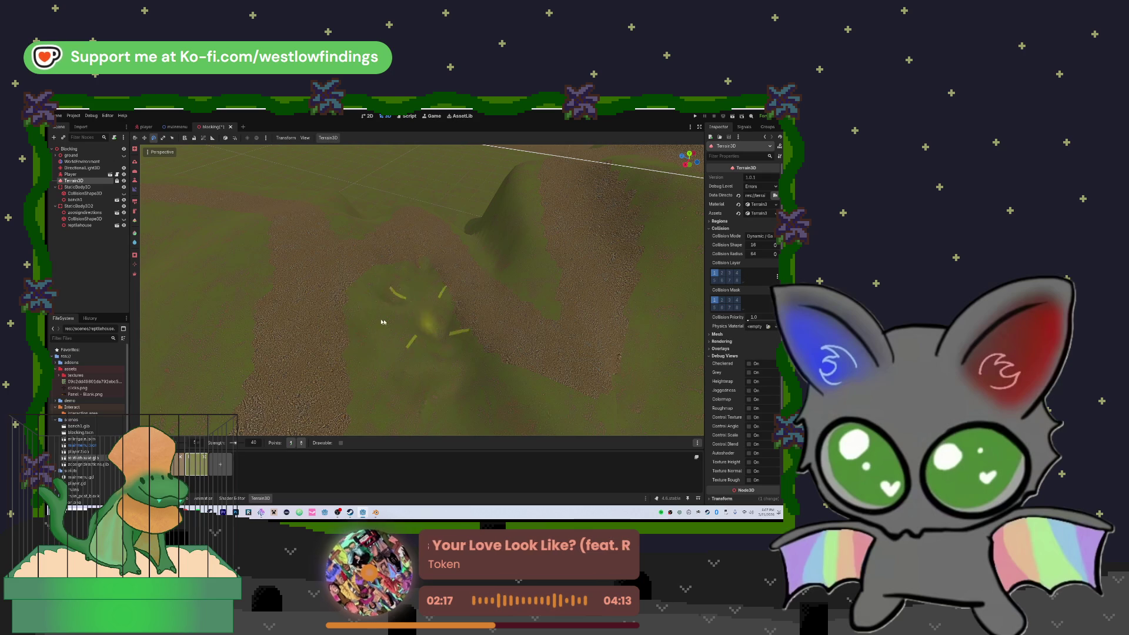
left_click(363, 300)
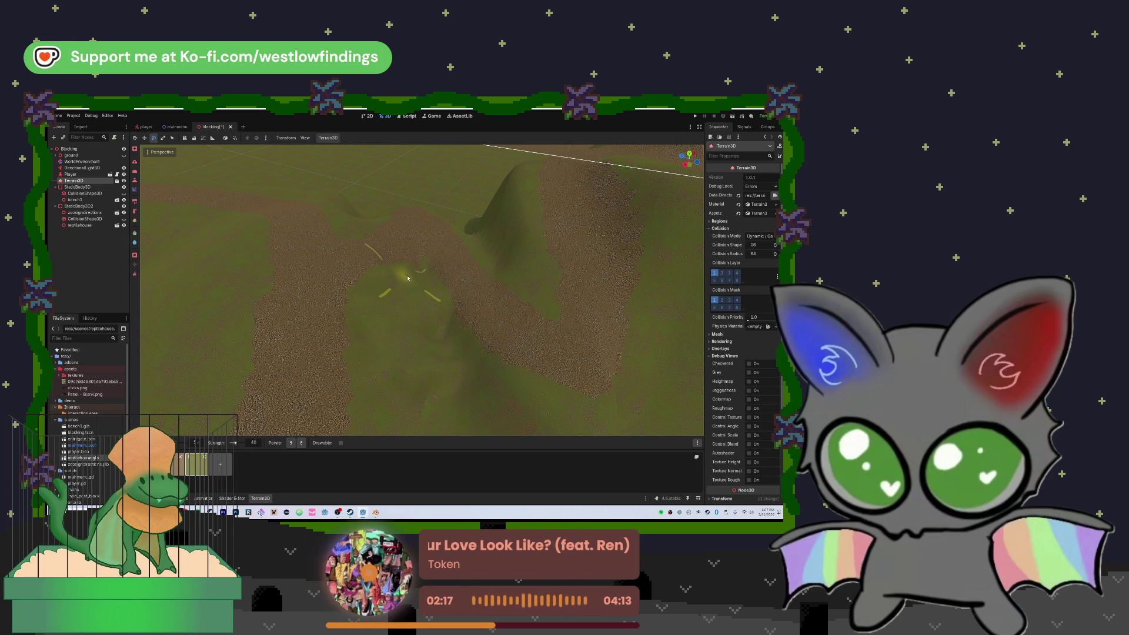
mouse_move(438, 291)
left_mouse_down()
mouse_move(406, 281)
mouse_move(410, 289)
left_mouse_up()
left_click(373, 282)
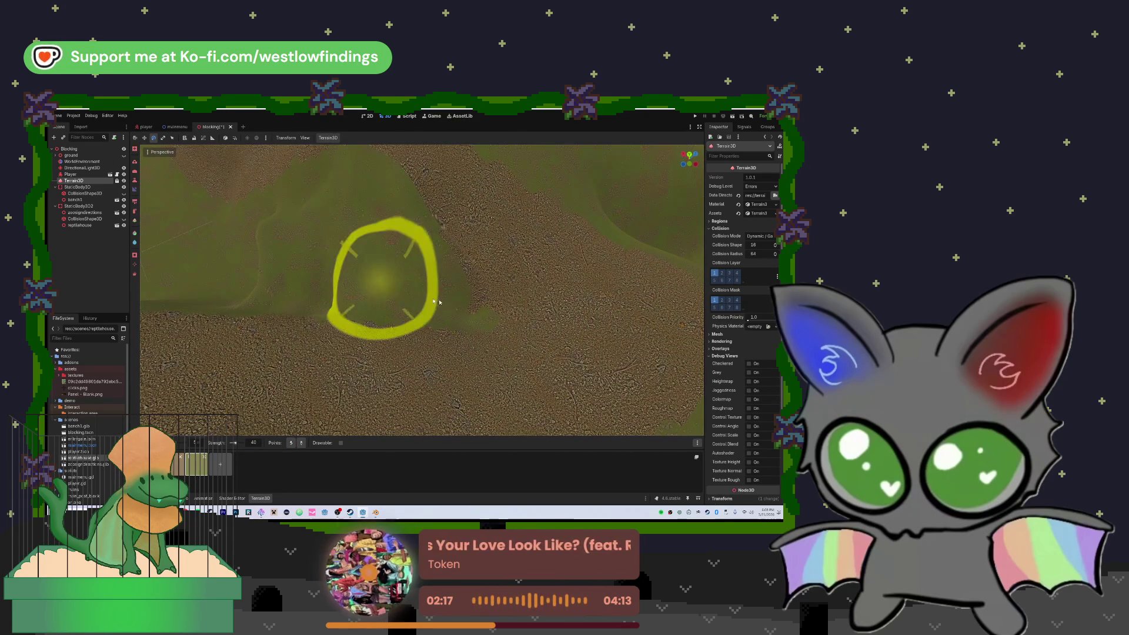
left_click(420, 256)
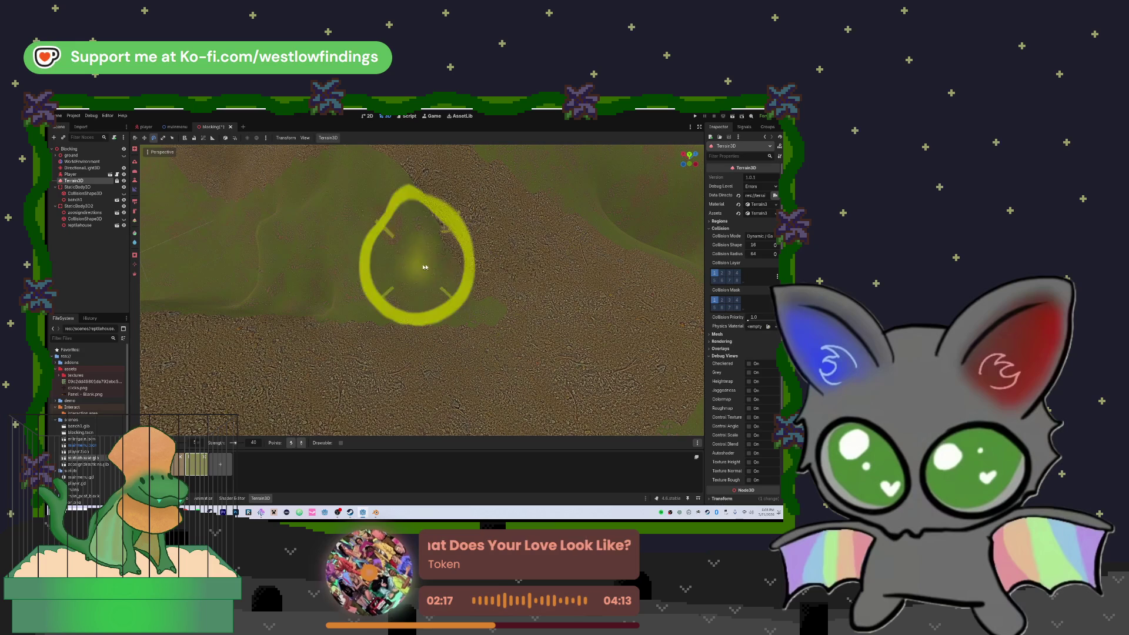
left_click(362, 241)
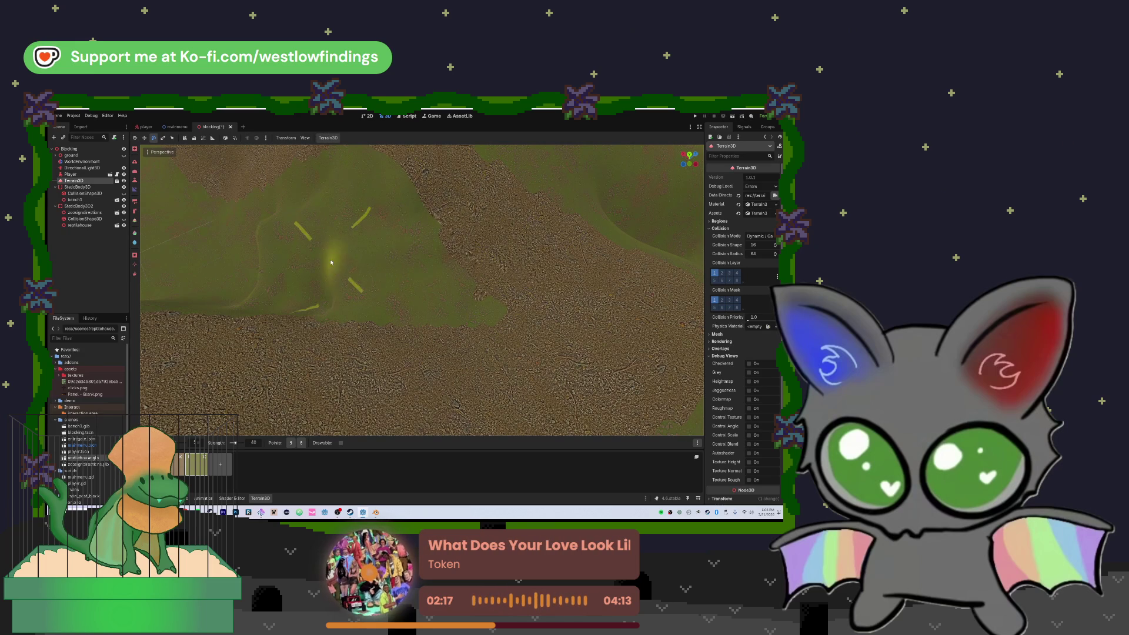
left_click(381, 300)
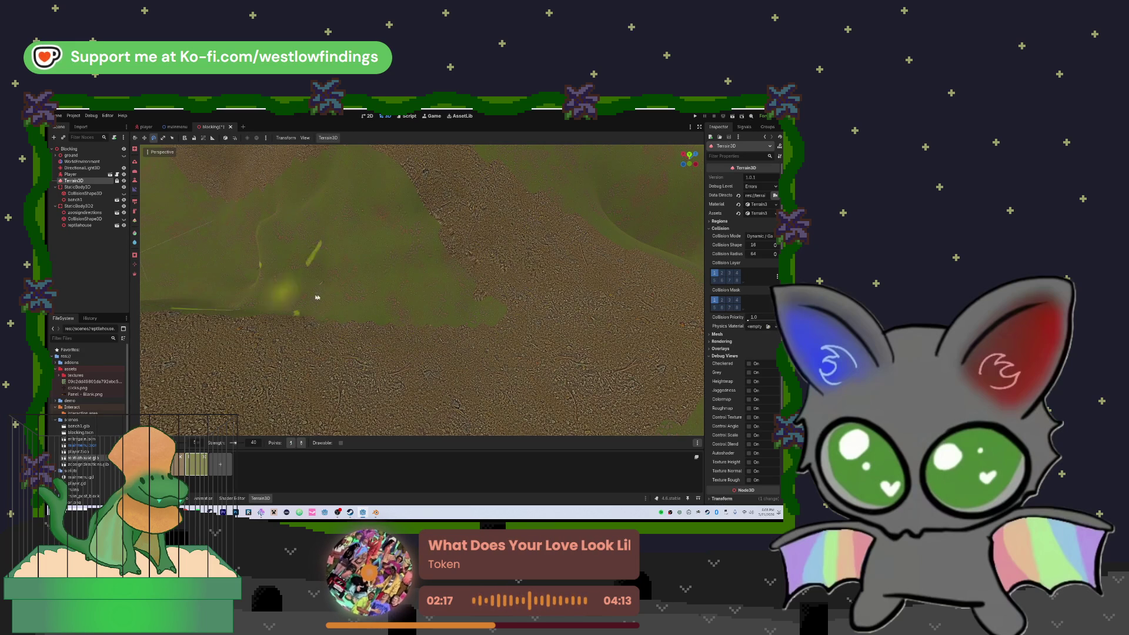
left_click(350, 244)
left_click(295, 224)
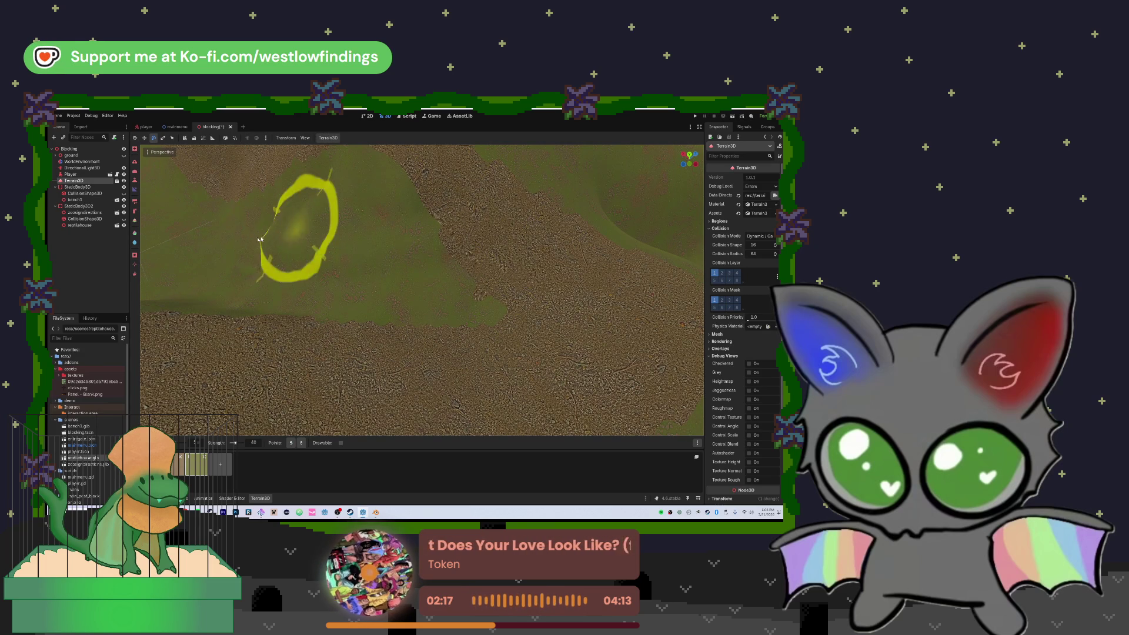
left_click(395, 258)
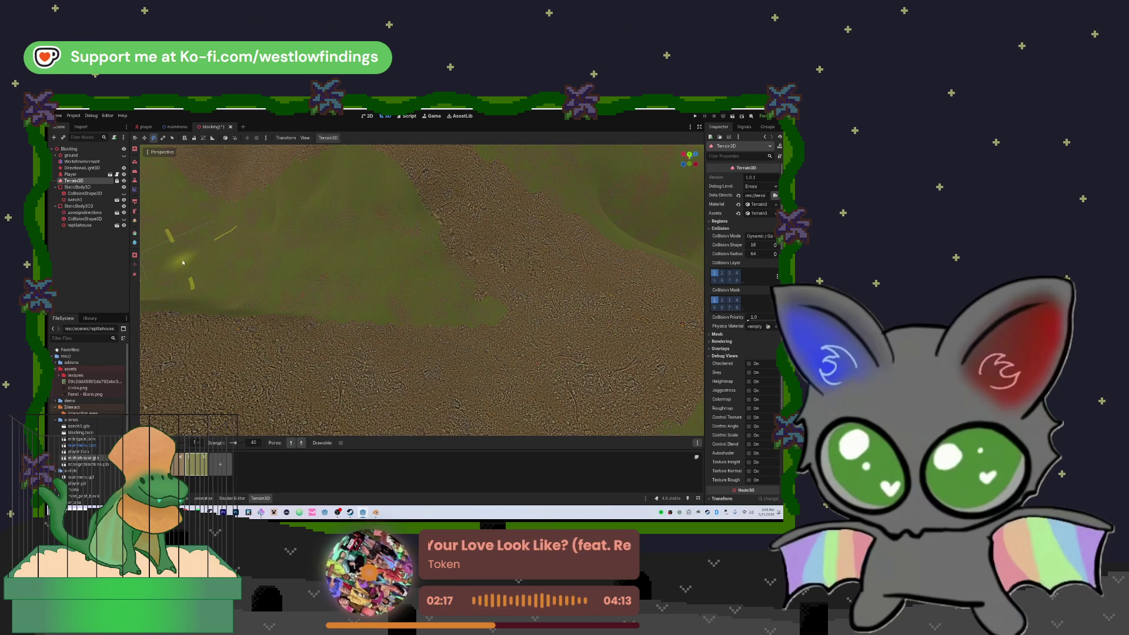
left_click(294, 270)
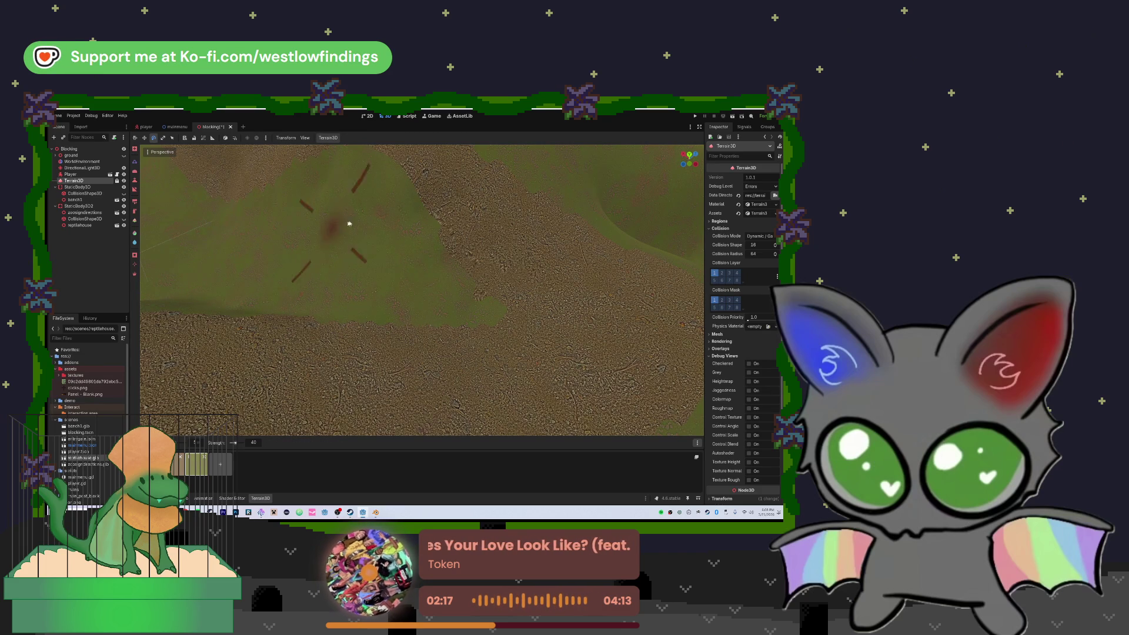
- Zoom out over the hill, switch from Slope back to the Raise brush, and look around
scroll(247, 306, "down", 2)
mouse_move(247, 306)
left_mouse_down()
mouse_move(253, 277)
mouse_move(259, 288)
mouse_move(323, 270)
mouse_move(335, 247)
mouse_move(371, 270)
left_mouse_up()
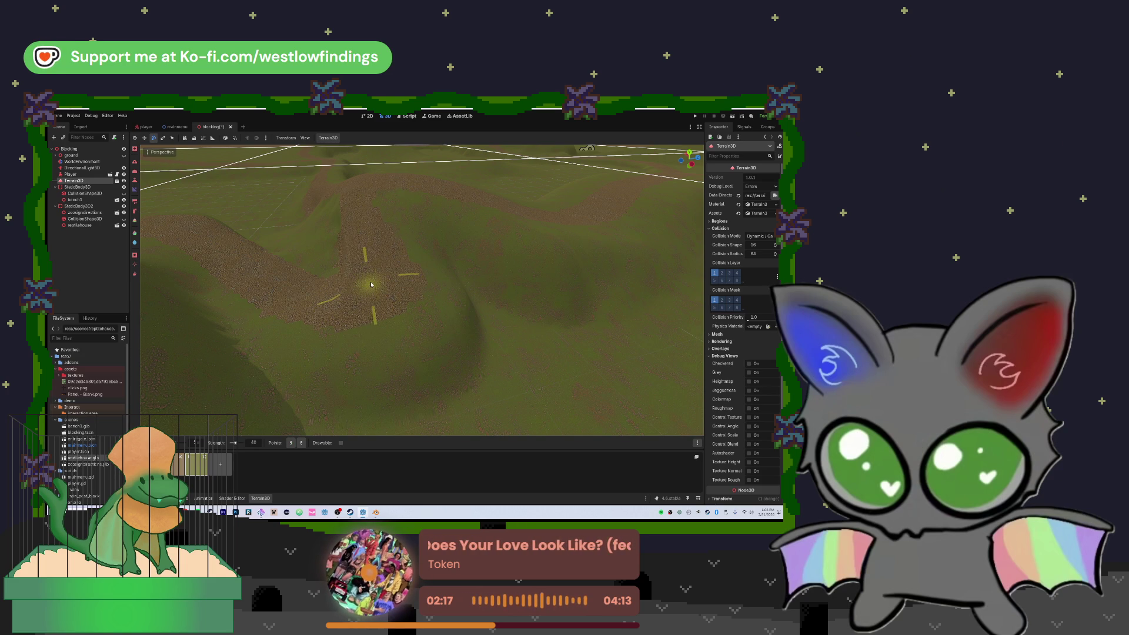
key("shift")
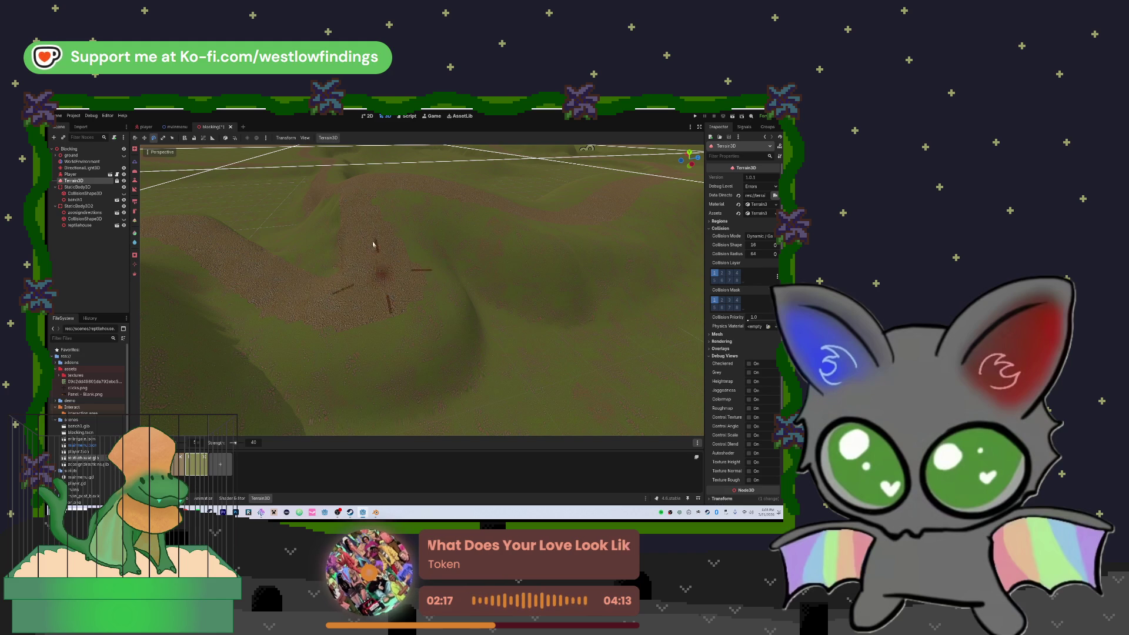
mouse_move(391, 302)
left_mouse_down()
mouse_move(441, 322)
mouse_move(470, 377)
mouse_move(424, 365)
mouse_move(417, 382)
mouse_move(411, 306)
left_mouse_up()
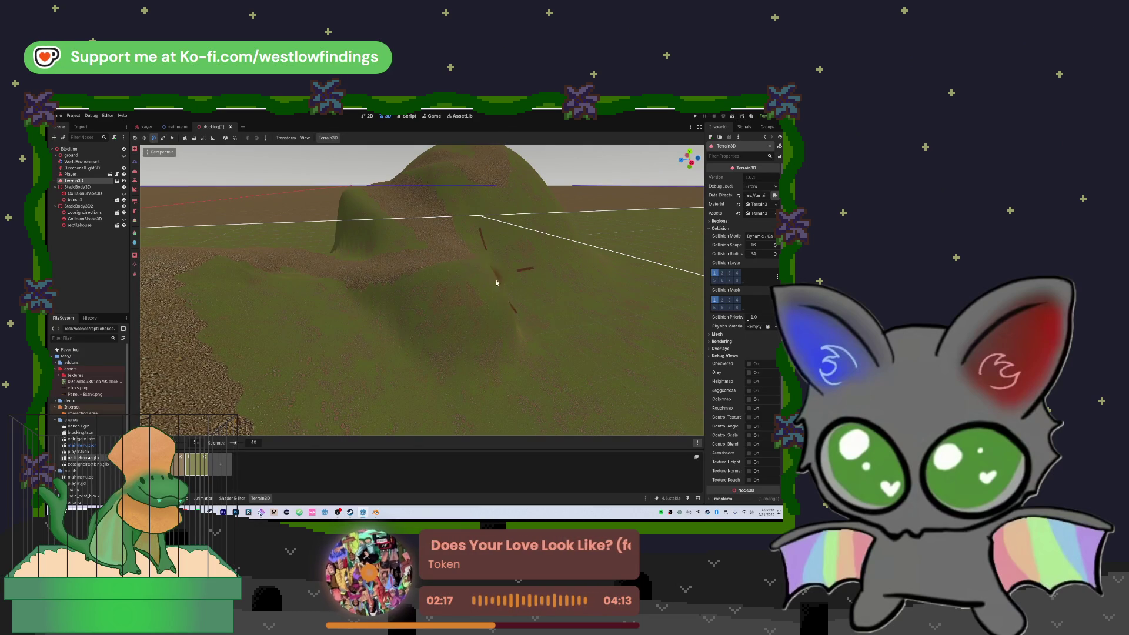
mouse_move(496, 274)
left_mouse_down()
mouse_move(465, 294)
mouse_move(465, 276)
mouse_move(471, 267)
mouse_move(481, 332)
left_mouse_up()
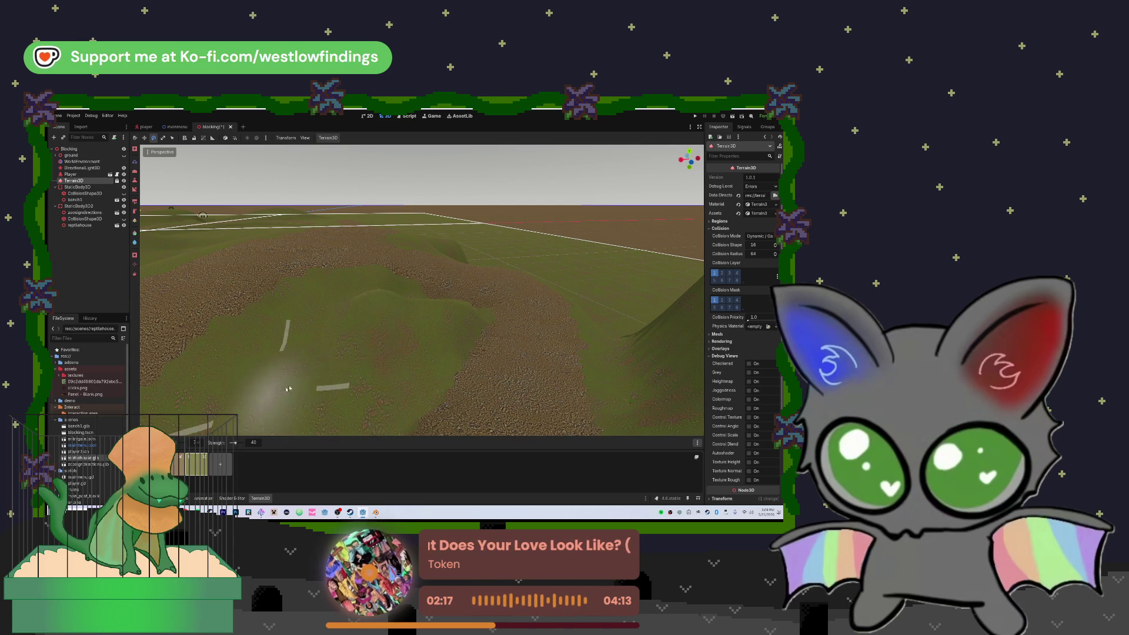
- Raise and smooth the central mound with the sculpt brush
mouse_move(291, 340)
left_mouse_down()
mouse_move(302, 290)
mouse_move(276, 353)
mouse_move(328, 315)
mouse_move(421, 304)
mouse_move(379, 285)
mouse_move(376, 303)
mouse_move(372, 293)
mouse_move(476, 310)
mouse_move(365, 267)
mouse_move(347, 317)
mouse_move(225, 402)
mouse_move(224, 377)
mouse_move(427, 327)
mouse_move(427, 297)
mouse_move(453, 404)
left_mouse_up()
mouse_move(449, 343)
left_mouse_down()
mouse_move(353, 373)
mouse_move(304, 406)
left_mouse_up()
mouse_move(422, 291)
left_mouse_down()
mouse_move(415, 259)
mouse_move(447, 326)
left_mouse_up()
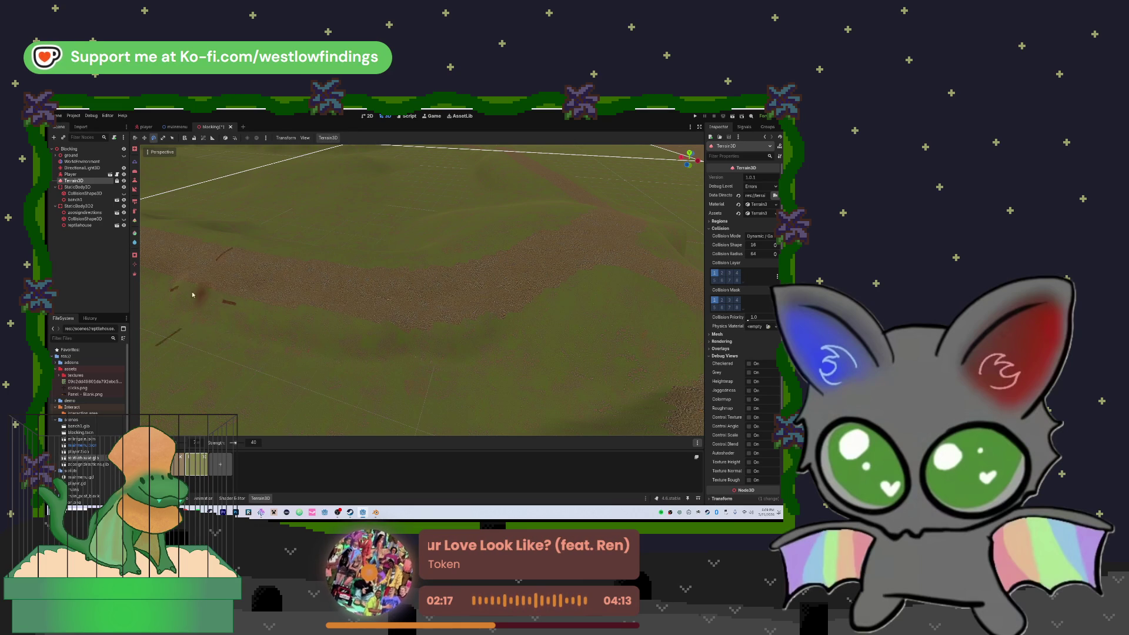
- Turn toward the black house and raise a mound on the flat ground before it
mouse_move(467, 316)
left_mouse_down()
mouse_move(555, 374)
mouse_move(588, 412)
mouse_move(629, 394)
left_mouse_up()
mouse_move(556, 311)
left_mouse_down()
mouse_move(518, 319)
mouse_move(650, 329)
mouse_move(327, 331)
left_mouse_up()
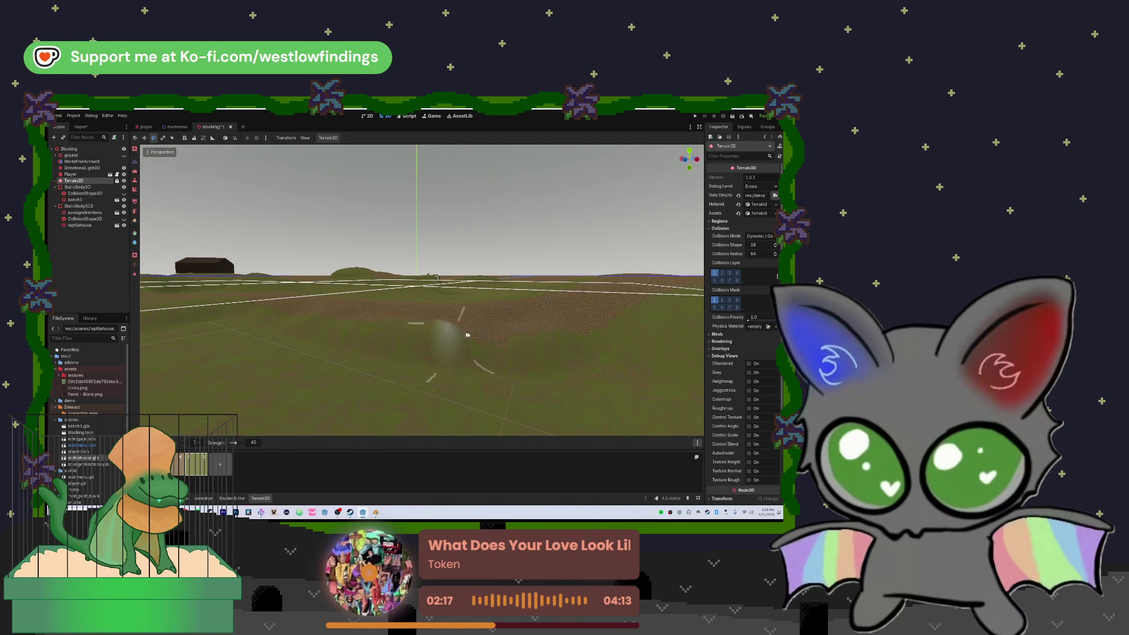
mouse_move(545, 328)
left_mouse_down()
mouse_move(588, 317)
mouse_move(517, 327)
mouse_move(421, 316)
mouse_move(526, 301)
left_mouse_up()
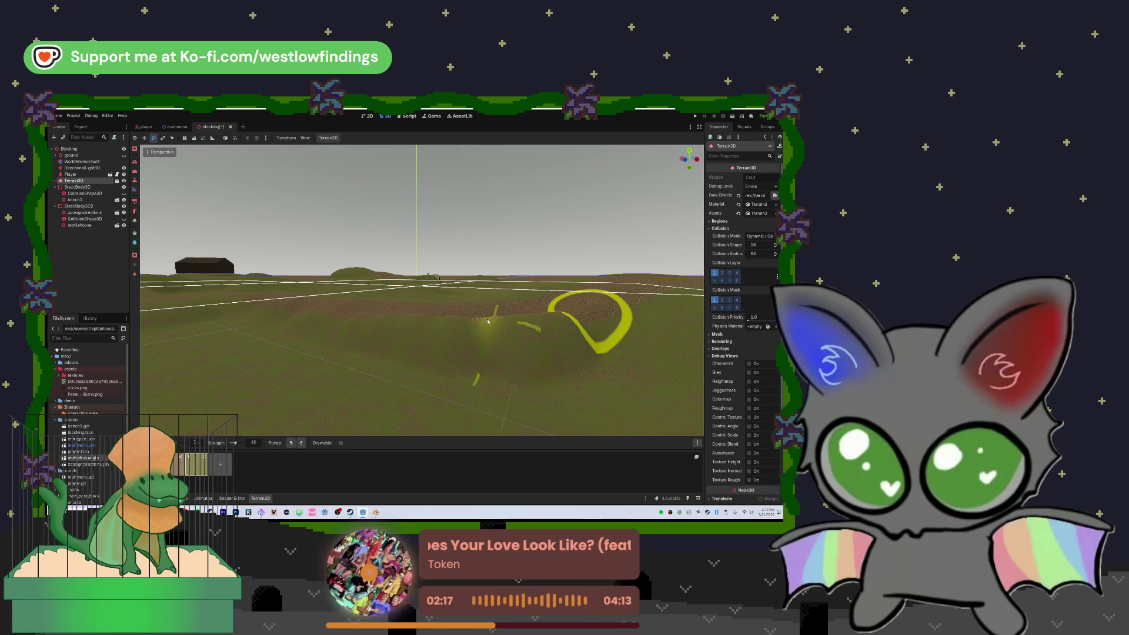
left_click_drag(487, 321, 508, 301)
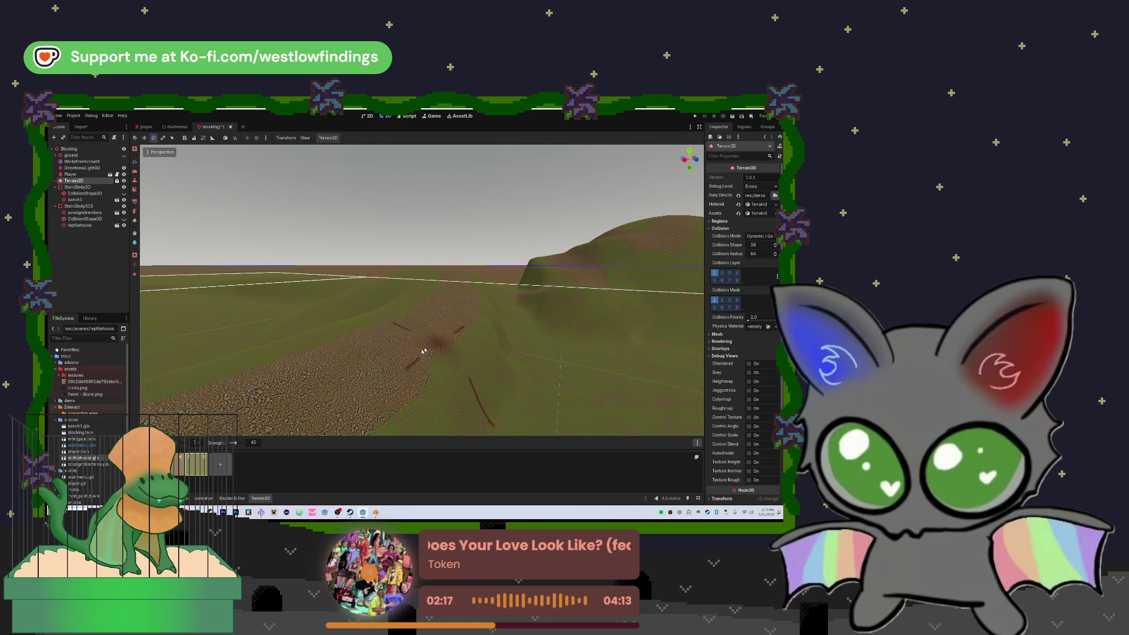
mouse_move(434, 343)
left_mouse_down()
mouse_move(406, 330)
mouse_move(547, 323)
left_mouse_up()
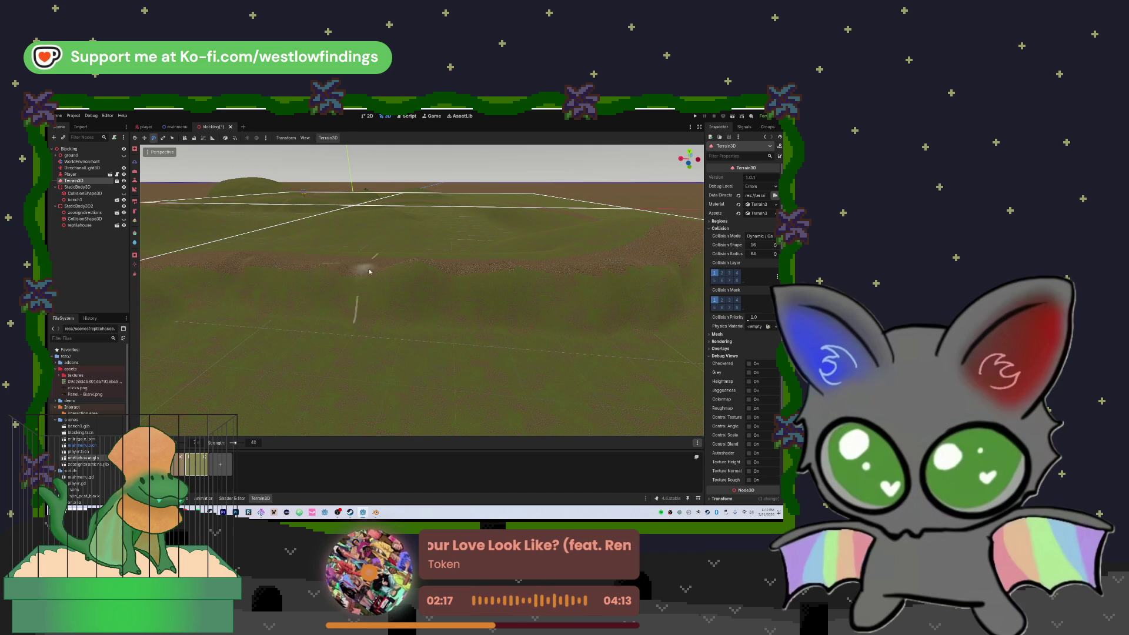
mouse_move(370, 271)
left_mouse_down()
mouse_move(436, 276)
mouse_move(454, 292)
mouse_move(416, 268)
left_mouse_up()
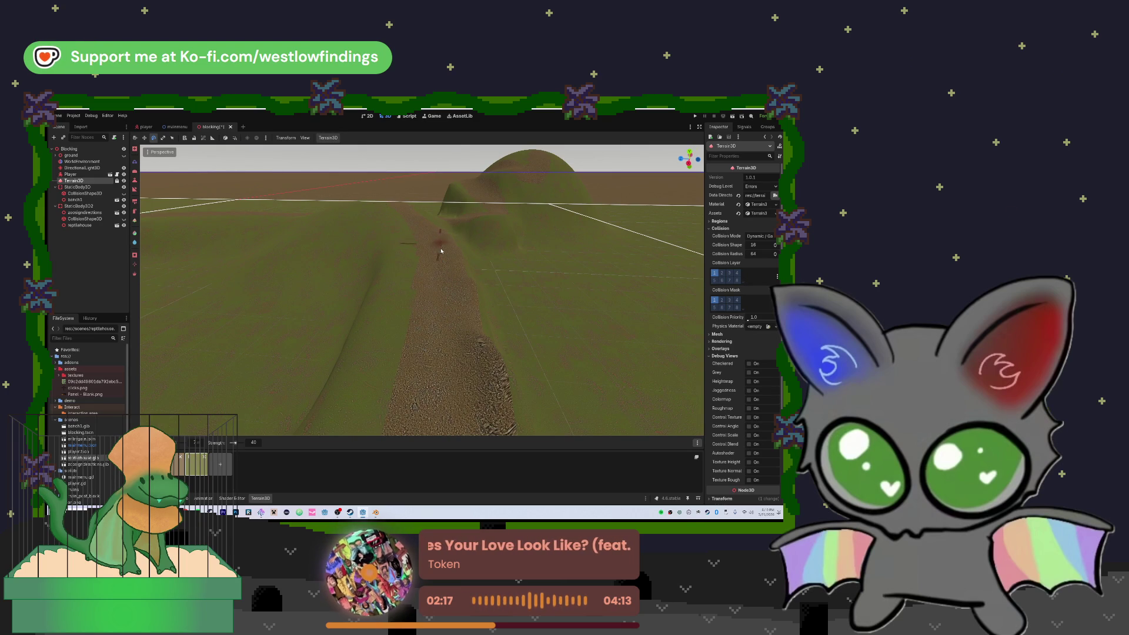
mouse_move(464, 404)
left_mouse_down()
mouse_move(464, 420)
mouse_move(491, 328)
left_mouse_up()
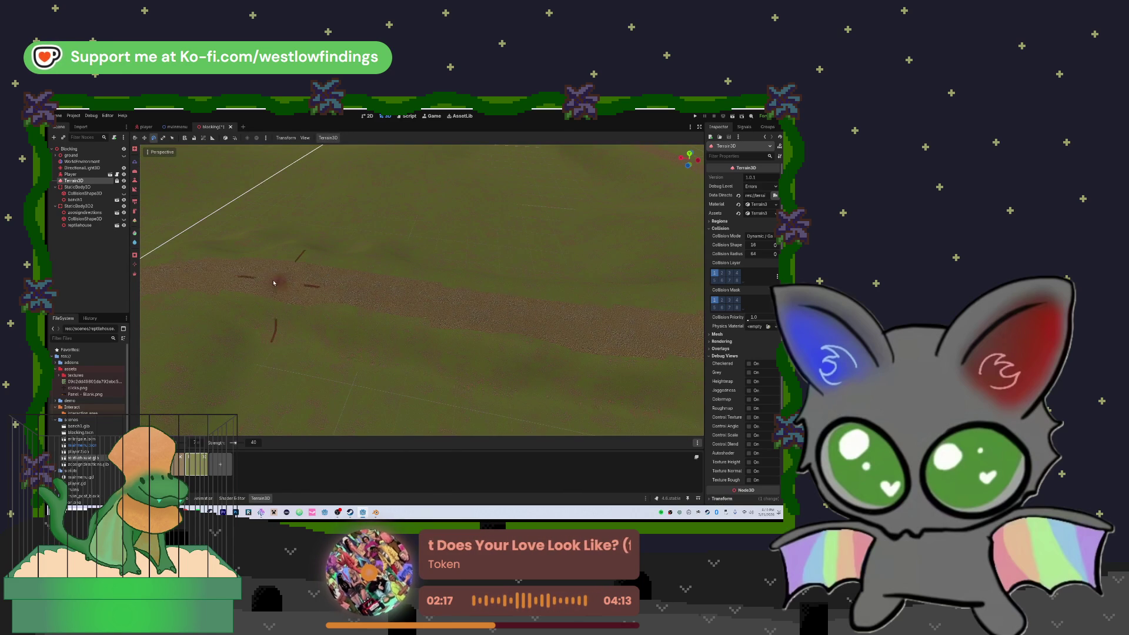
mouse_move(629, 328)
left_mouse_down()
mouse_move(435, 318)
mouse_move(481, 292)
left_mouse_up()
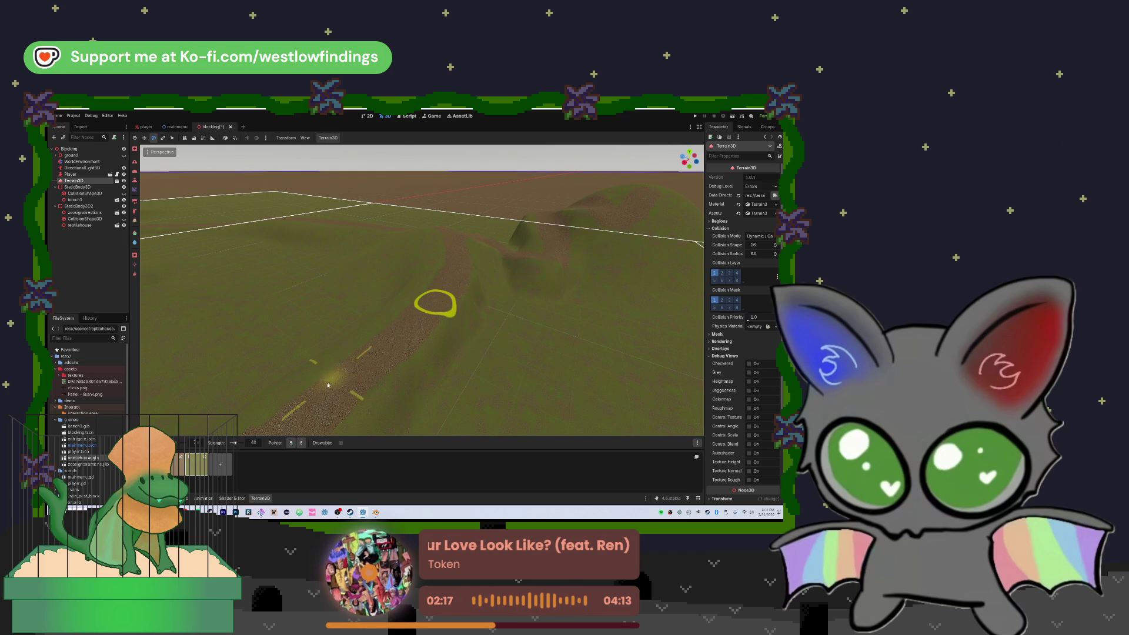
left_click_drag(321, 403, 480, 298)
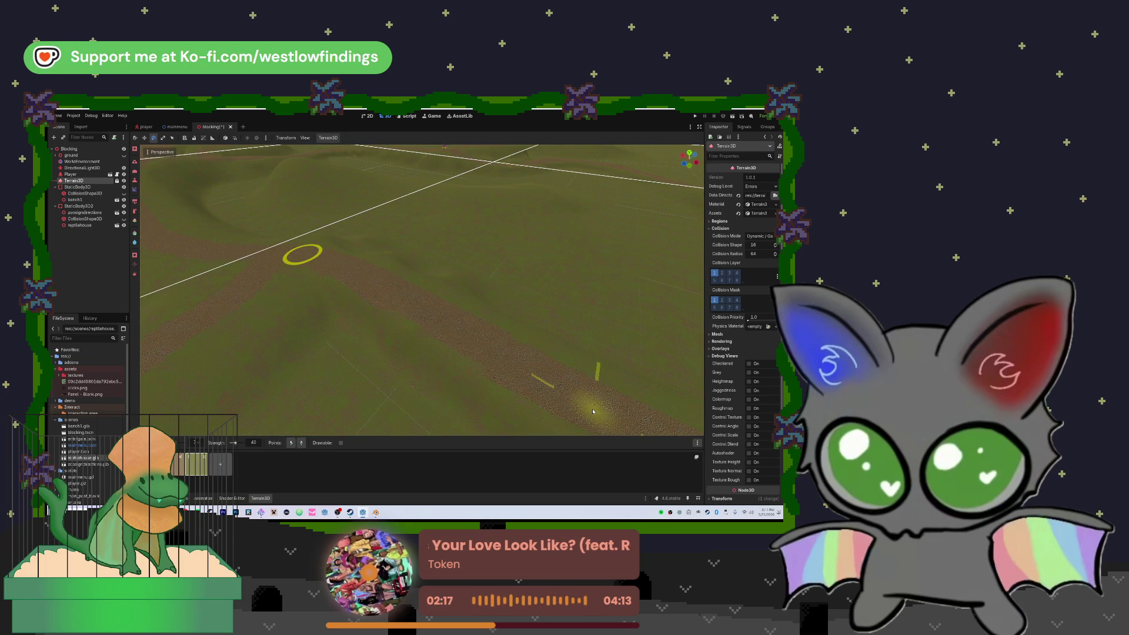
mouse_move(477, 304)
left_mouse_down()
mouse_move(474, 353)
mouse_move(491, 265)
mouse_move(523, 273)
mouse_move(534, 263)
mouse_move(512, 262)
mouse_move(697, 250)
mouse_move(624, 254)
mouse_move(683, 236)
mouse_move(642, 239)
mouse_move(483, 302)
left_mouse_up()
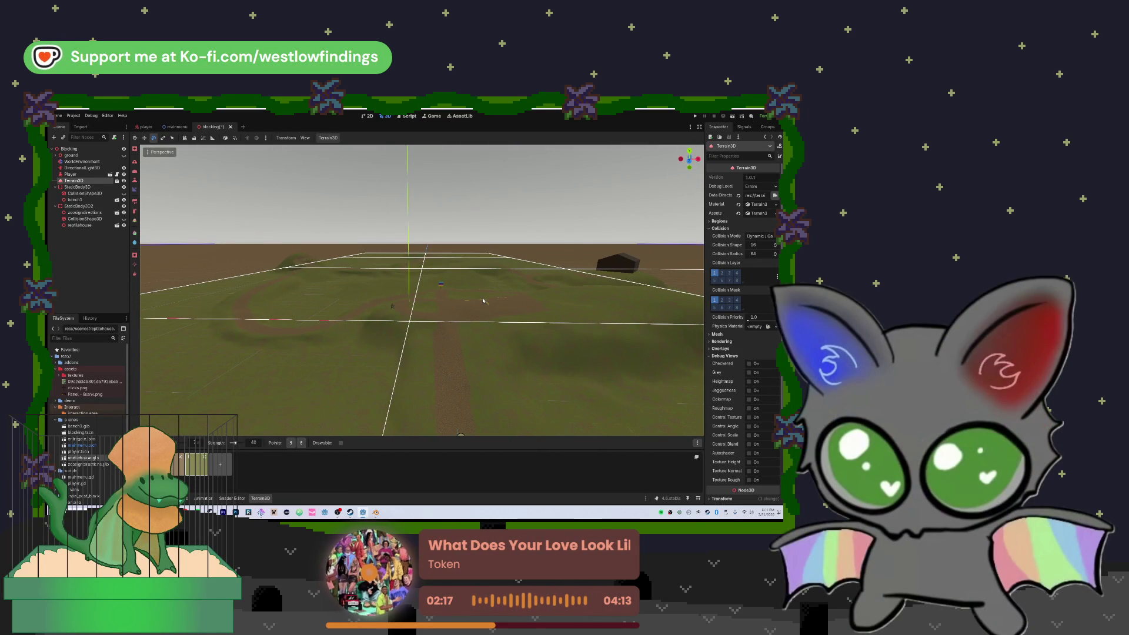
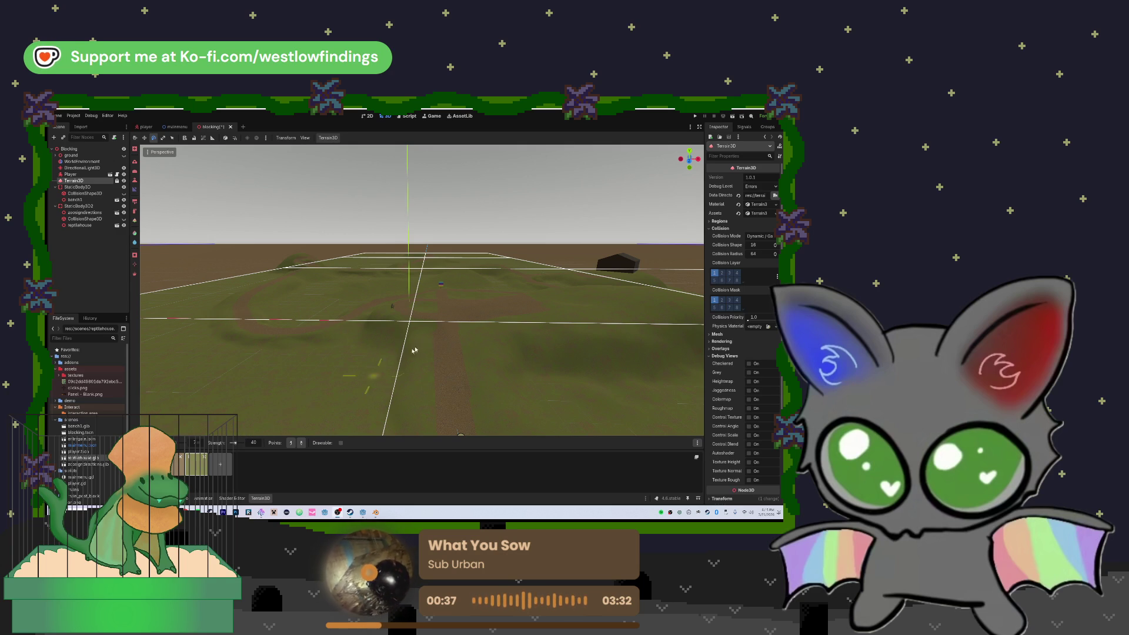
- Save the Terrain3D blocking scene in Godot and bring up the Steam library
mouse_move(434, 336)
left_mouse_down()
mouse_move(518, 359)
mouse_move(442, 346)
mouse_move(429, 378)
mouse_move(442, 276)
left_mouse_up()
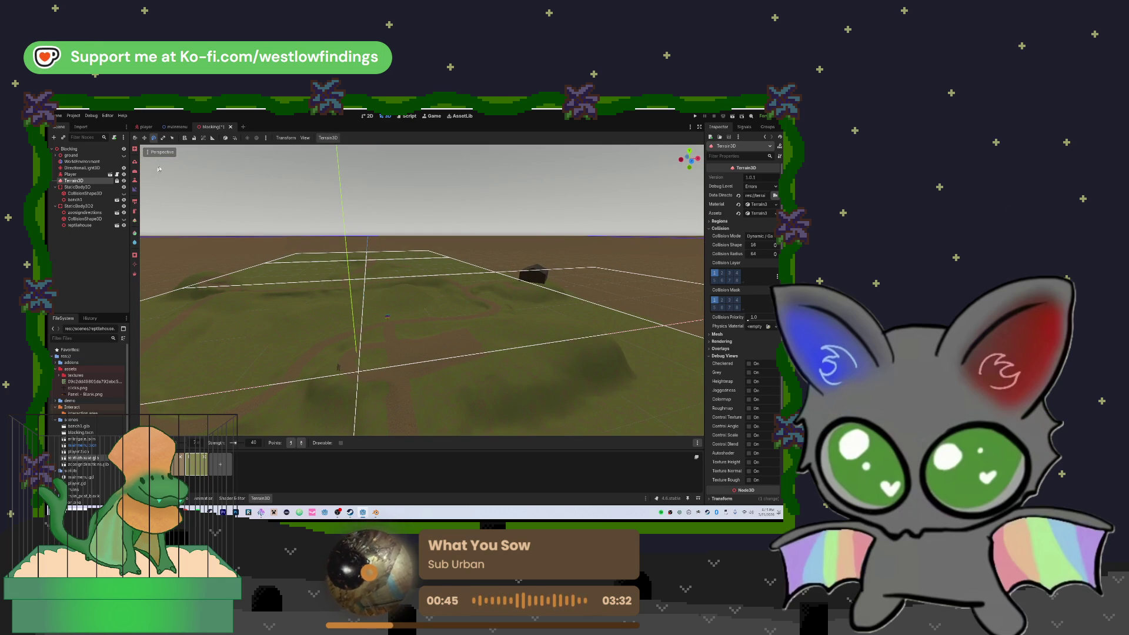
key("ctrl+s")
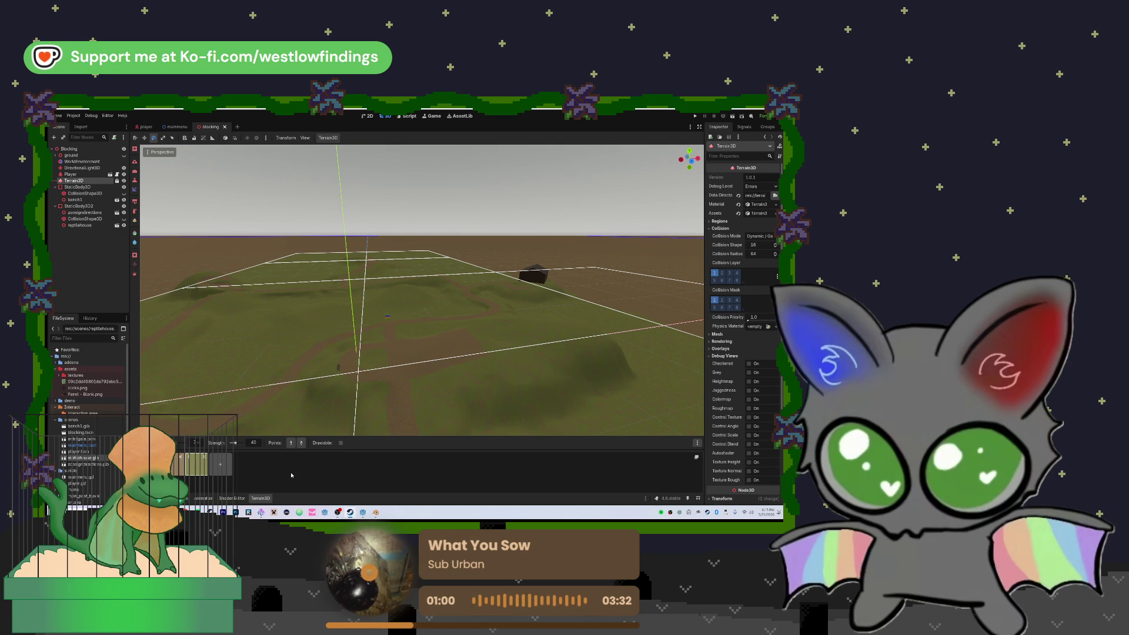
left_click(351, 512)
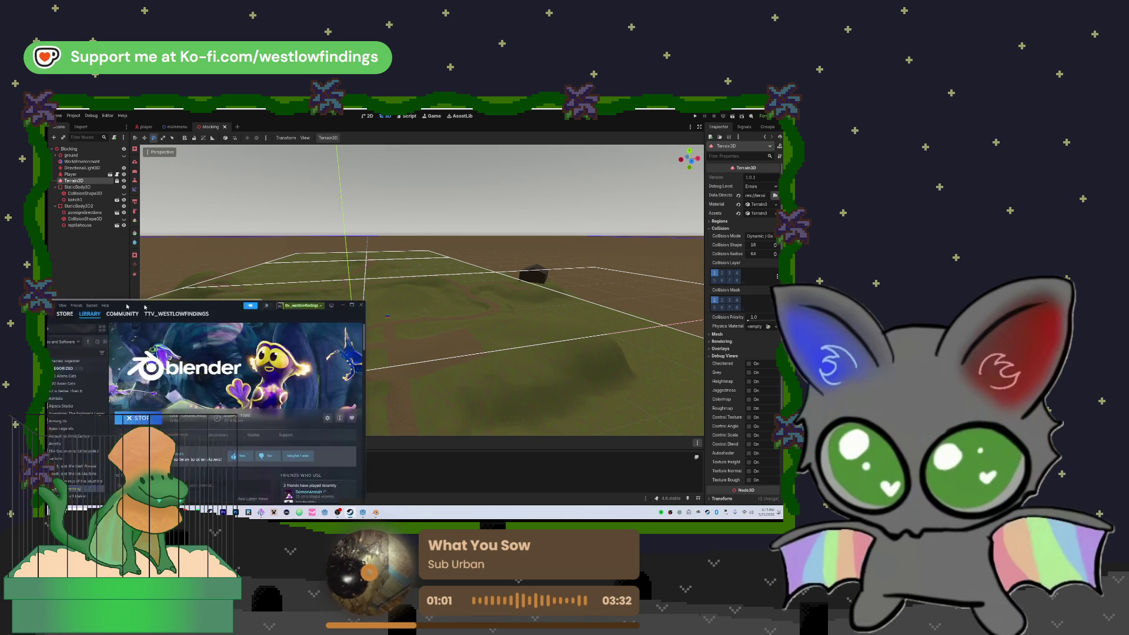
- Launch Aseprite from the Steam library, start a New File, then return to Godot
scroll(304, 313, "down", 15)
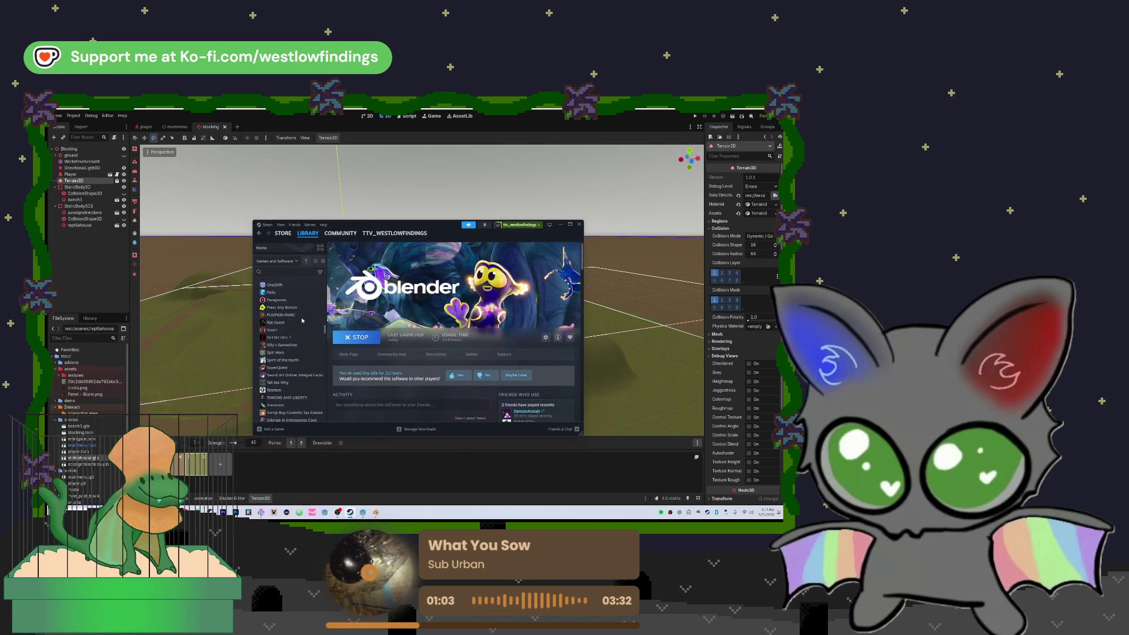
scroll(305, 312, "up", 15)
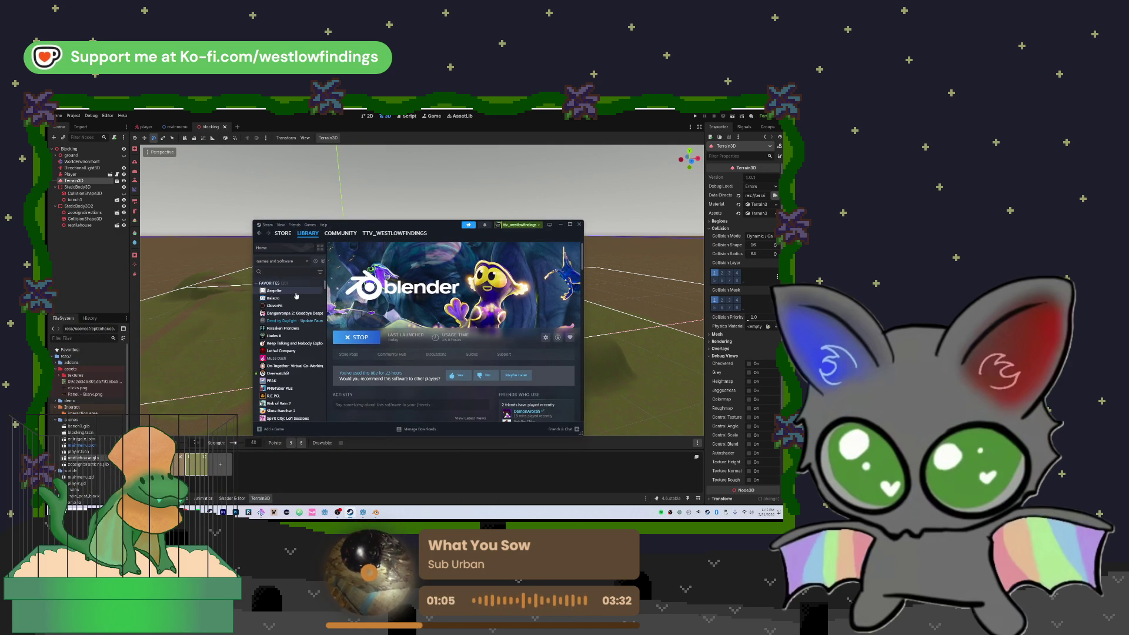
left_click(274, 290)
left_click(358, 337)
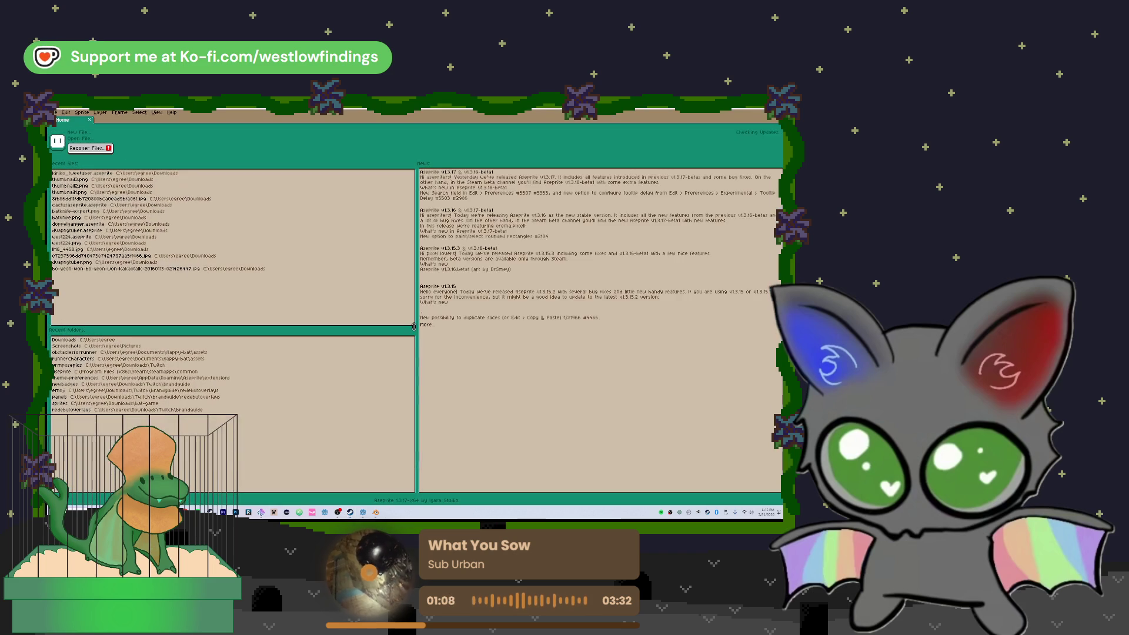
left_click(80, 134)
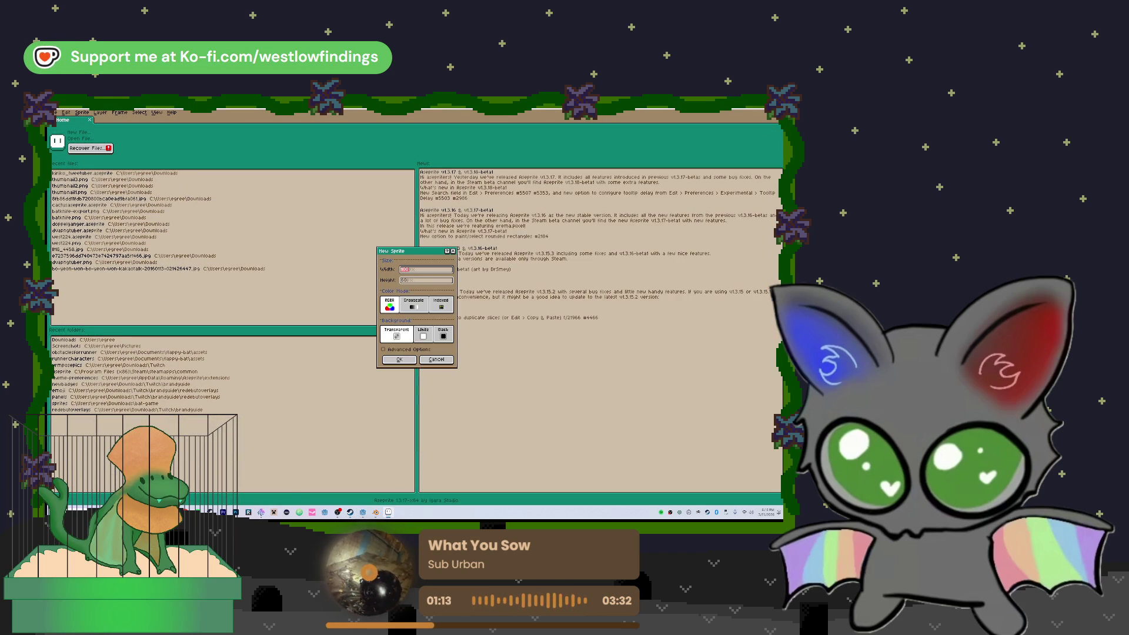
key("alt+Tab")
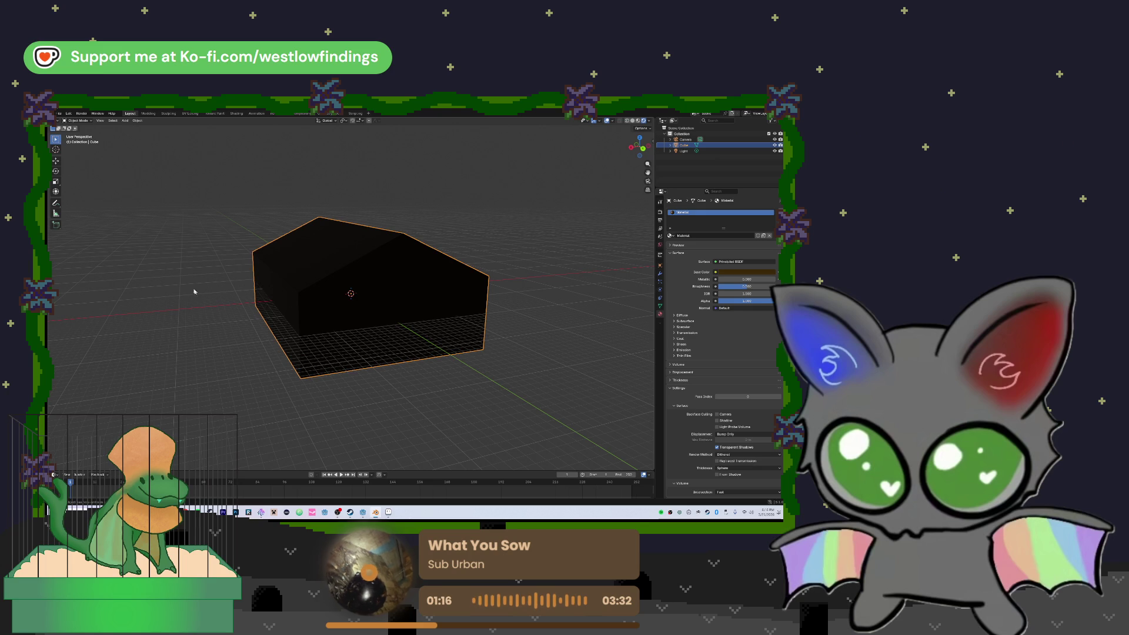
left_click(363, 512)
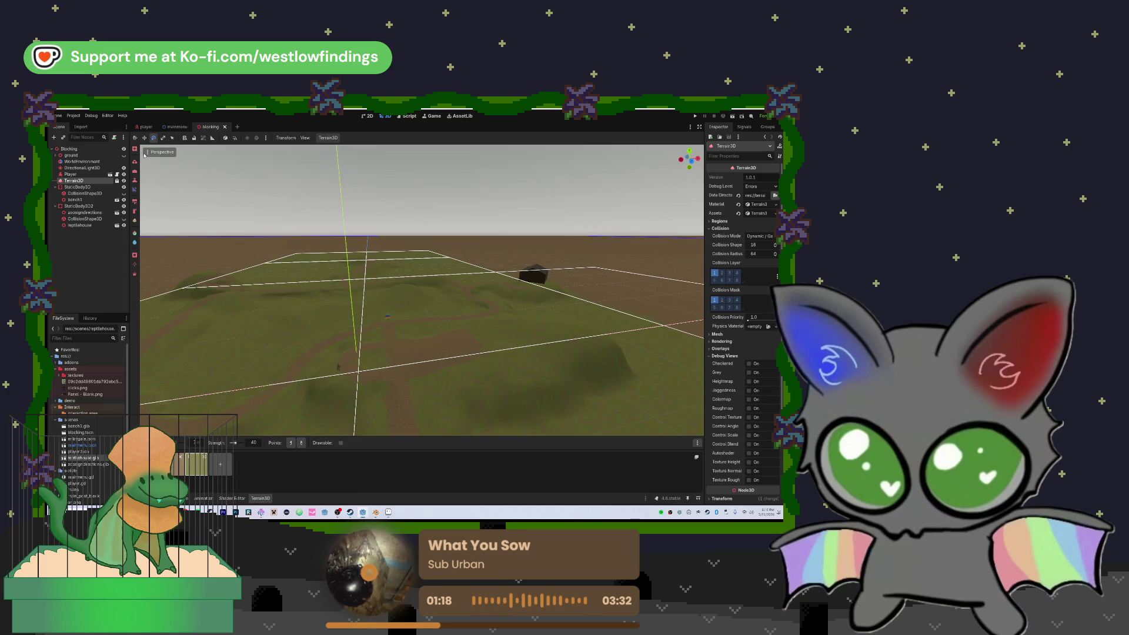
left_click(73, 115)
left_click(89, 124)
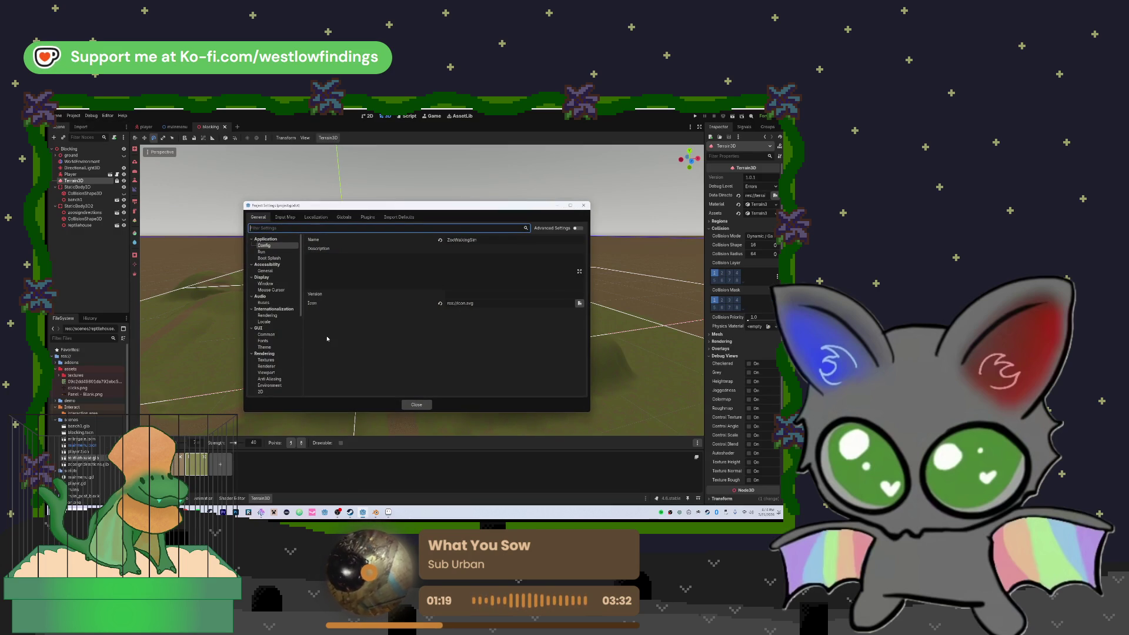
left_click(265, 284)
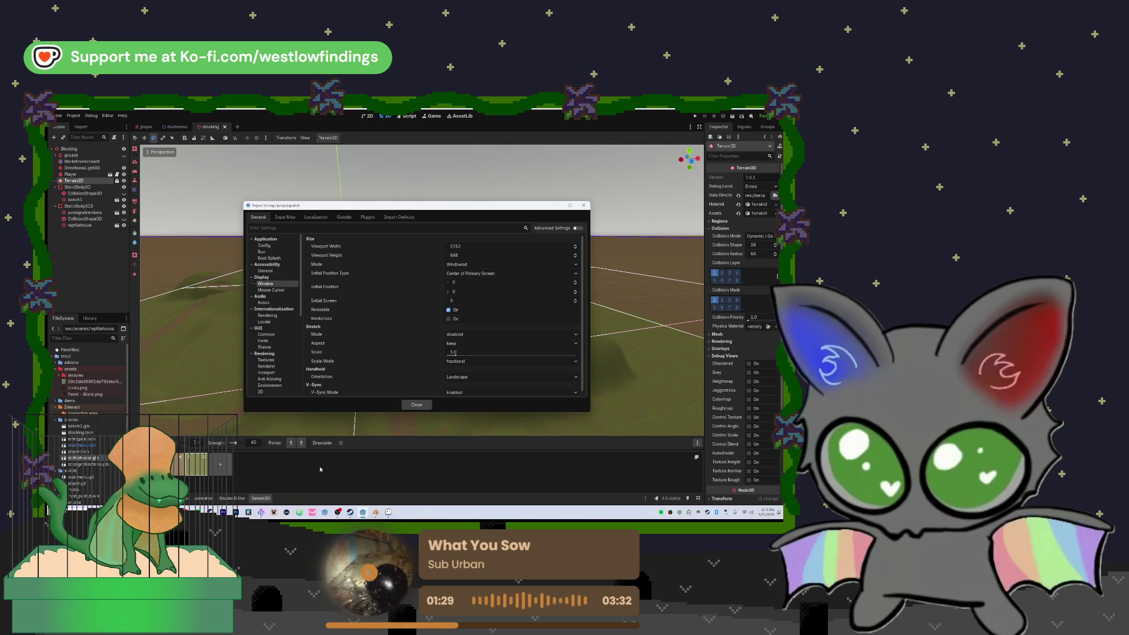
left_click(488, 272)
left_click(485, 265)
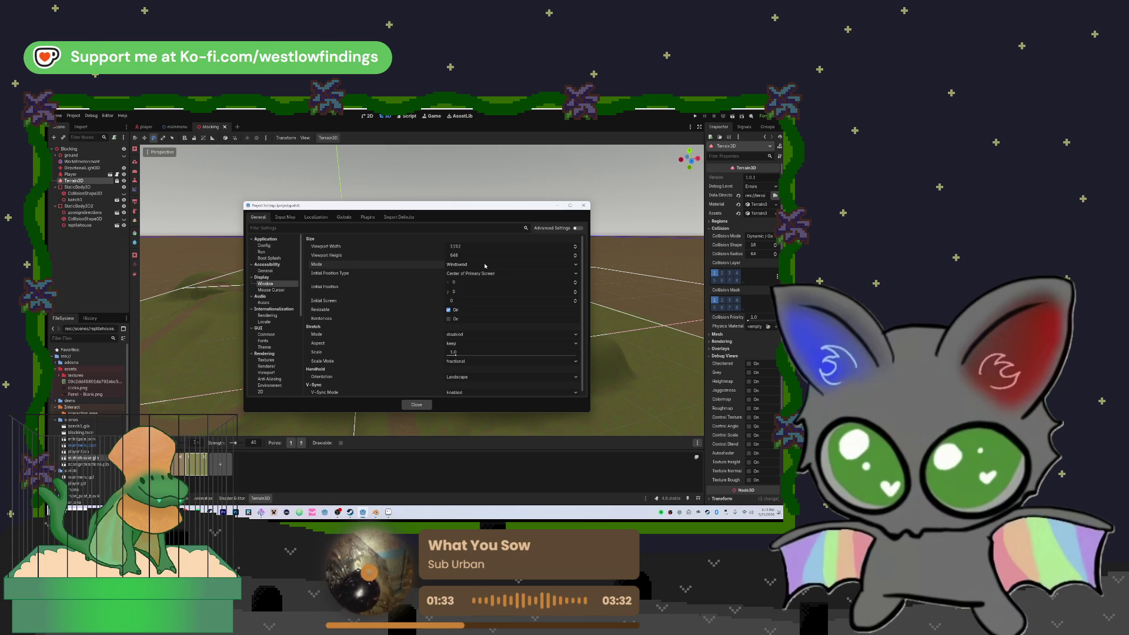
left_click(486, 266)
left_click(483, 275)
scroll(397, 340, "down", 1)
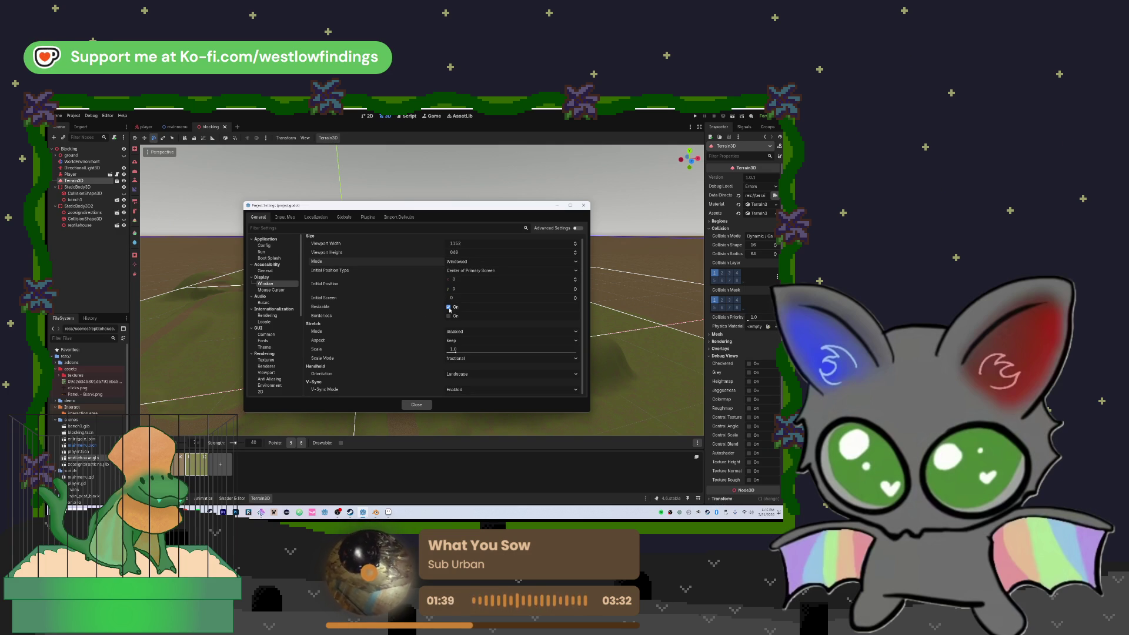
left_click(463, 333)
left_click(458, 341)
left_click(460, 341)
left_click(463, 341)
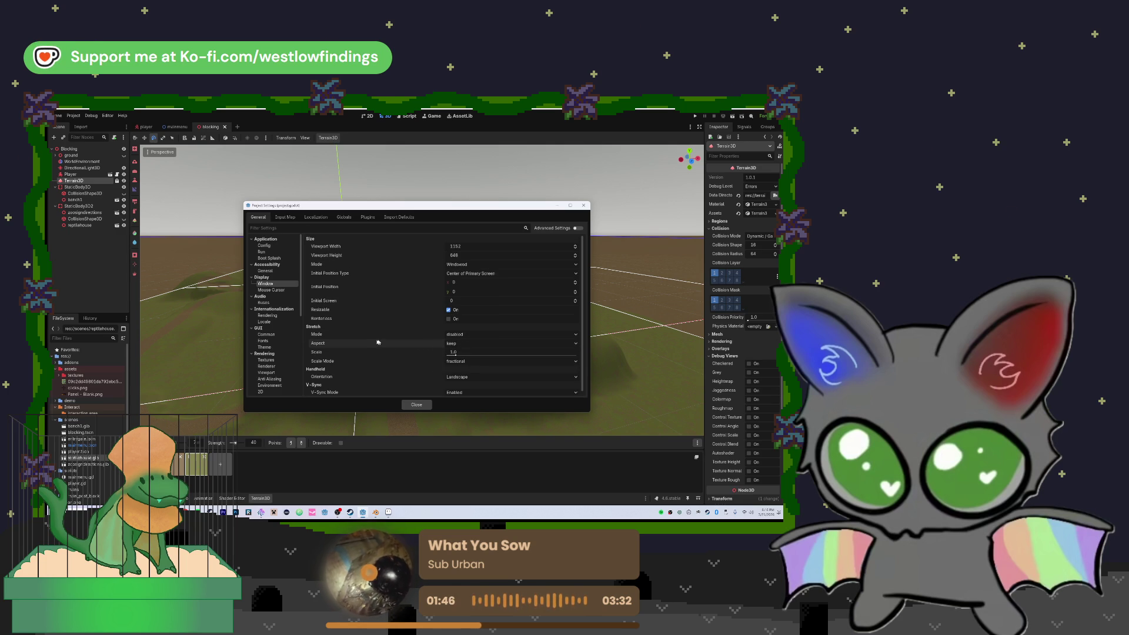
left_click(264, 246)
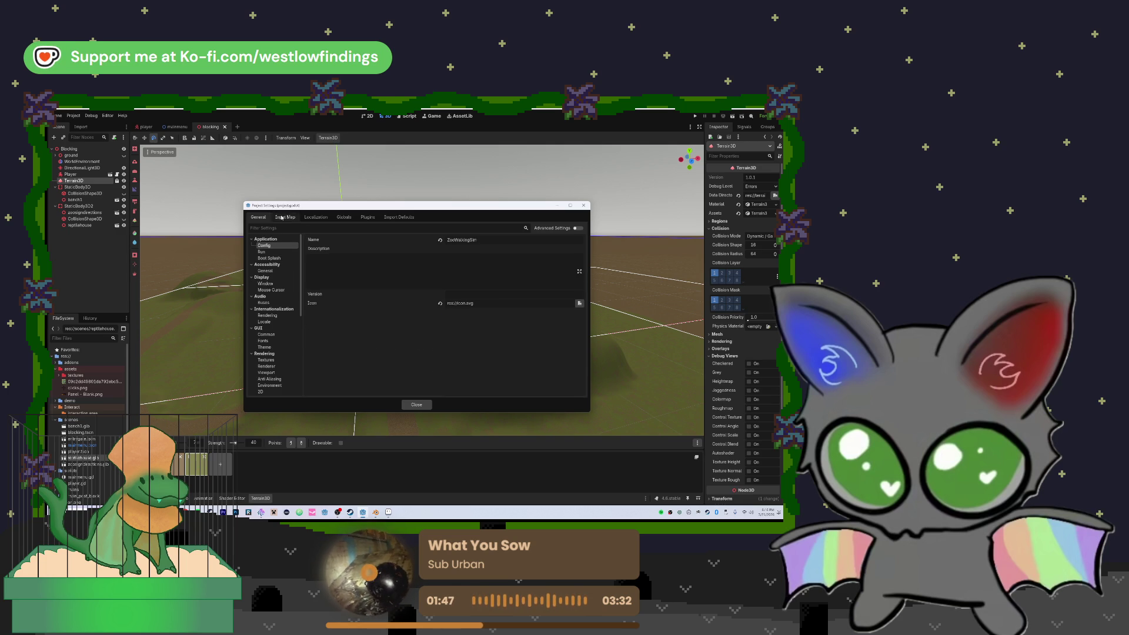
left_click(266, 283)
left_click(416, 405)
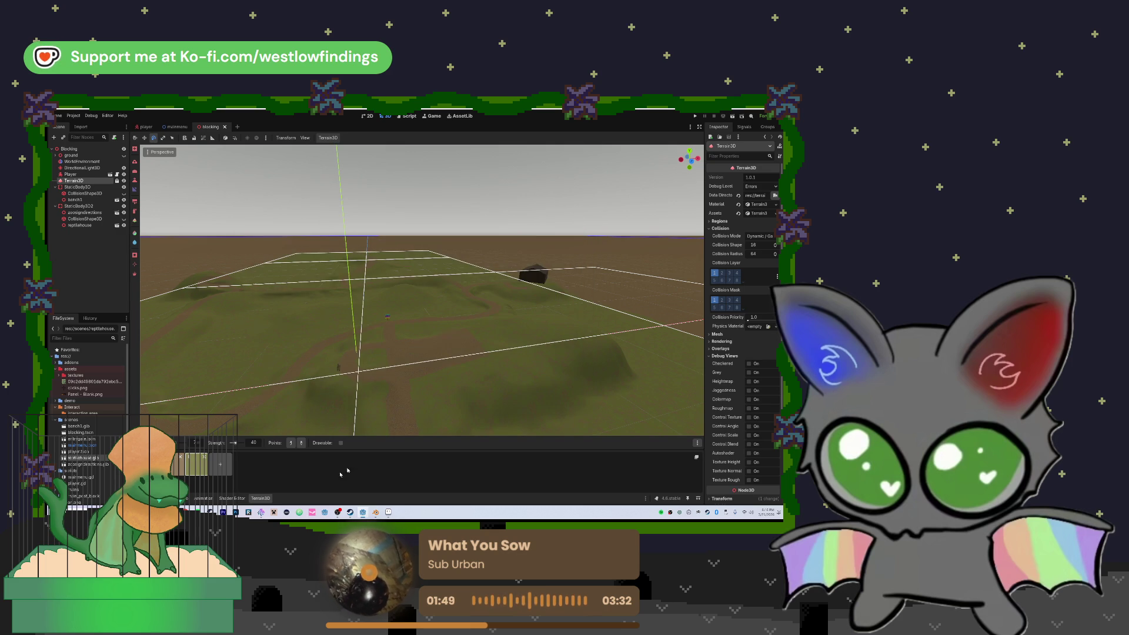
- Create a new 1152x648 transparent sprite in Aseprite
left_click(388, 512)
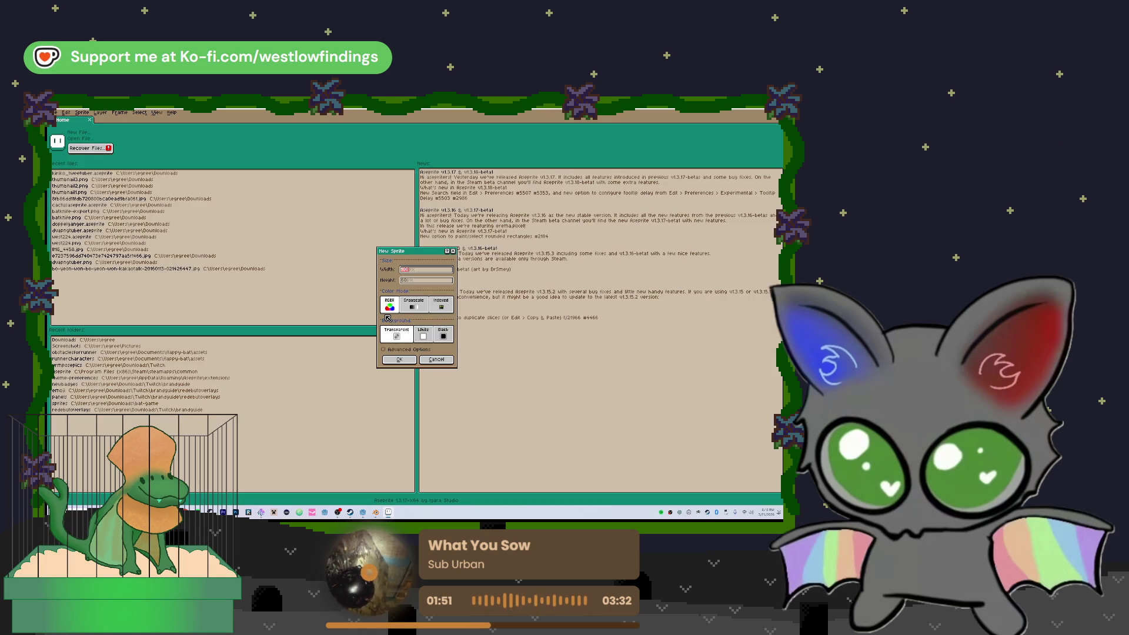
type("2")
key("Tab")
type("648")
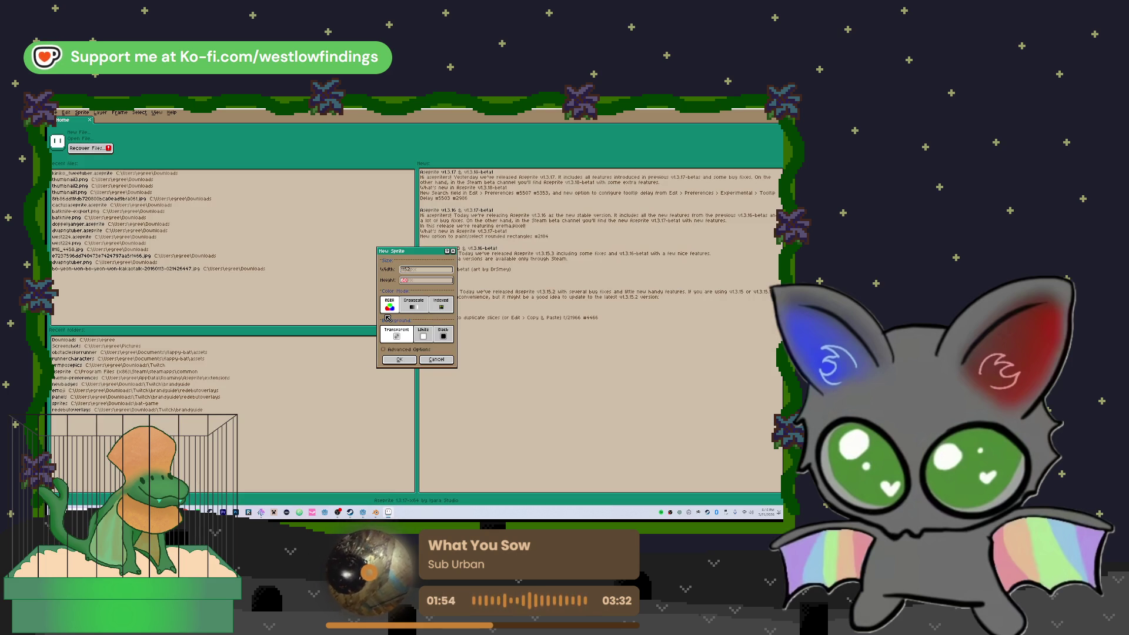
left_click(399, 360)
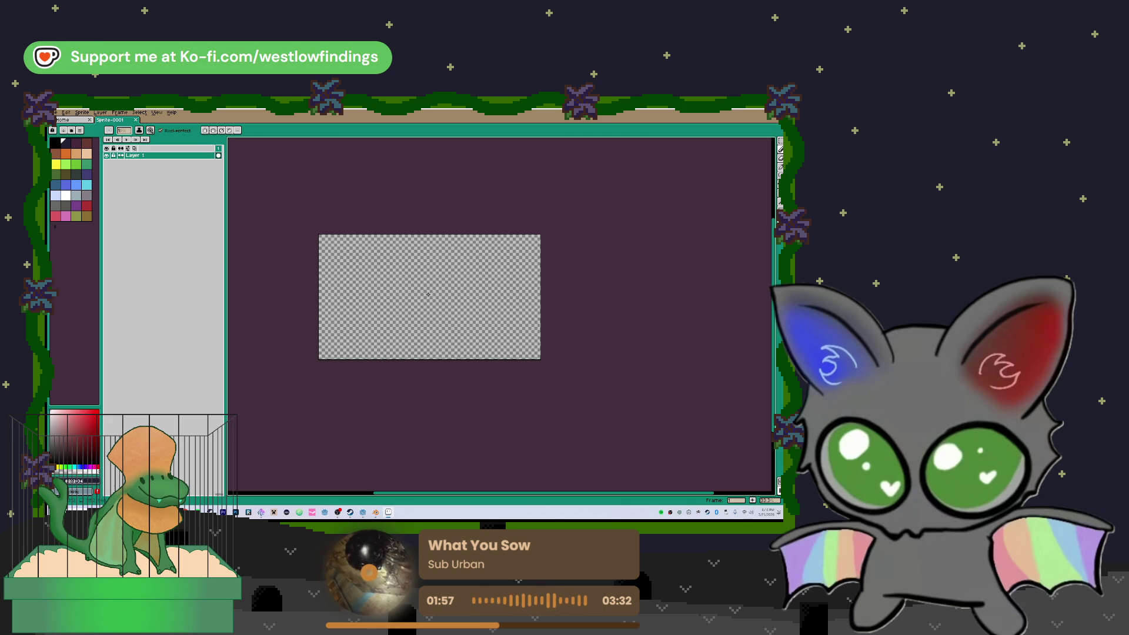
- Scale the sprite to 50% with Sprite Size, giving 576x324
key("ctrl+alt+c")
key("Escape")
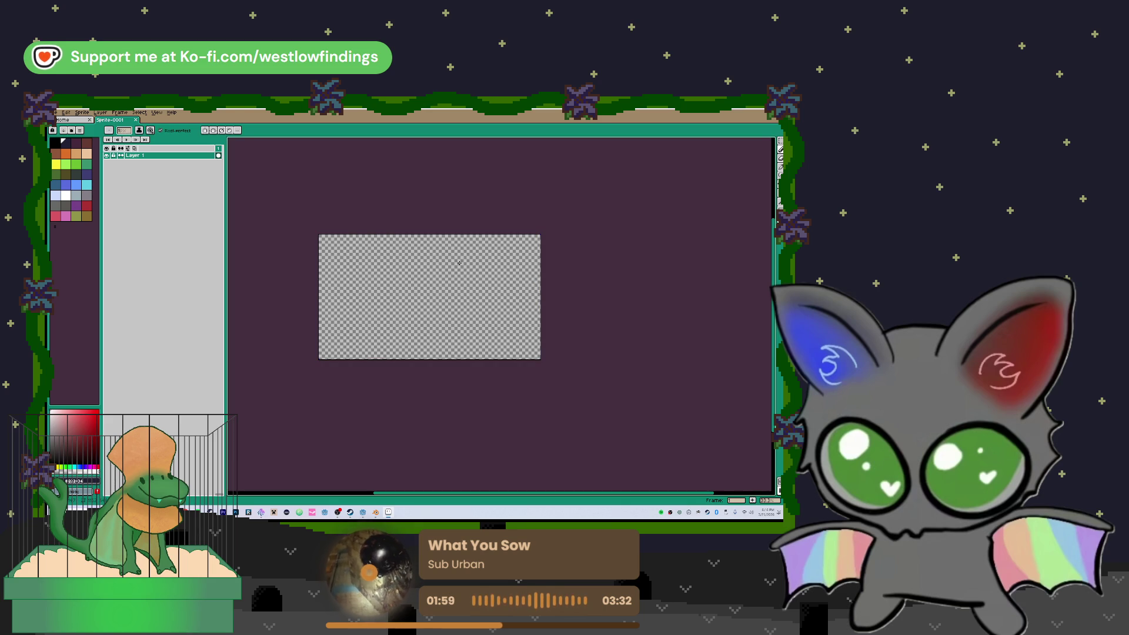
left_click(82, 113)
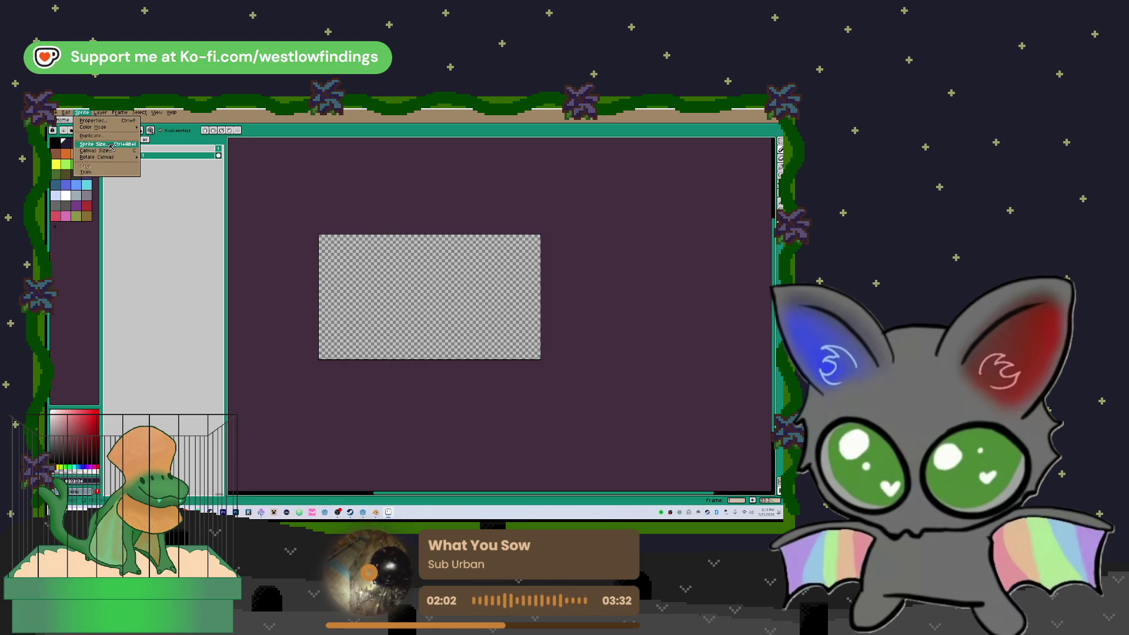
left_click(89, 144)
left_click(383, 307)
type("50")
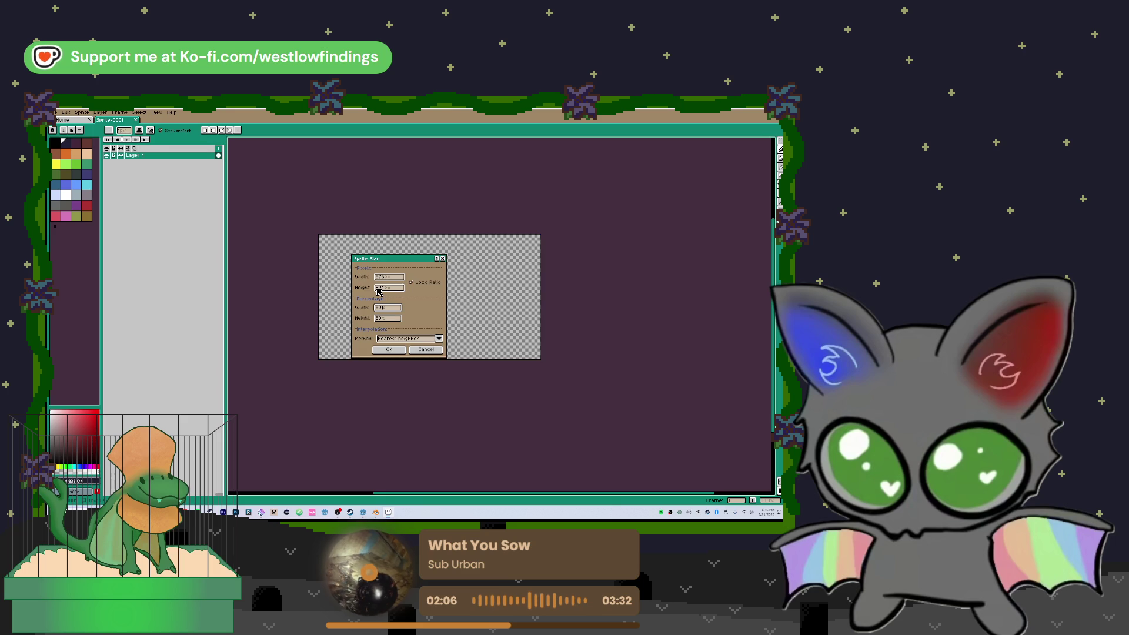
left_click(389, 350)
scroll(524, 345, "up", 1)
scroll(523, 345, "up", 1)
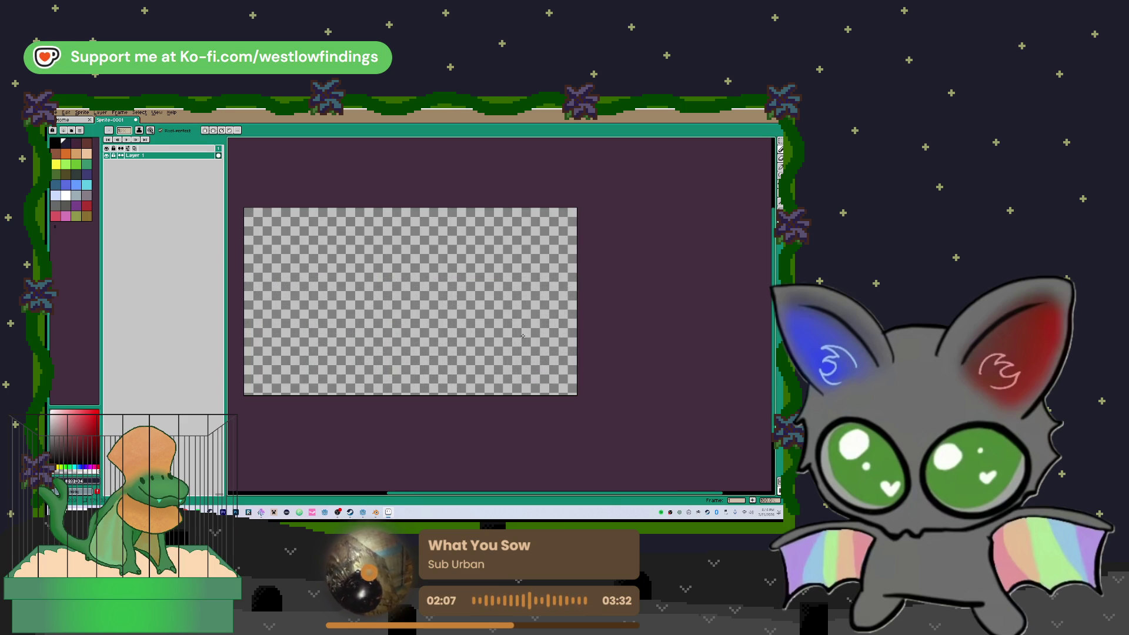
left_click_drag(409, 295, 432, 302)
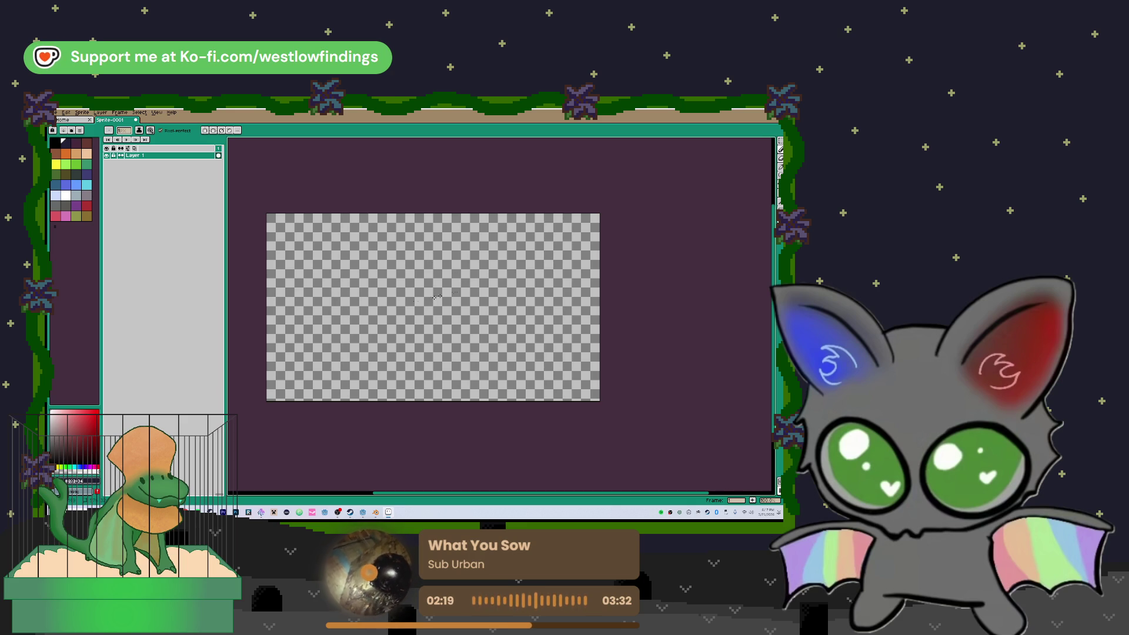
- Flood-fill the whole canvas dark green with the Paint Bucket and add Layer 2
left_click_drag(407, 287, 417, 289)
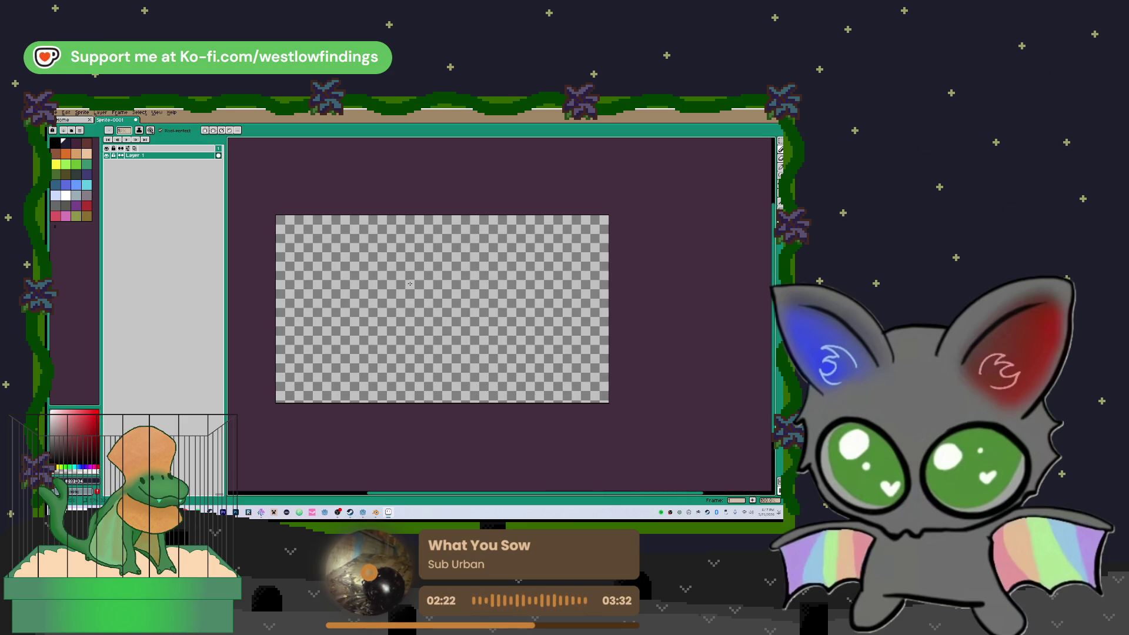
key("g")
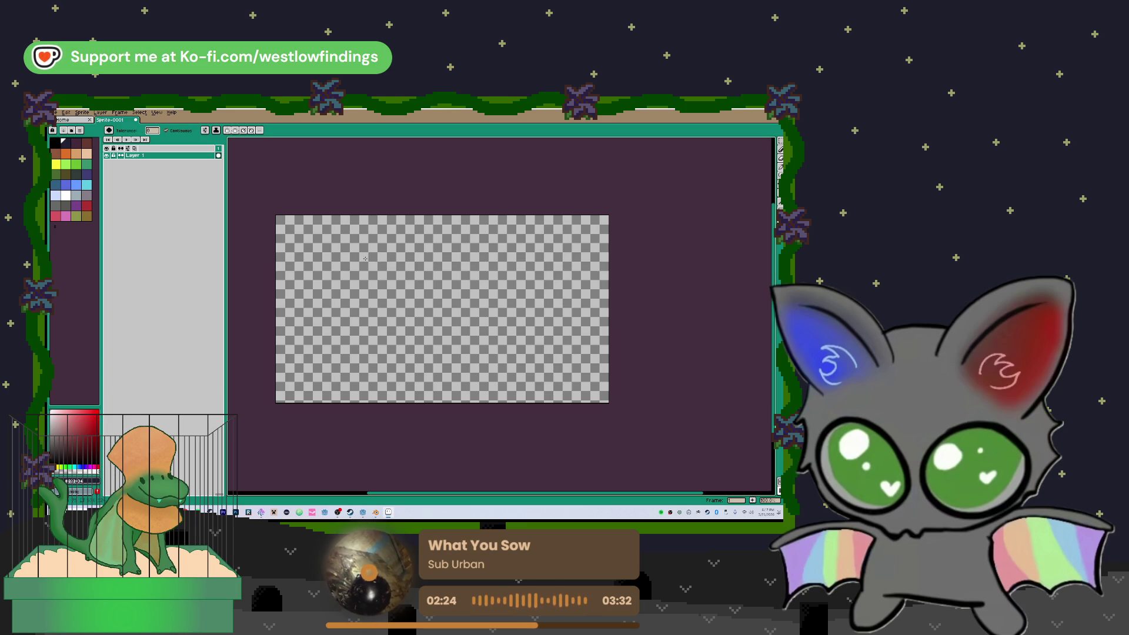
left_click(410, 282)
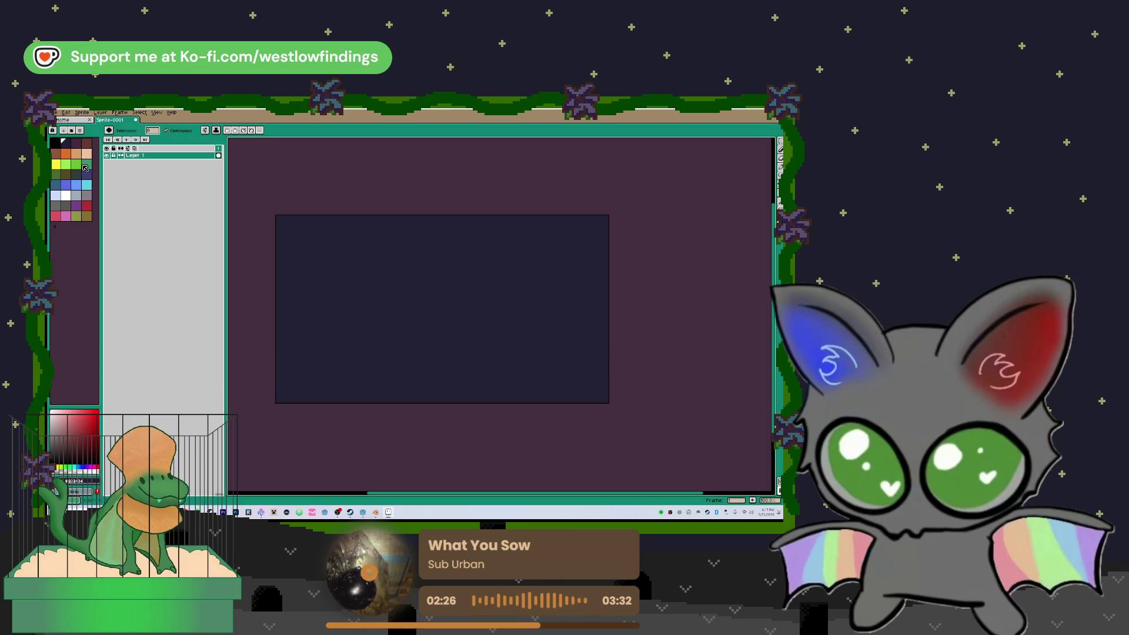
left_click(76, 174)
left_click(350, 266)
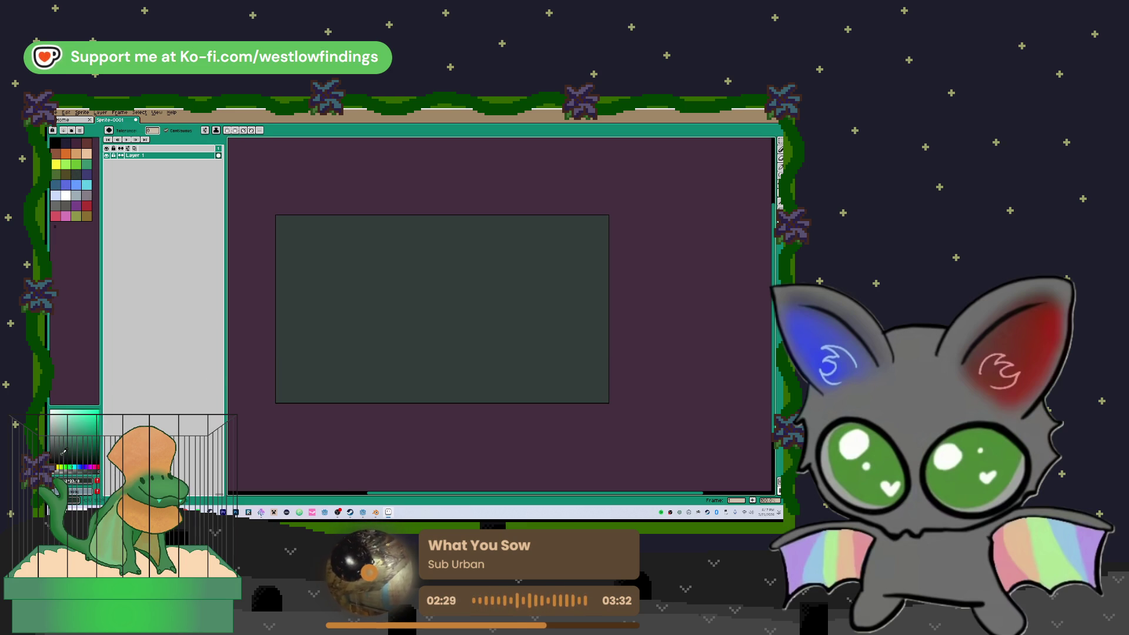
left_click(332, 396)
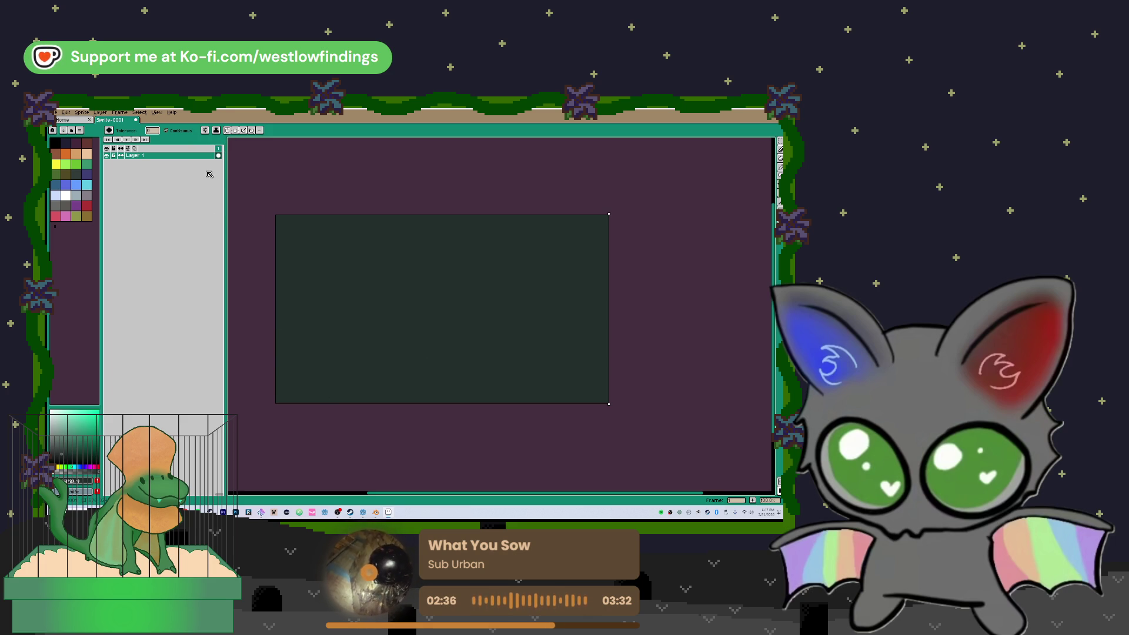
key("shift+n")
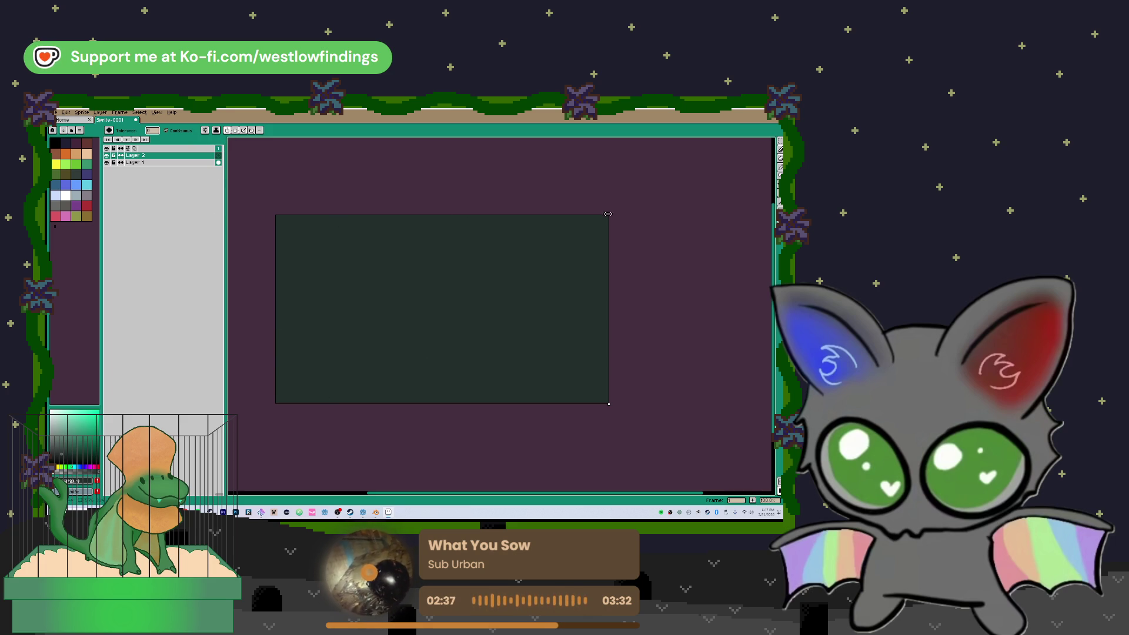
- Draw a horizontally centred green rectangle outline using a vertical centre guide, then hide the guide
left_click_drag(609, 214, 443, 210)
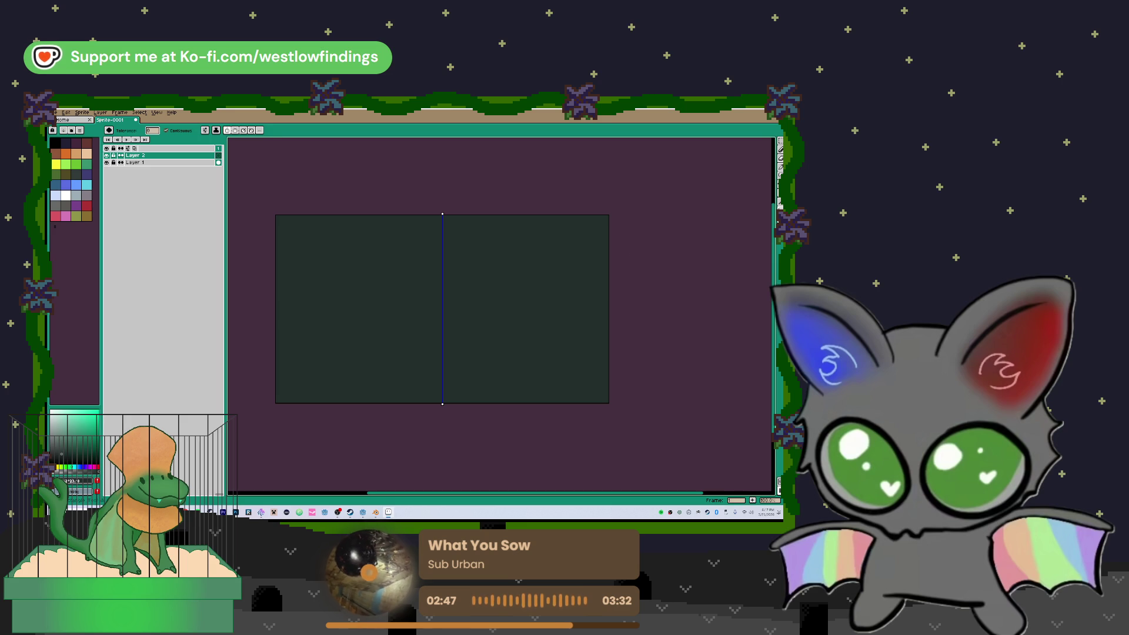
left_click(780, 210)
left_click(494, 332)
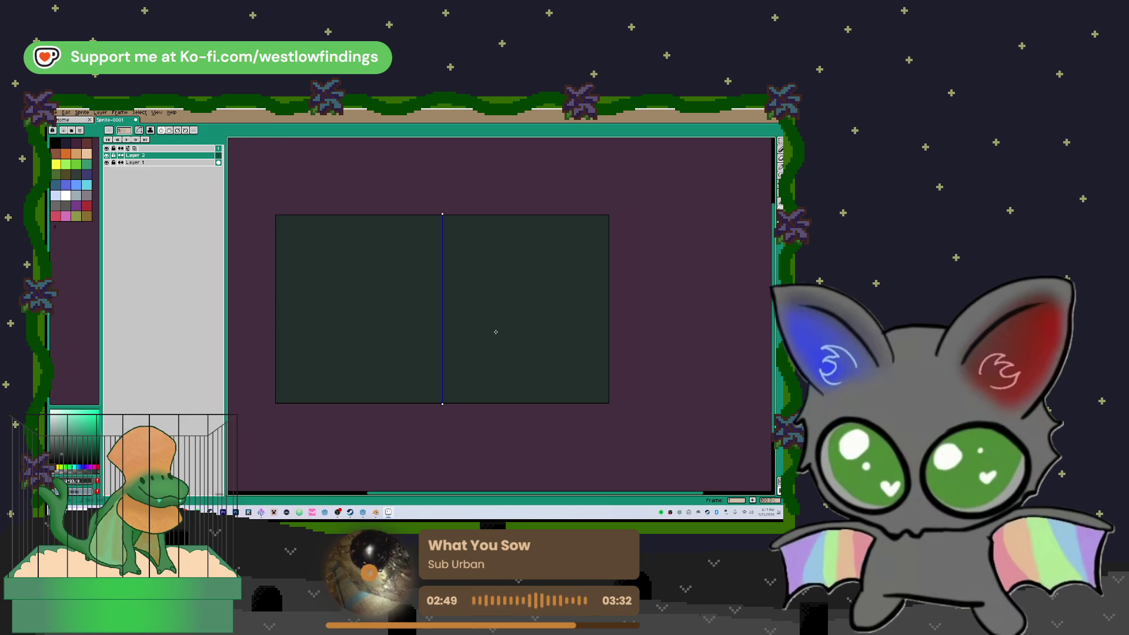
left_click(76, 164)
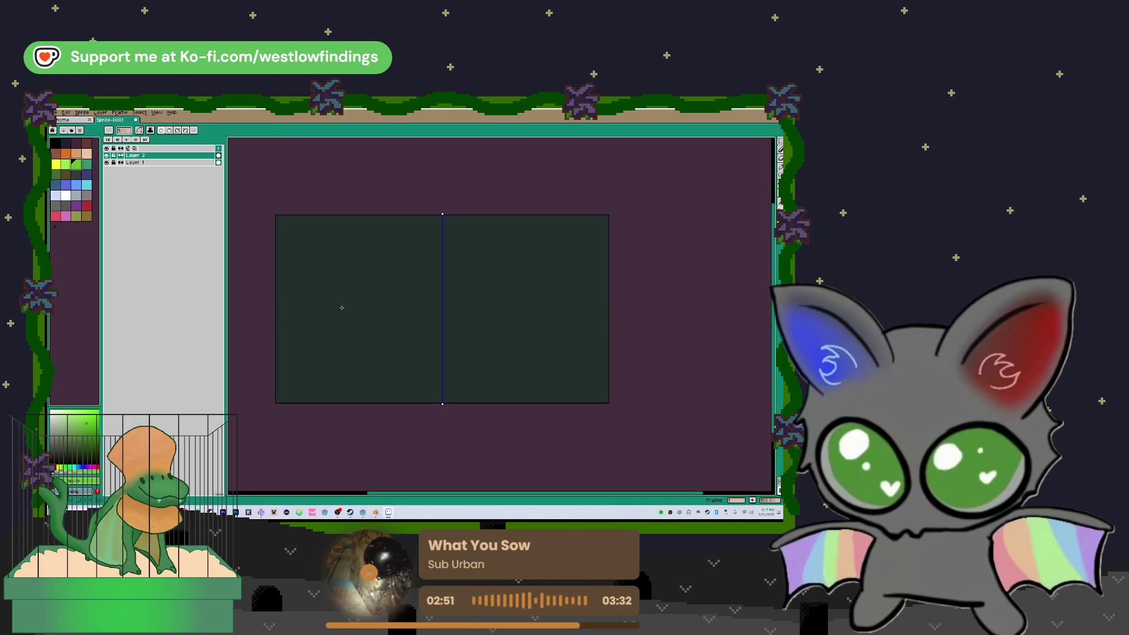
key("v")
key("u")
mouse_move(324, 253)
left_mouse_down()
mouse_move(552, 328)
mouse_move(561, 360)
mouse_move(561, 321)
left_mouse_up()
scroll(465, 285, "up", 1)
mouse_move(413, 286)
left_mouse_down()
mouse_move(474, 305)
mouse_move(433, 283)
left_mouse_up()
scroll(434, 284, "down", 1)
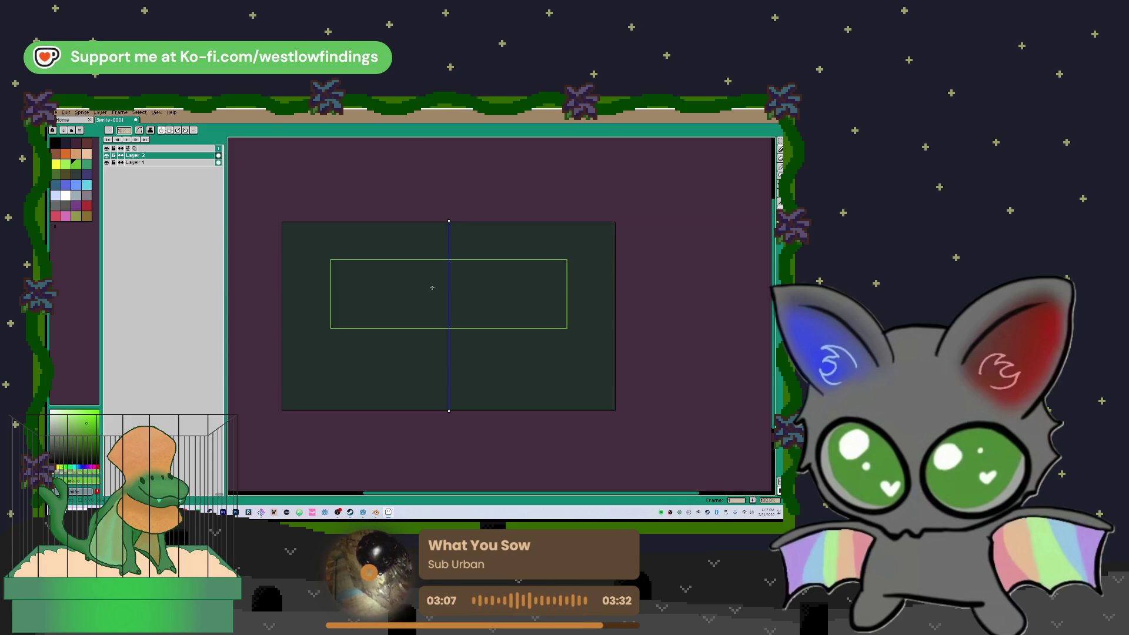
key("ctrl+h")
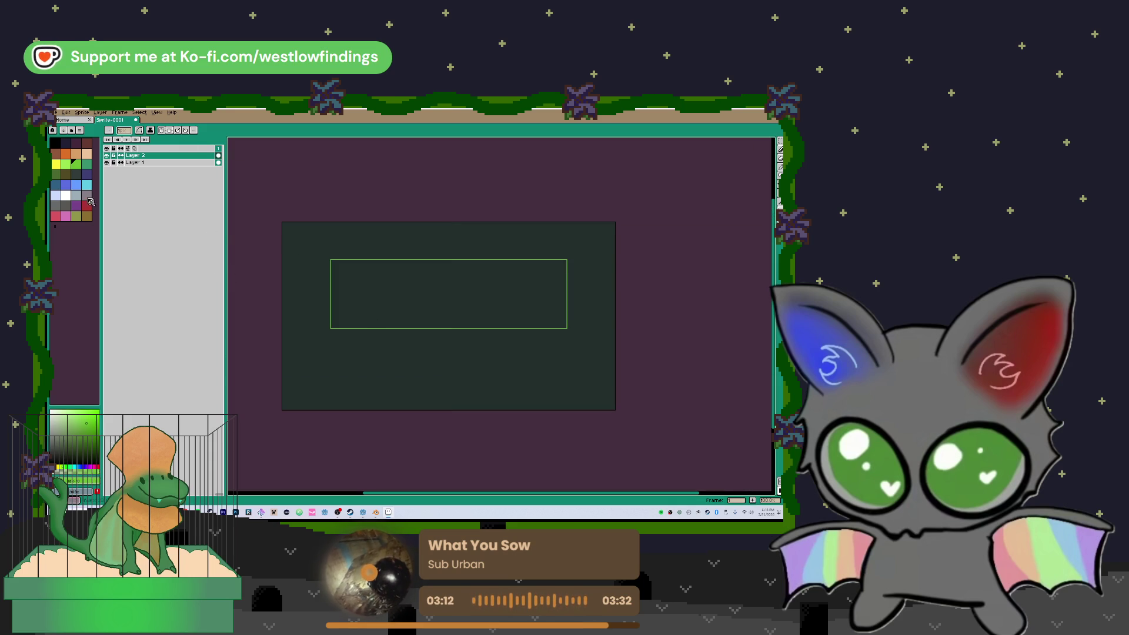
- Mix a light grey from the spectrum and add it to the end of the palette
left_click(75, 174)
scroll(329, 280, "up", 4)
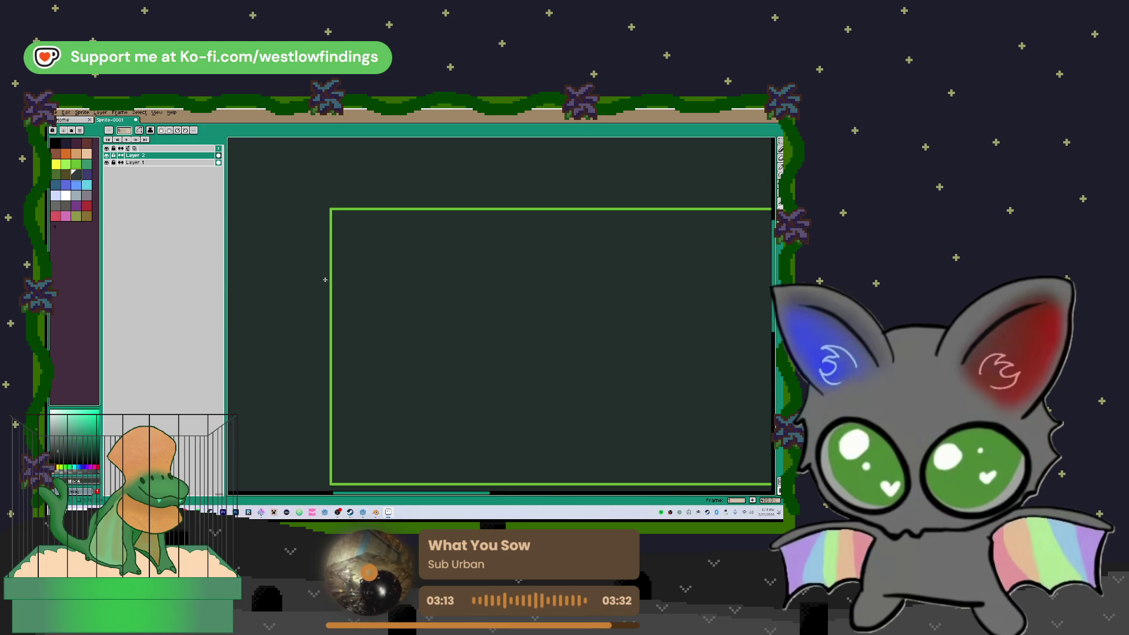
key("g")
scroll(353, 286, "down", 4)
scroll(359, 289, "up", 1)
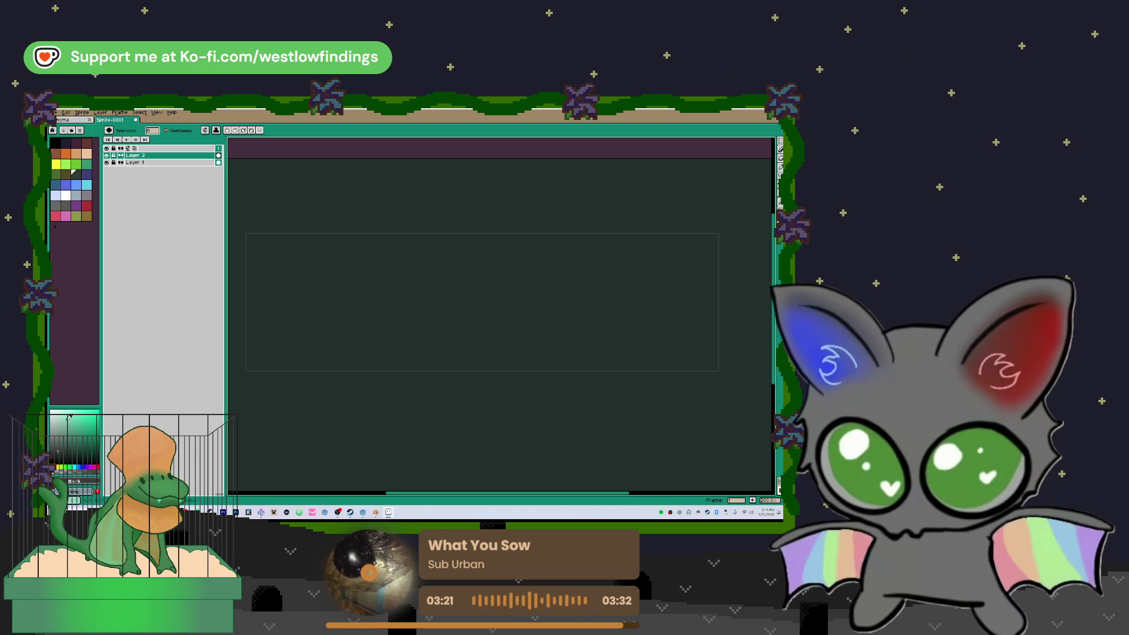
left_click(57, 421)
left_click_drag(59, 423, 60, 423)
left_click(55, 227)
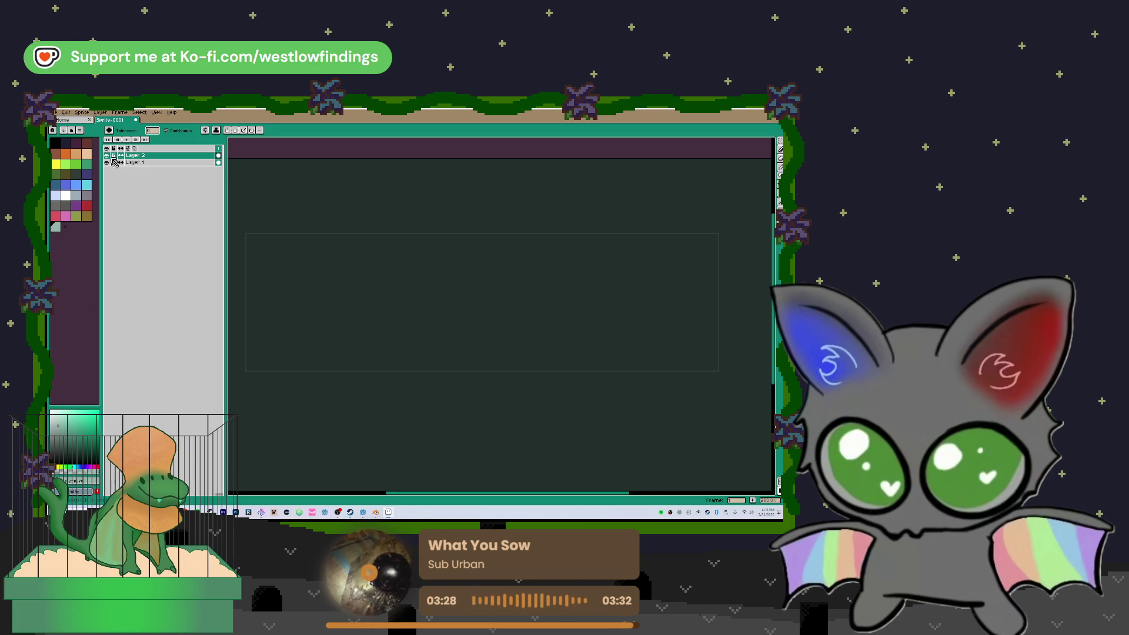
- Sample the background, pick the light swatch, and pencil-sketch the word 'Title' in the rectangle
key("i")
left_click(249, 279)
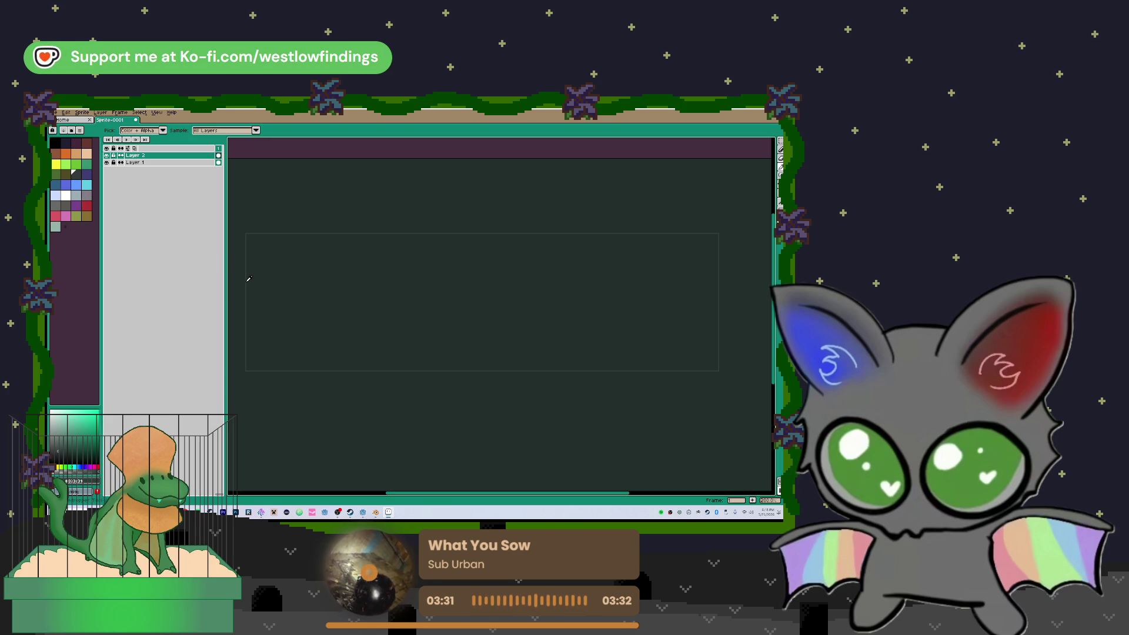
scroll(249, 279, "up", 3)
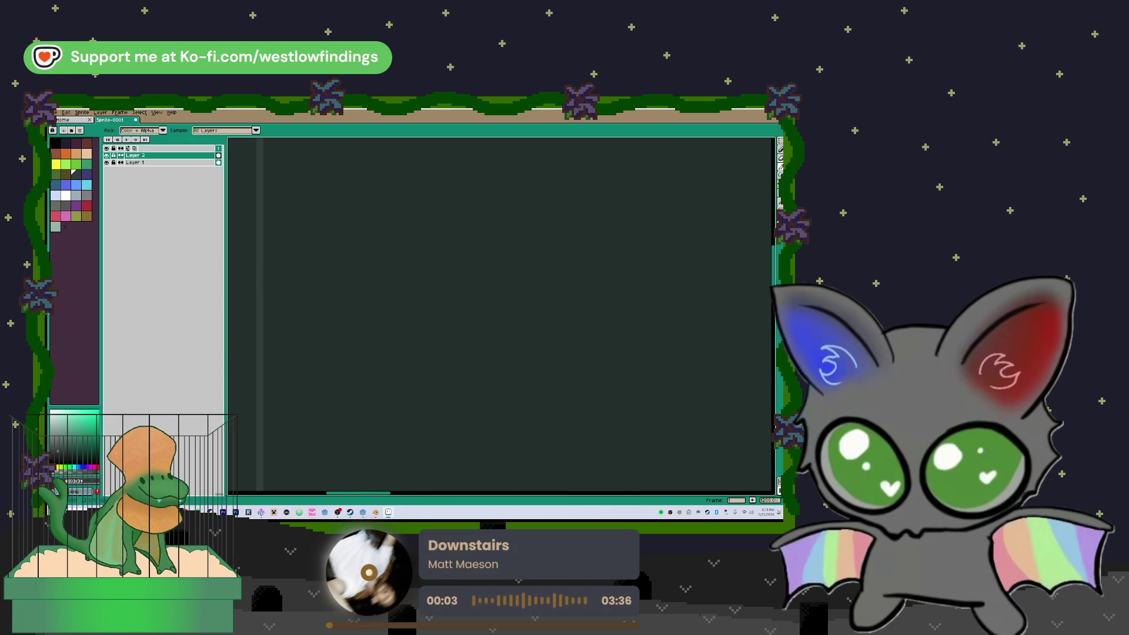
left_click(55, 227)
scroll(282, 235, "down", 4)
left_click_drag(322, 236, 385, 279)
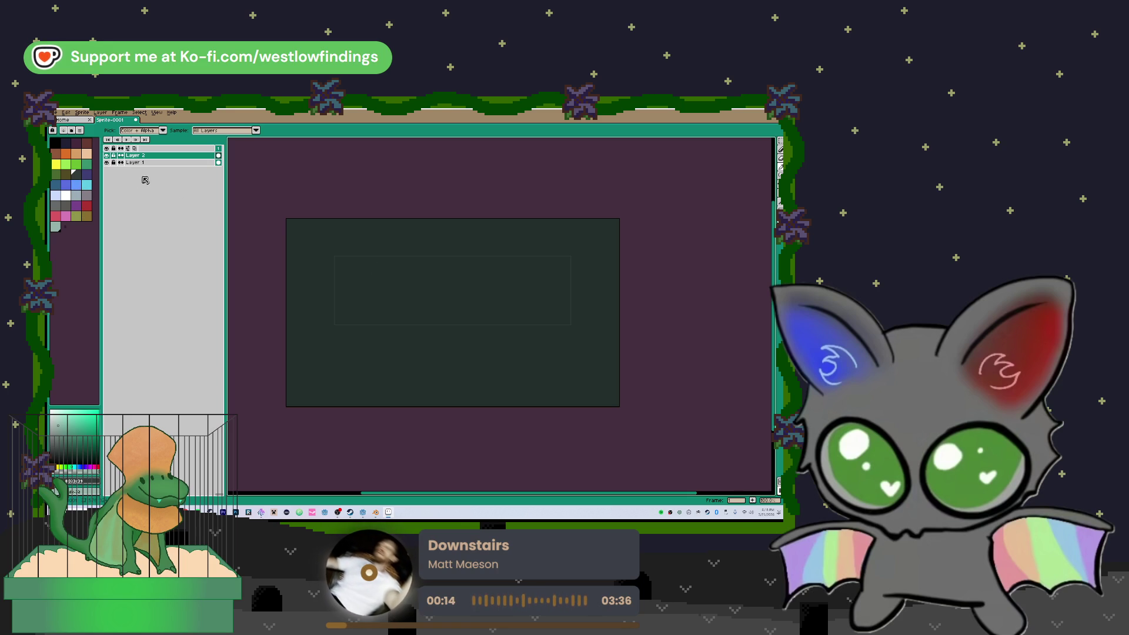
key("b")
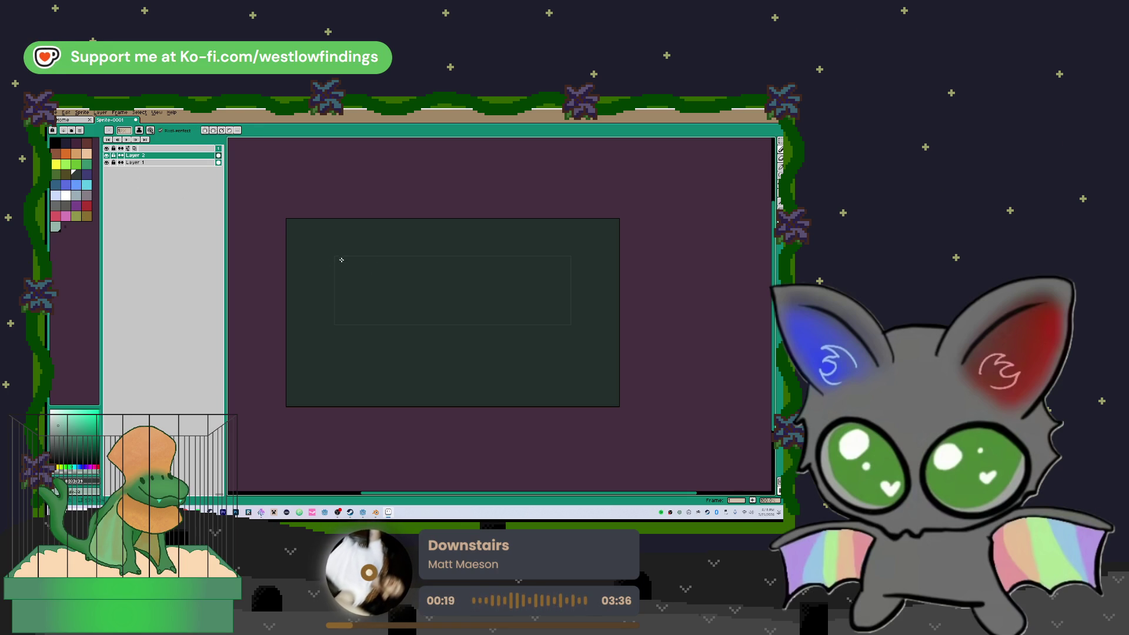
scroll(372, 285, "up", 1)
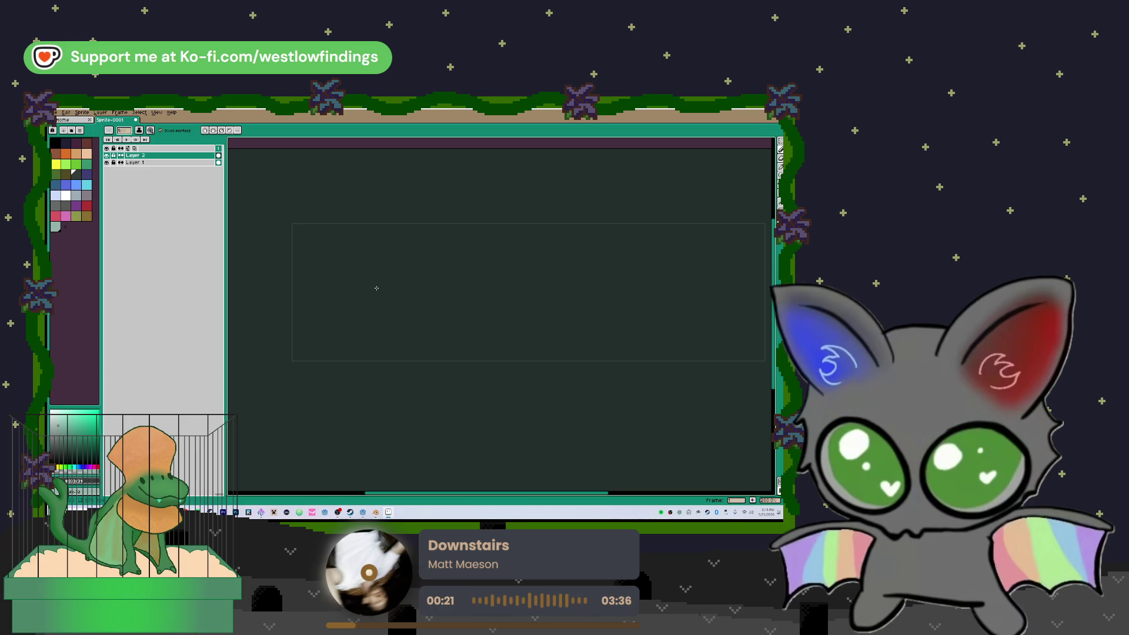
mouse_move(378, 259)
left_mouse_down()
mouse_move(378, 309)
mouse_move(425, 266)
mouse_move(453, 312)
left_mouse_up()
left_click_drag(481, 268, 479, 308)
mouse_move(451, 289)
left_mouse_down()
mouse_move(488, 285)
mouse_move(513, 311)
left_mouse_up()
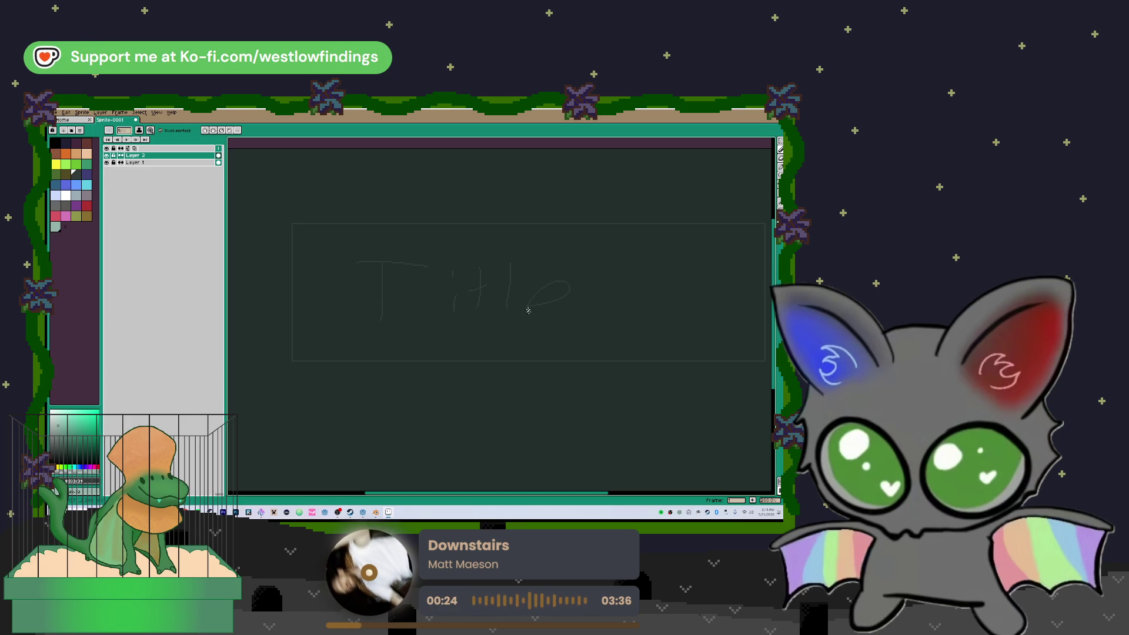
- Sketch a small box beside the title, undo the stray X, and write 'Logo' inside
left_click_drag(586, 328, 449, 350)
mouse_move(573, 258)
left_mouse_down()
mouse_move(469, 259)
mouse_move(476, 356)
mouse_move(571, 259)
left_mouse_up()
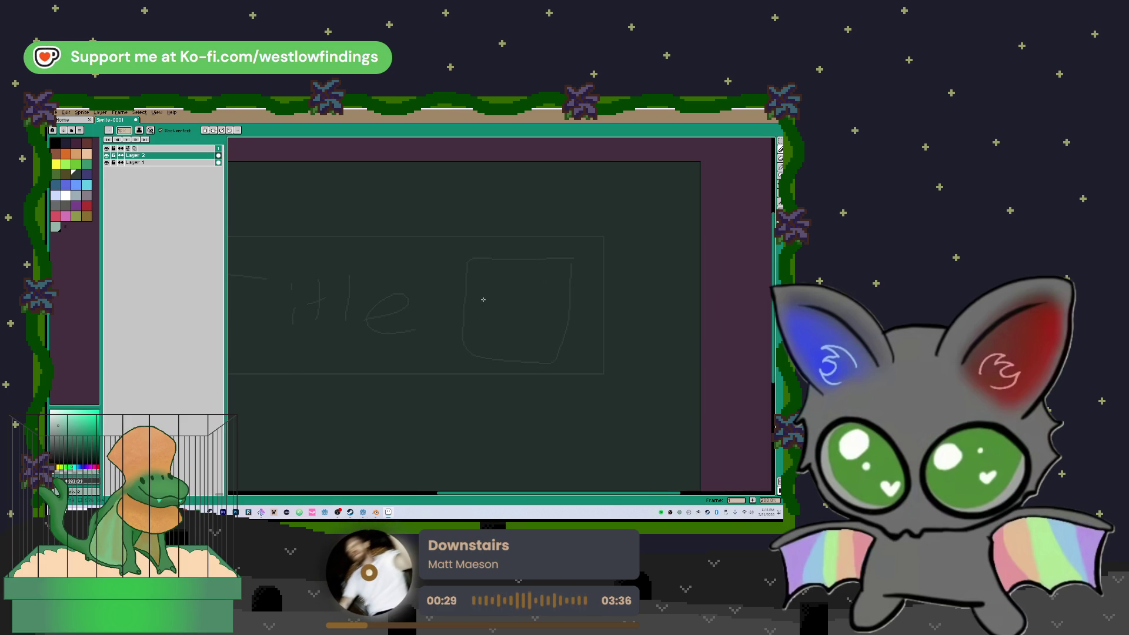
scroll(447, 312, "down", 3)
scroll(432, 319, "up", 1)
scroll(432, 319, "up", 1)
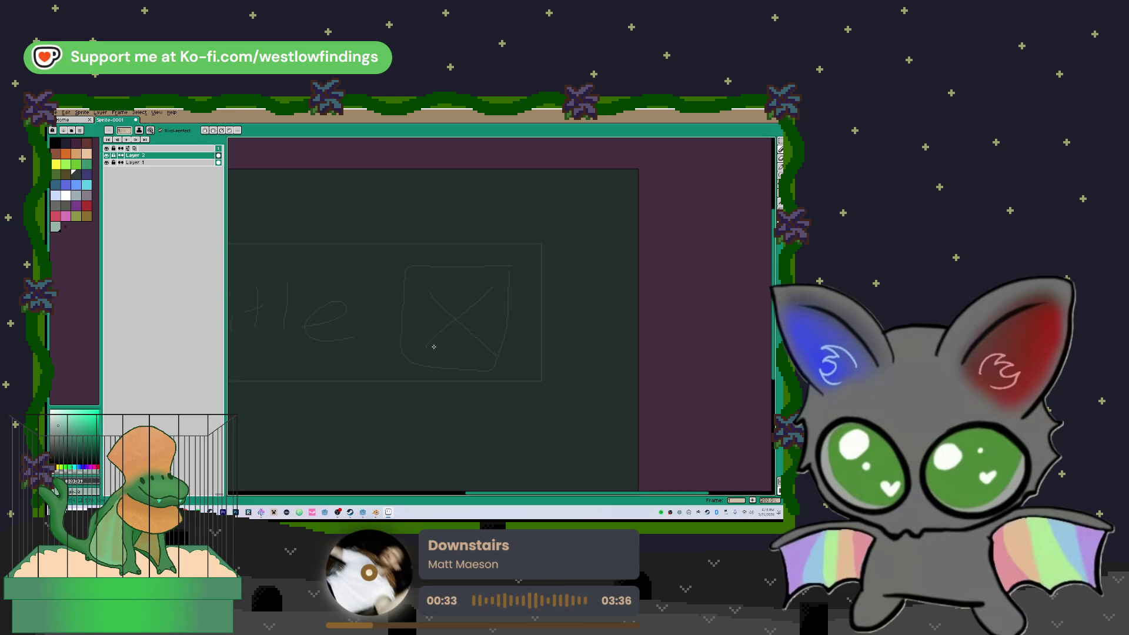
key("ctrl+z")
left_click_drag(420, 288, 426, 306)
left_click_drag(437, 297, 446, 324)
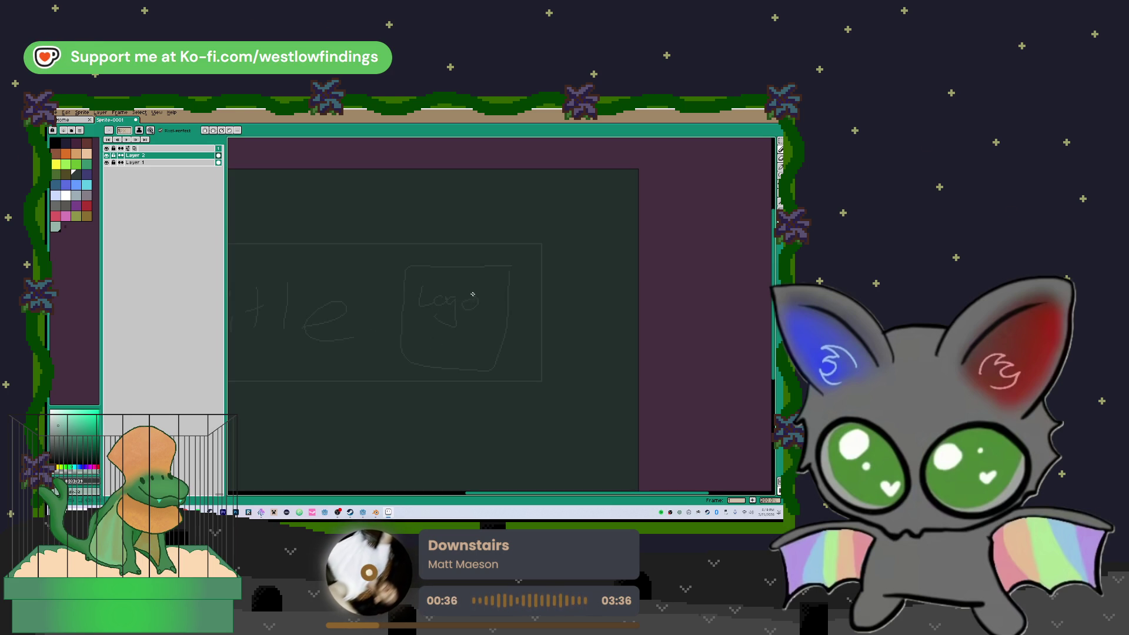
scroll(328, 347, "down", 1)
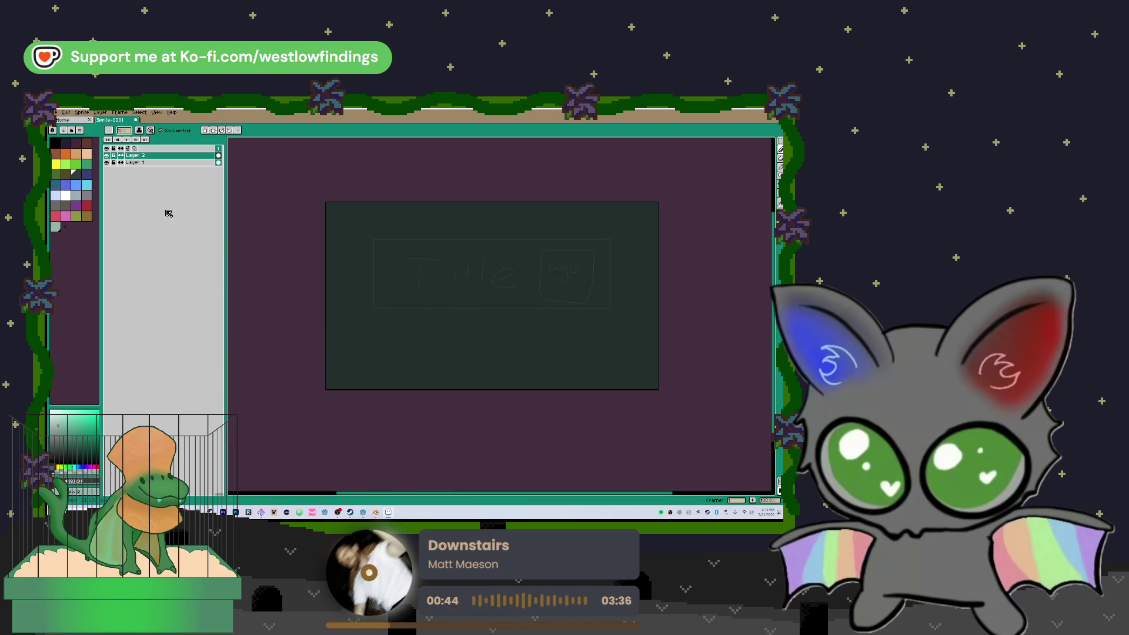
left_click(58, 112)
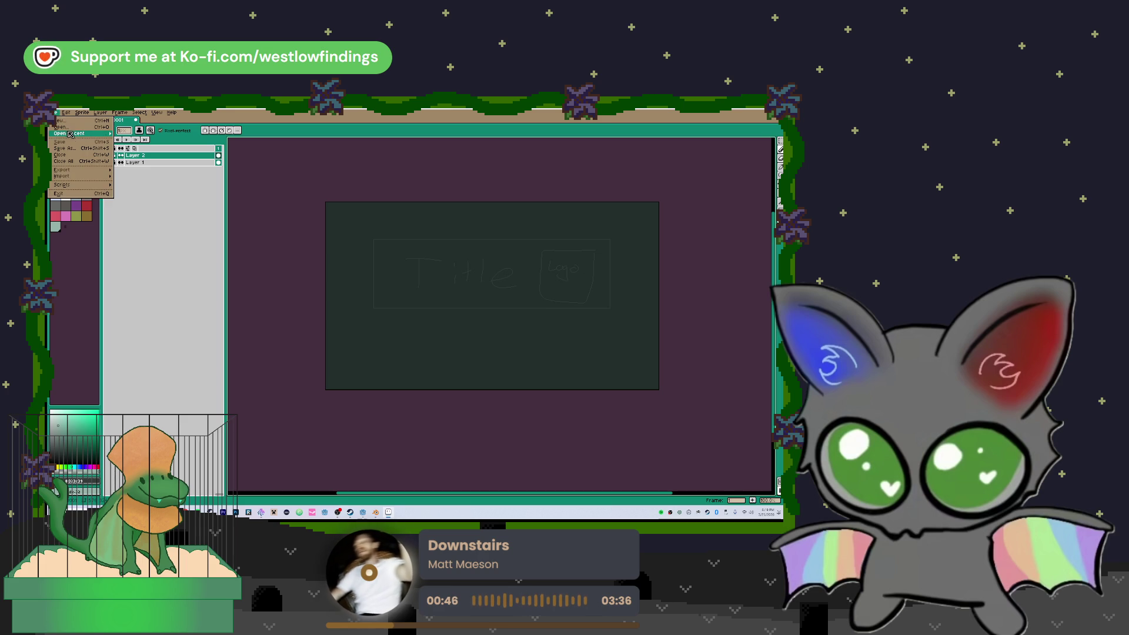
- Create a new blank sprite and scale it to 25% width with Sprite Size
left_click(83, 120)
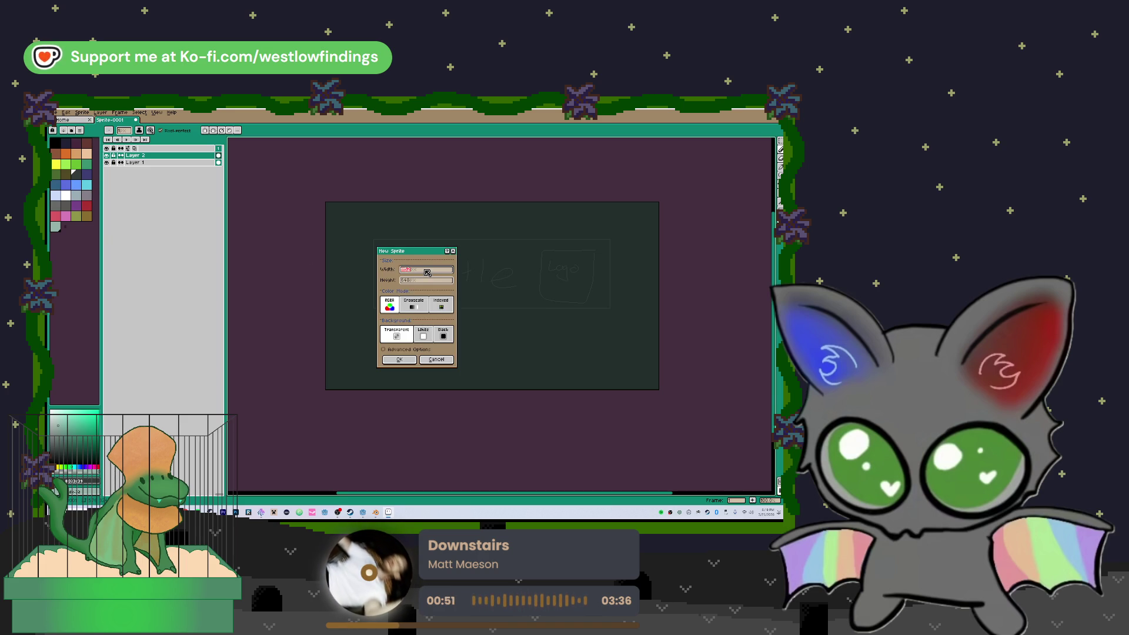
left_click(398, 360)
scroll(382, 282, "down", 2)
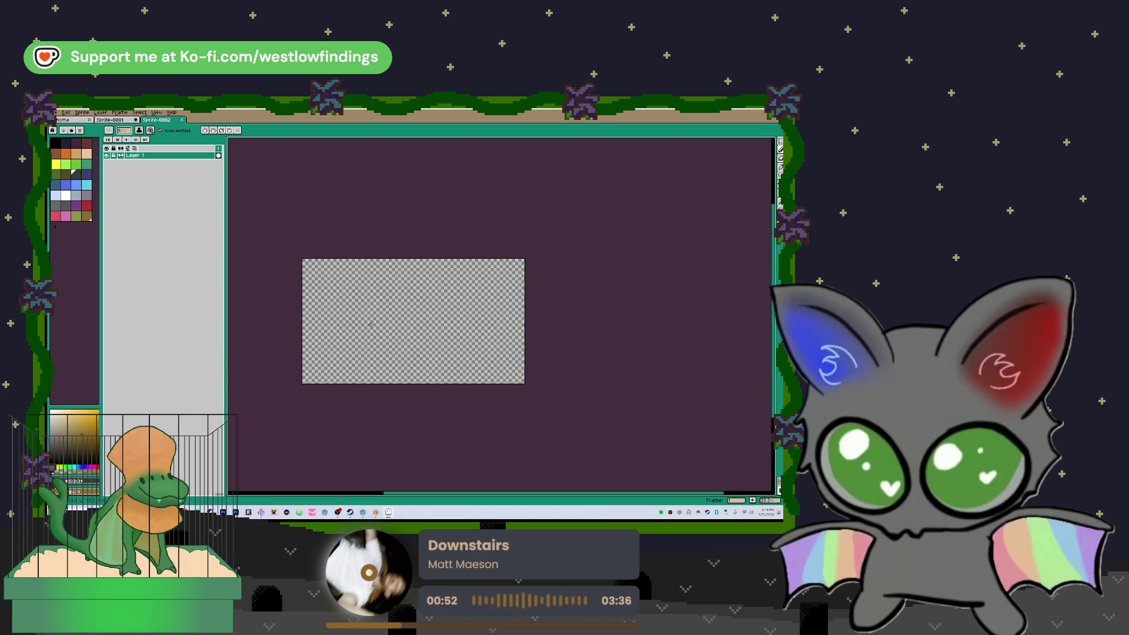
left_click(81, 112)
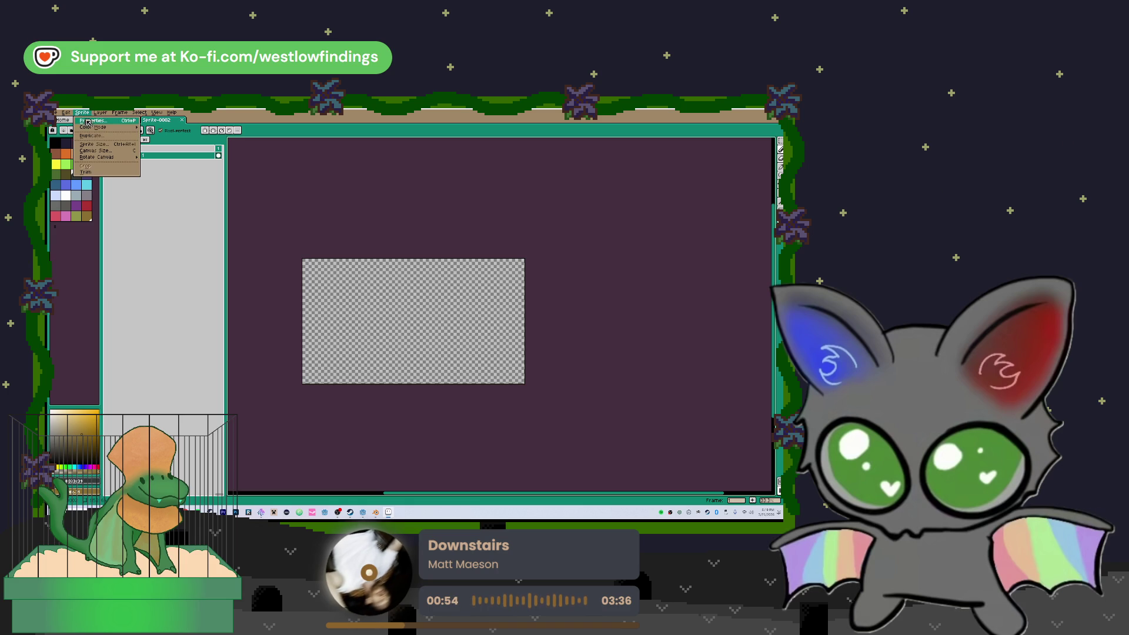
left_click(106, 146)
left_click(393, 309)
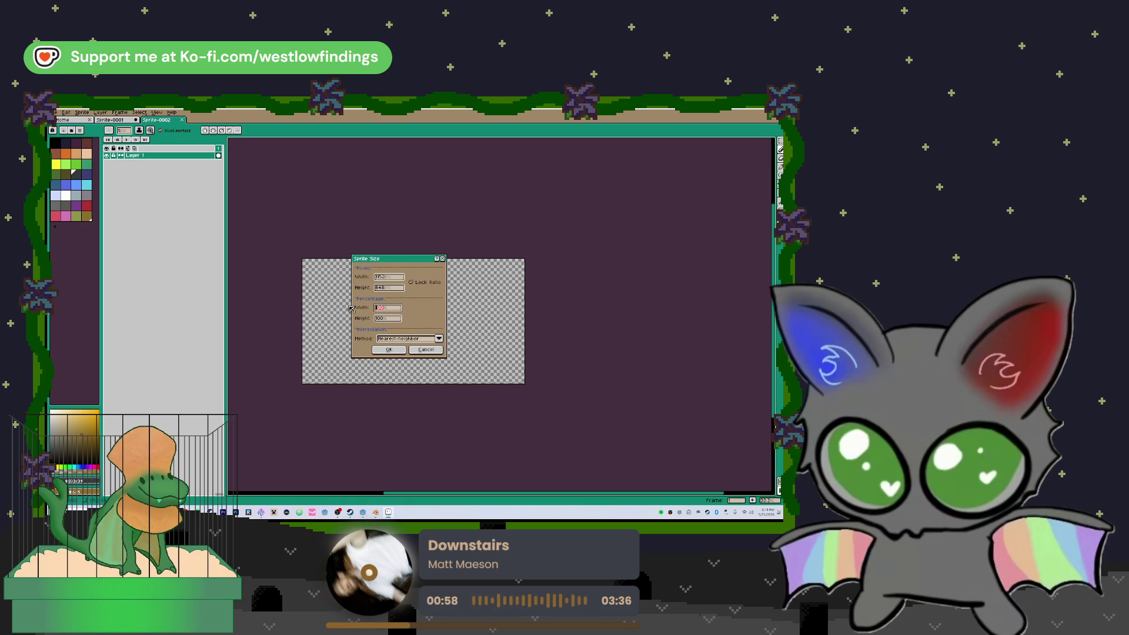
type("25")
left_click(389, 349)
scroll(528, 387, "up", 2)
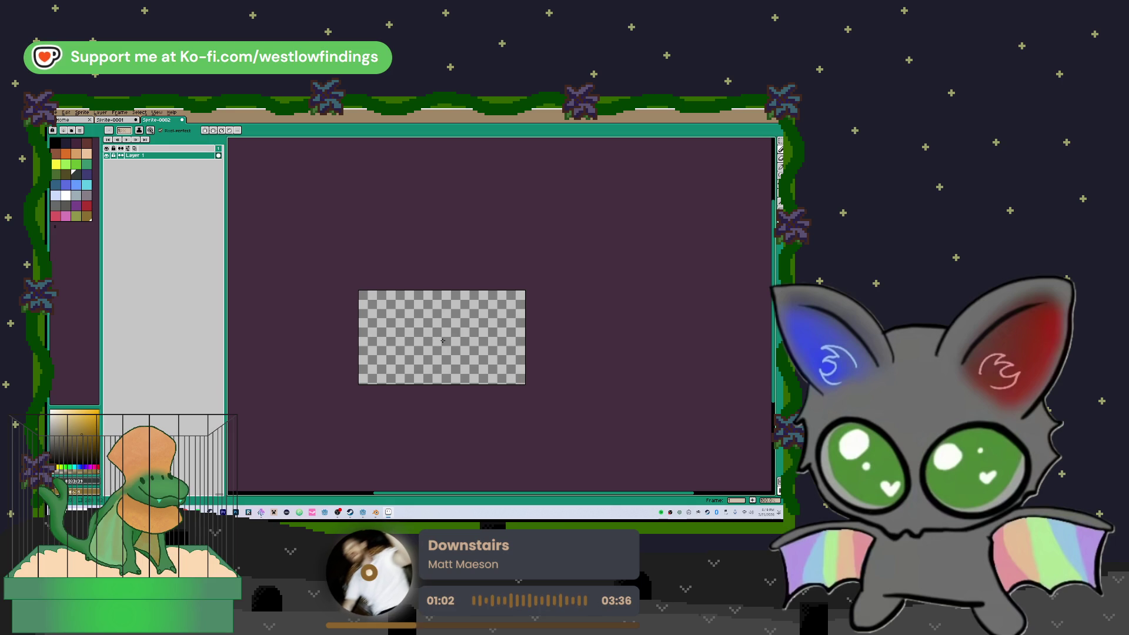
- Apply Sprite Size a second time to shrink the new sprite further
left_click(82, 113)
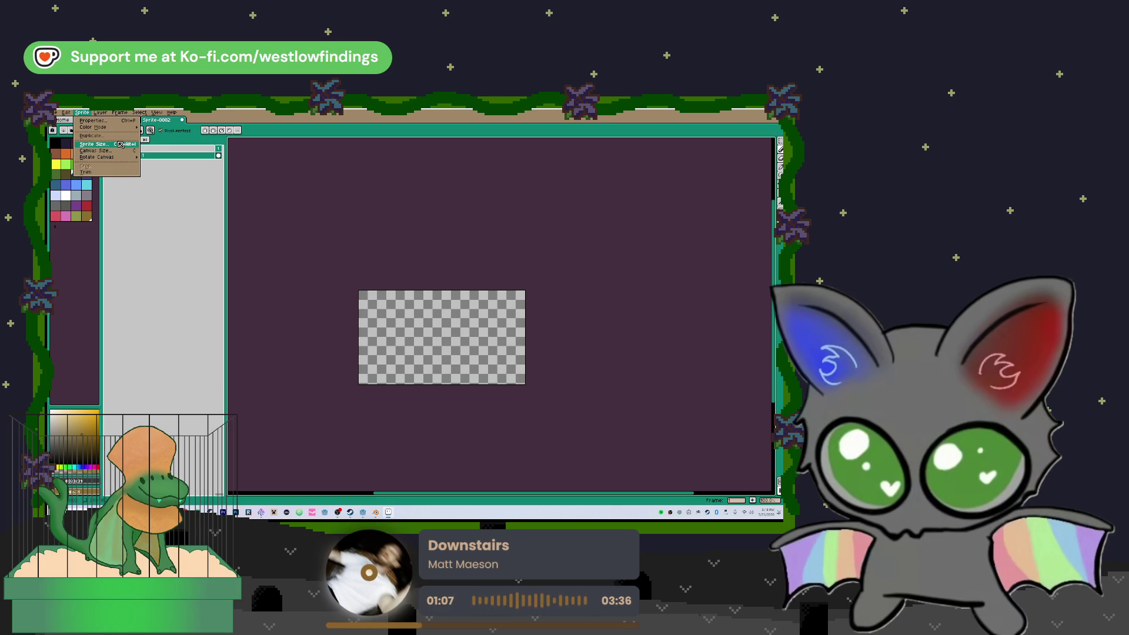
left_click(130, 145)
left_click(382, 310)
left_click(388, 349)
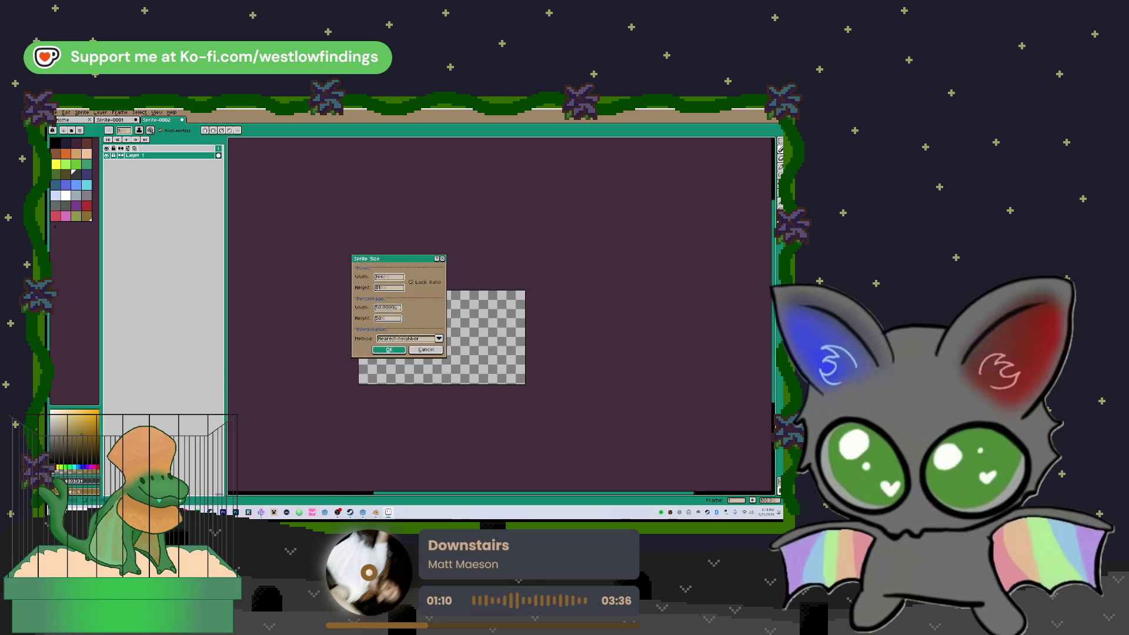
scroll(504, 387, "up", 1)
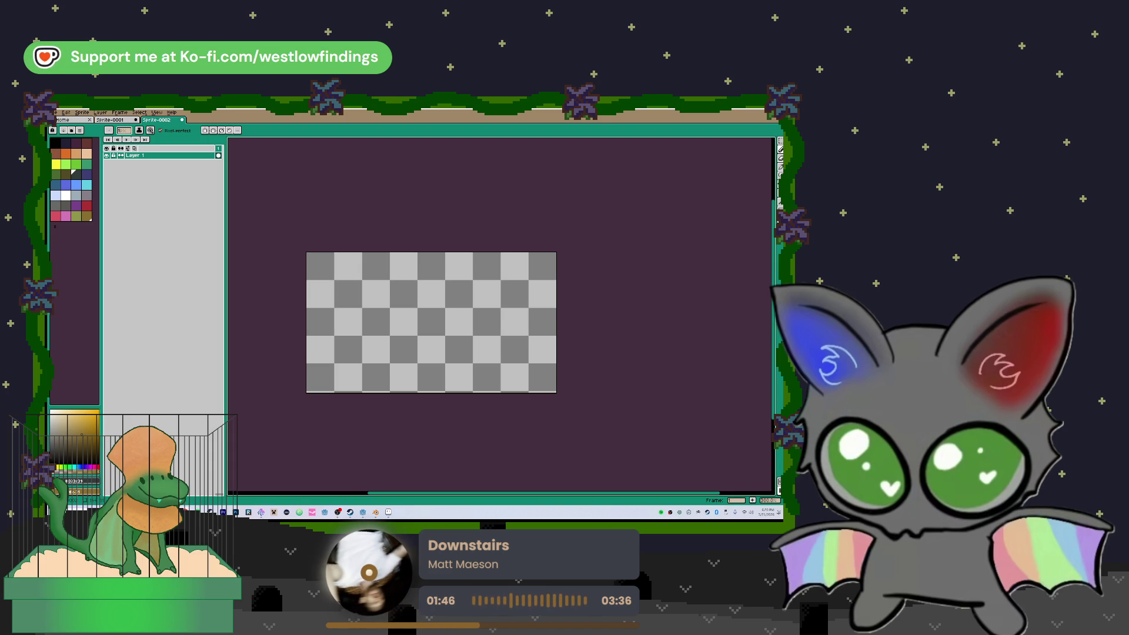
- Draw two nested green rectangle outlines around the edge of the blank sprite
left_click_drag(443, 369, 436, 356)
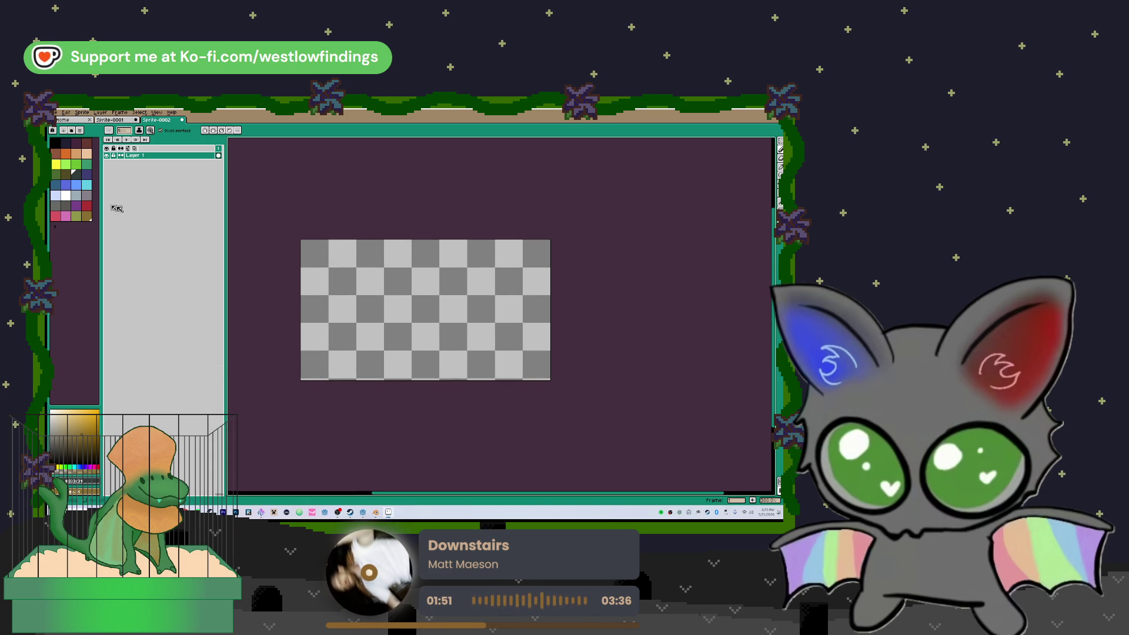
left_click(77, 201)
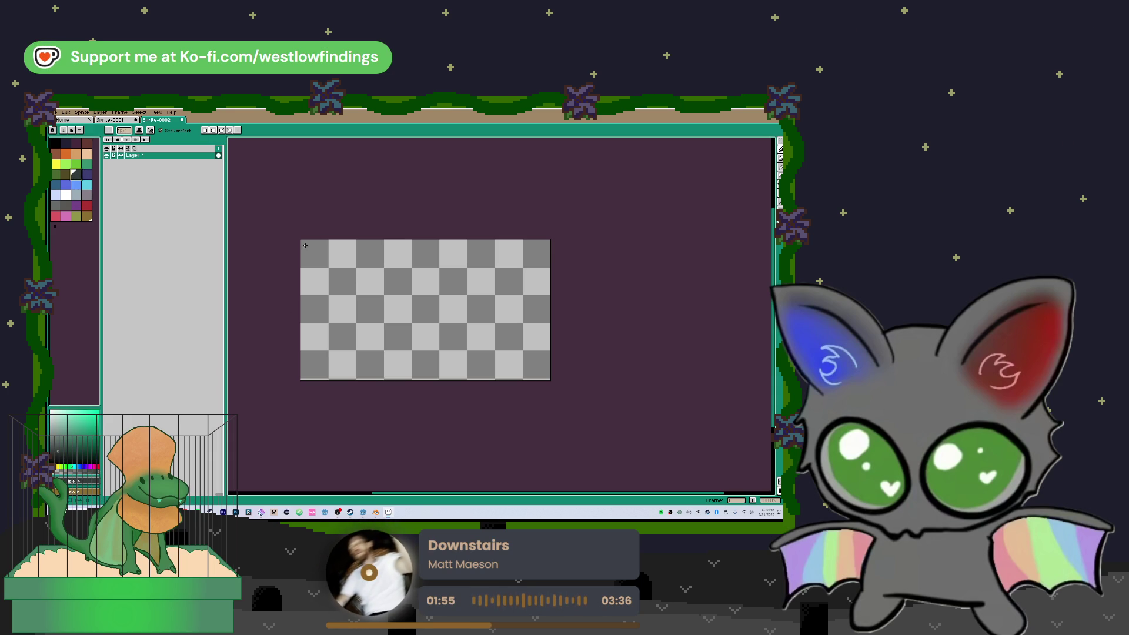
left_click(780, 210)
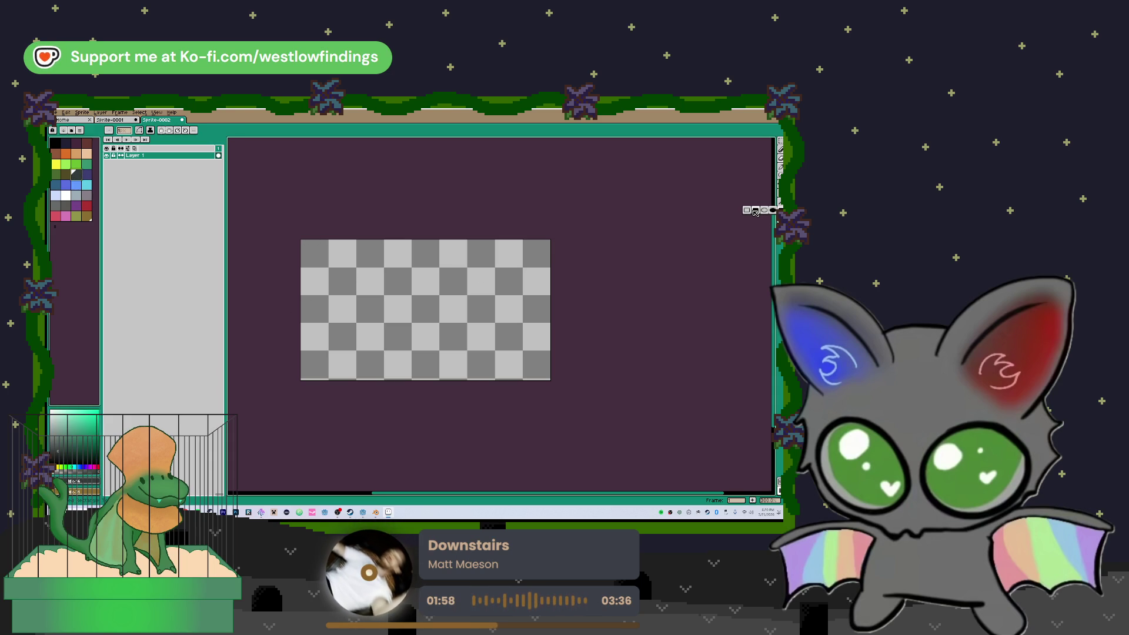
left_click(747, 210)
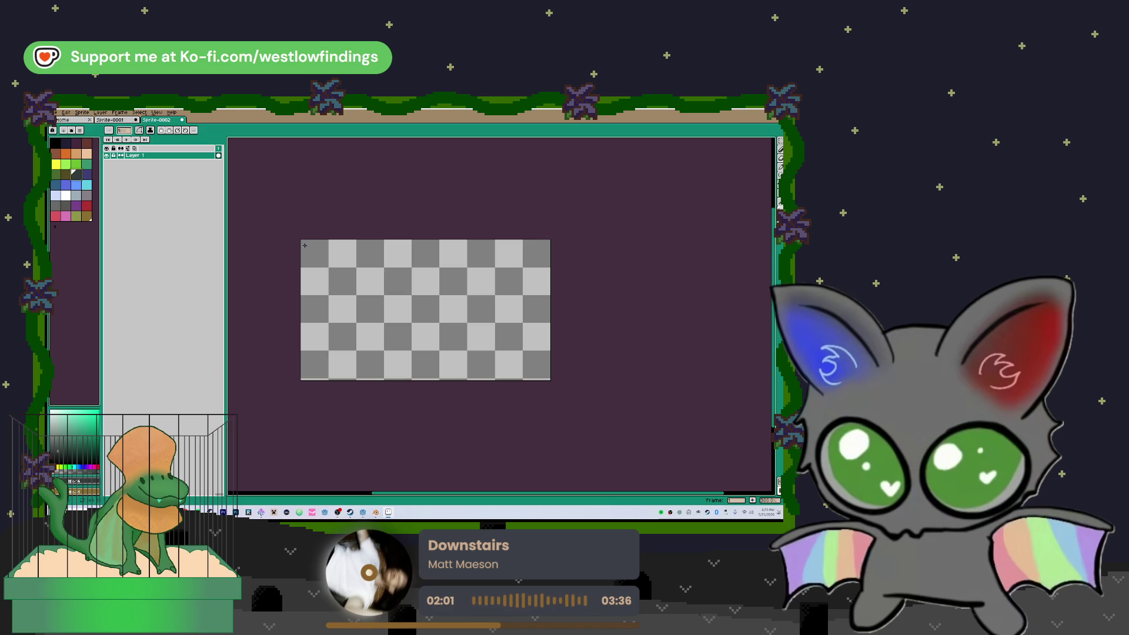
mouse_move(304, 242)
left_mouse_down()
mouse_move(535, 350)
mouse_move(547, 377)
left_mouse_up()
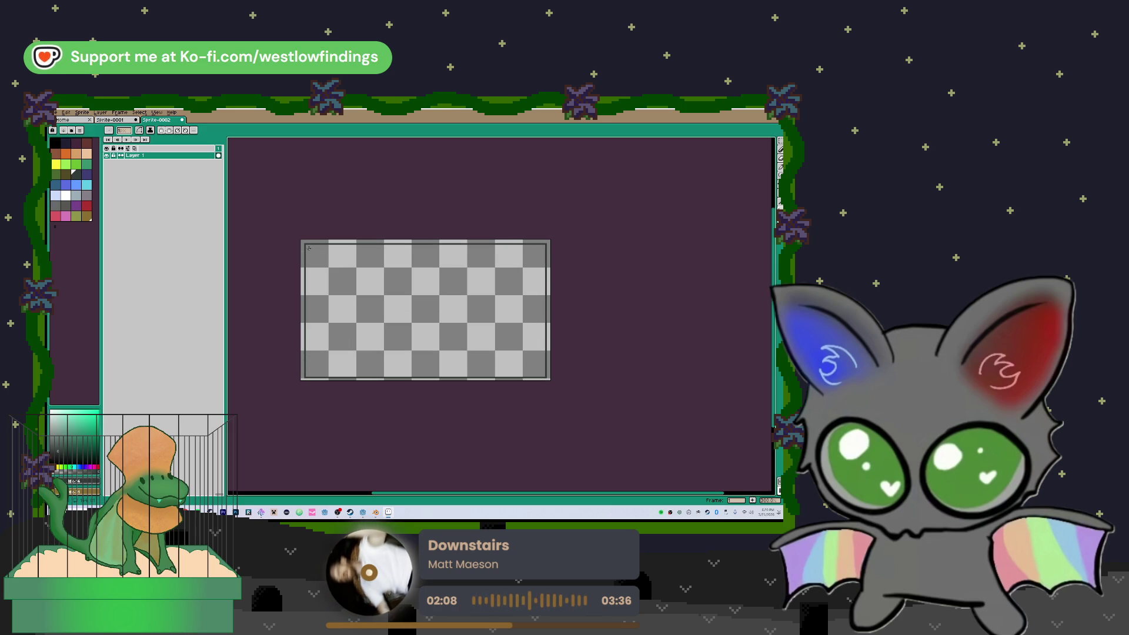
mouse_move(314, 254)
left_mouse_down()
mouse_move(460, 349)
mouse_move(542, 373)
left_mouse_up()
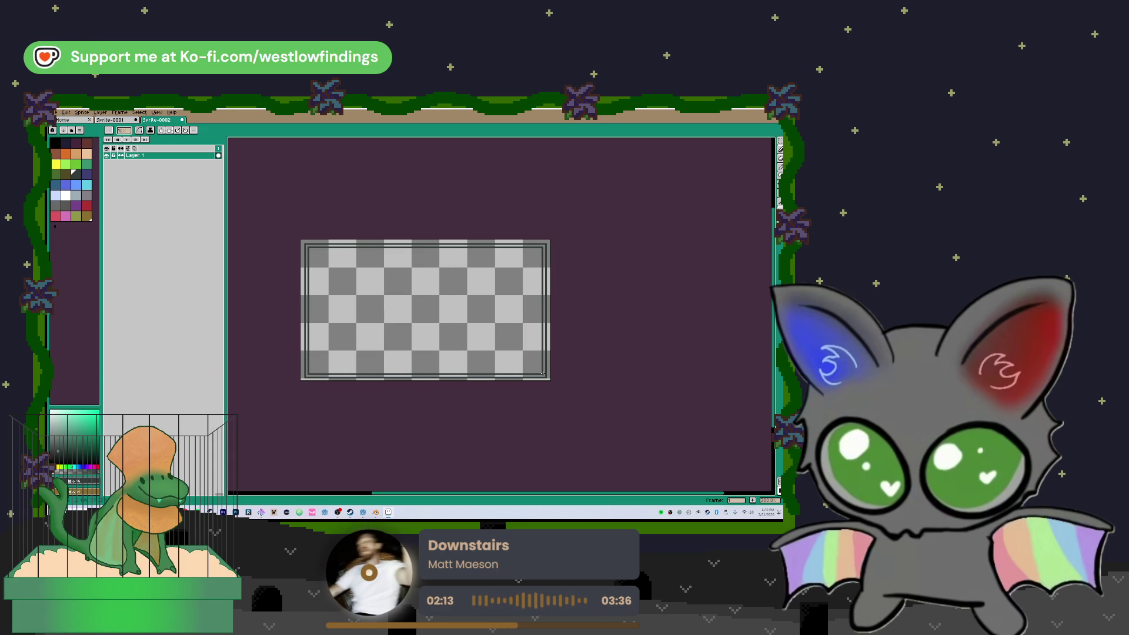
- Turn on symmetry and drag its vertical axis toward the sprite's centre
scroll(296, 290, "up", 4)
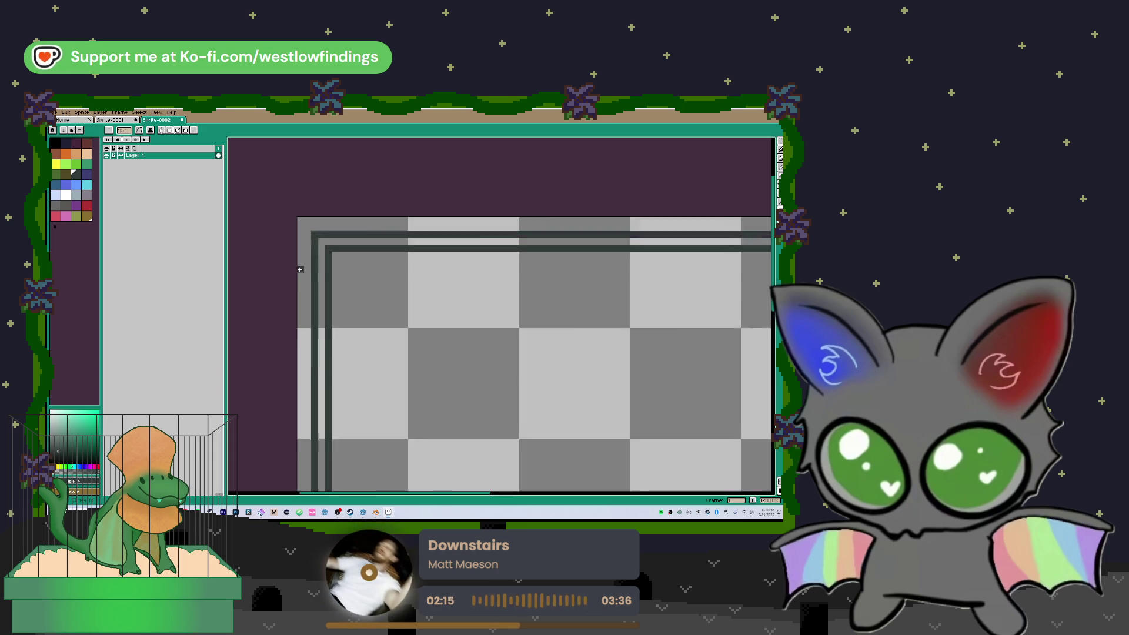
scroll(484, 337, "down", 4)
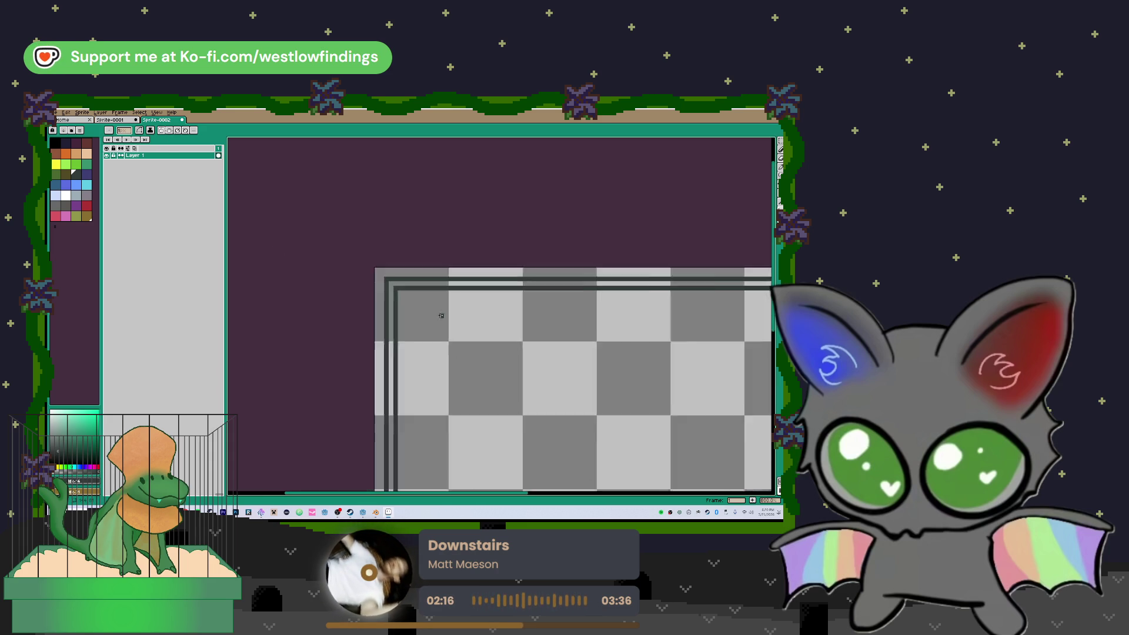
scroll(484, 337, "up", 3)
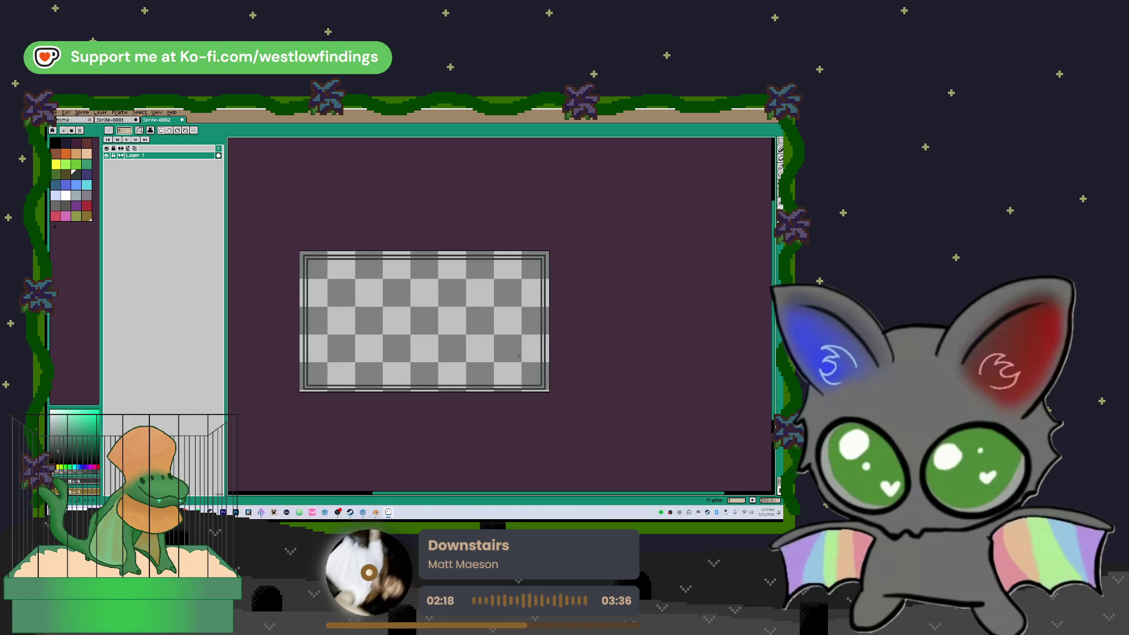
left_click(167, 132)
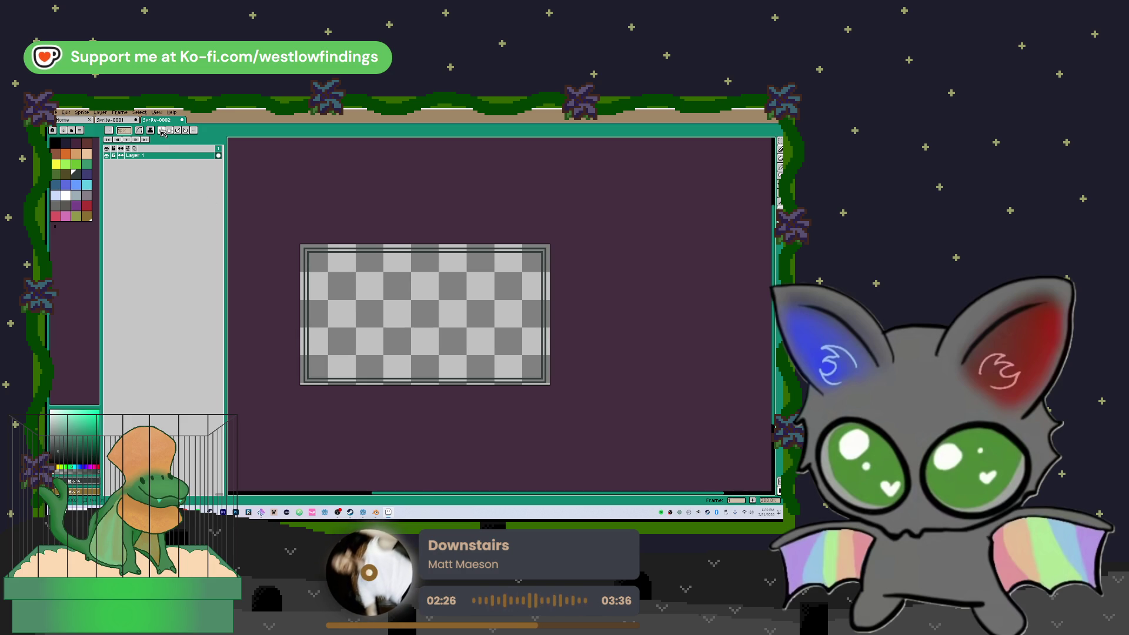
scroll(371, 268, "down", 5)
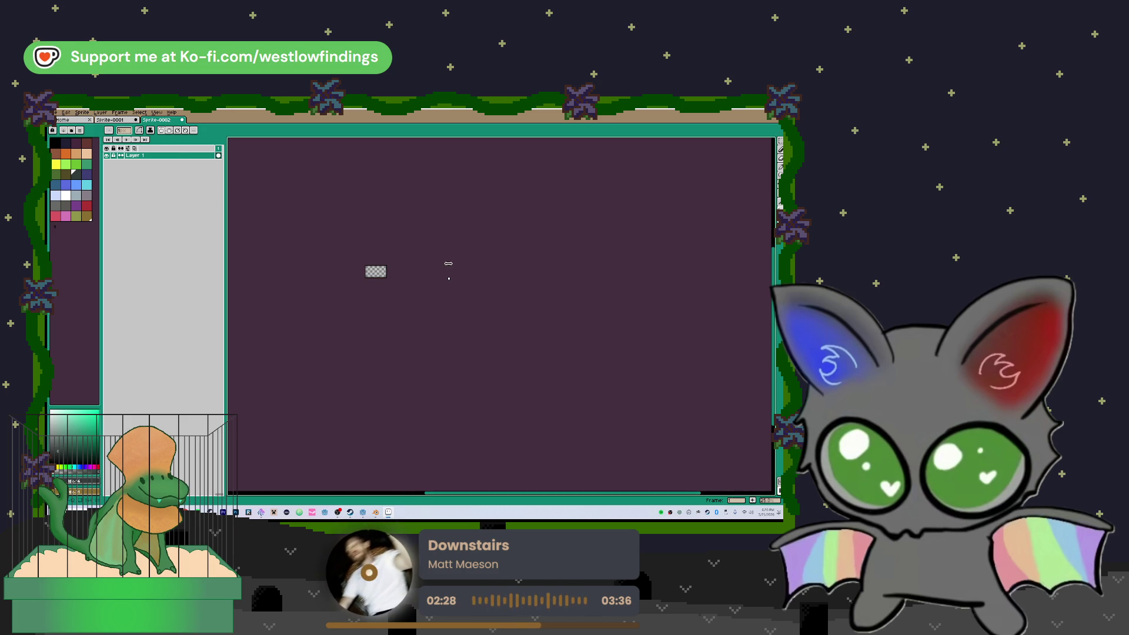
scroll(357, 260, "up", 5)
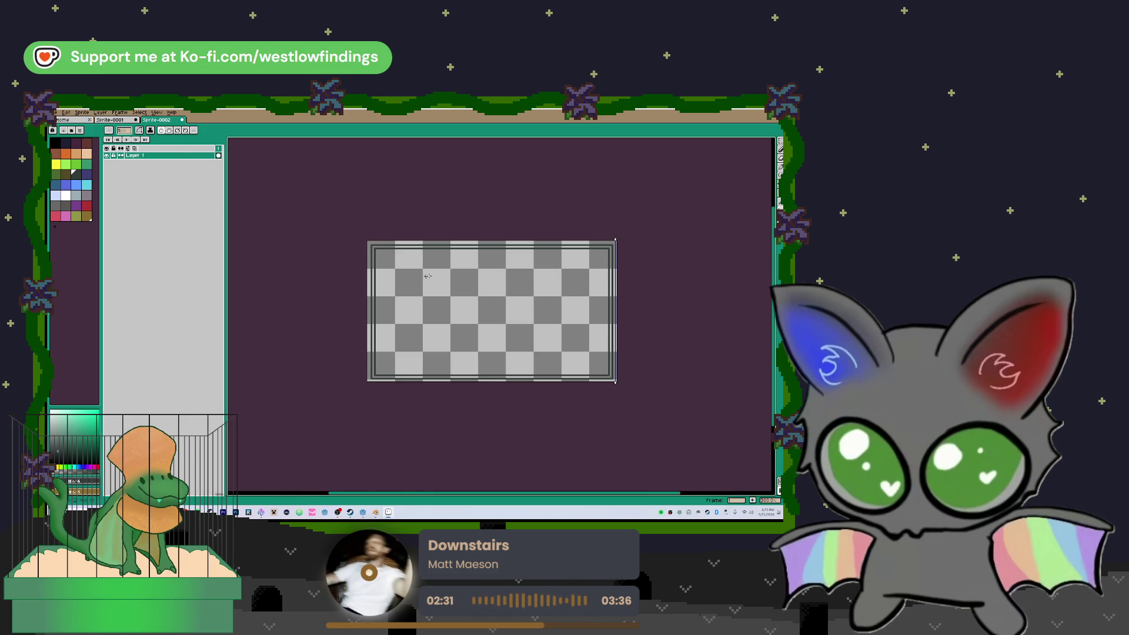
left_click_drag(514, 237, 494, 237)
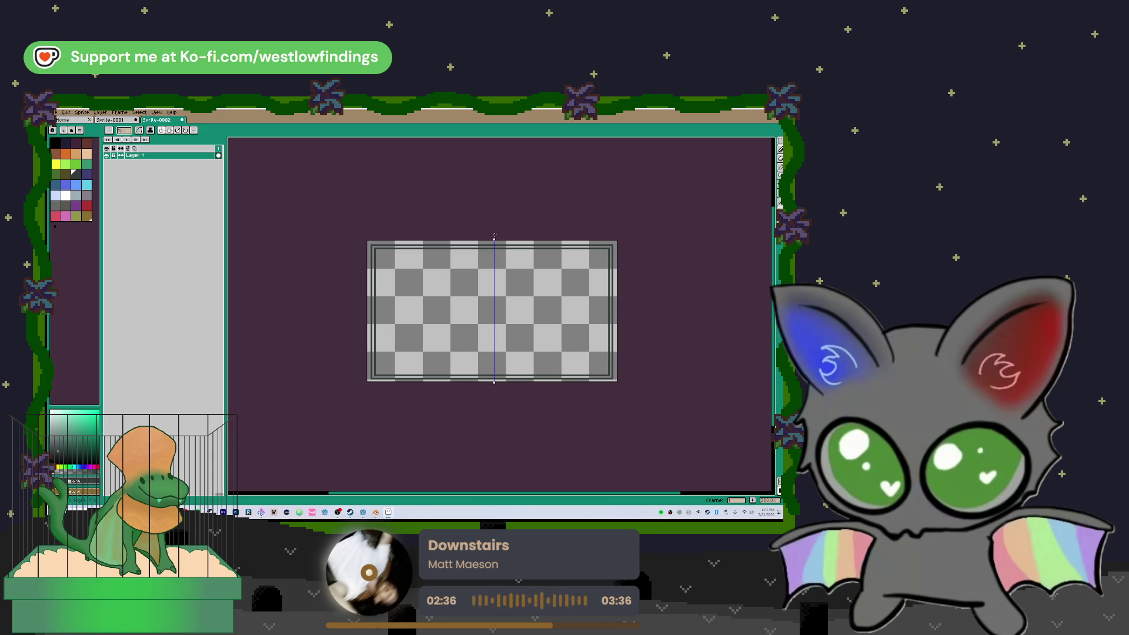
- Centre the symmetry axis exactly and recolour two stray corner pixels with a 1px pencil
left_click_drag(495, 236, 494, 236)
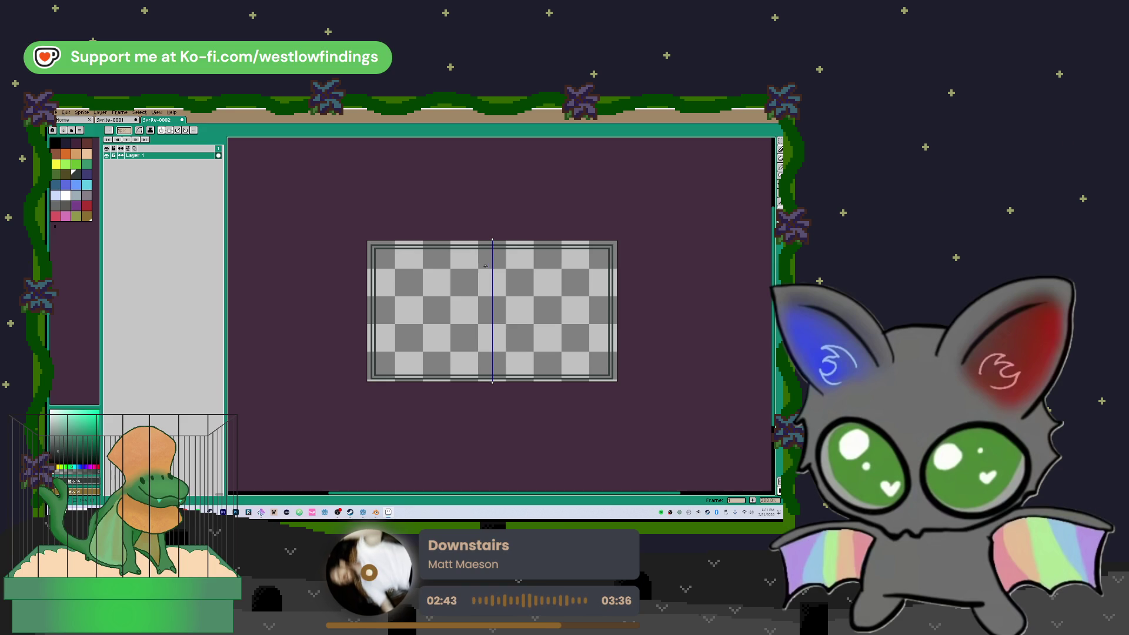
scroll(387, 231, "up", 4)
scroll(388, 231, "up", 2)
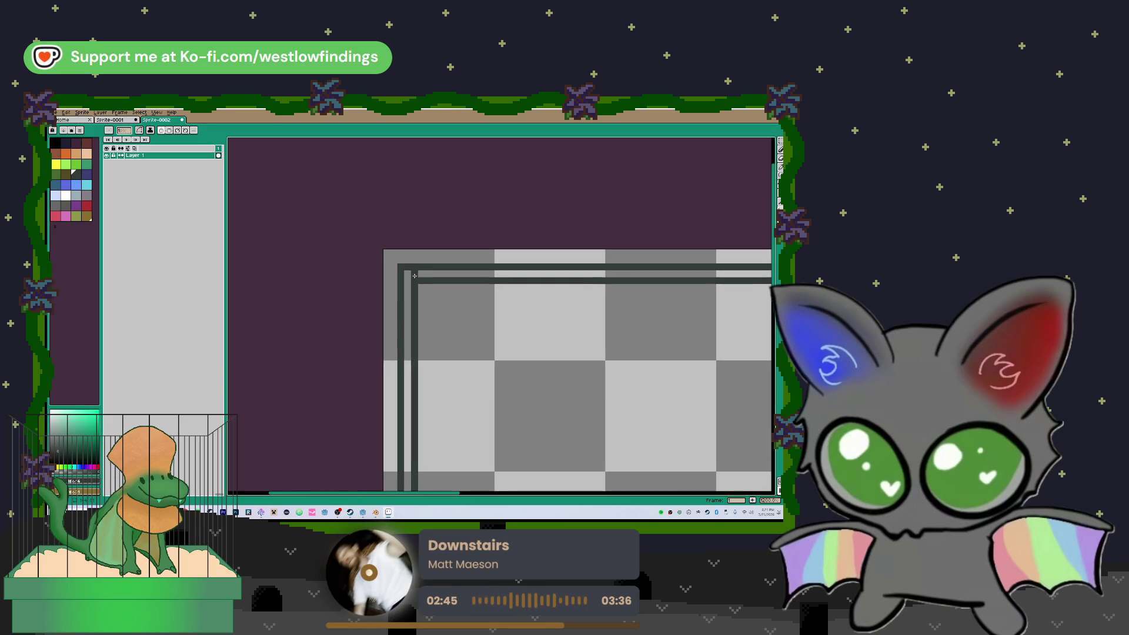
key("b")
key("minus")
key("minus")
key("minus")
mouse_move(398, 268)
left_mouse_down()
mouse_move(399, 254)
mouse_move(399, 282)
left_mouse_up()
- Round the border corners by erasing overlapping pixels and adding diagonal ones at the lower-left
key("b")
key("e")
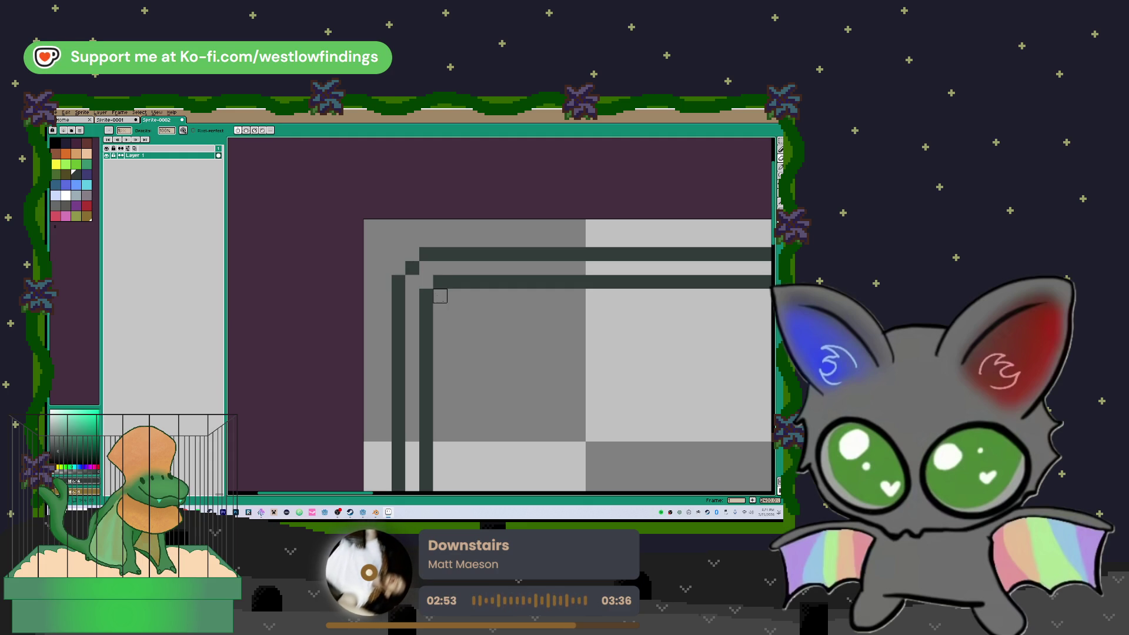
scroll(530, 339, "down", 5)
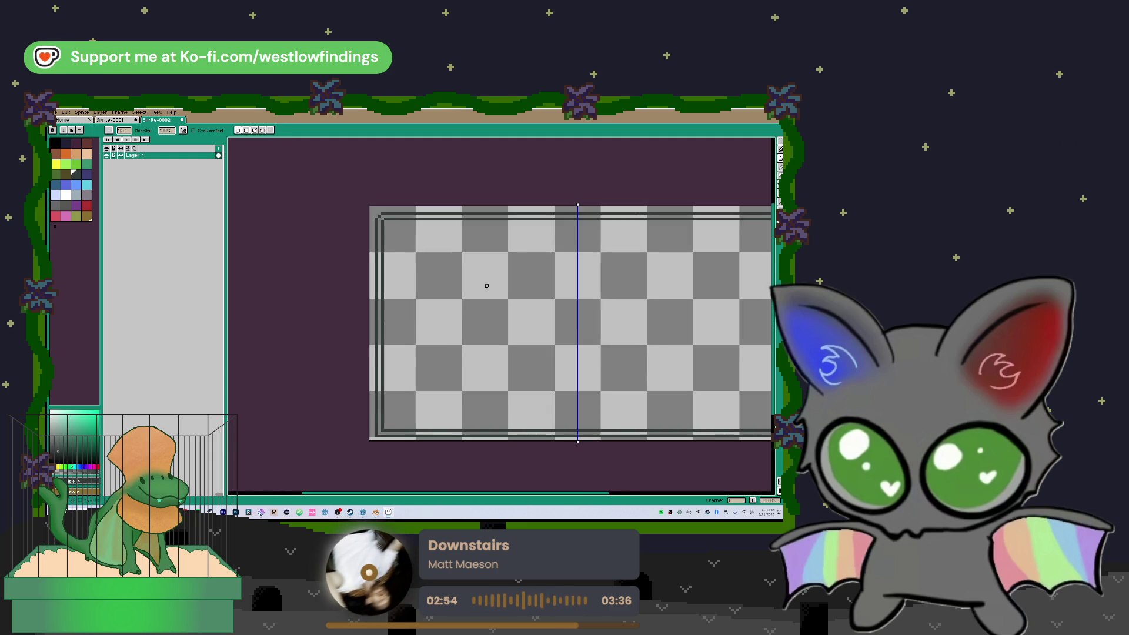
scroll(487, 286, "down", 1)
scroll(418, 421, "up", 3)
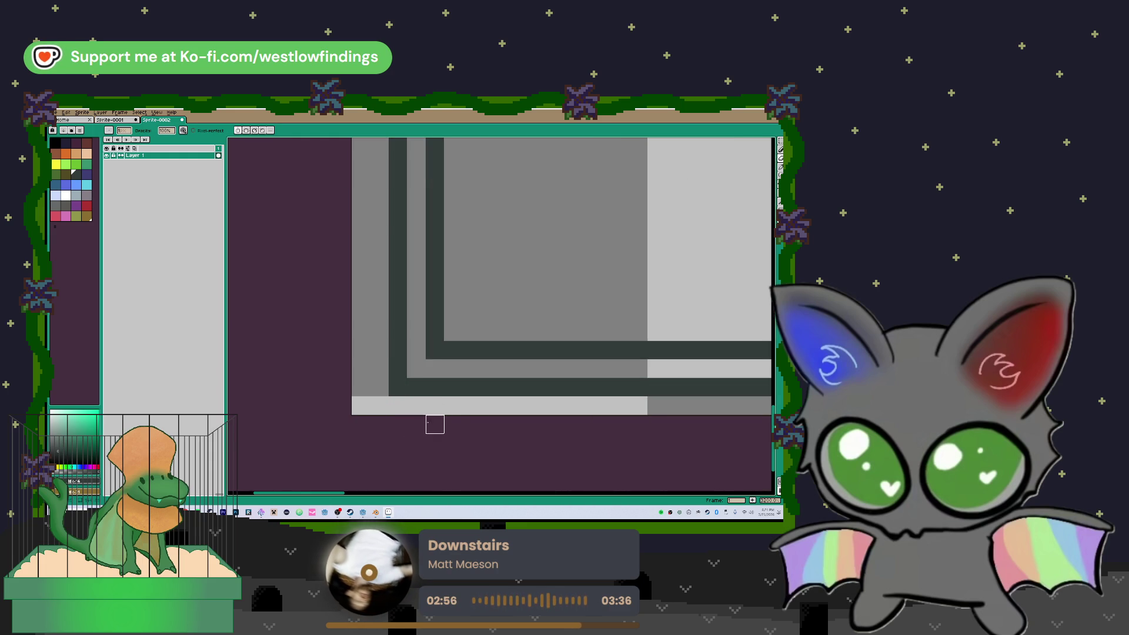
left_click_drag(398, 369, 416, 387)
left_click(435, 350)
key("b")
left_click(412, 371)
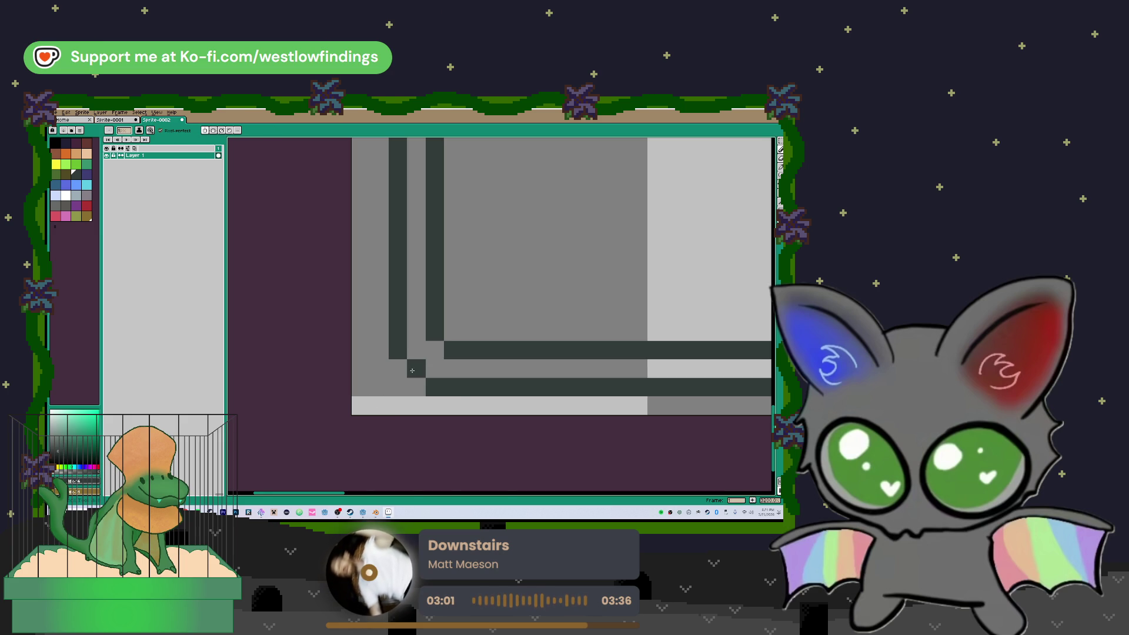
scroll(412, 370, "down", 2)
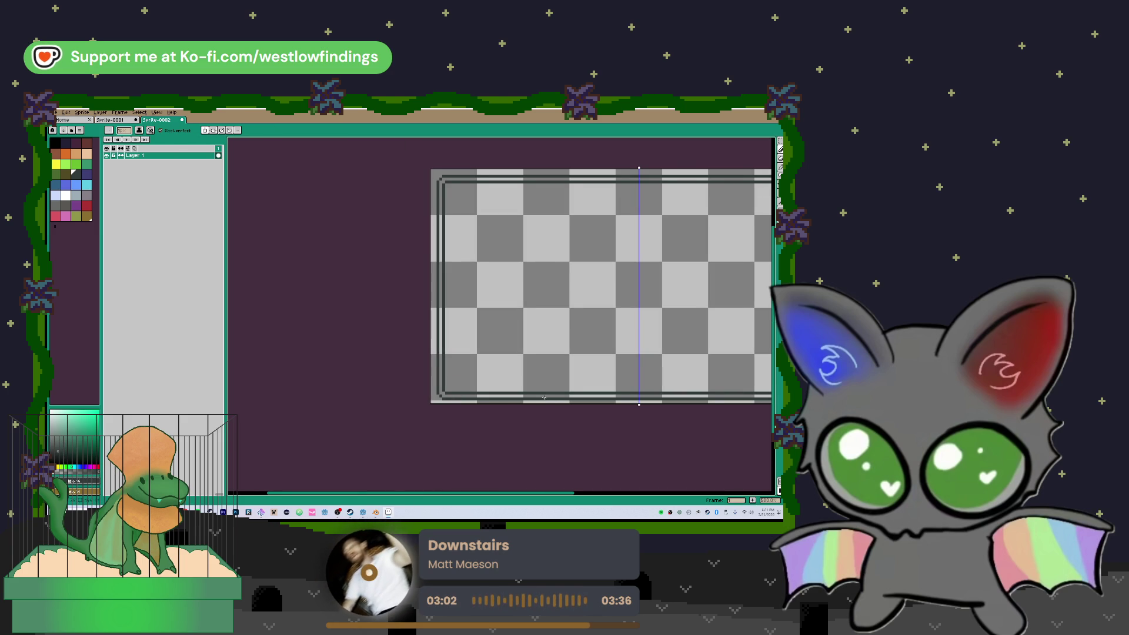
scroll(540, 398, "right", 5)
- Bucket-fill the sprite interior and inner band dark grey and recolour the inner border olive
key("g")
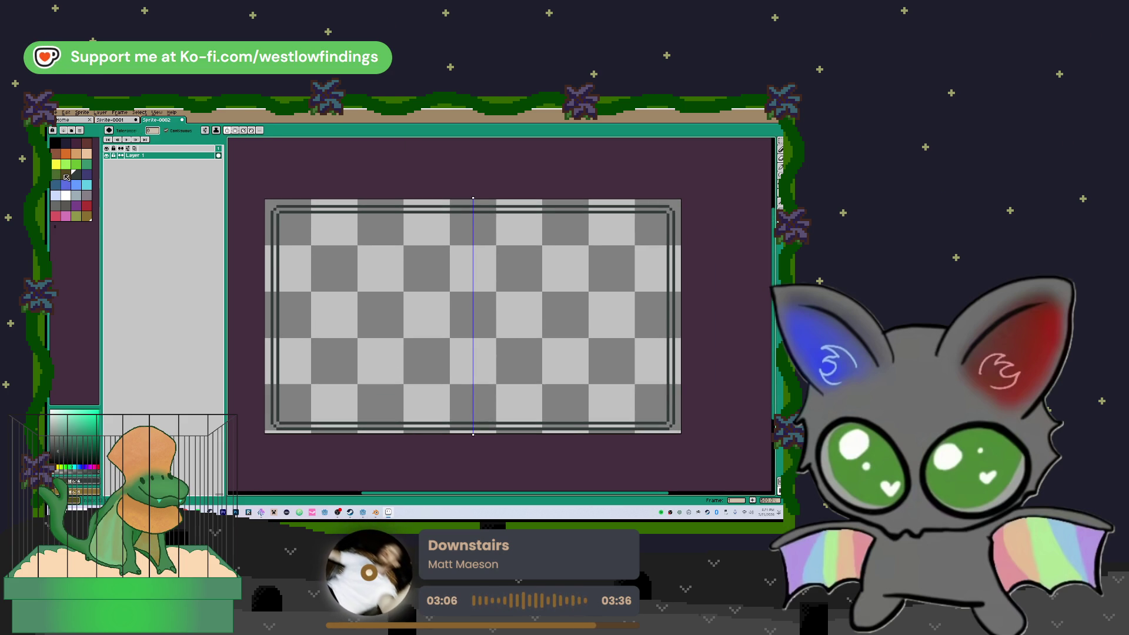
left_click(65, 174)
left_click(372, 322)
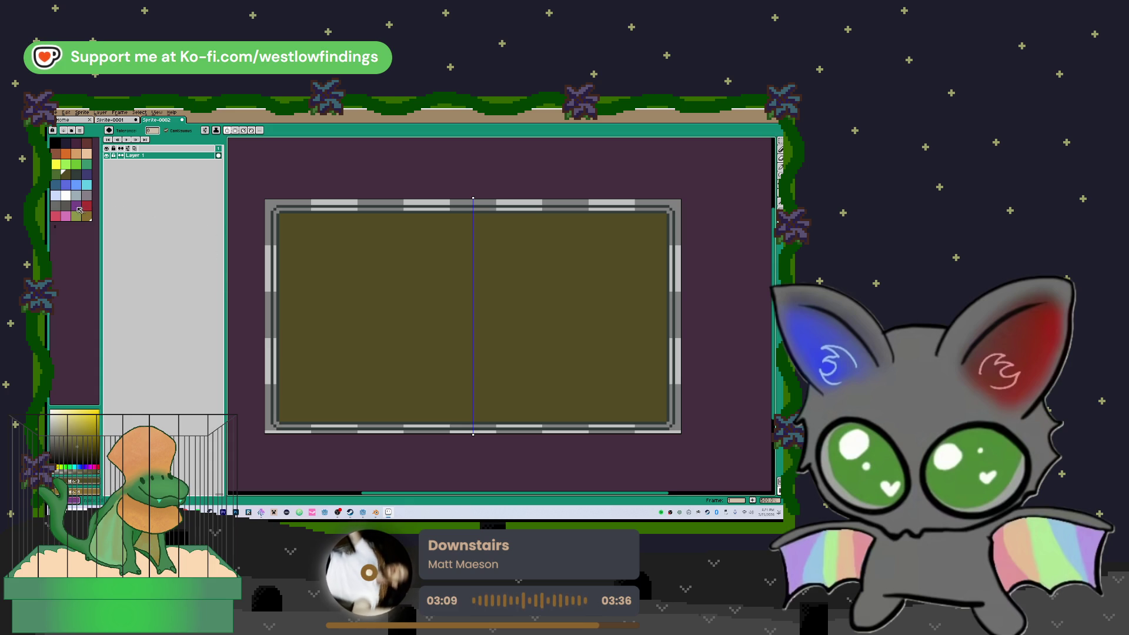
left_click(65, 206)
left_click(289, 209)
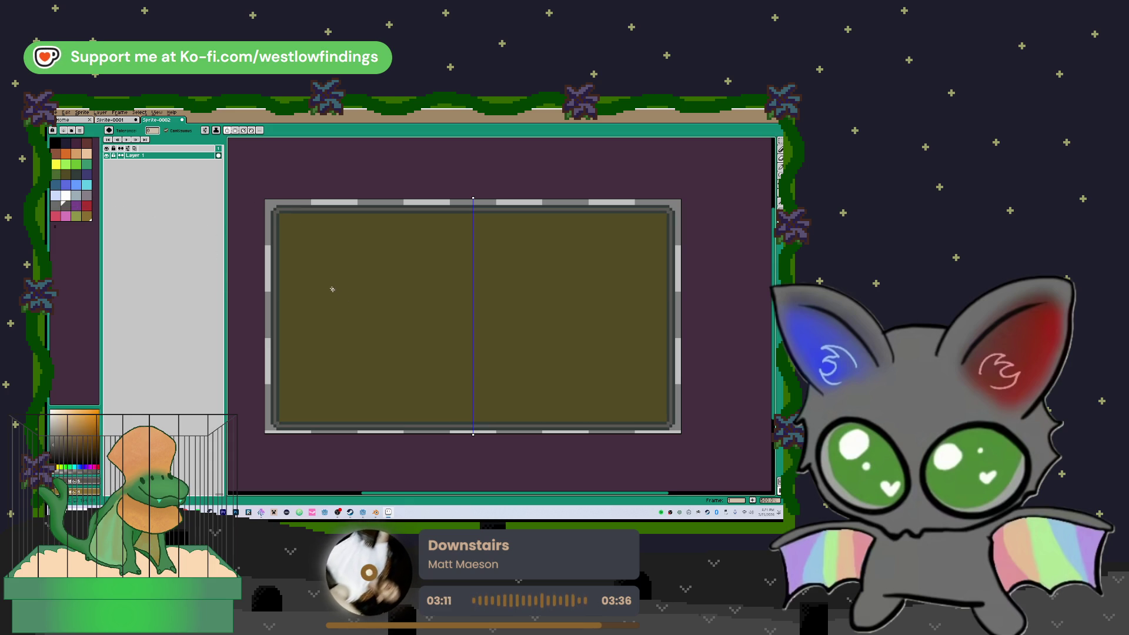
left_click(320, 253)
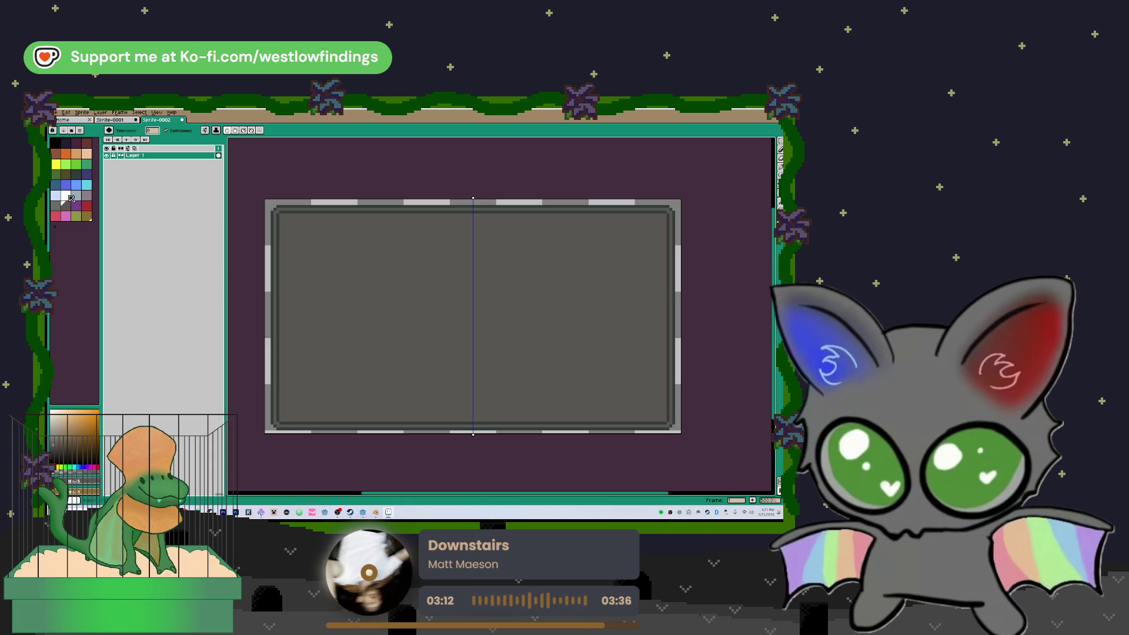
left_click(65, 174)
left_click(274, 235)
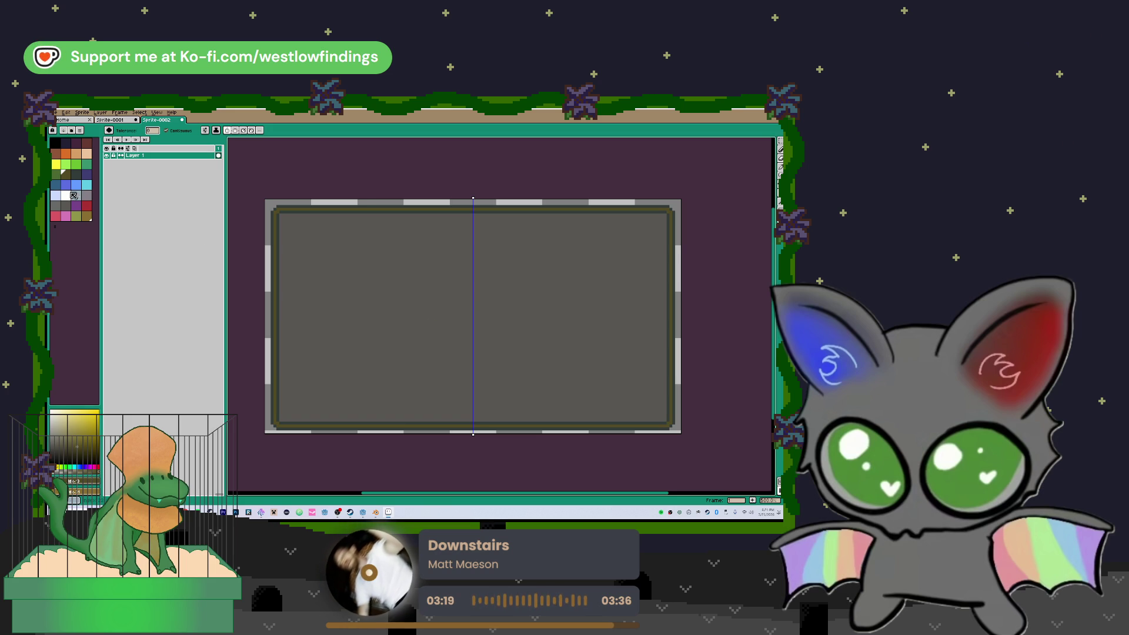
left_click(75, 175)
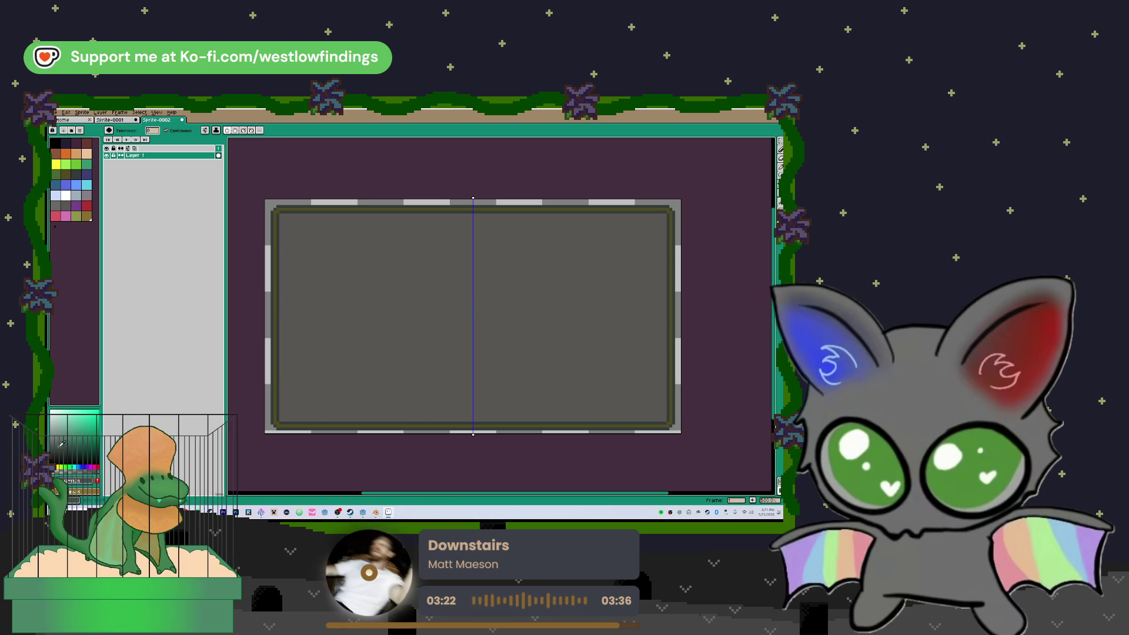
key("b")
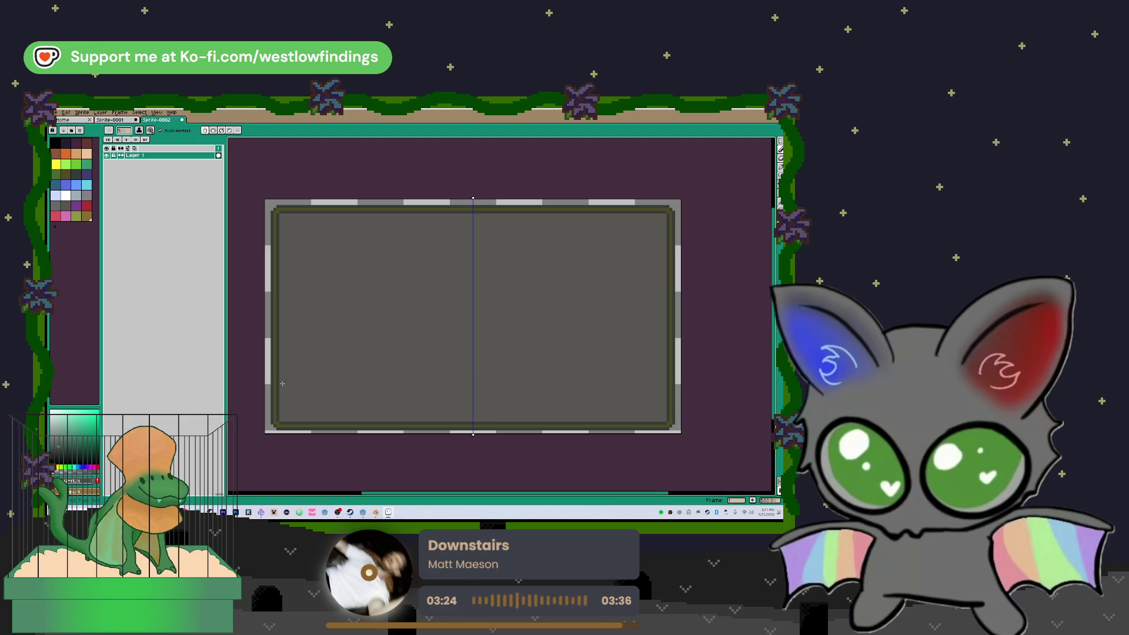
- Turn off symmetry and draw three curved hill outlines across the lower sprite
left_click_drag(281, 317, 369, 340)
key("ctrl+z")
left_click(206, 131)
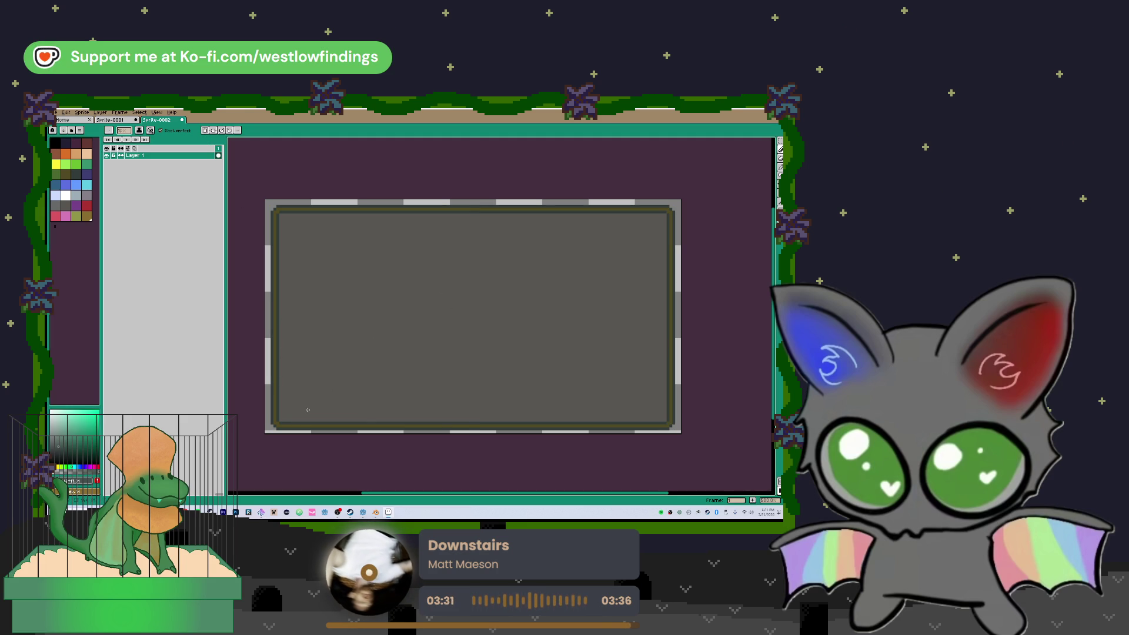
mouse_move(281, 333)
left_mouse_down()
mouse_move(320, 327)
mouse_move(409, 381)
left_mouse_up()
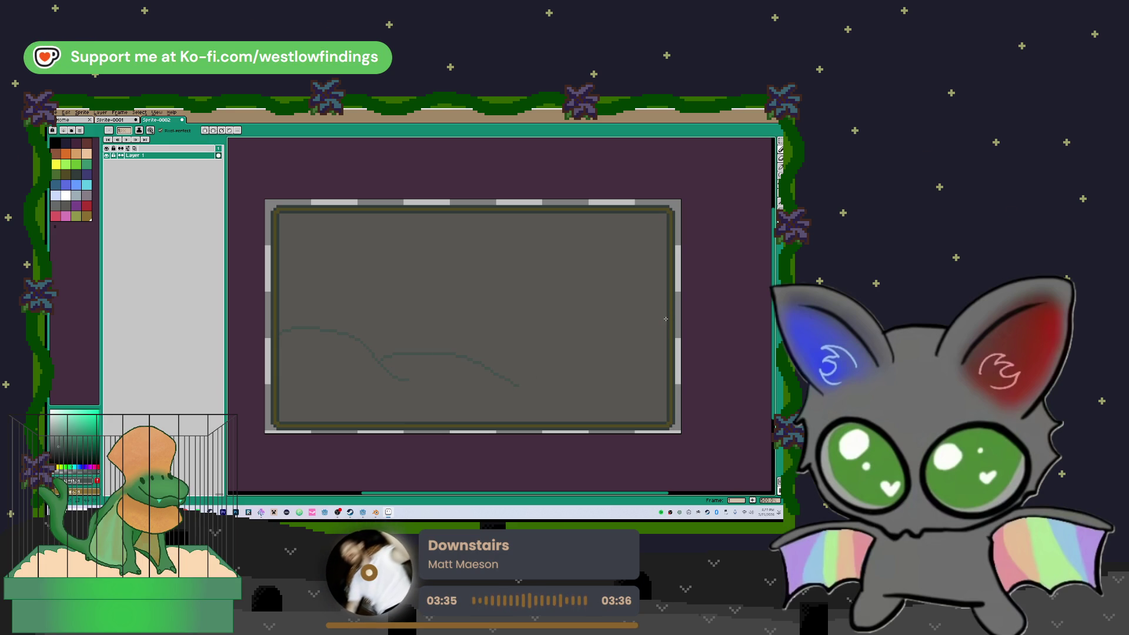
left_click_drag(631, 317, 547, 354)
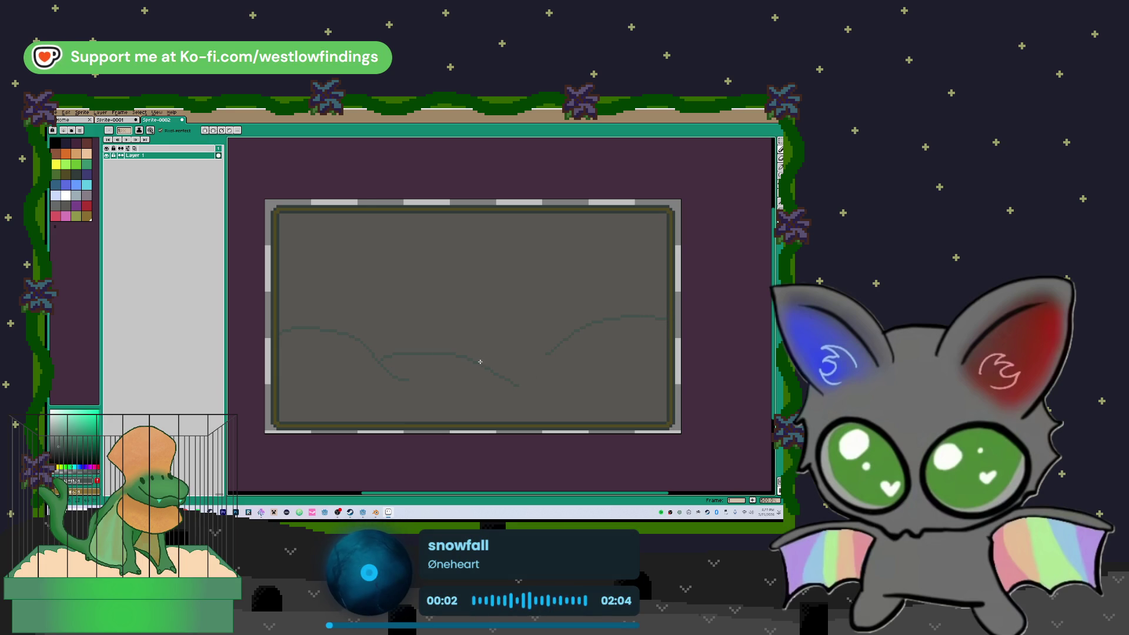
mouse_move(471, 384)
left_mouse_down()
mouse_move(487, 373)
mouse_move(591, 375)
left_mouse_up()
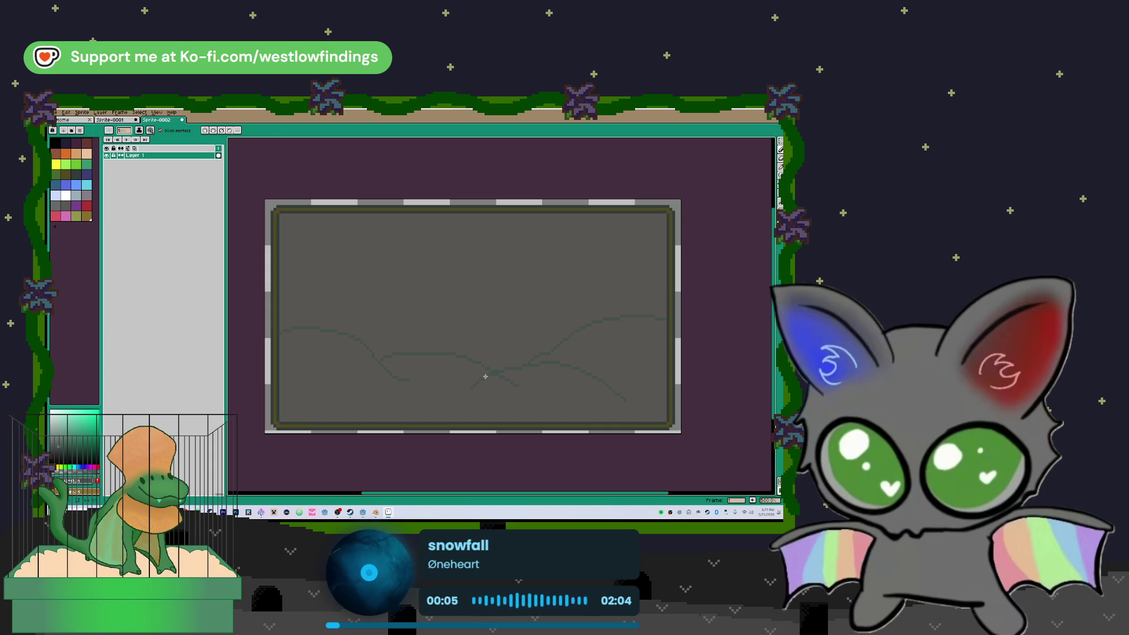
- Sample the background colour and paint out the stray diagonal line with the Pencil
key("e")
scroll(527, 389, "up", 2)
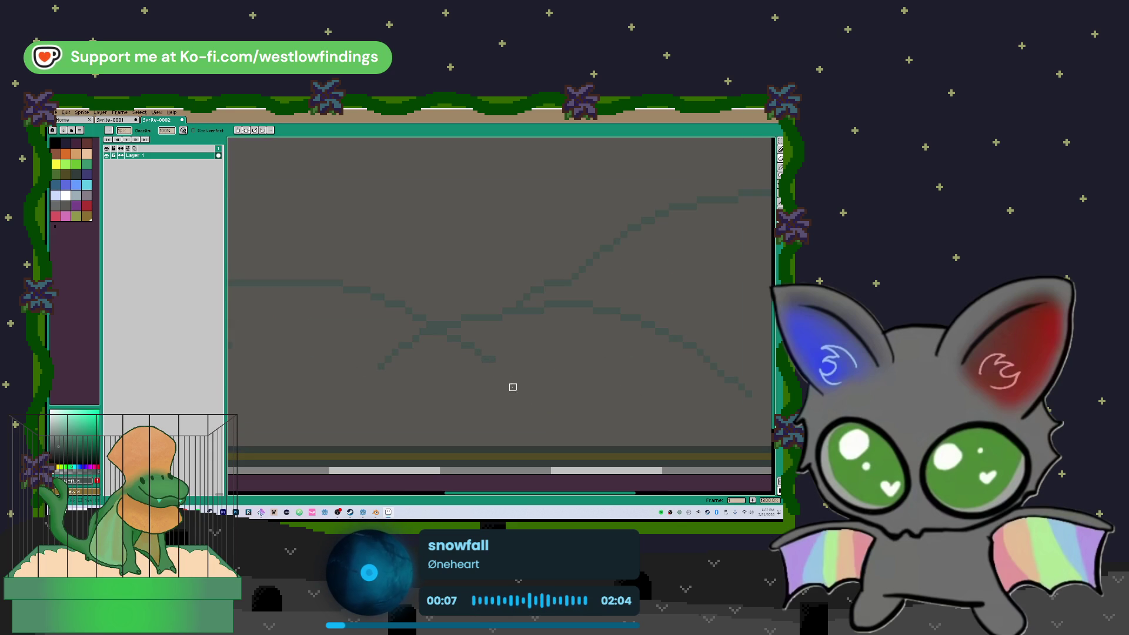
key("i")
left_click(524, 365)
key("b")
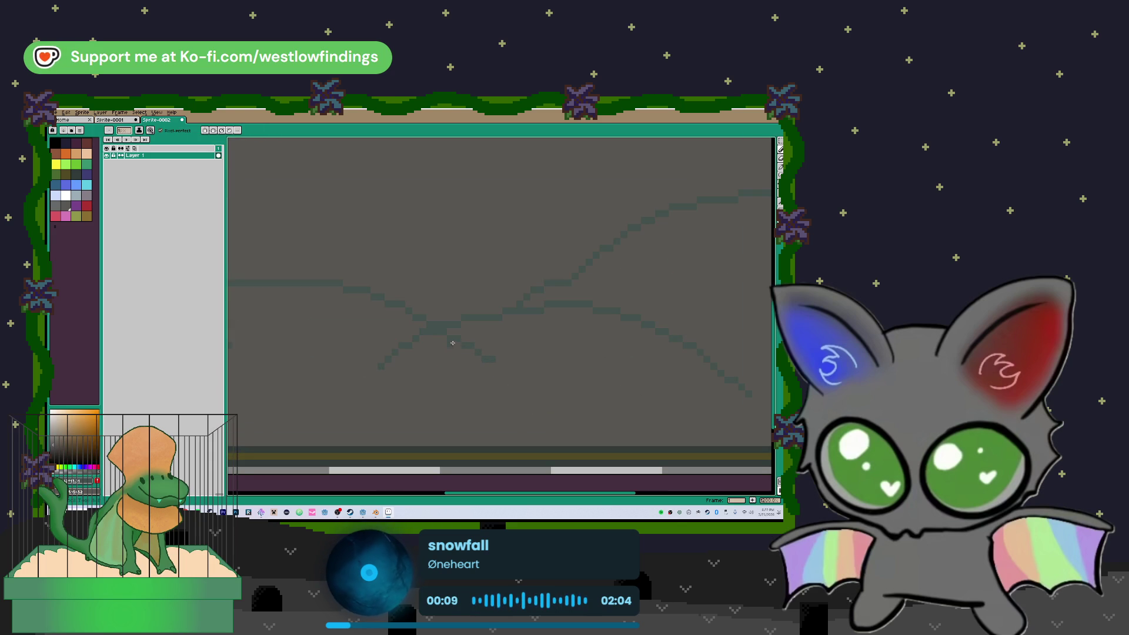
left_click_drag(455, 337, 495, 361)
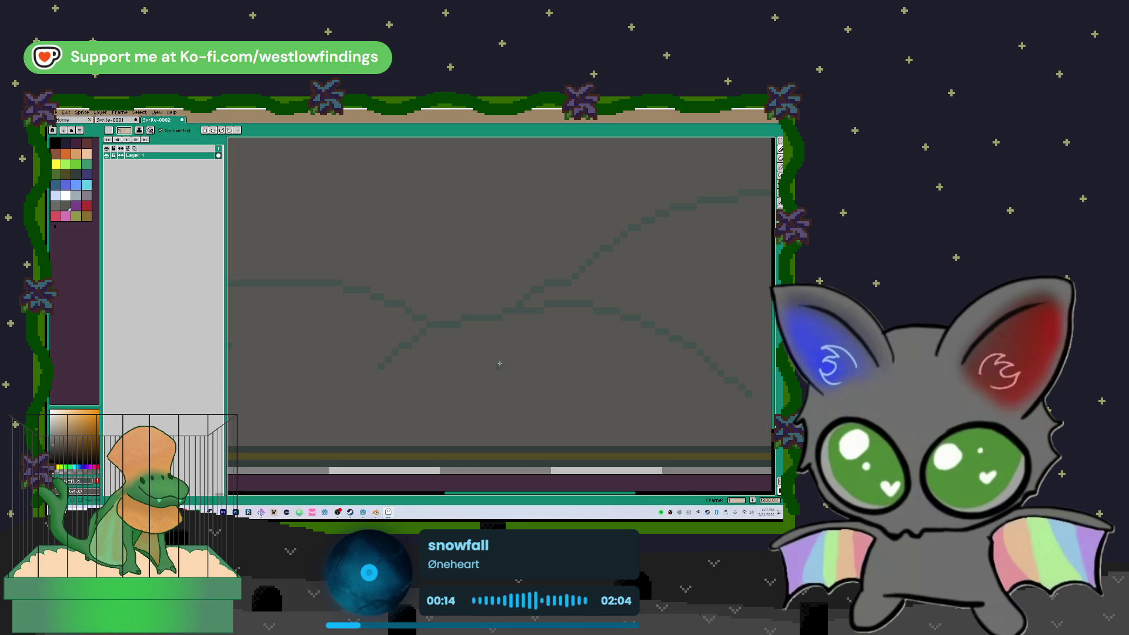
scroll(500, 364, "down", 3)
- Fill the area below the hill outlines with lighter grey instead of dark teal
key("g")
left_click(367, 345)
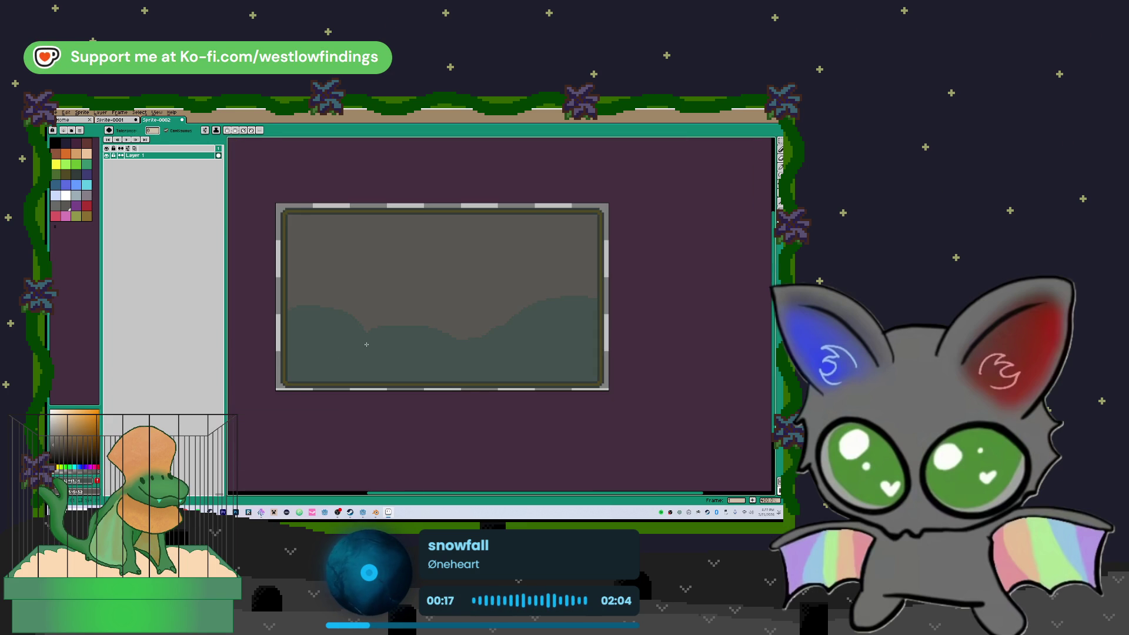
key("ctrl+z")
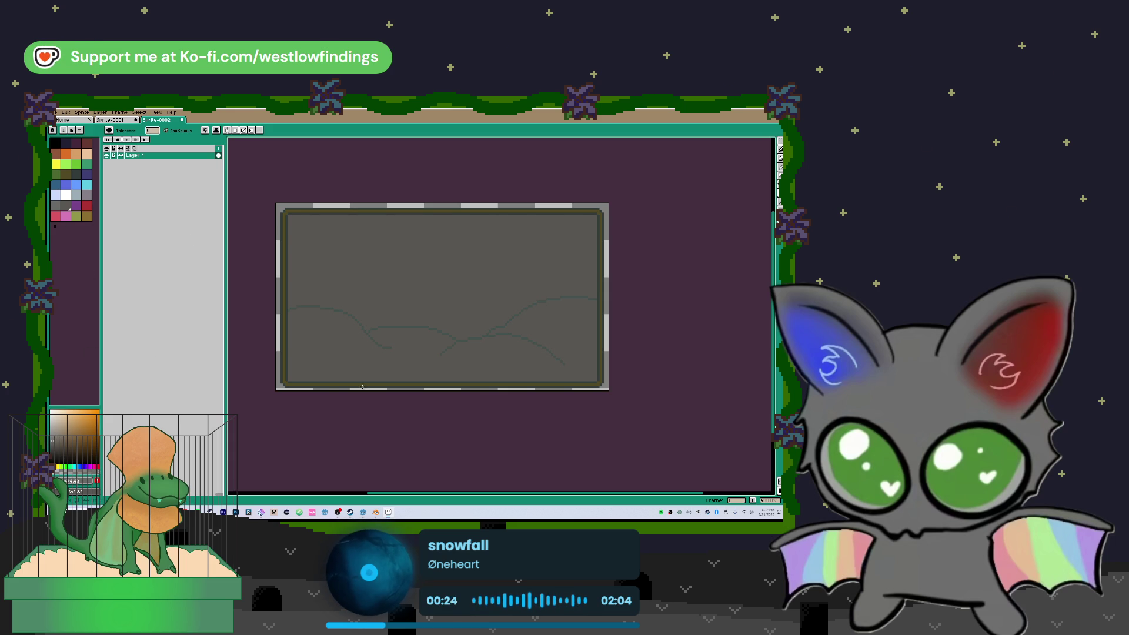
left_click(350, 336)
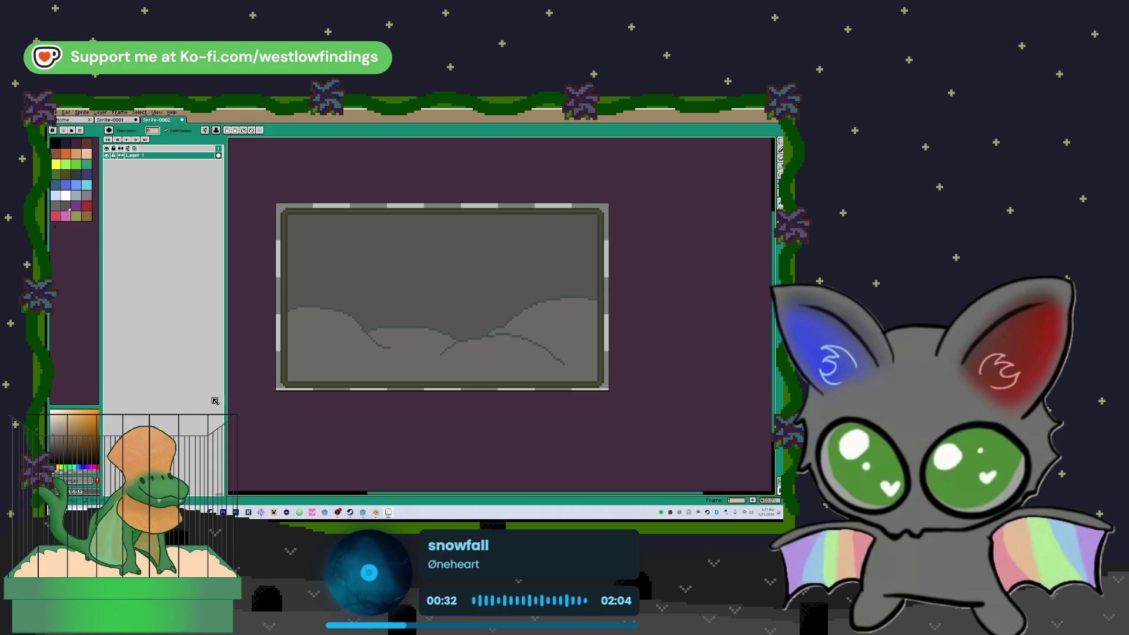
key("i")
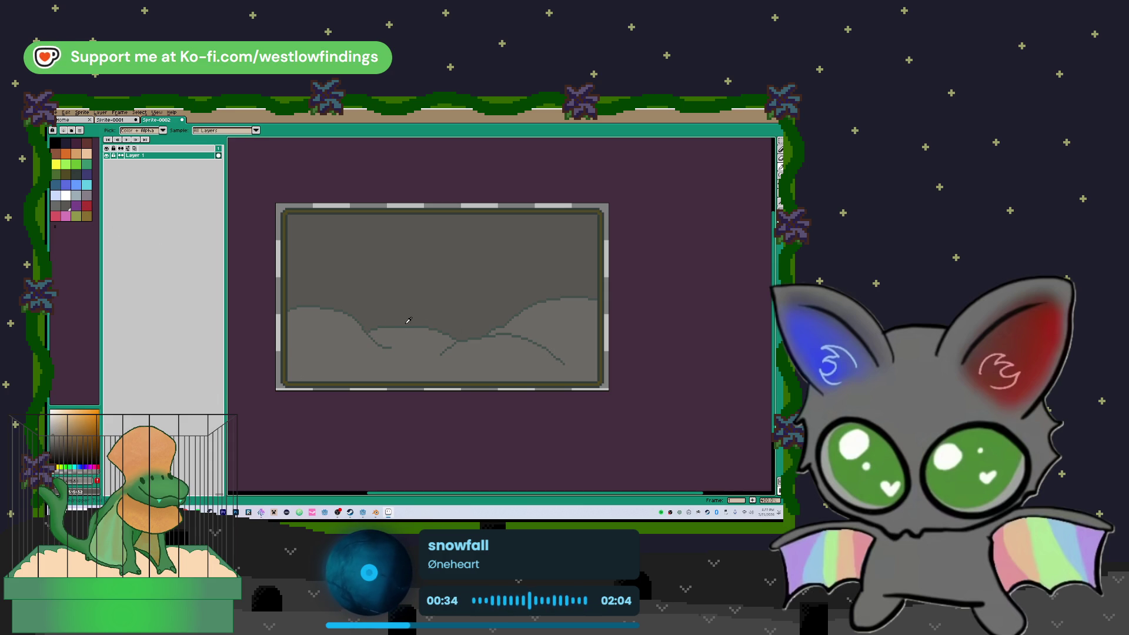
left_click(409, 326)
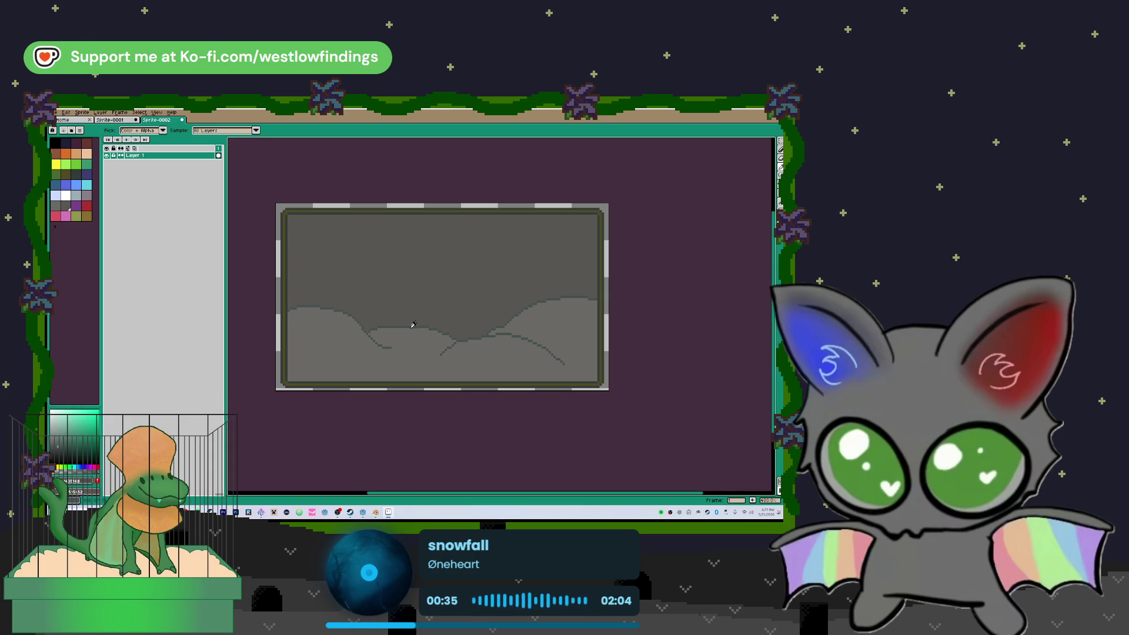
left_click(410, 334)
- Draw a curved distant-hill ridge above the foreground hills and pick a light blue-grey swatch
key("b")
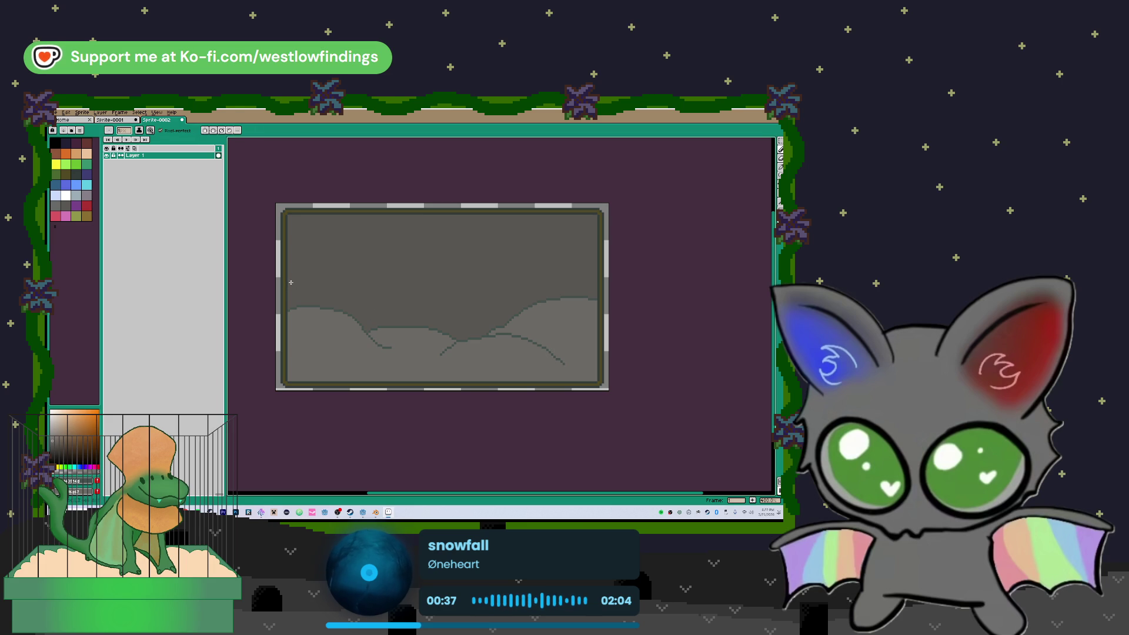
mouse_move(289, 277)
left_mouse_down()
mouse_move(373, 292)
mouse_move(400, 310)
mouse_move(409, 292)
mouse_move(552, 293)
left_mouse_up()
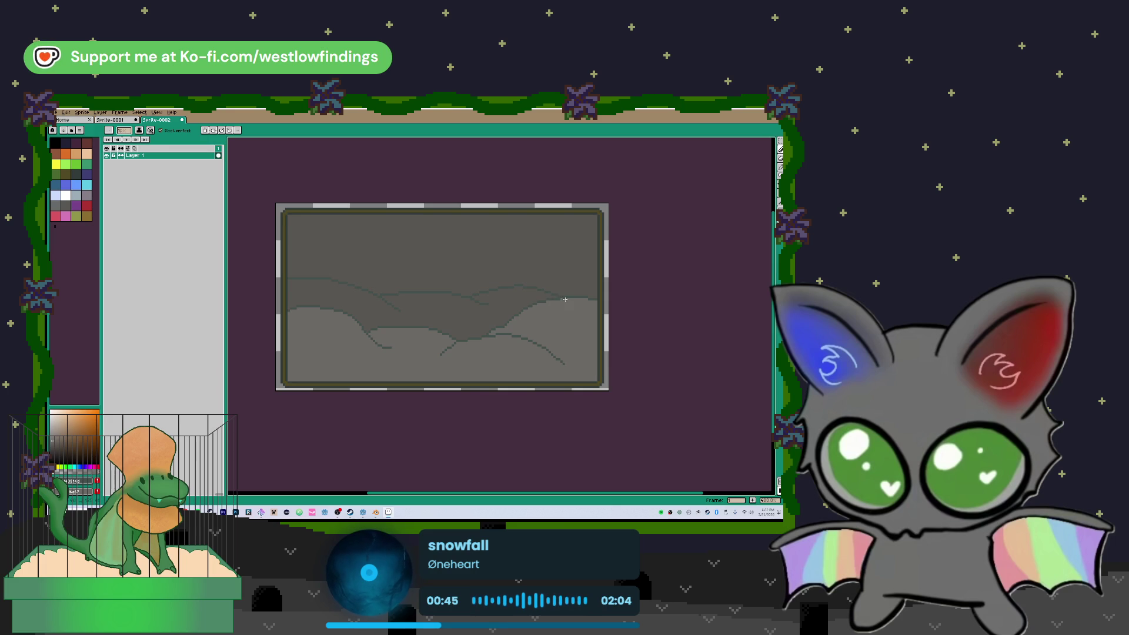
key("ctrl+z")
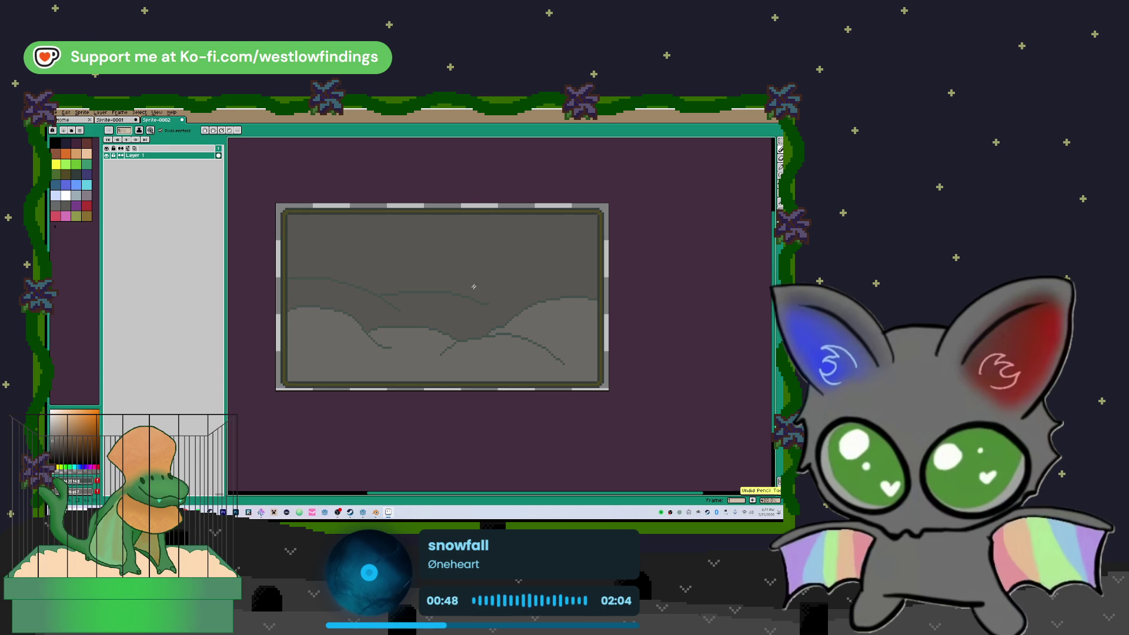
left_click_drag(471, 289, 550, 298)
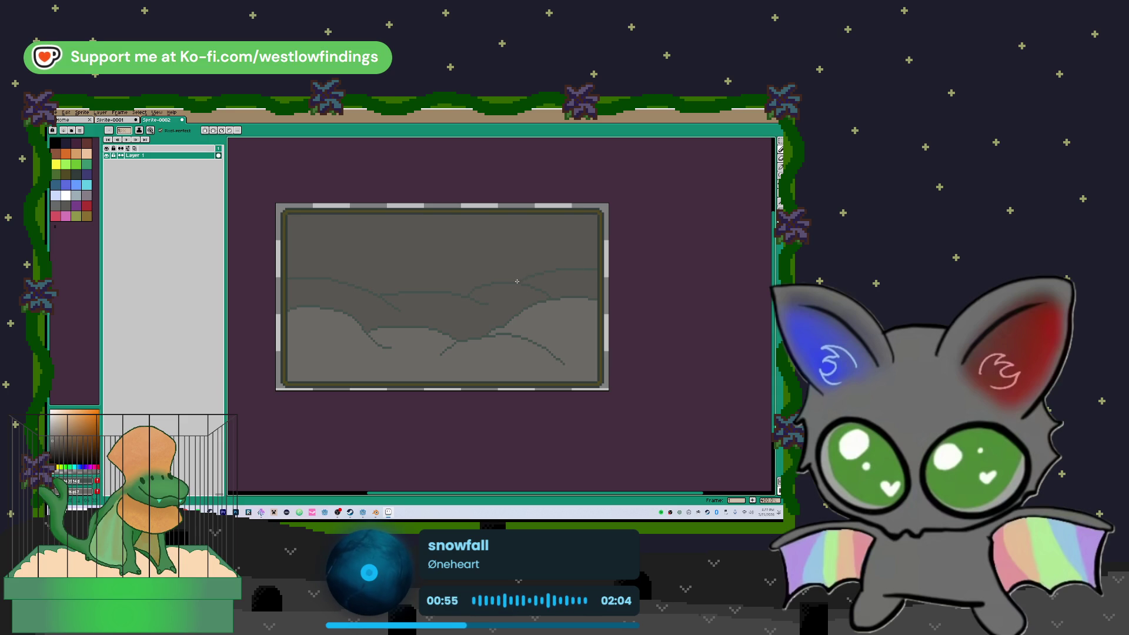
key("g")
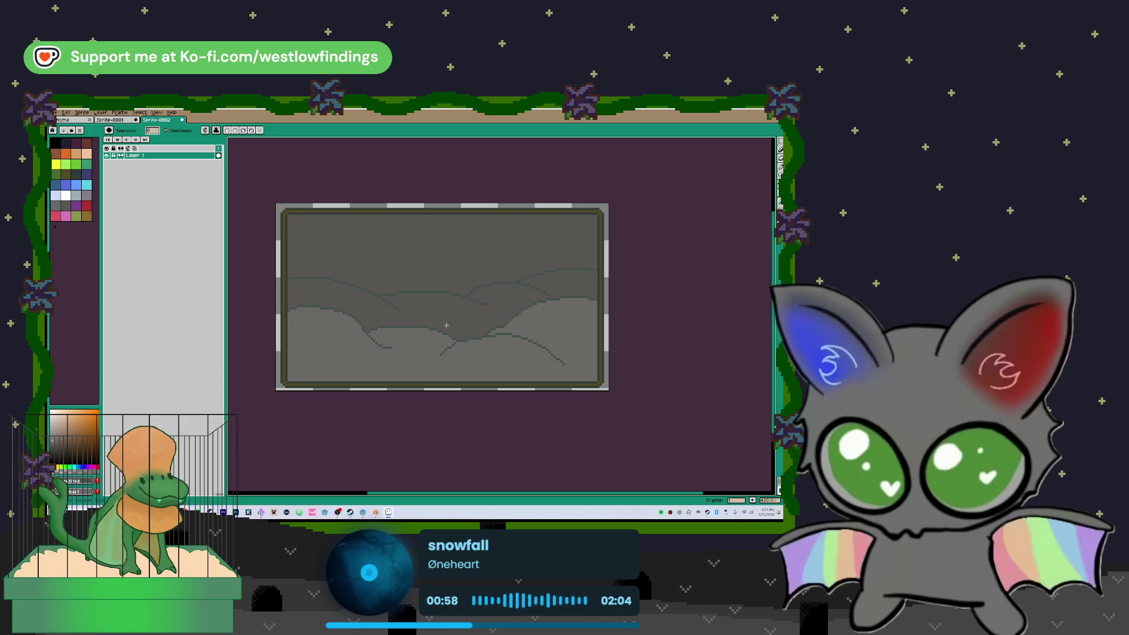
left_click(76, 196)
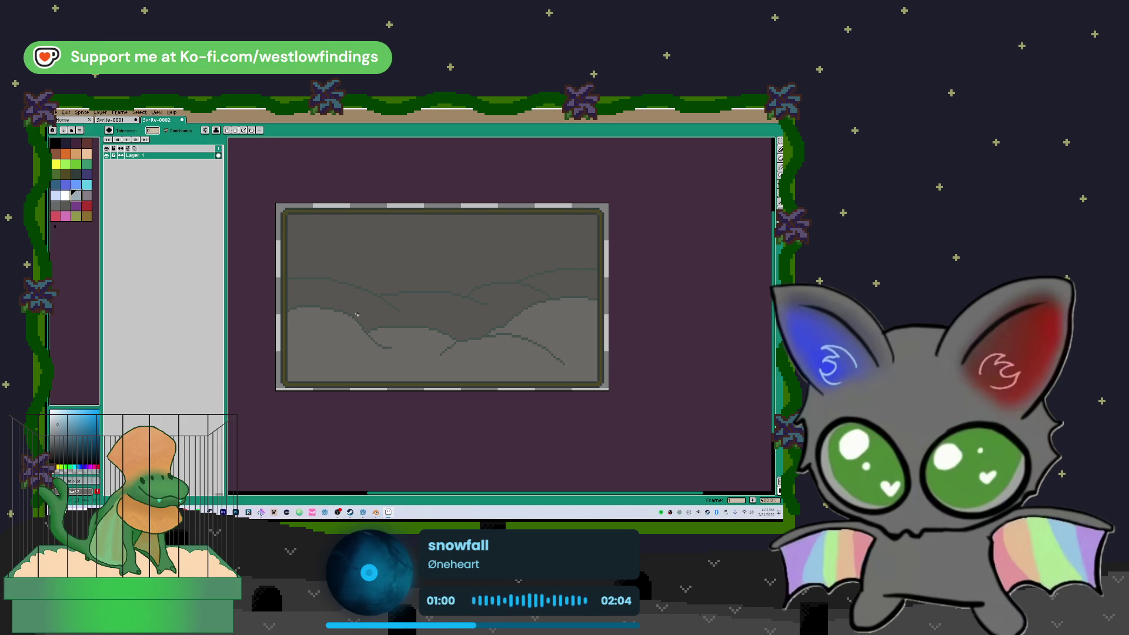
- Fill the distant hills light blue-grey and the sky pale grey instead of cyan
left_click(383, 327)
left_click(562, 289)
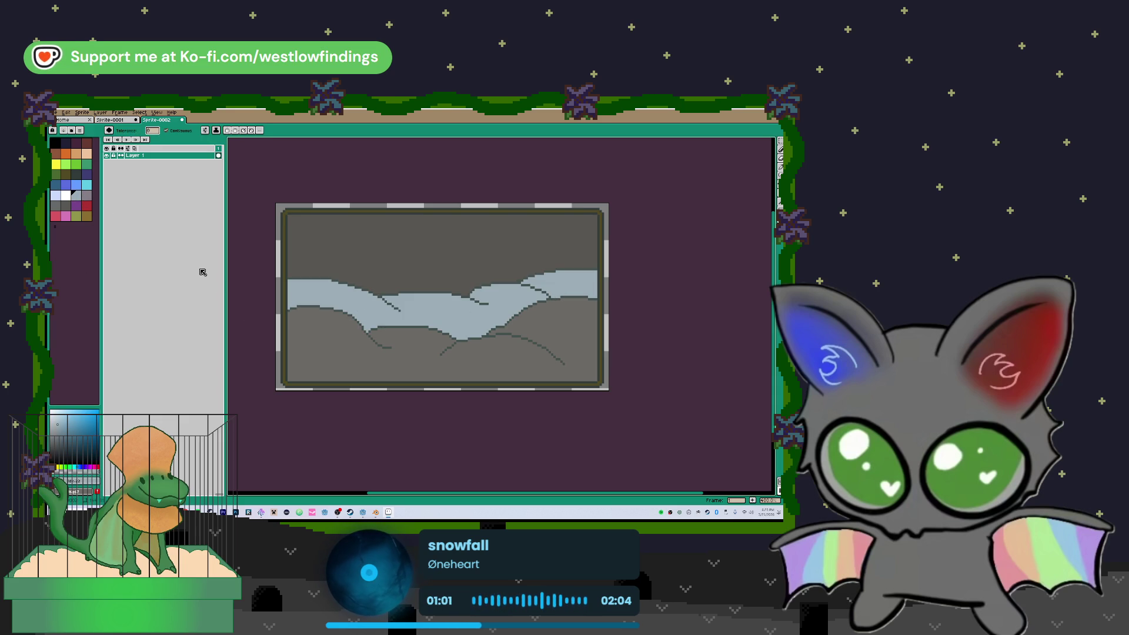
left_click(86, 186)
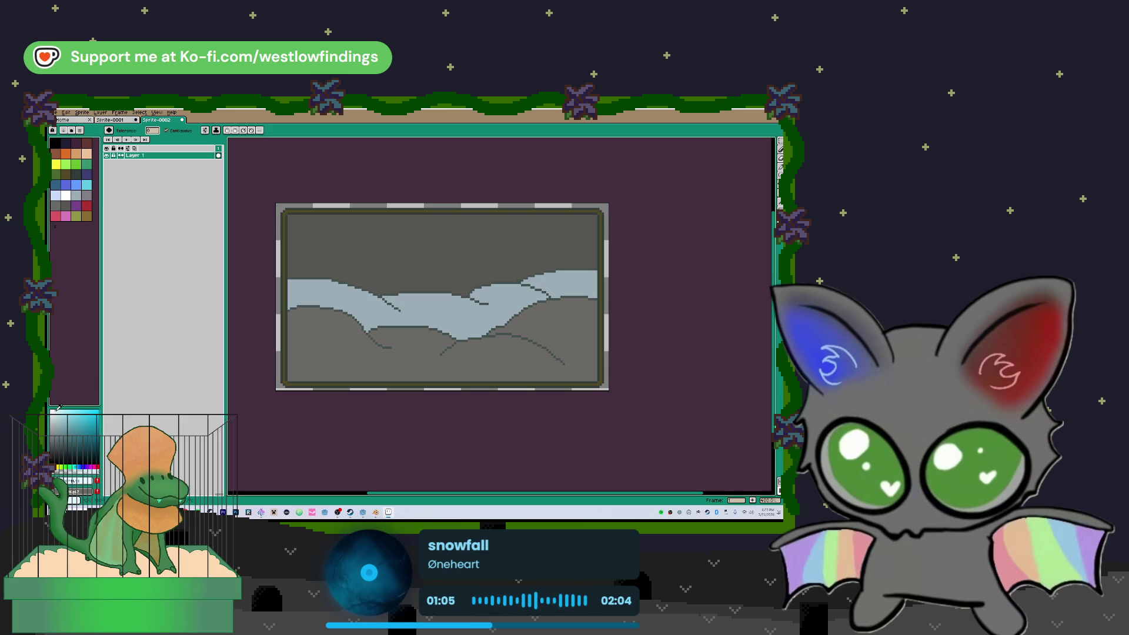
left_click(329, 259)
scroll(329, 303, "down", 1)
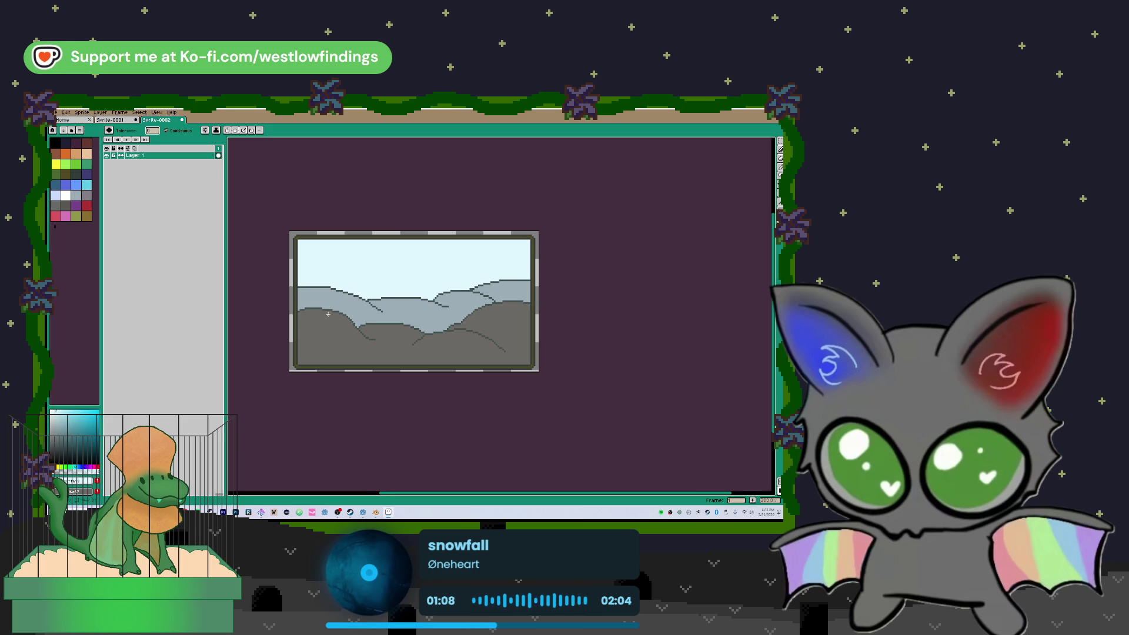
left_click(76, 412)
left_click(353, 259)
- Add a new Layer 2 above Layer 1 with Shift+N
scroll(323, 319, "down", 1)
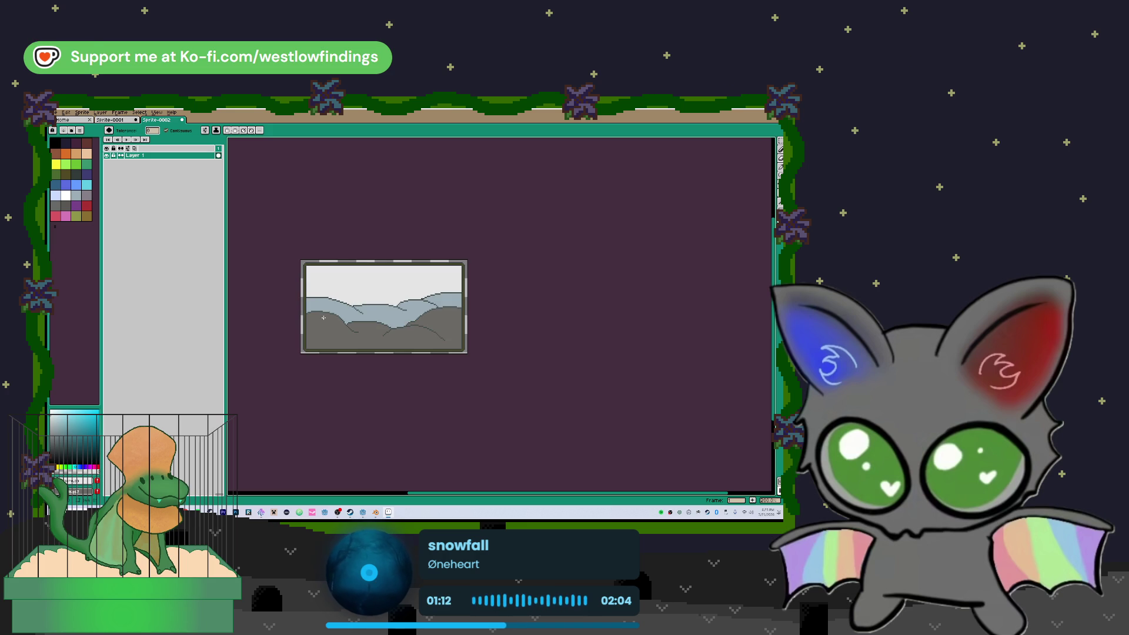
scroll(322, 318, "up", 1)
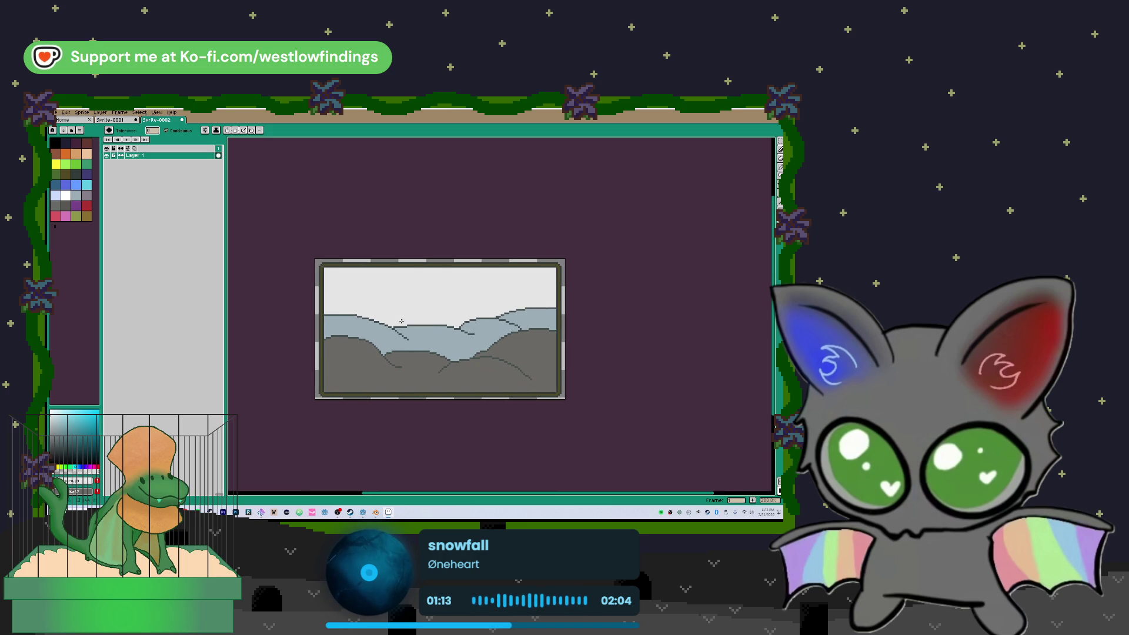
key("shift+n")
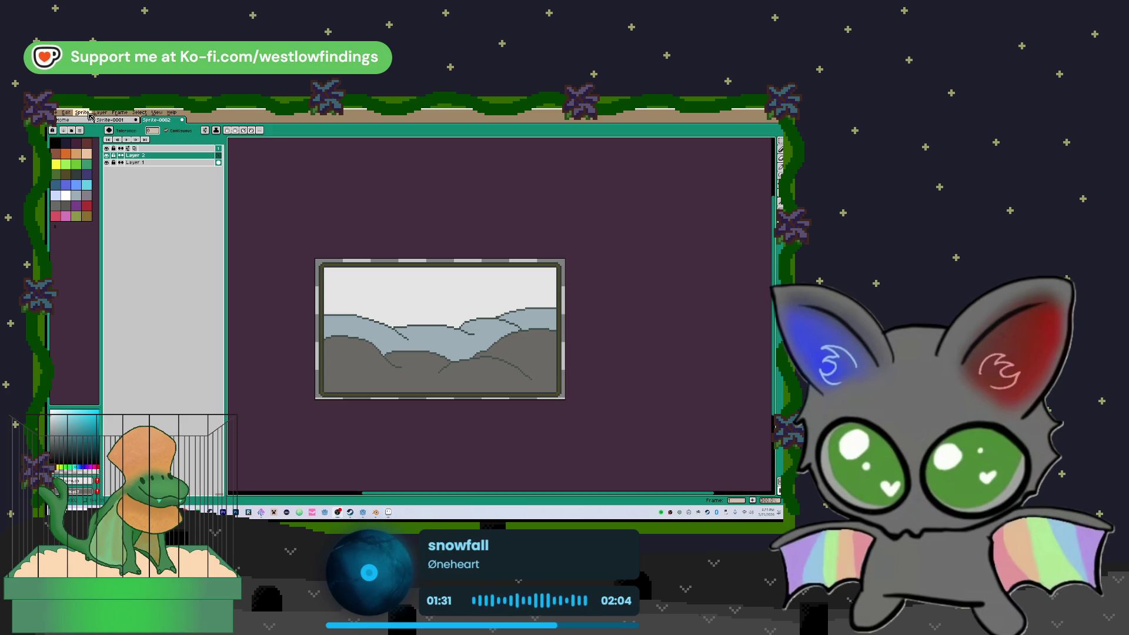
- Insert a dark 'Play' text via Edit > Insert Text, then discard that attempt
left_click(90, 116)
mouse_move(68, 115)
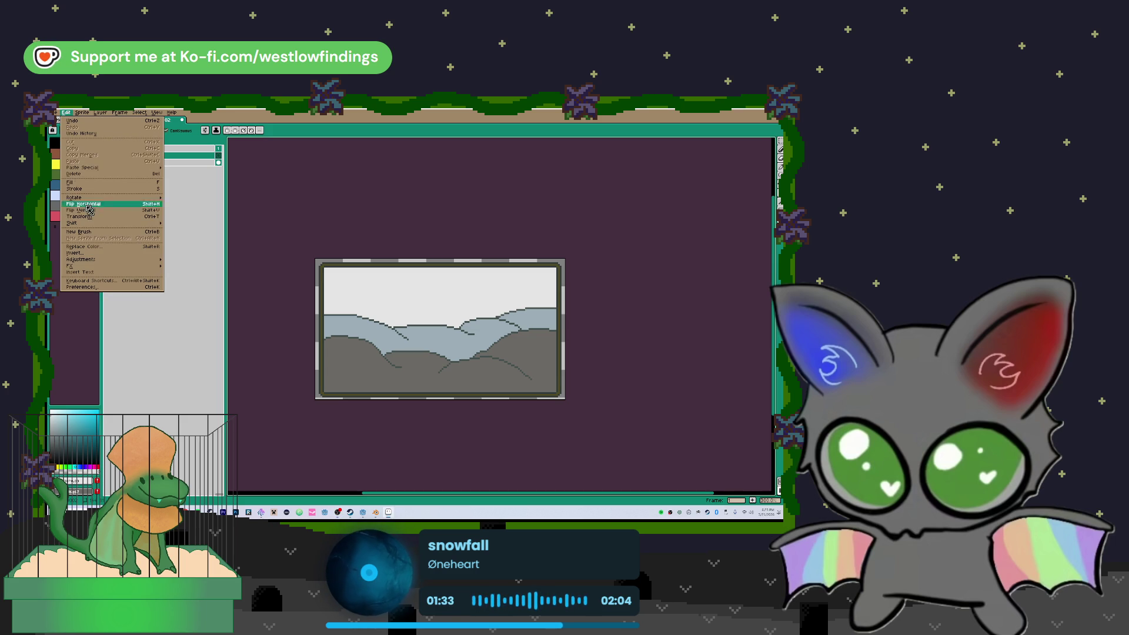
left_click(136, 272)
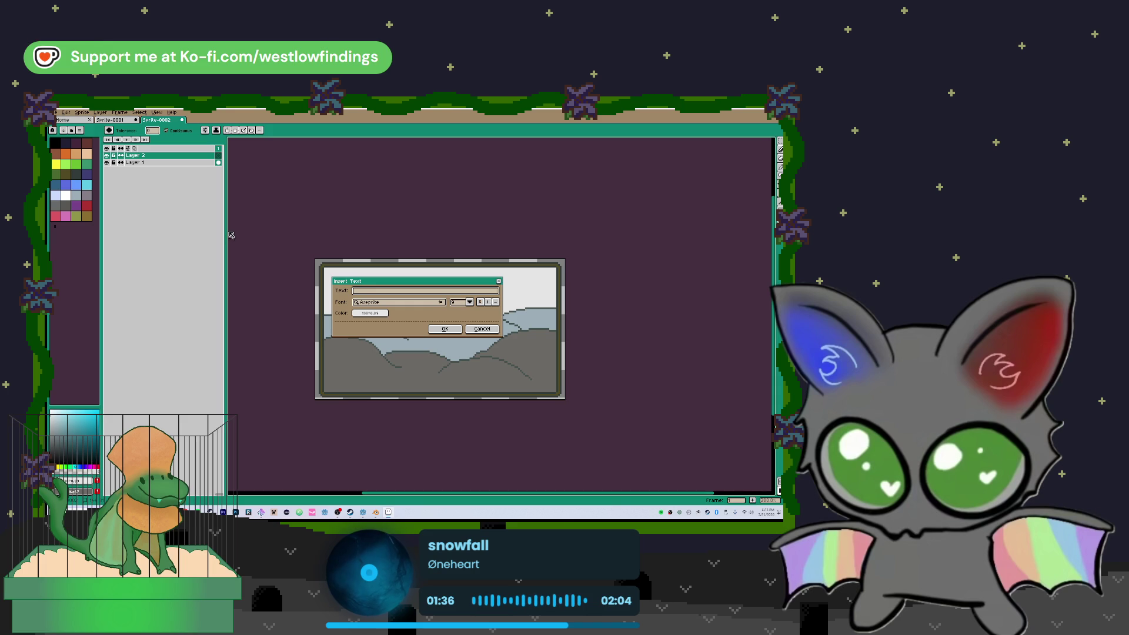
type("Play")
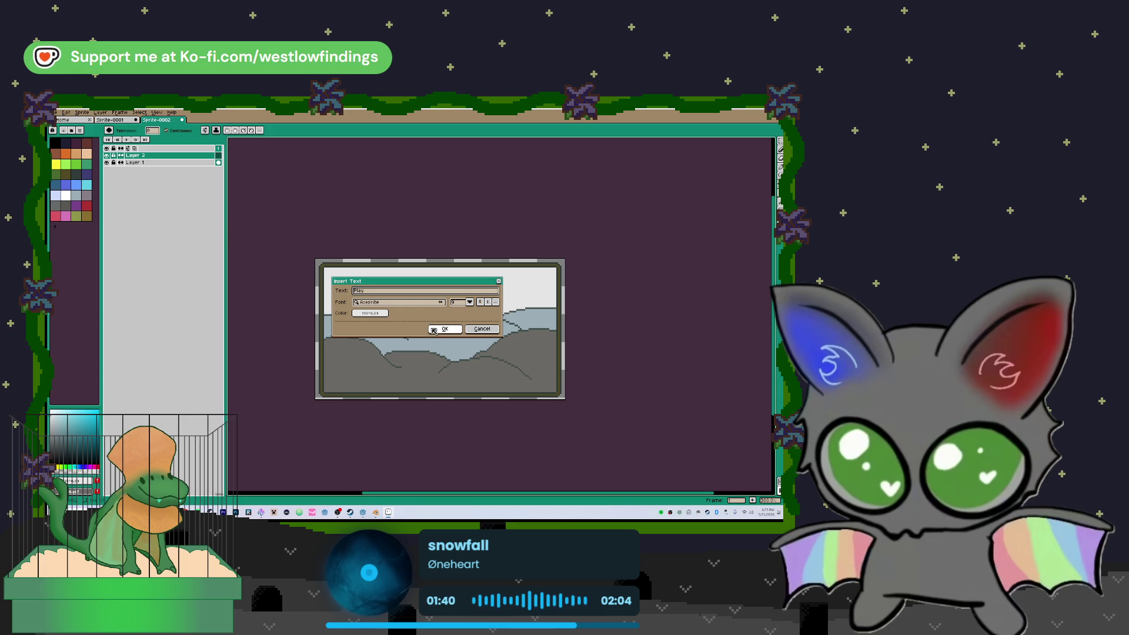
left_click(370, 313)
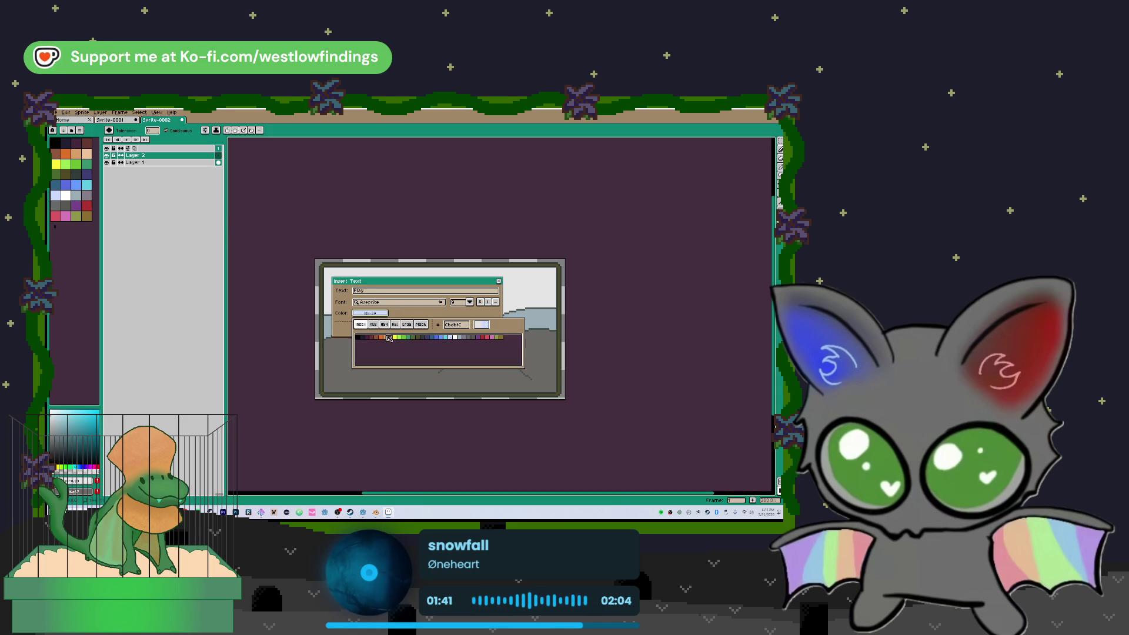
left_click(423, 340)
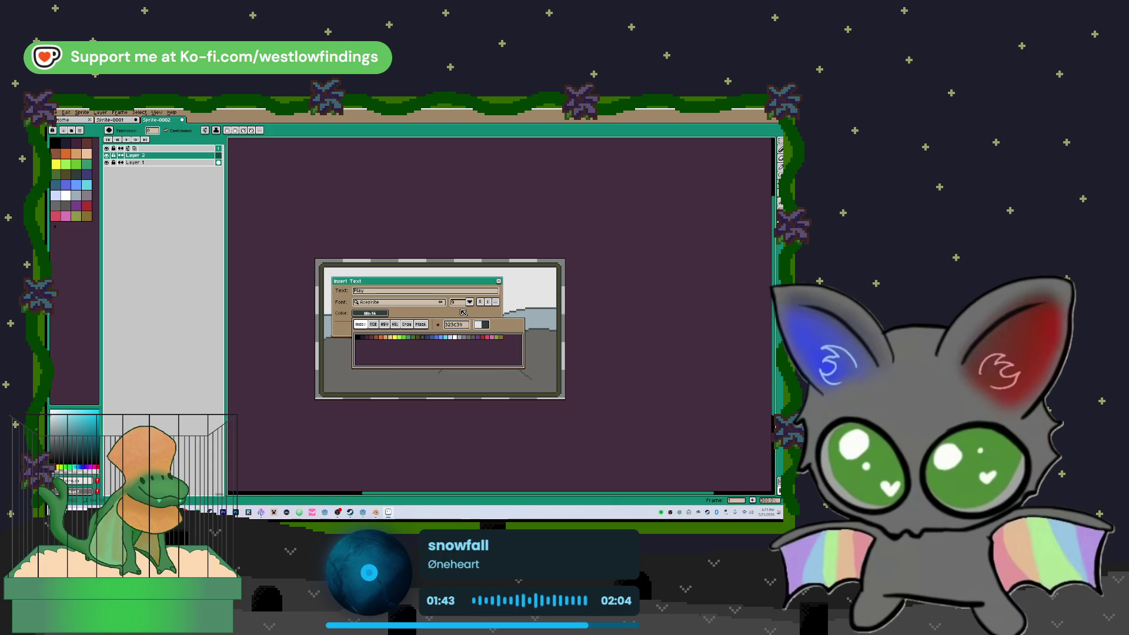
left_click(450, 329)
left_click_drag(450, 330, 415, 300)
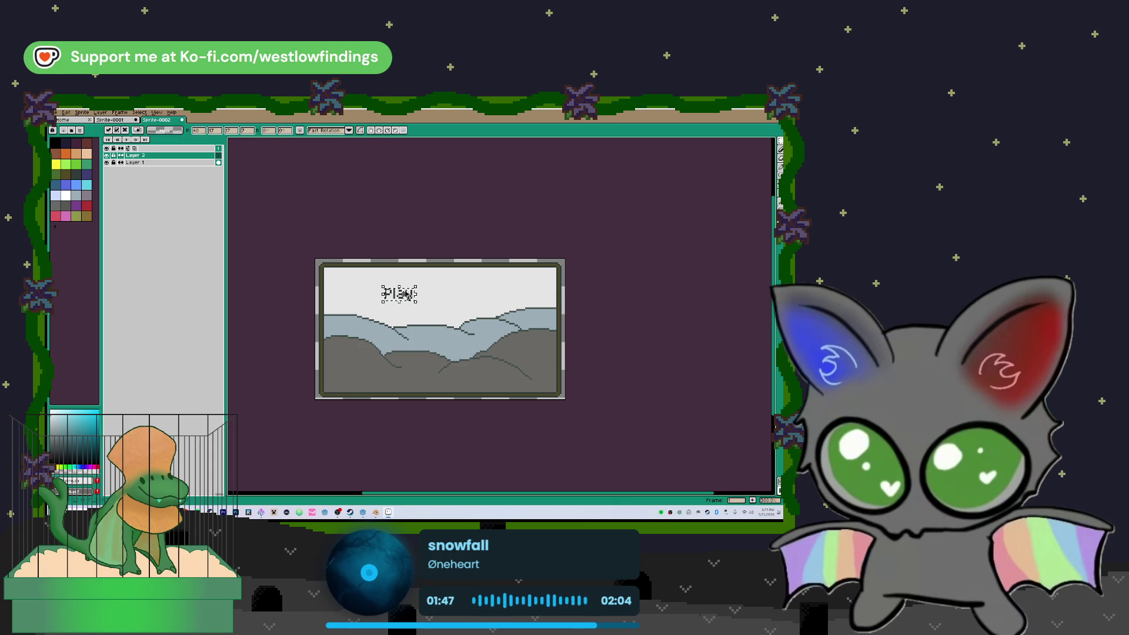
key("Escape")
- Reinsert 'Play' at a larger font size and commit it over the lower-left hills
left_click(66, 112)
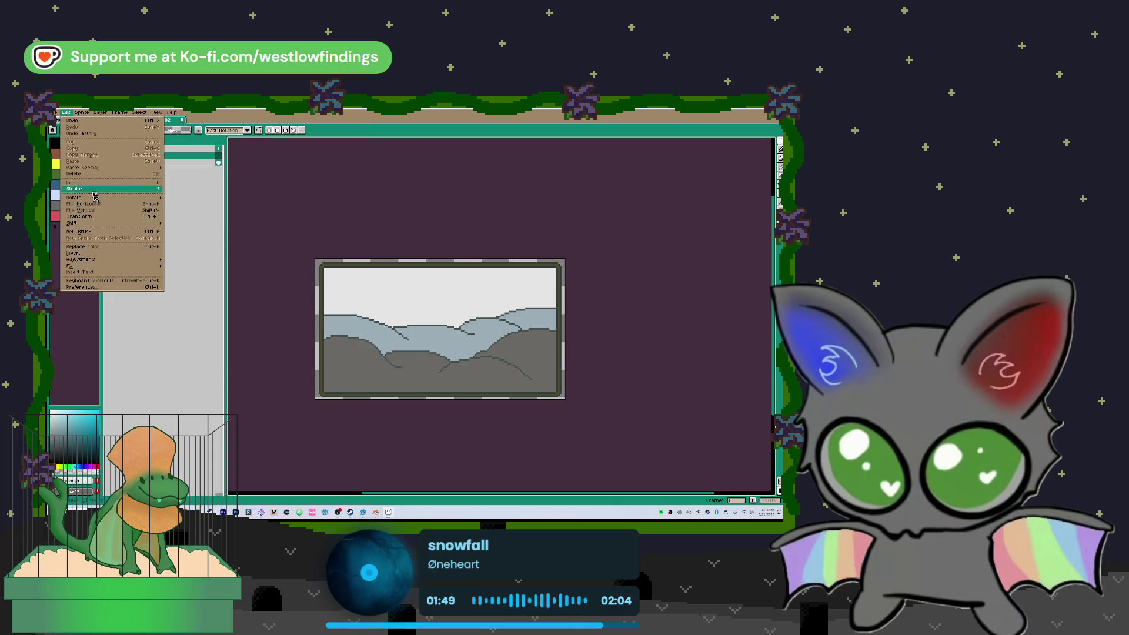
left_click(118, 274)
left_click(470, 302)
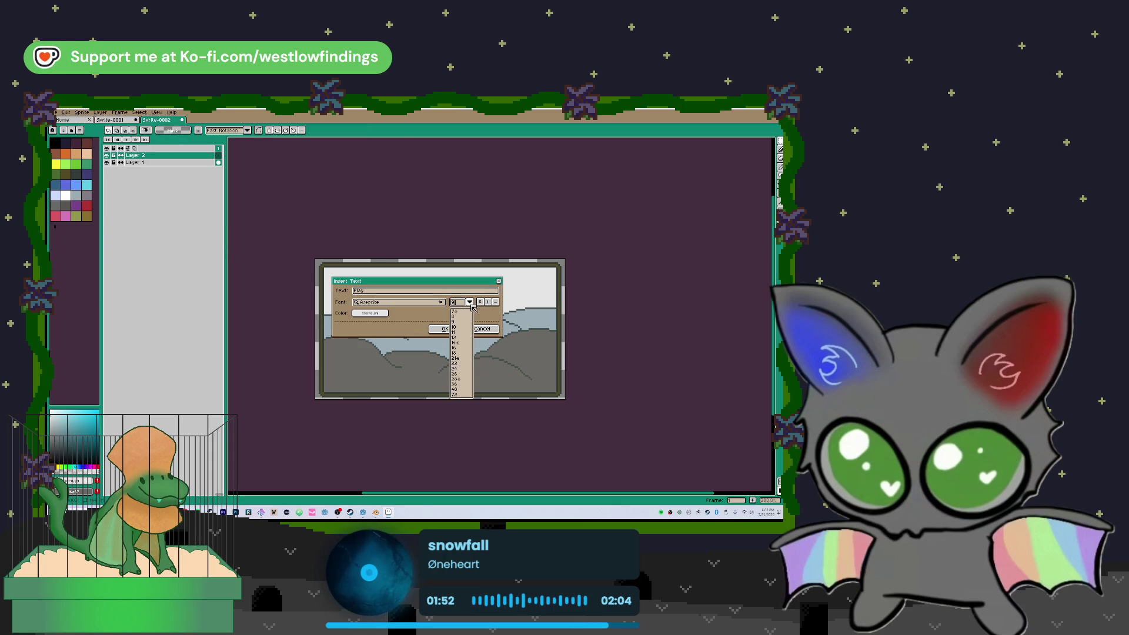
left_click(461, 381)
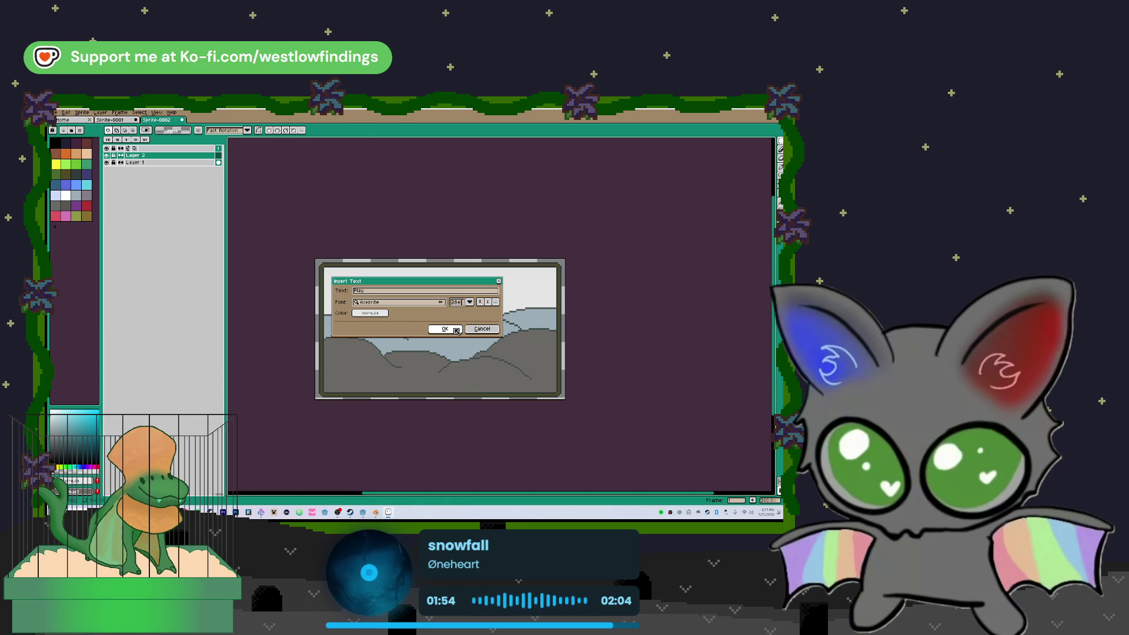
left_click(445, 329)
left_click_drag(469, 334, 423, 372)
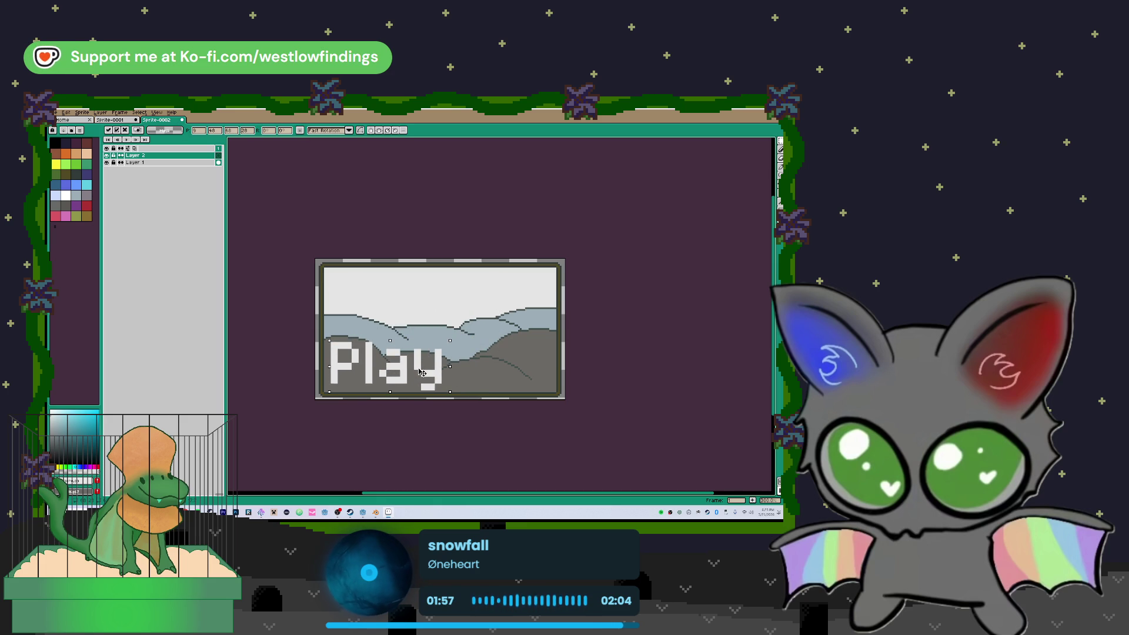
left_click(381, 268)
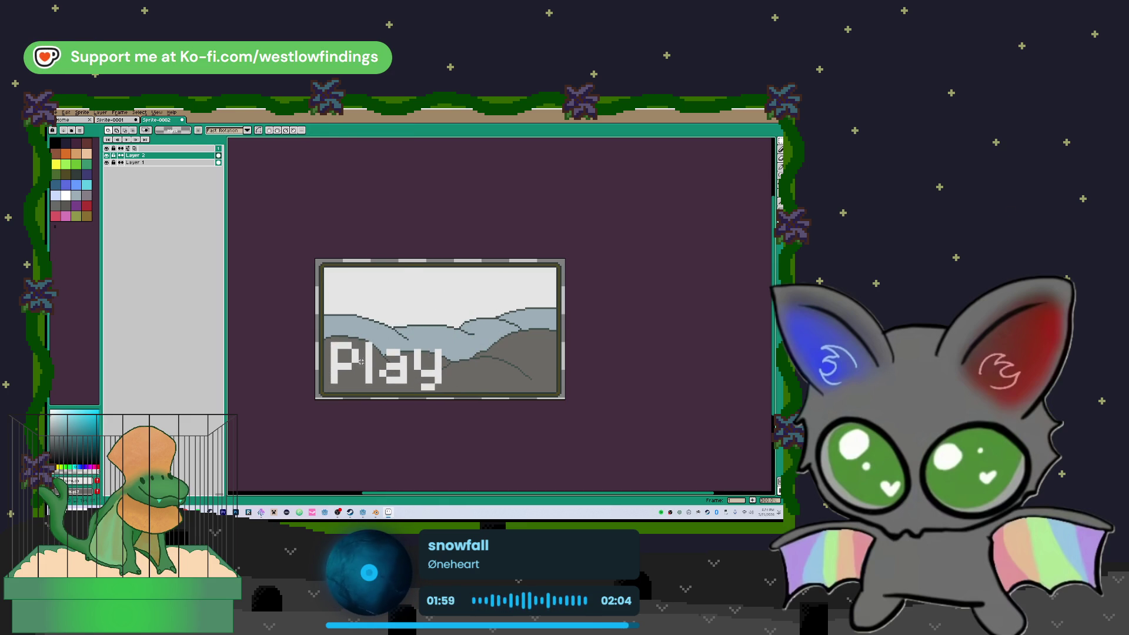
- Select the Play letters with the Magic Wand, fill them dark grey and nudge them
key("w")
left_click(356, 359)
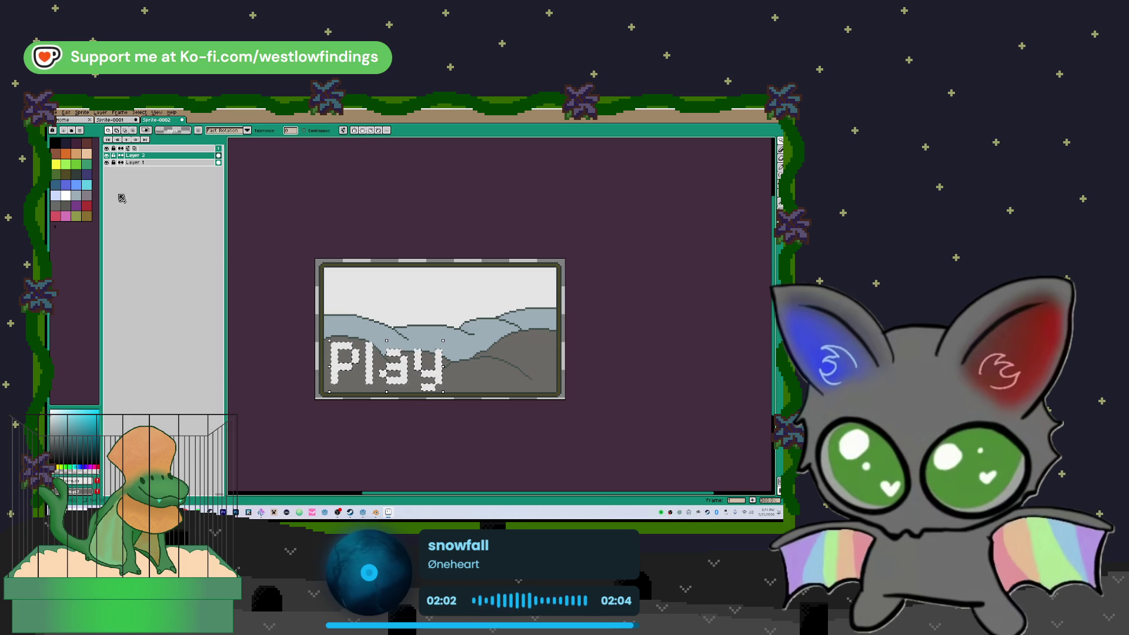
left_click(78, 175)
key("f")
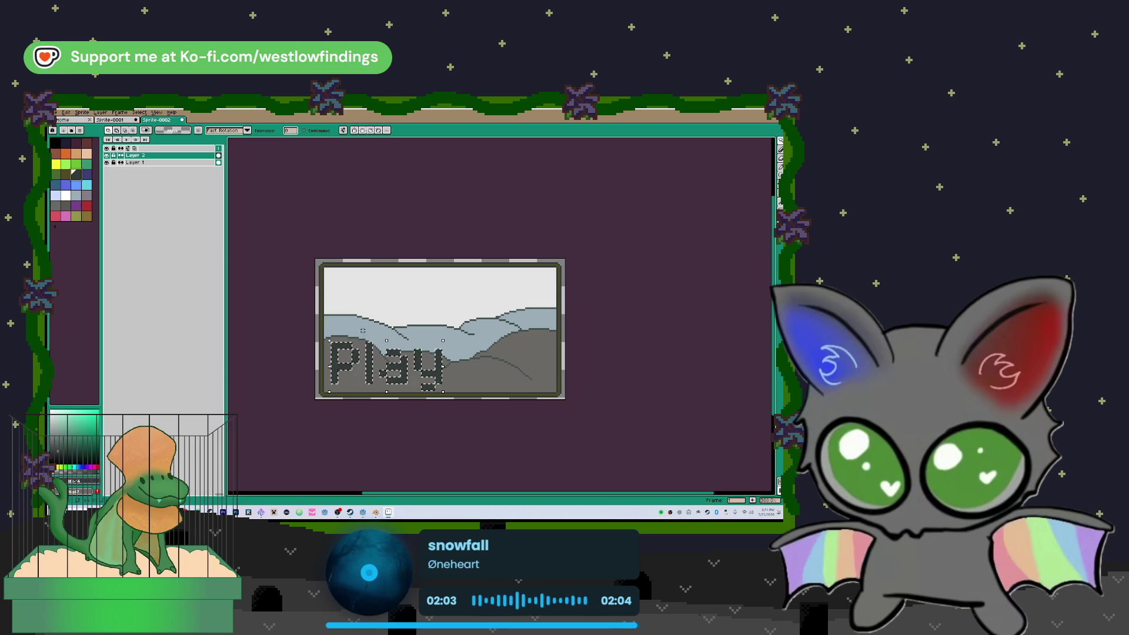
key("v")
mouse_move(399, 370)
left_mouse_down()
mouse_move(432, 339)
mouse_move(424, 315)
mouse_move(435, 299)
mouse_move(439, 363)
mouse_move(395, 368)
left_mouse_up()
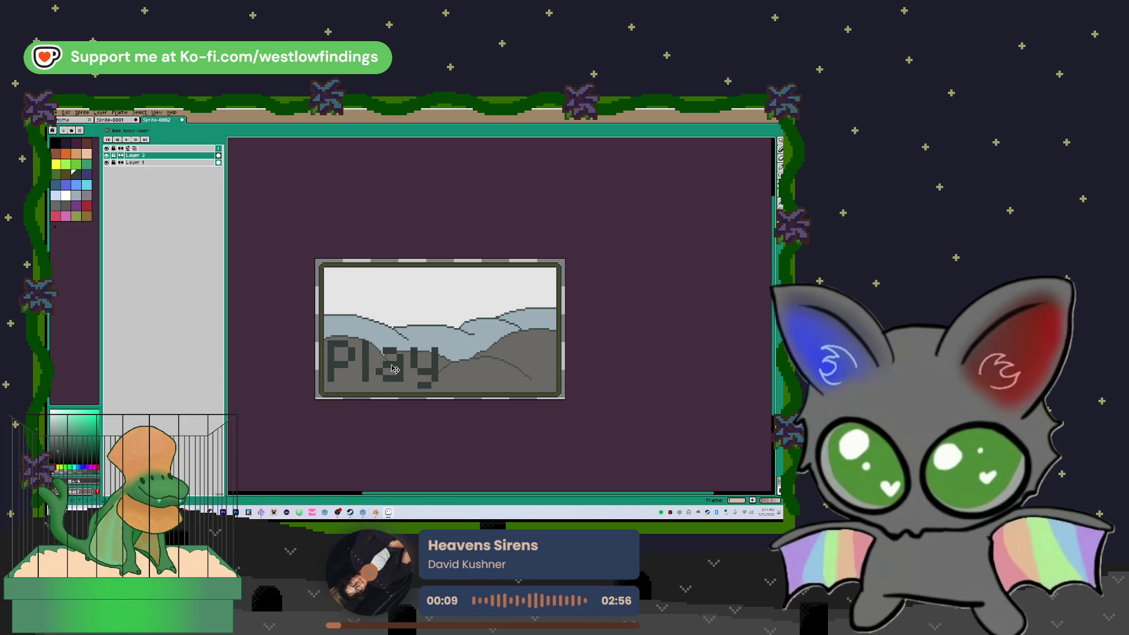
- Recolour the Play lettering on the text layer light grey
left_click(364, 319)
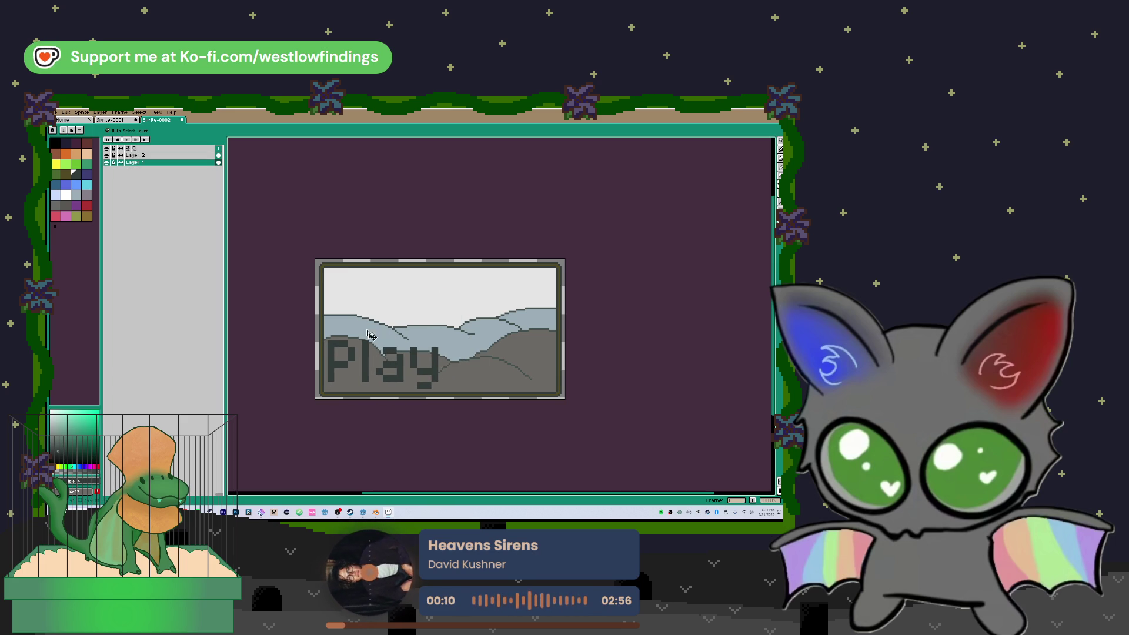
key("w")
left_click(365, 353)
key("ctrl+d")
left_click(135, 156)
left_click(218, 155, "ctrl")
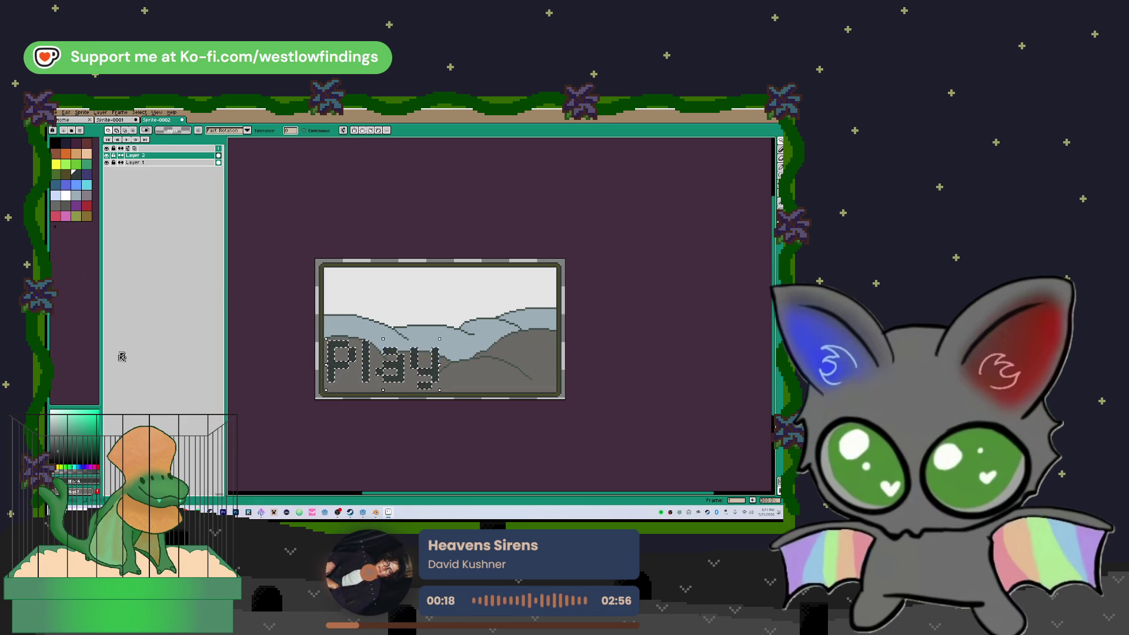
left_click(67, 424)
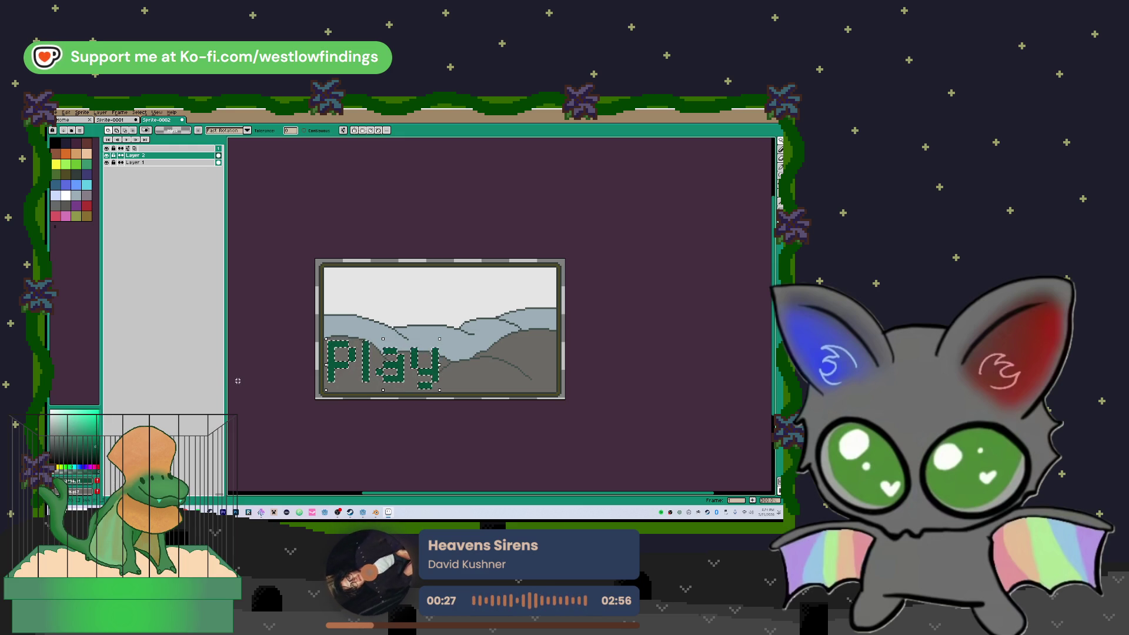
- Fill the Play letters with dark green sampled from the canvas
key("i")
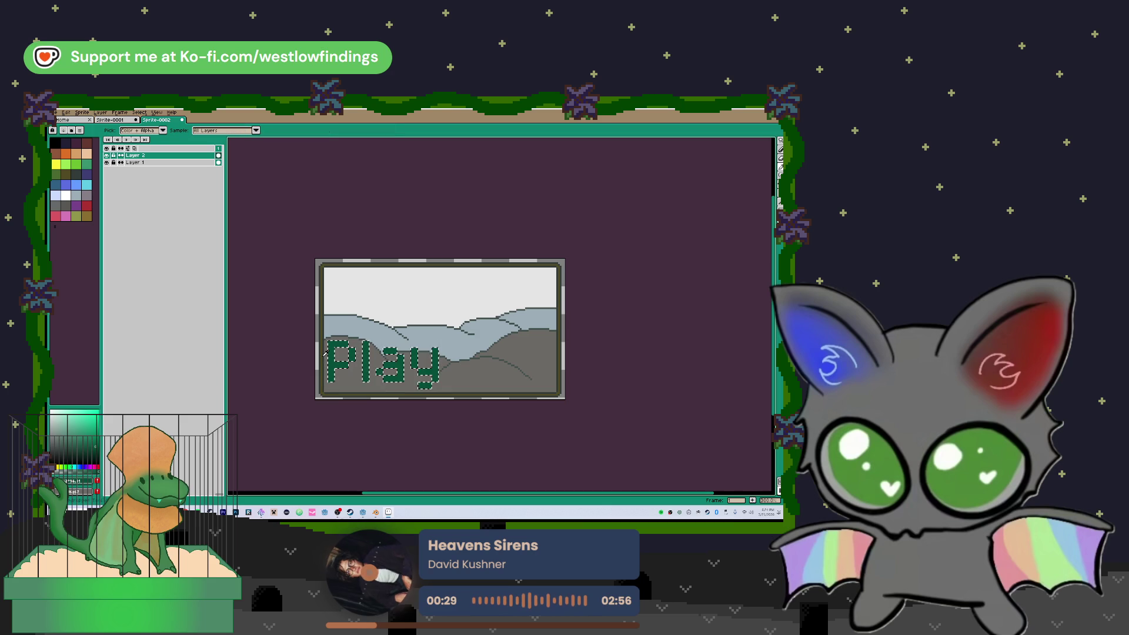
left_click(325, 353)
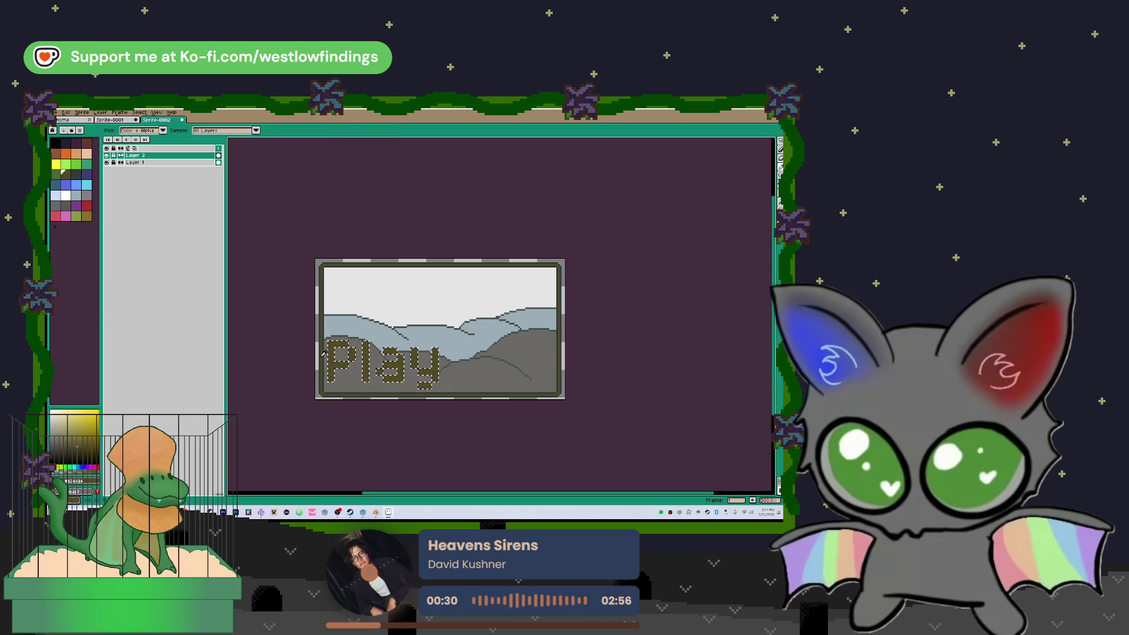
key("w")
scroll(238, 339, "down", 2)
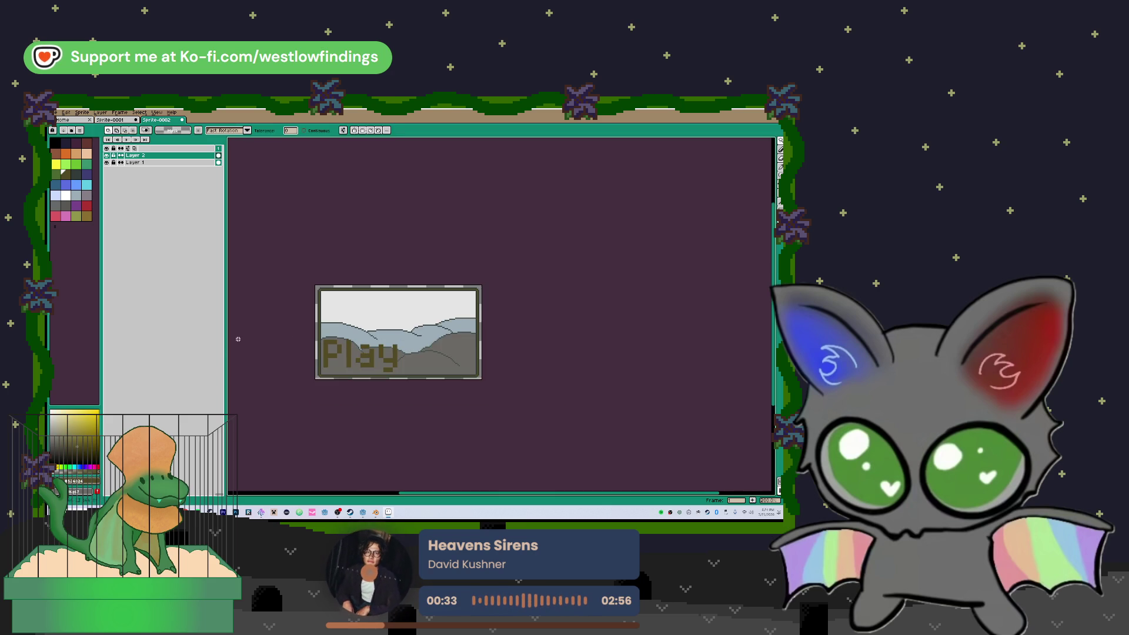
scroll(317, 340, "up", 2)
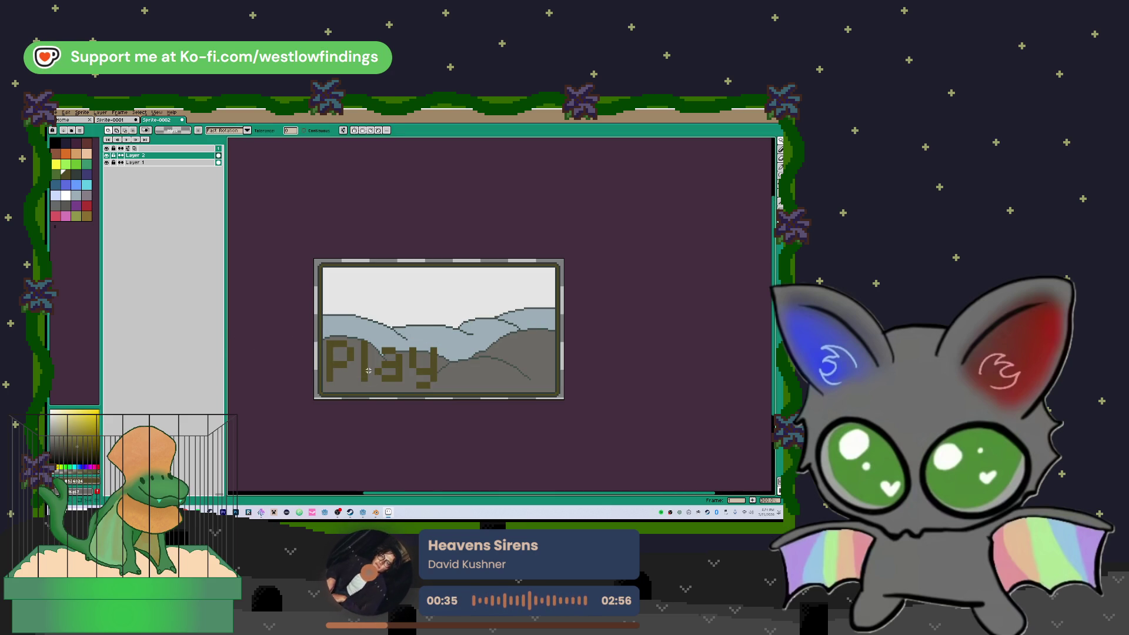
scroll(368, 370, "up", 3)
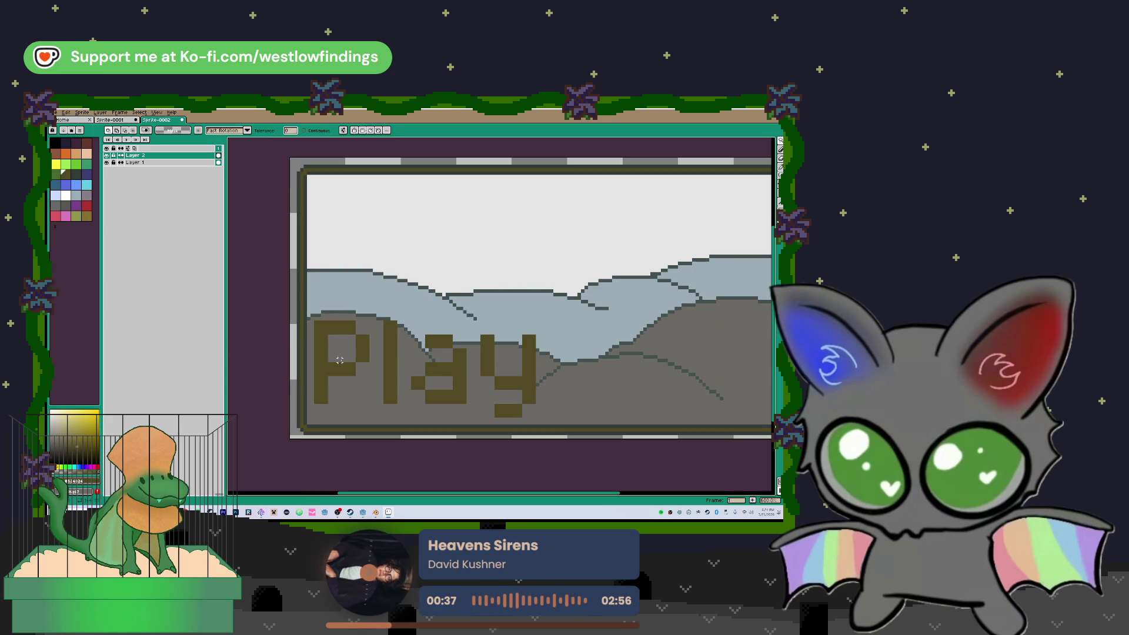
key("i")
left_click(309, 357)
key("f")
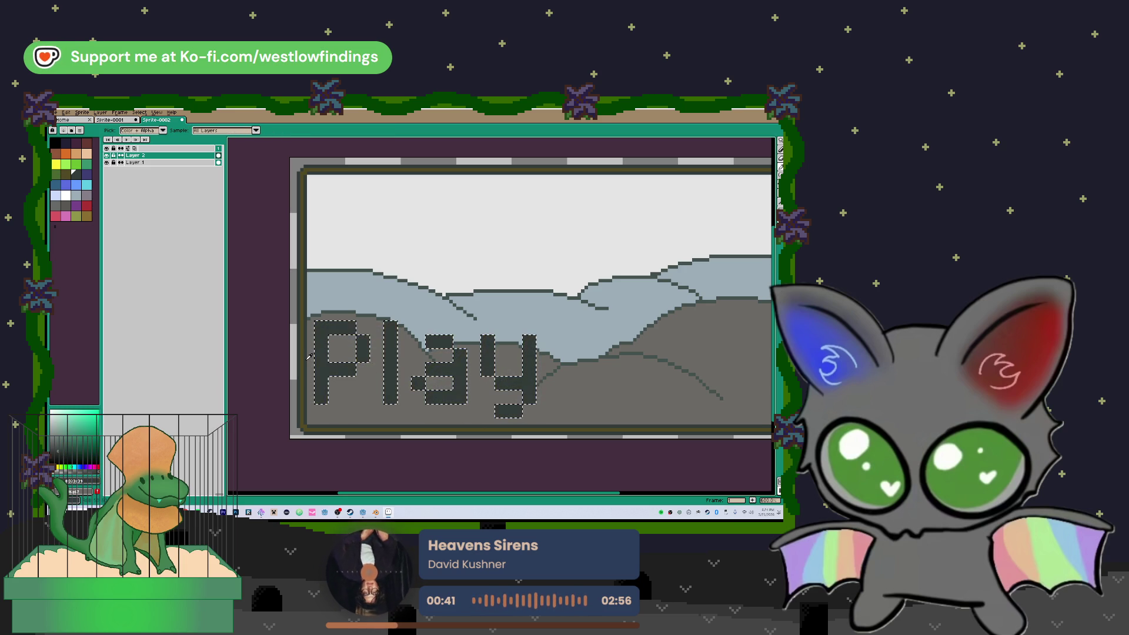
- Select the sky area on the background layer with the Magic Wand
scroll(309, 357, "down", 3)
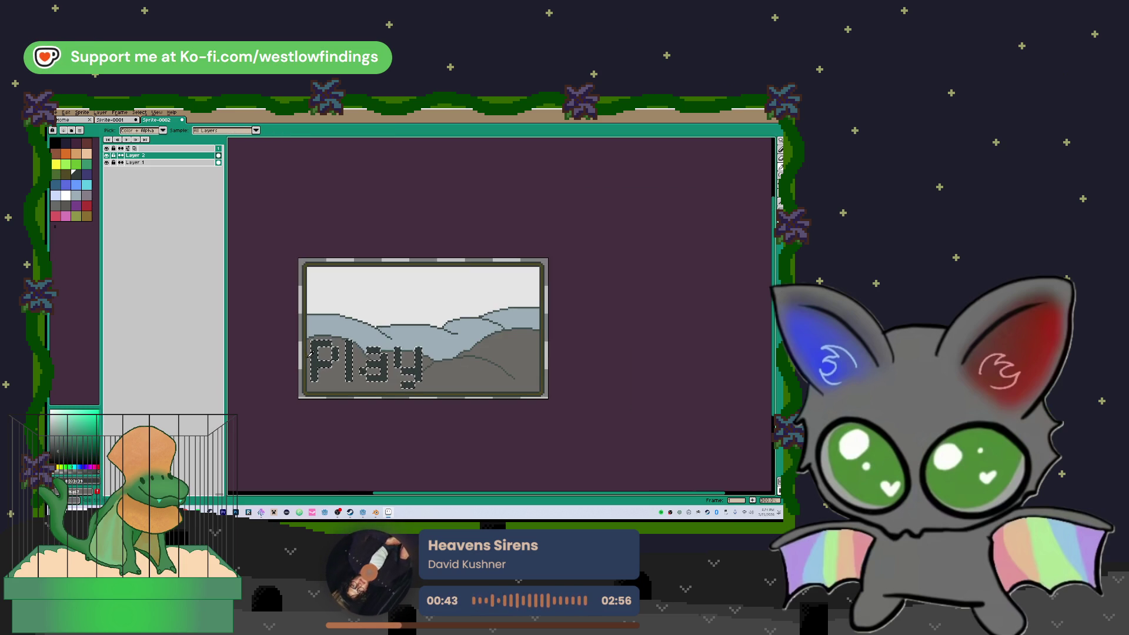
key("alt+Down")
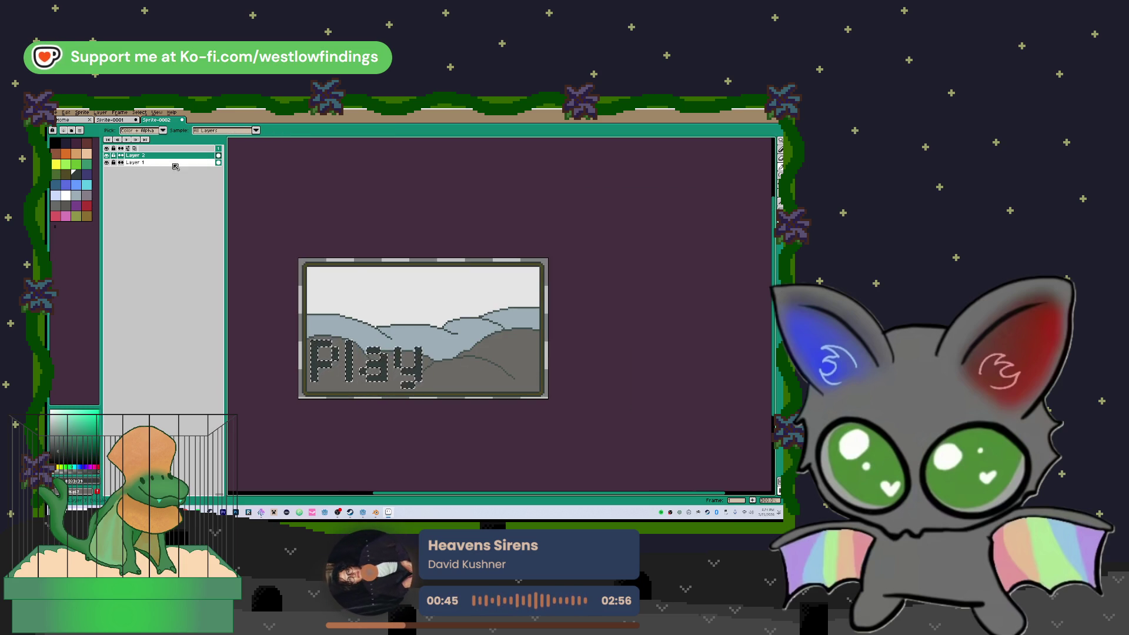
key("w")
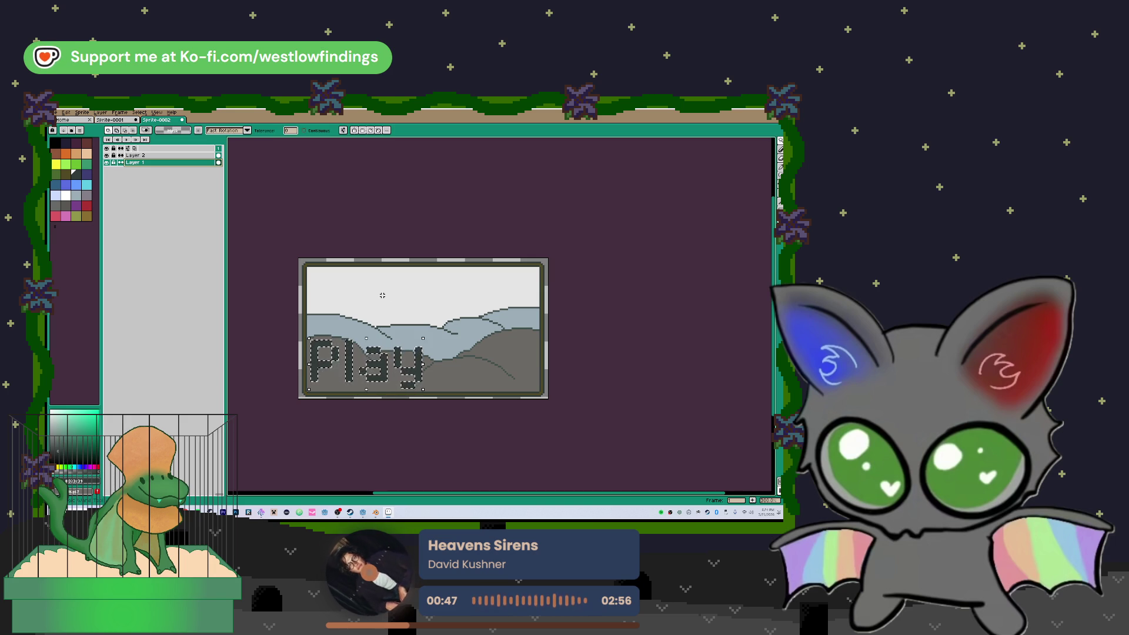
left_click(387, 299)
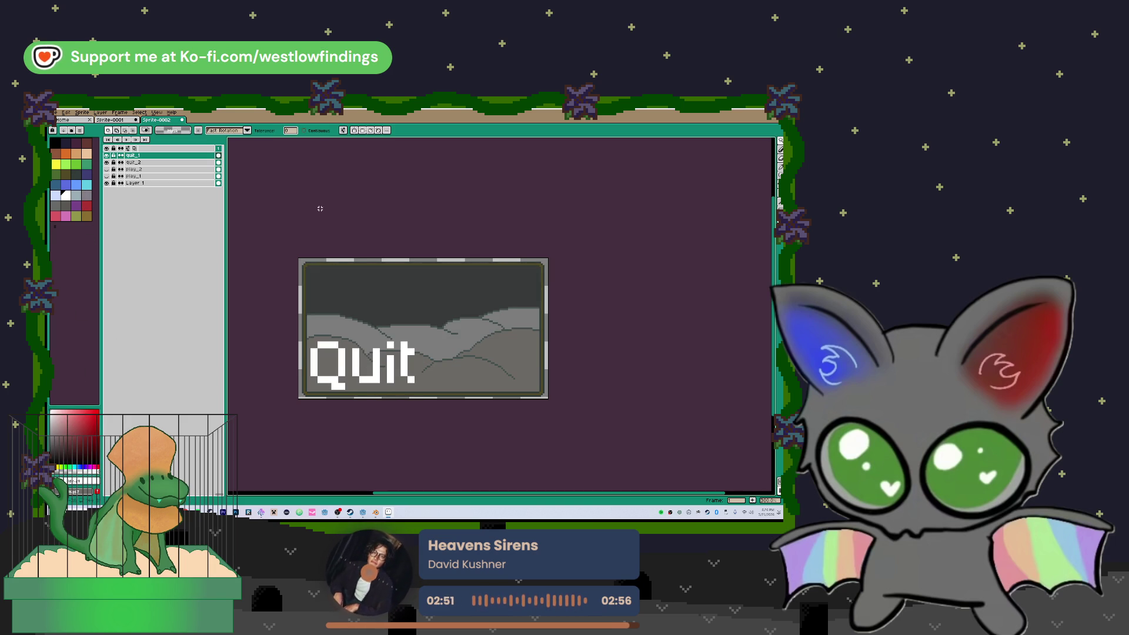
- Hide the quit_1, quit_2 and play text layers and make Layer 1 active
left_click(107, 155)
left_click(106, 162)
left_click(107, 168)
left_click(123, 183)
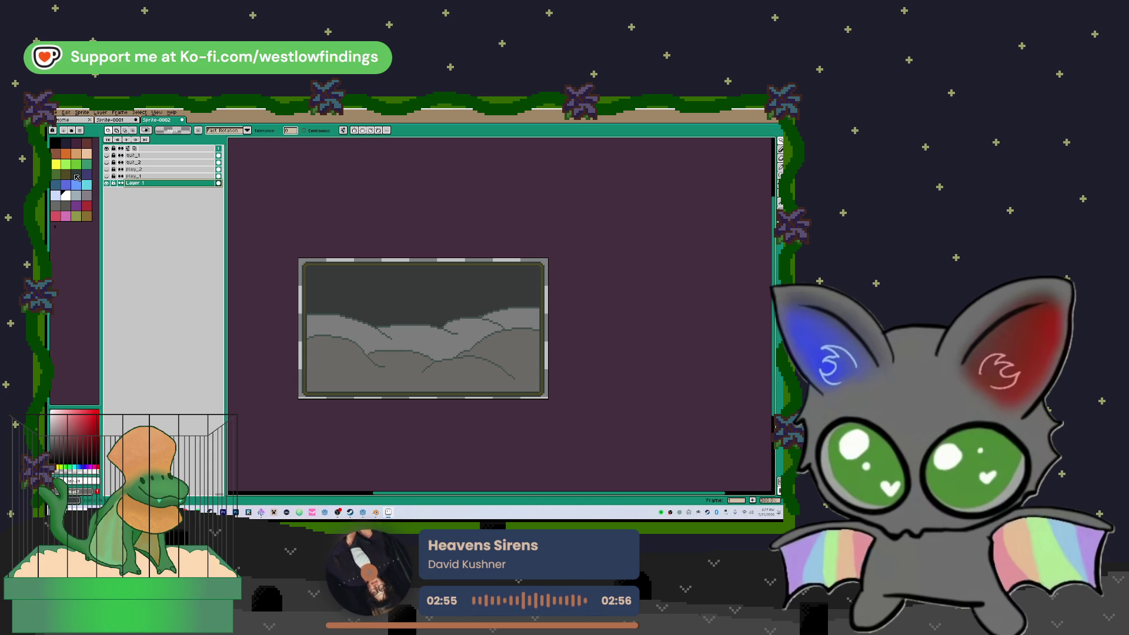
left_click(107, 155)
left_click(107, 162)
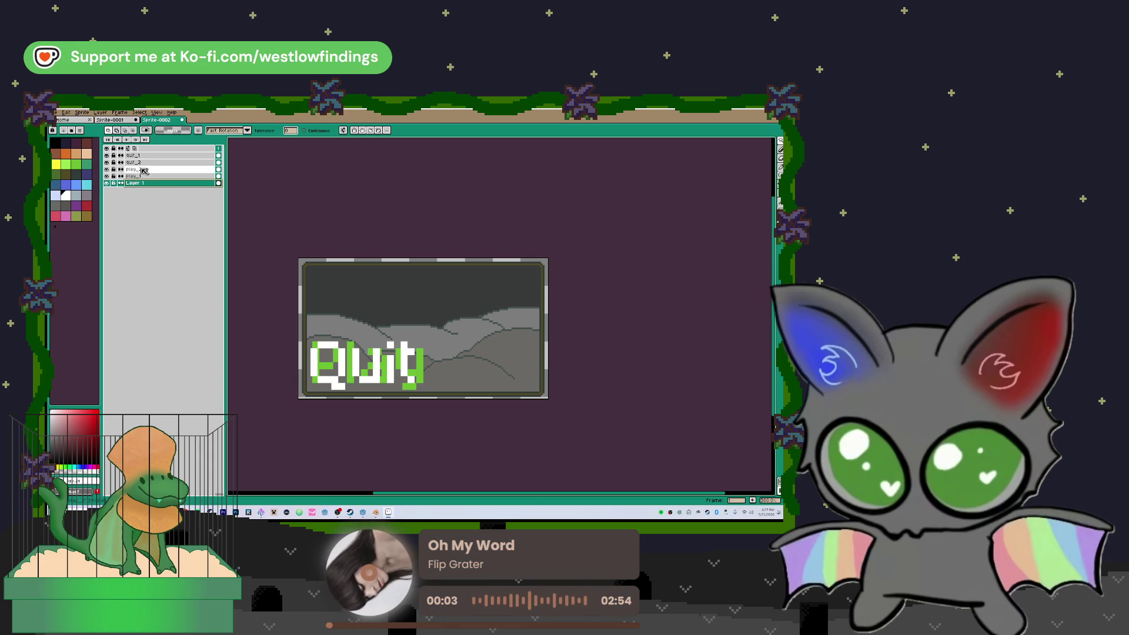
left_click(107, 162)
left_click(107, 176)
left_click(107, 168)
left_click(107, 155)
- Toggle quit and play layer visibility to compare versions, showing white play_1 and both quit layers
left_click(107, 163)
left_click(107, 155)
left_click(106, 156)
left_click(106, 162)
left_click(106, 176)
left_click(106, 169)
left_click(106, 169)
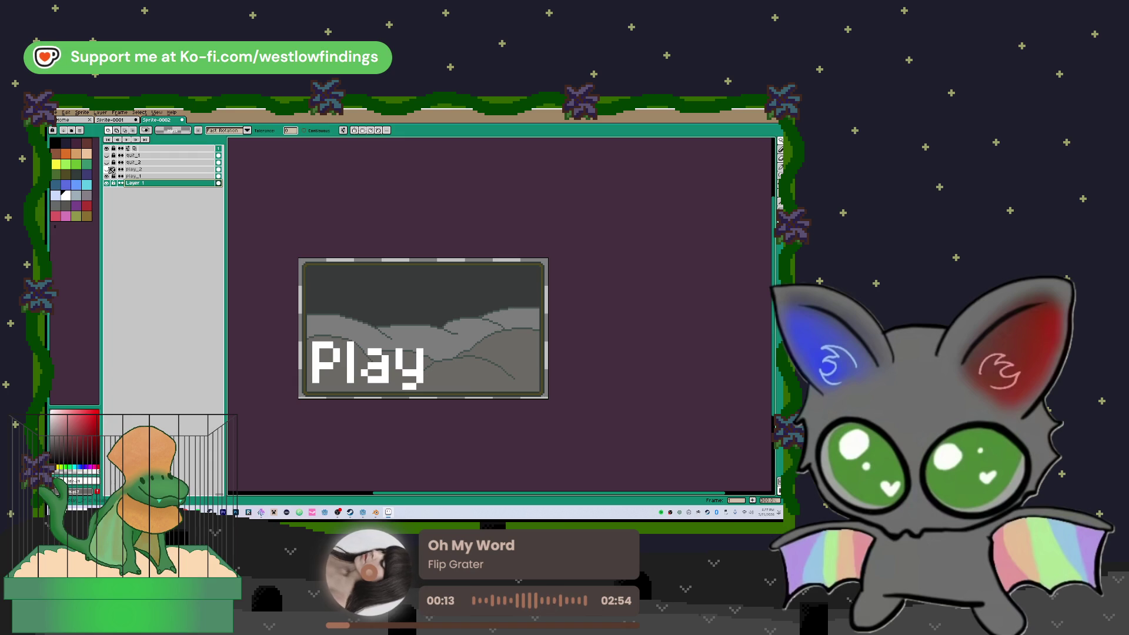
left_click(107, 162)
left_click(107, 163)
left_click(107, 162)
left_click(133, 164)
left_click(106, 155)
- Move both quit layers to align Quit over Play, then hide quit_1 and quit_2
left_click_drag(132, 158, 140, 162)
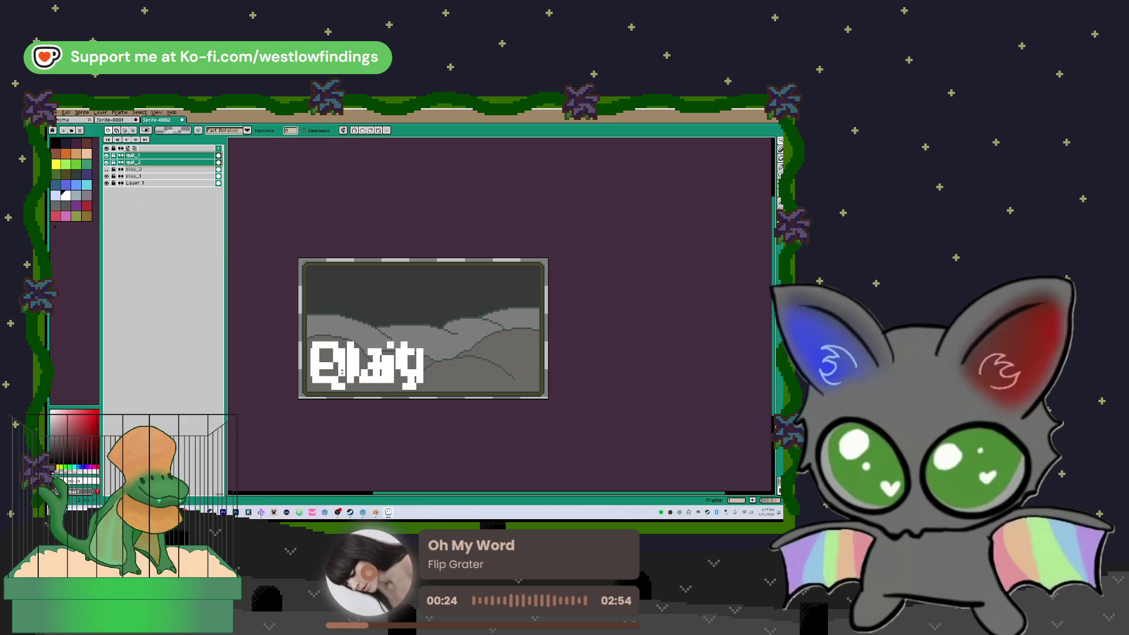
key("v")
left_click_drag(342, 377, 347, 375)
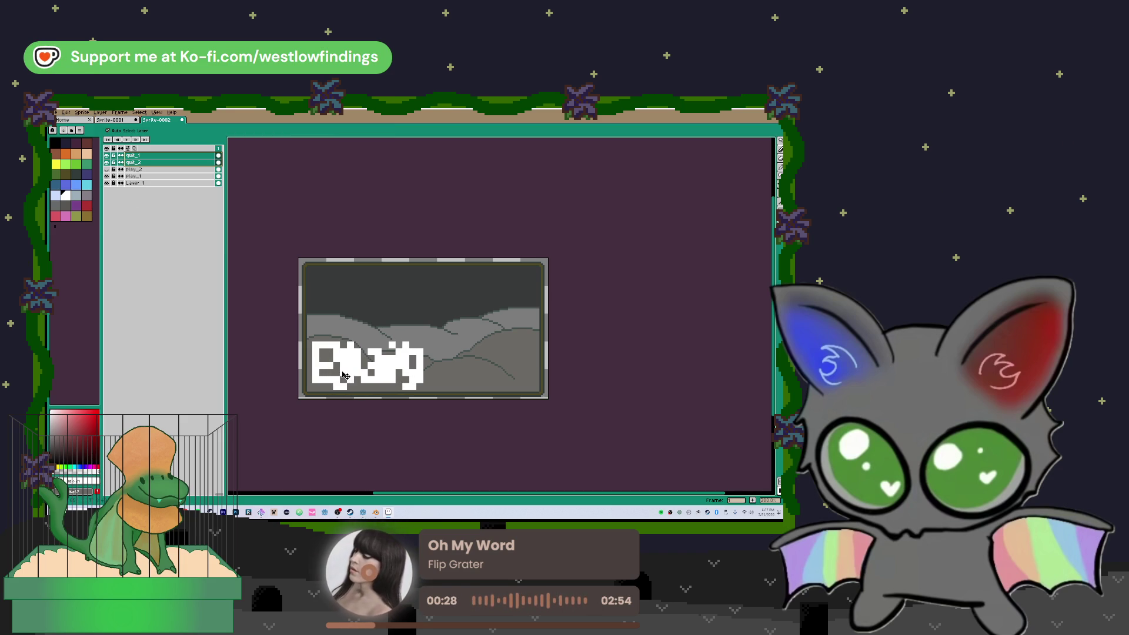
left_click(419, 331)
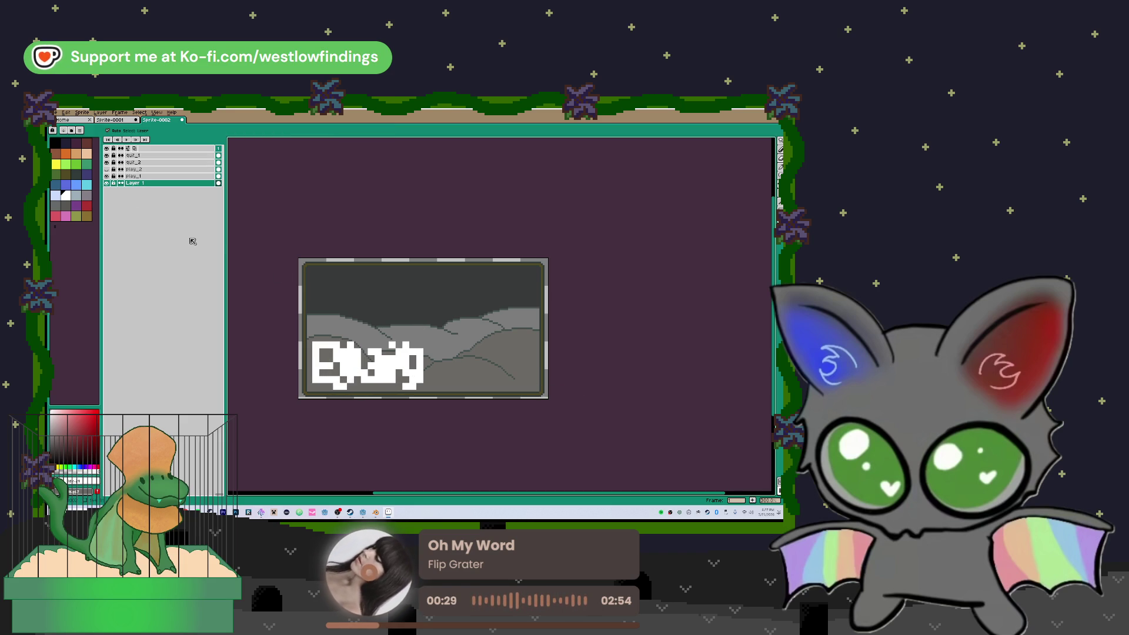
left_click(106, 155)
left_click(106, 163)
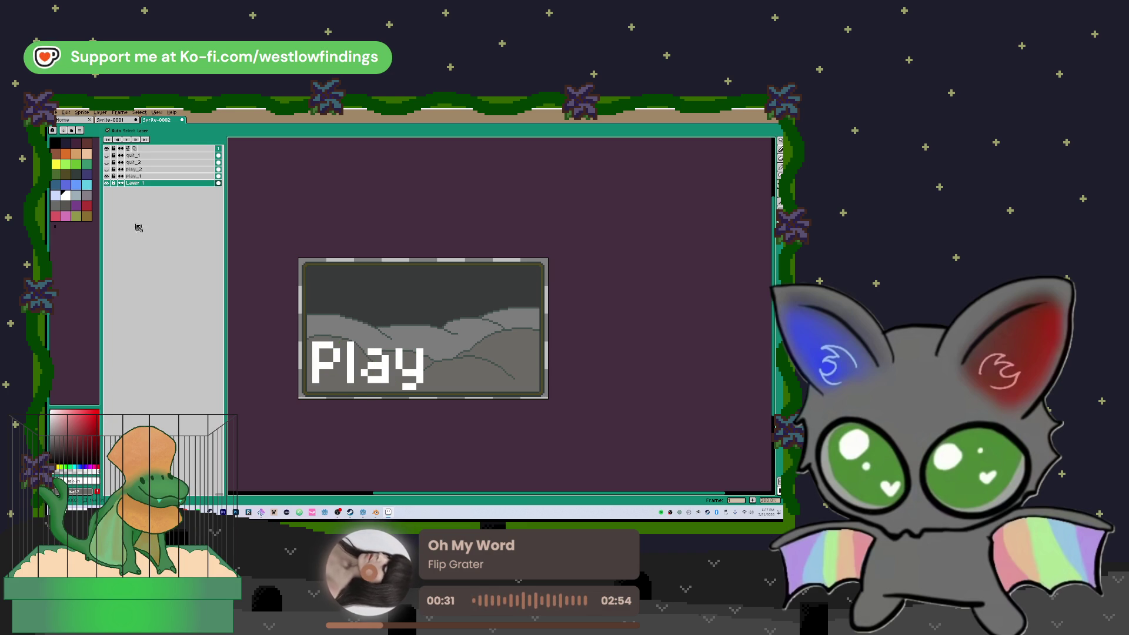
left_click(57, 113)
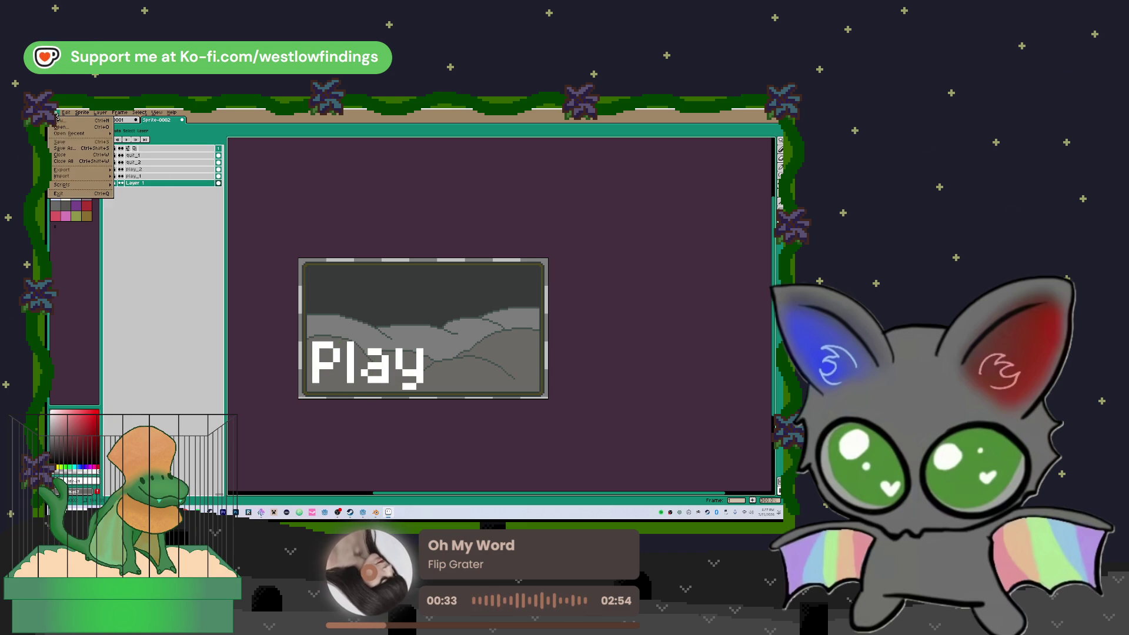
- Export the sprite named play_1 and browse for an output location
left_click(120, 172)
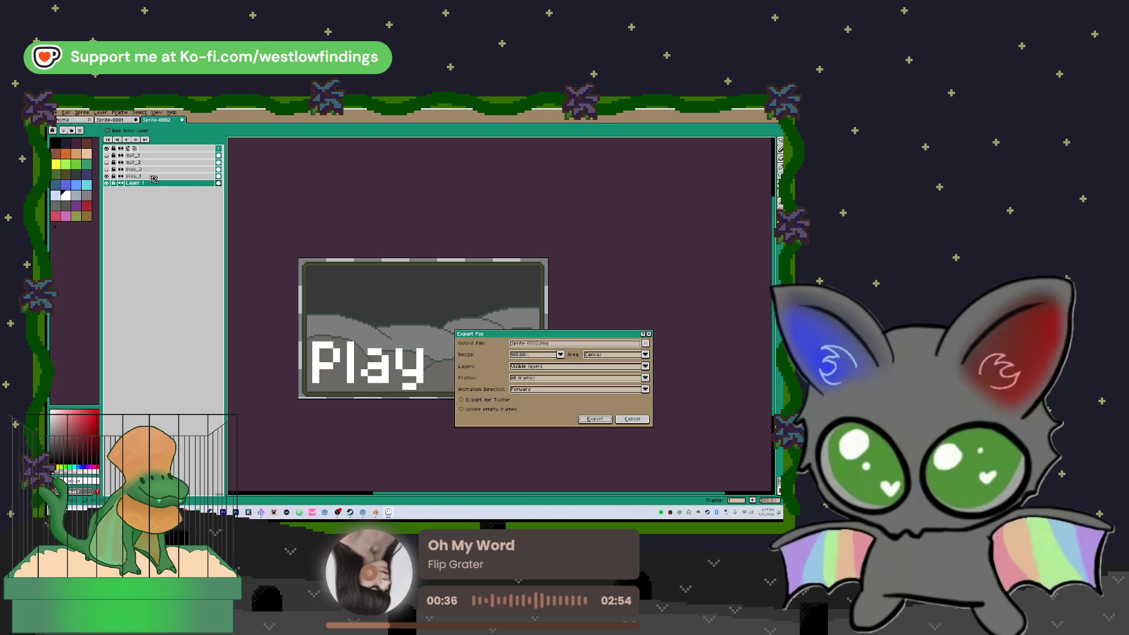
left_click_drag(537, 343, 500, 347)
type("p")
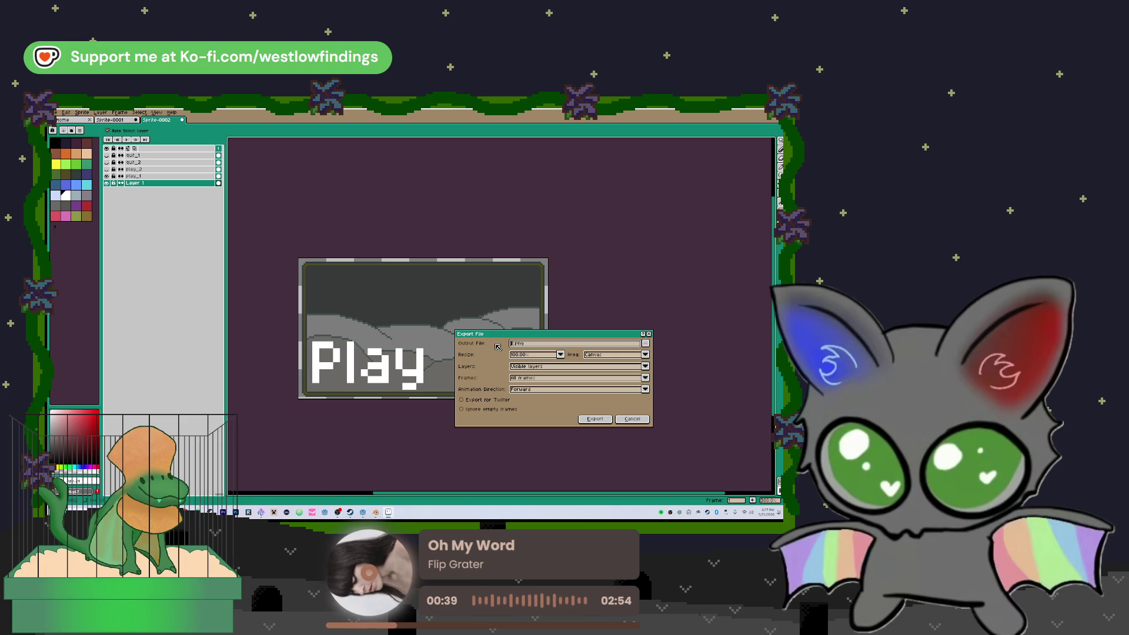
type("lay_1")
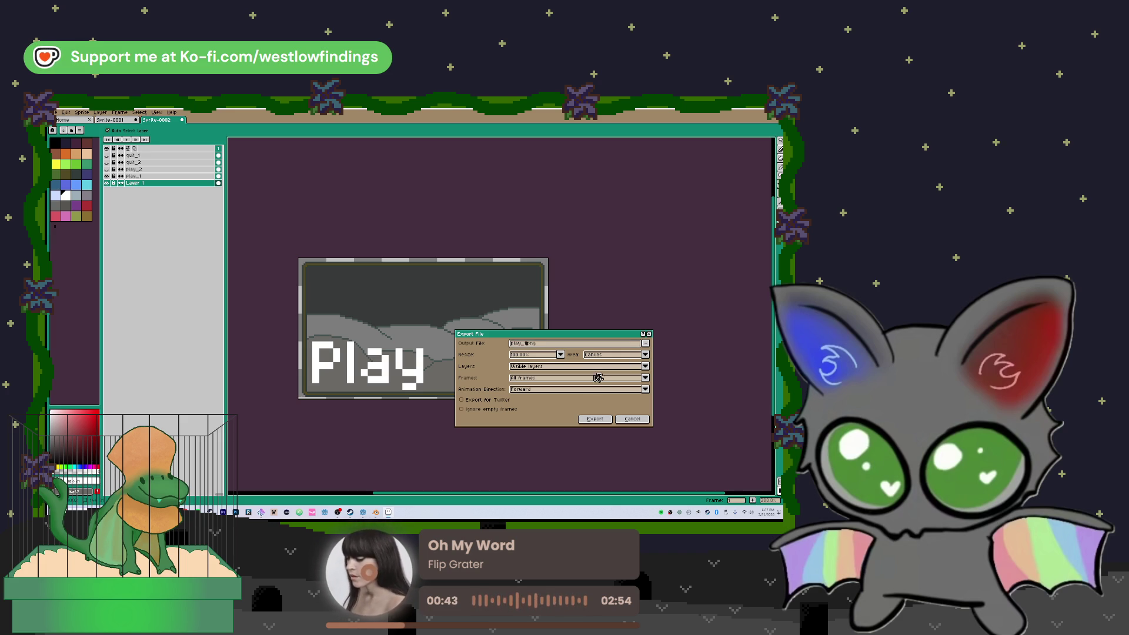
left_click(645, 343)
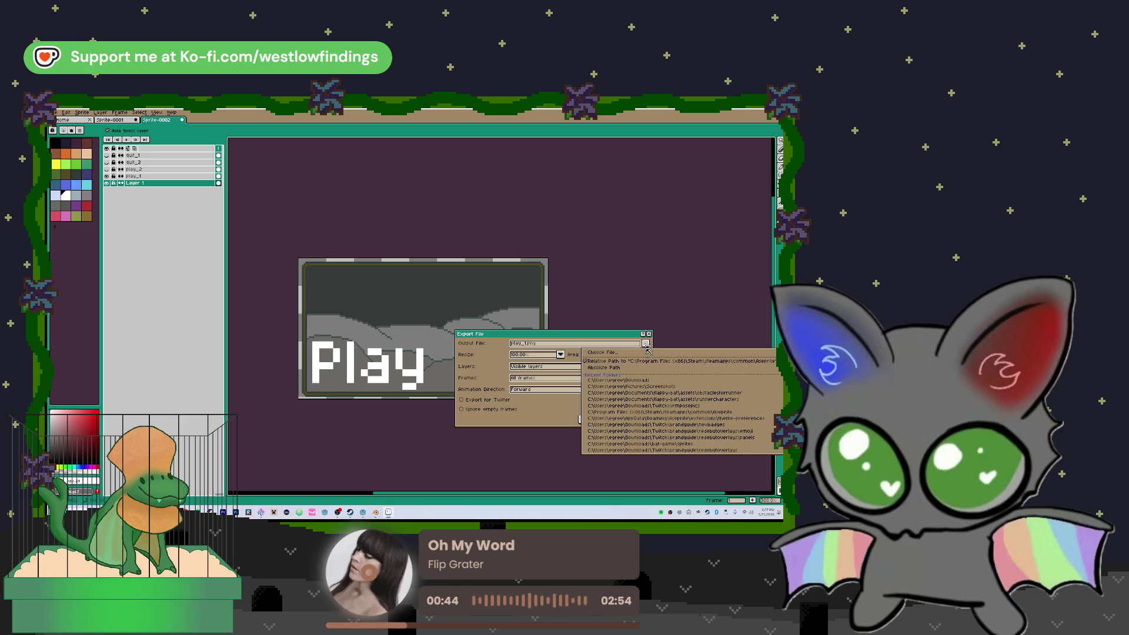
left_click(636, 381)
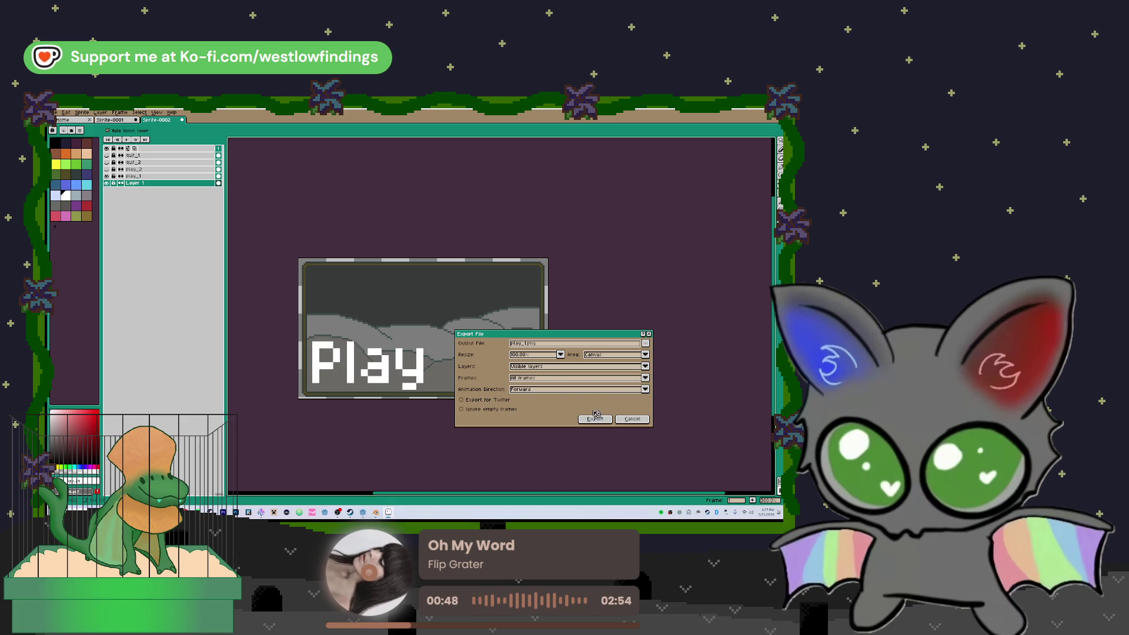
left_click(645, 343)
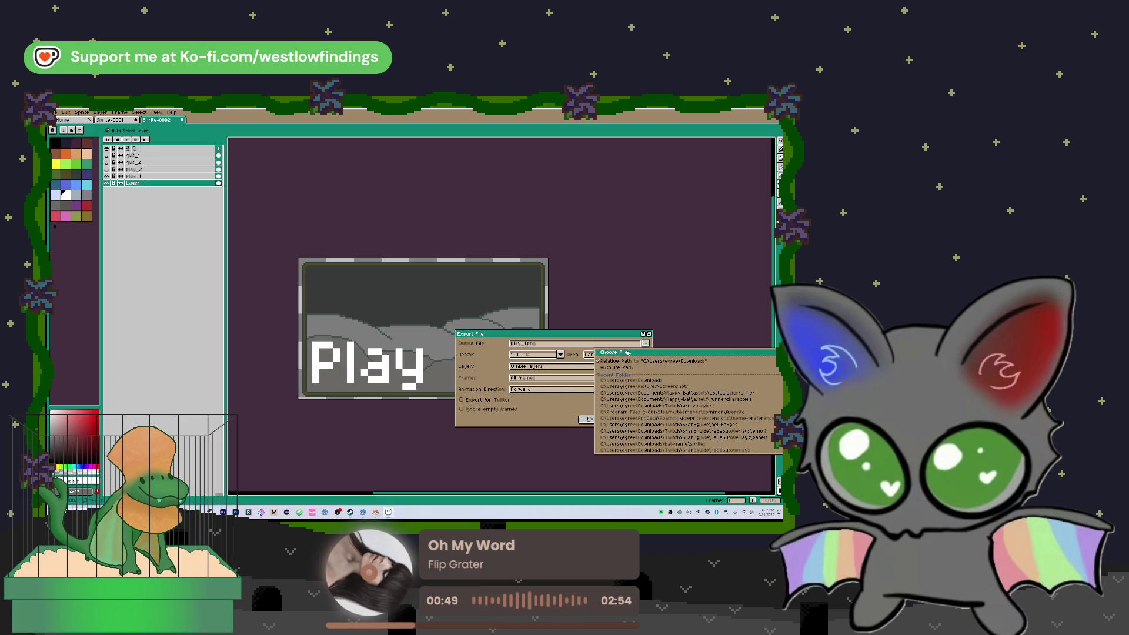
left_click(628, 353)
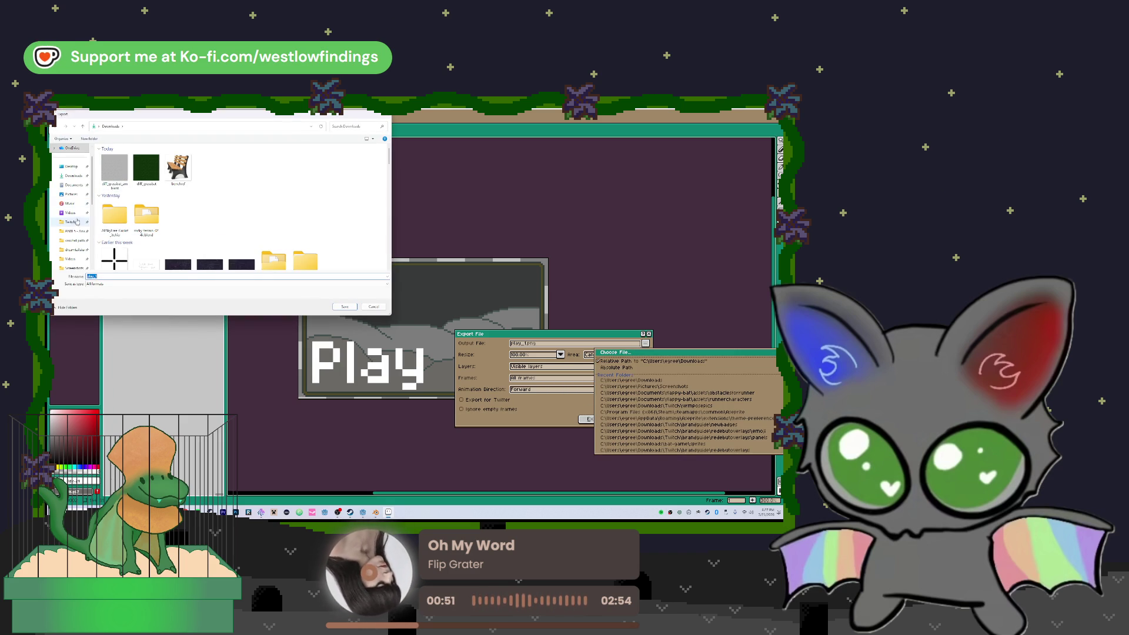
- Export into a new buttons folder in Documents > zoo walking sim > assets, then show green Play
left_click(73, 185)
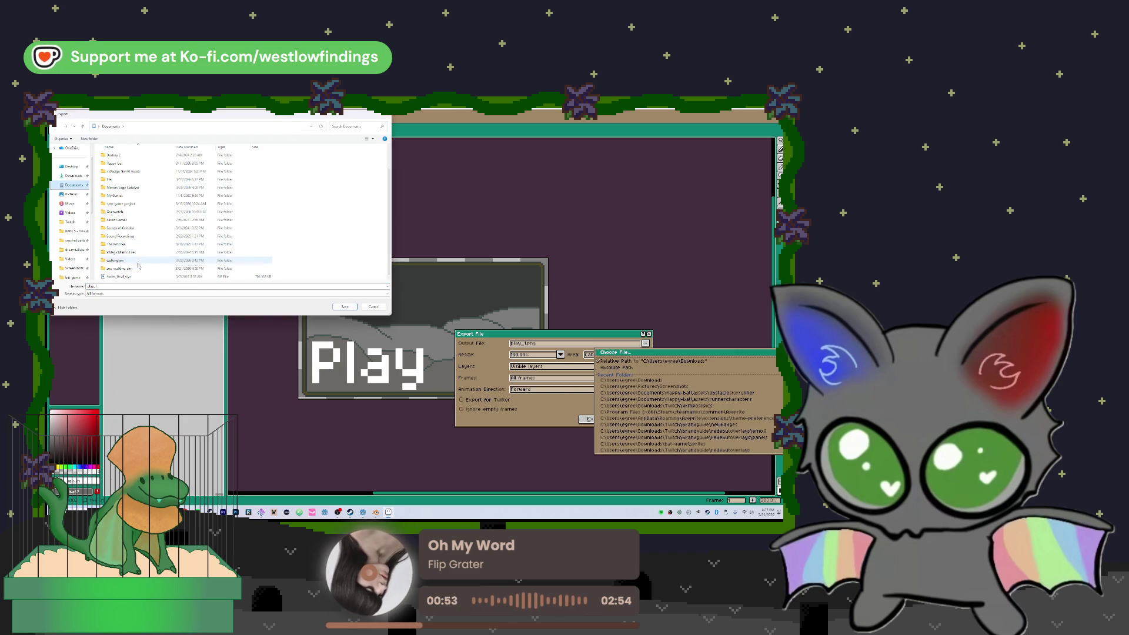
double_click(136, 268)
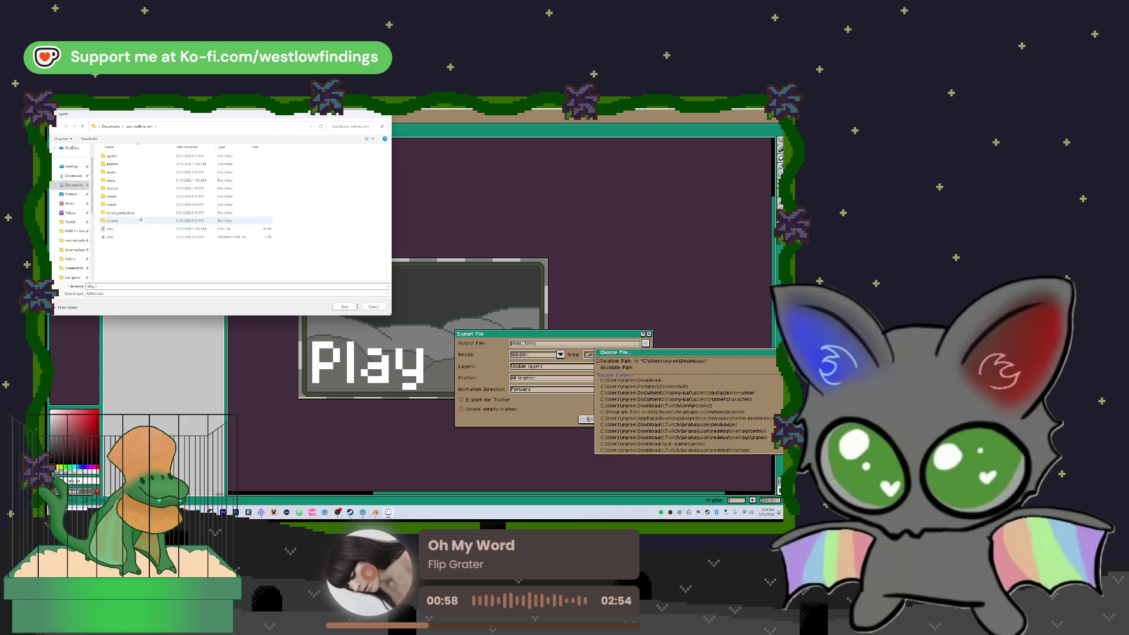
double_click(131, 173)
right_click(140, 210)
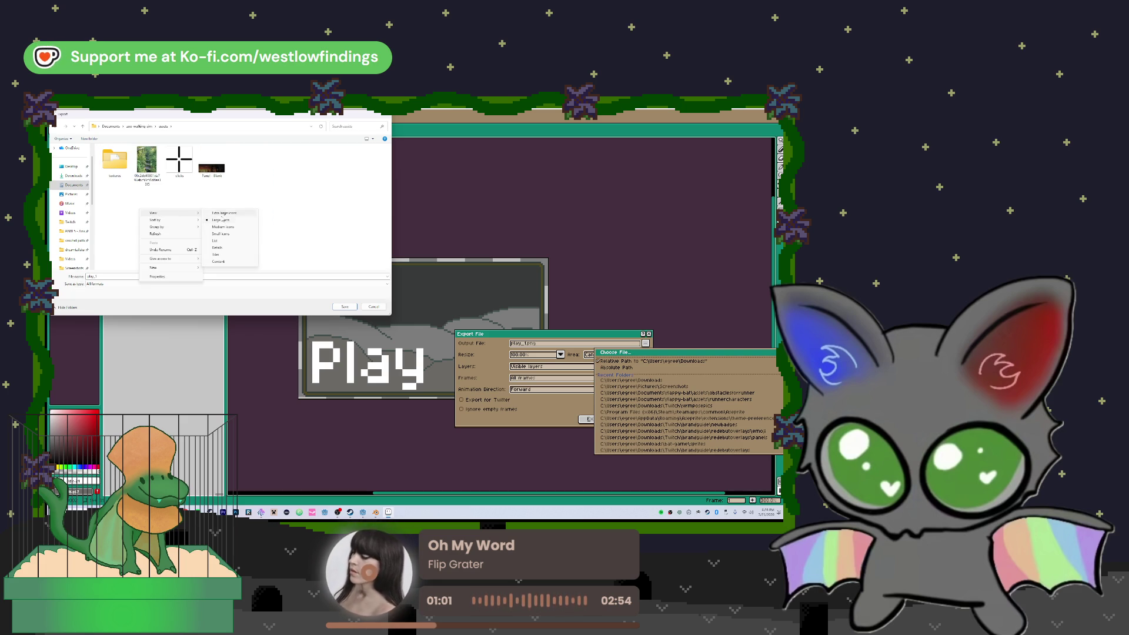
left_click(220, 270)
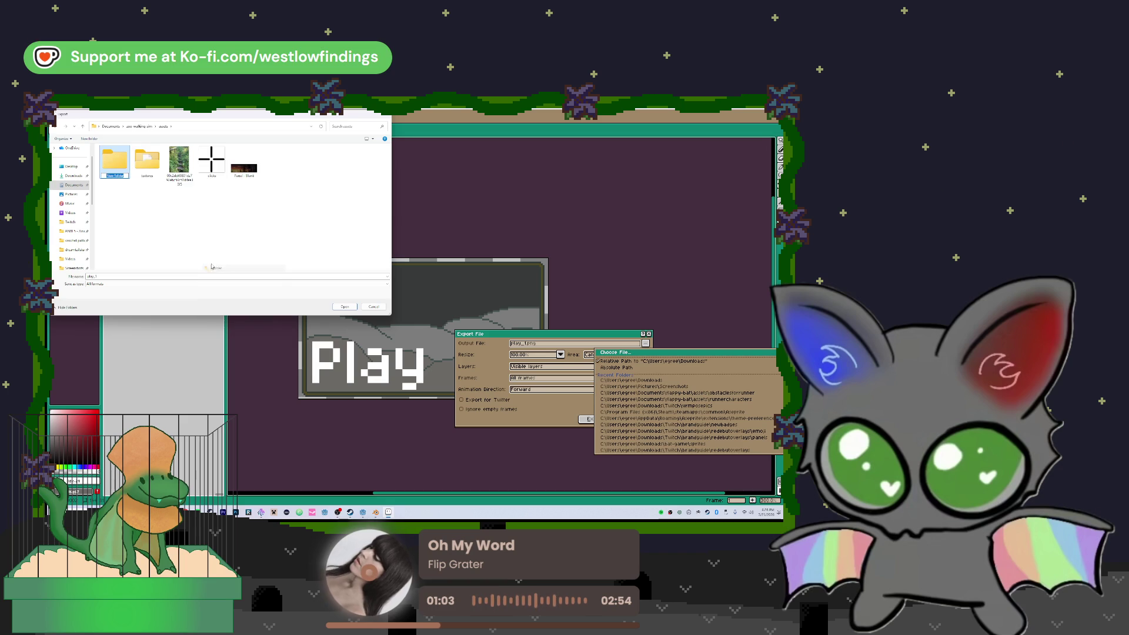
type("buttons")
key("Return")
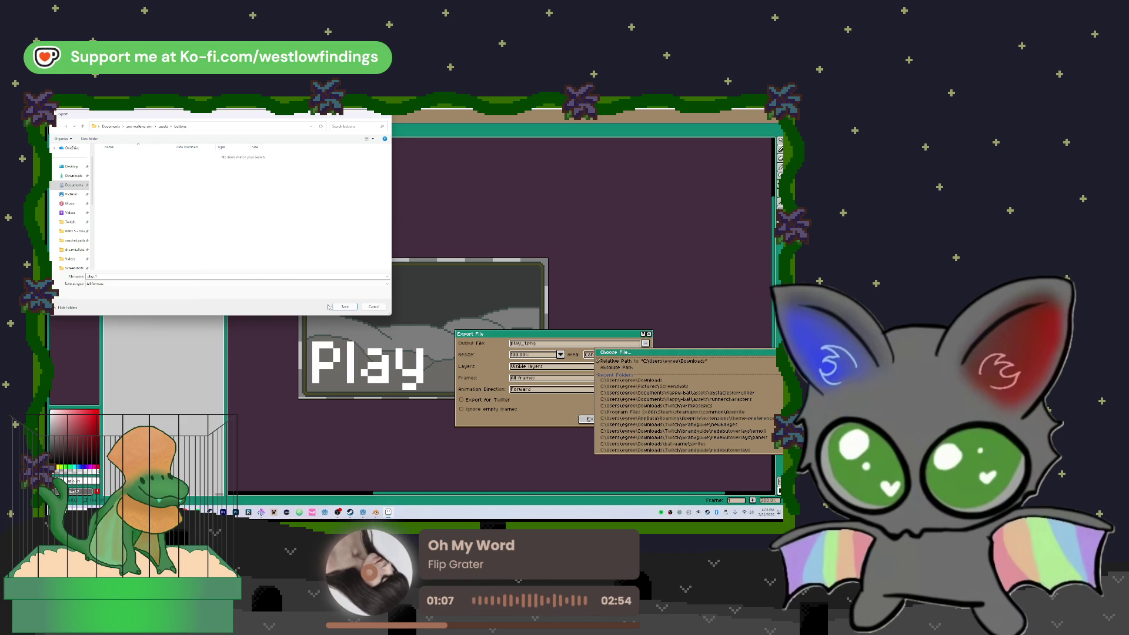
left_click(345, 306)
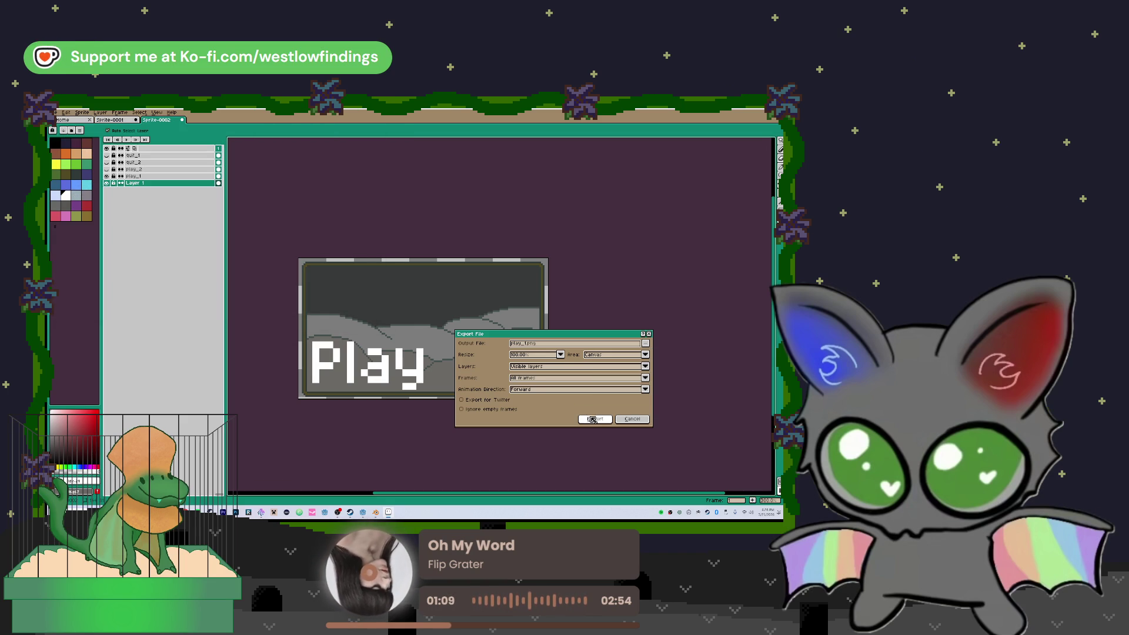
left_click(593, 419)
left_click(106, 176)
left_click(106, 169)
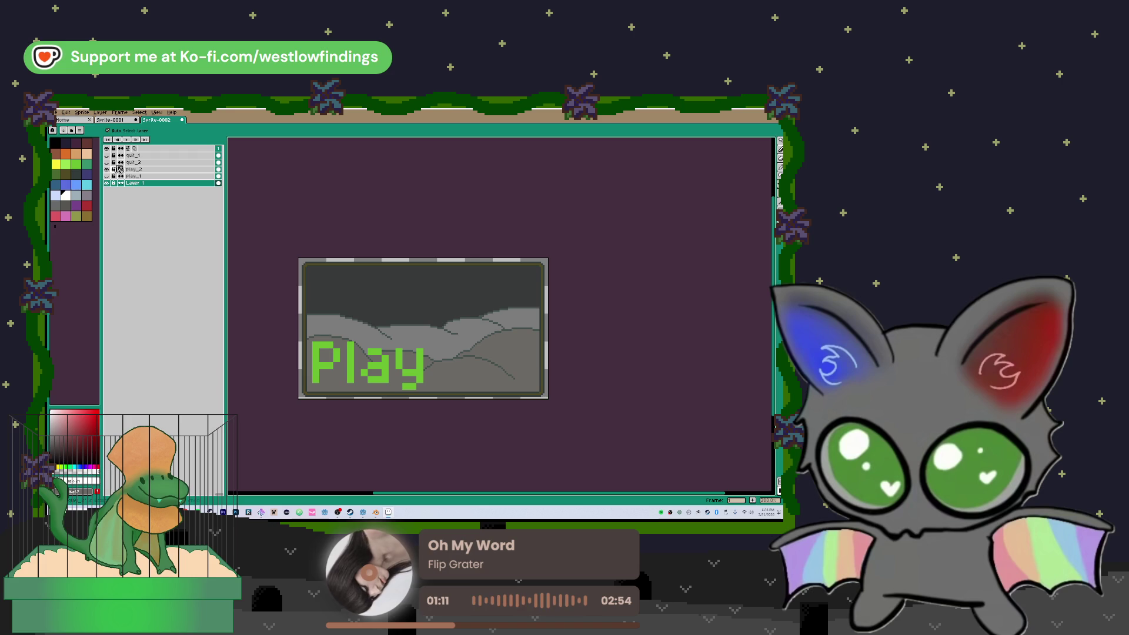
- Export the green Play image as play_2.png next to play_1.png
left_click(57, 112)
mouse_move(65, 170)
left_click(132, 171)
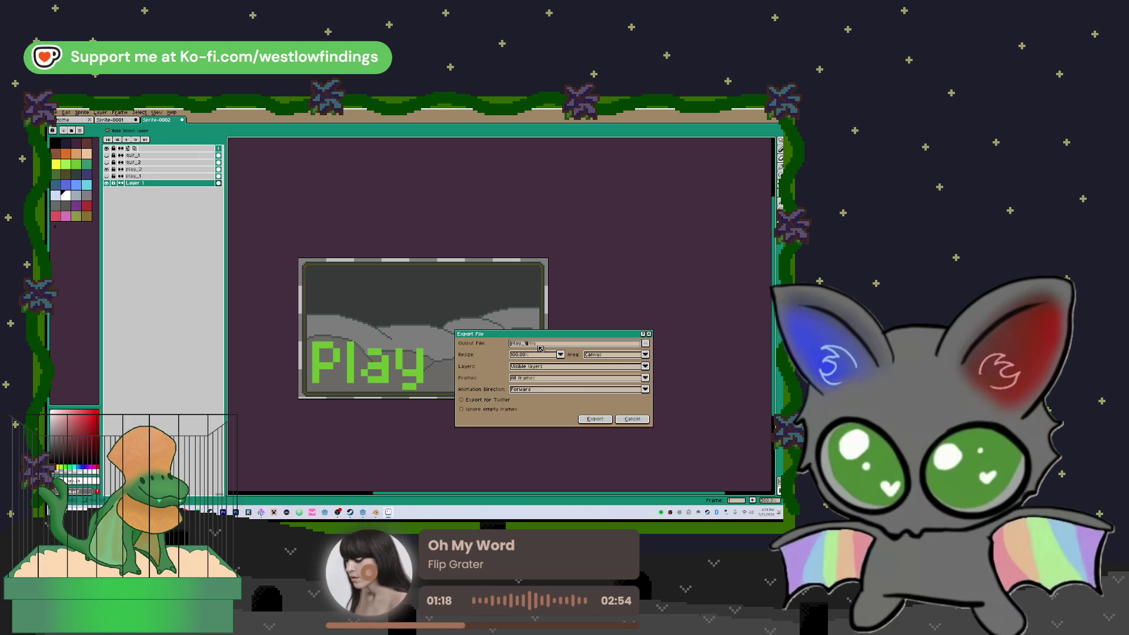
key("BackSpace")
type("2")
left_click(591, 418)
- Swap to the green Quit text layer and export it as quit_2.png
left_click(106, 169)
left_click(107, 163)
left_click(57, 113)
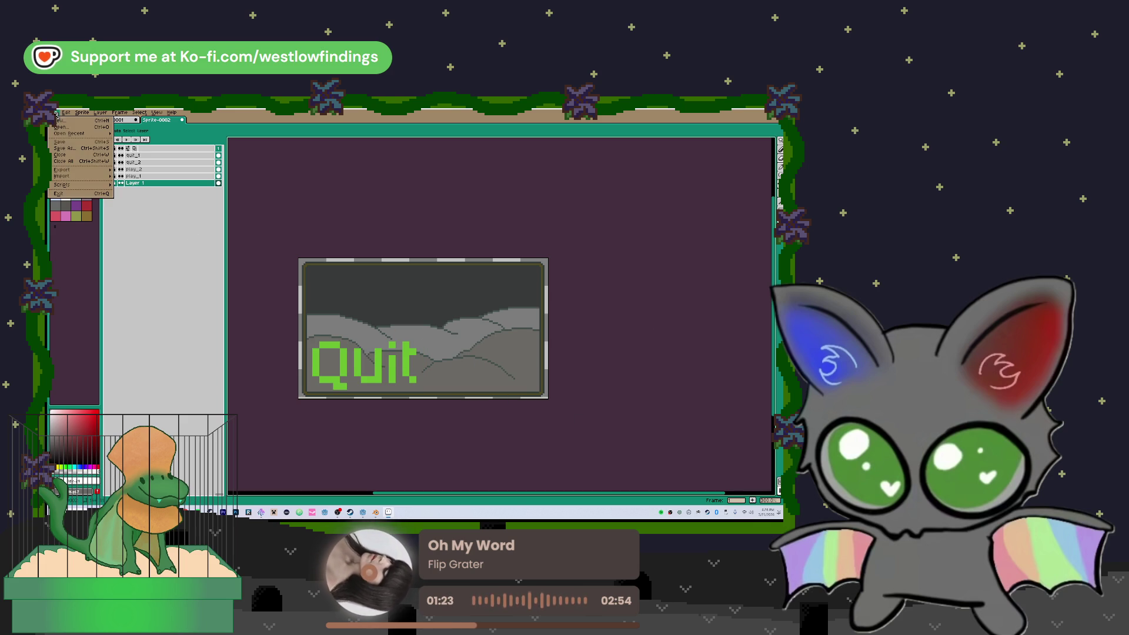
left_click(134, 170)
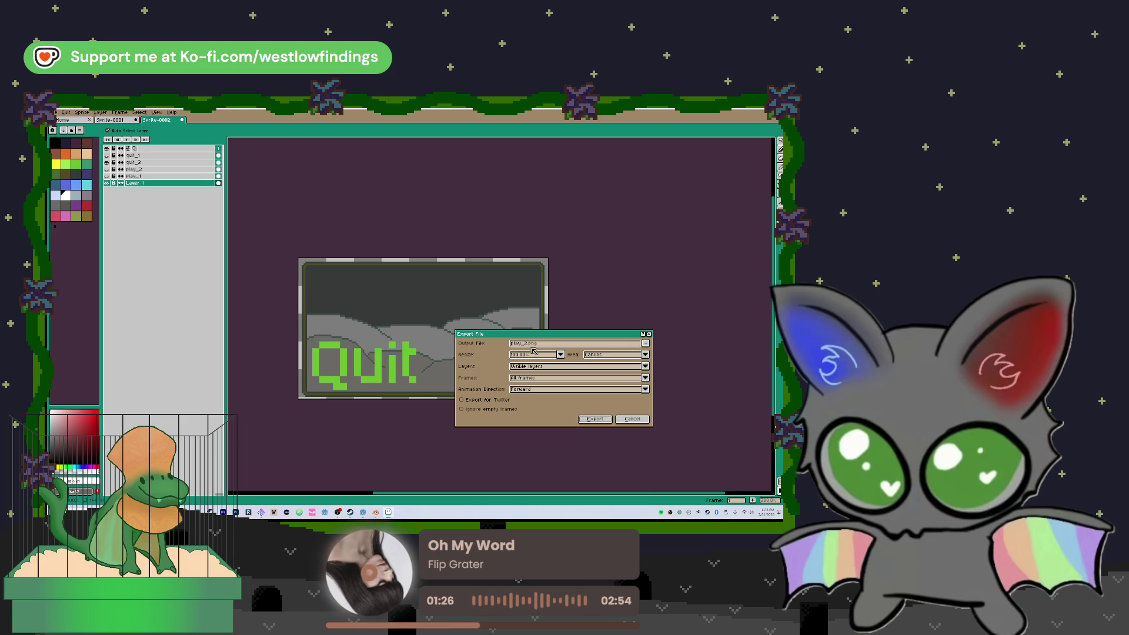
left_click_drag(518, 346, 503, 339)
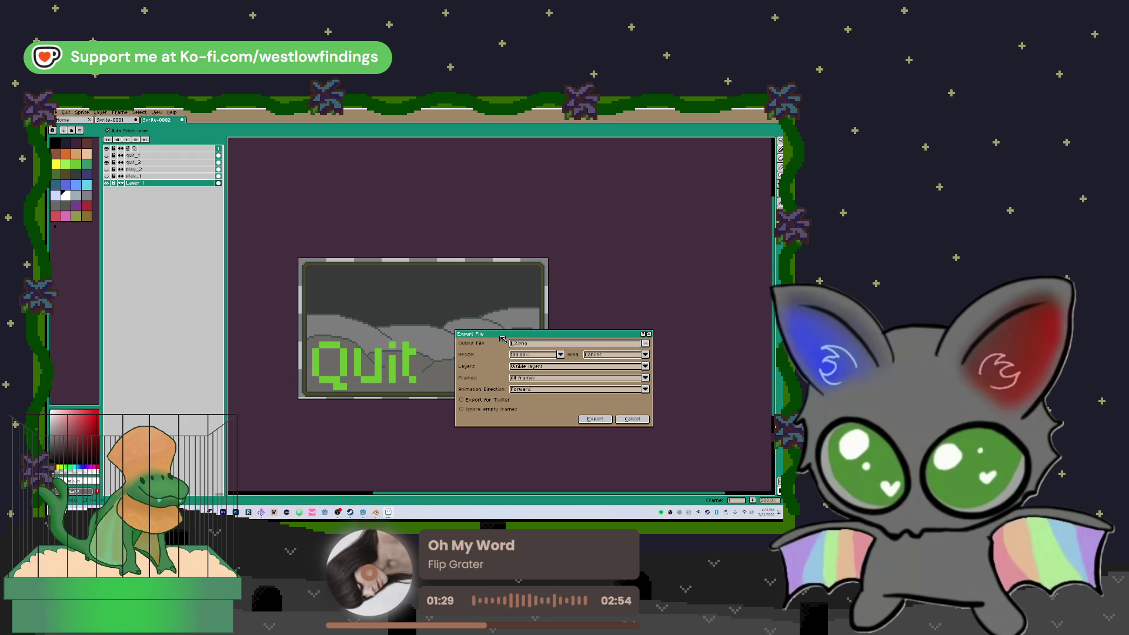
type("t")
key("Return")
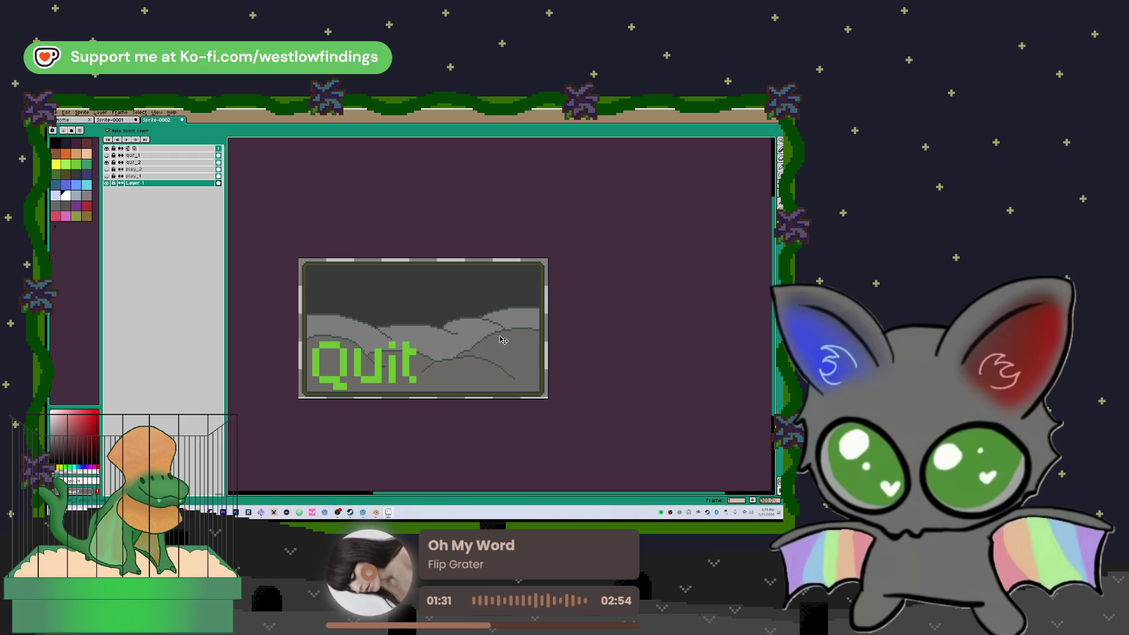
- Hide the green Quit layer and export the white Quit image as quit_1.png
left_click(107, 162)
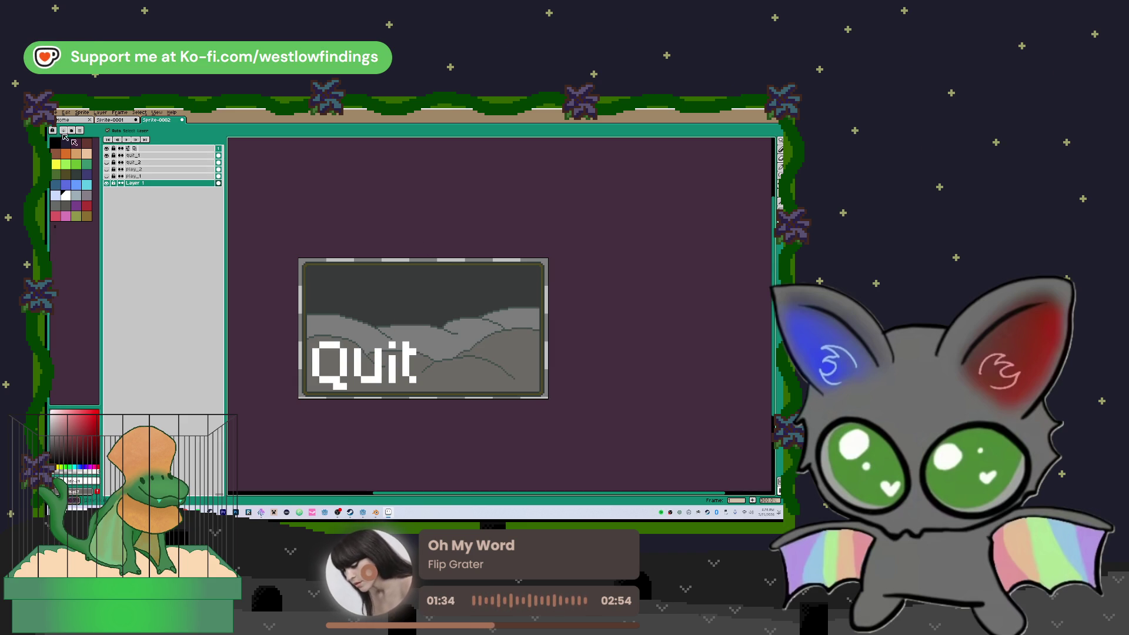
left_click(56, 113)
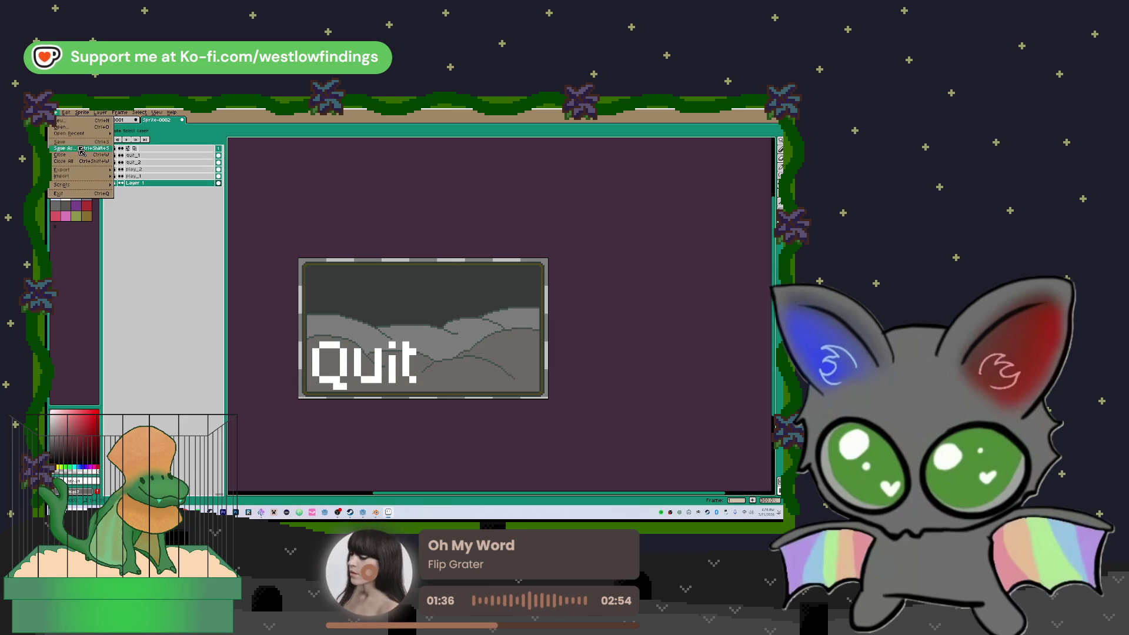
mouse_move(82, 170)
left_click(129, 170)
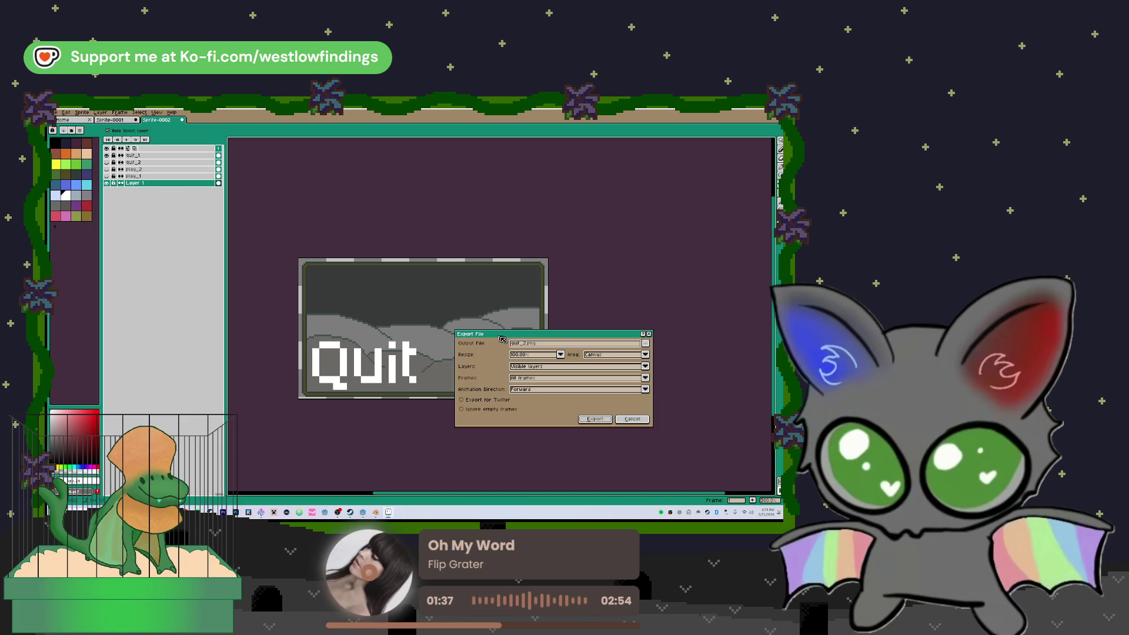
left_click(529, 345)
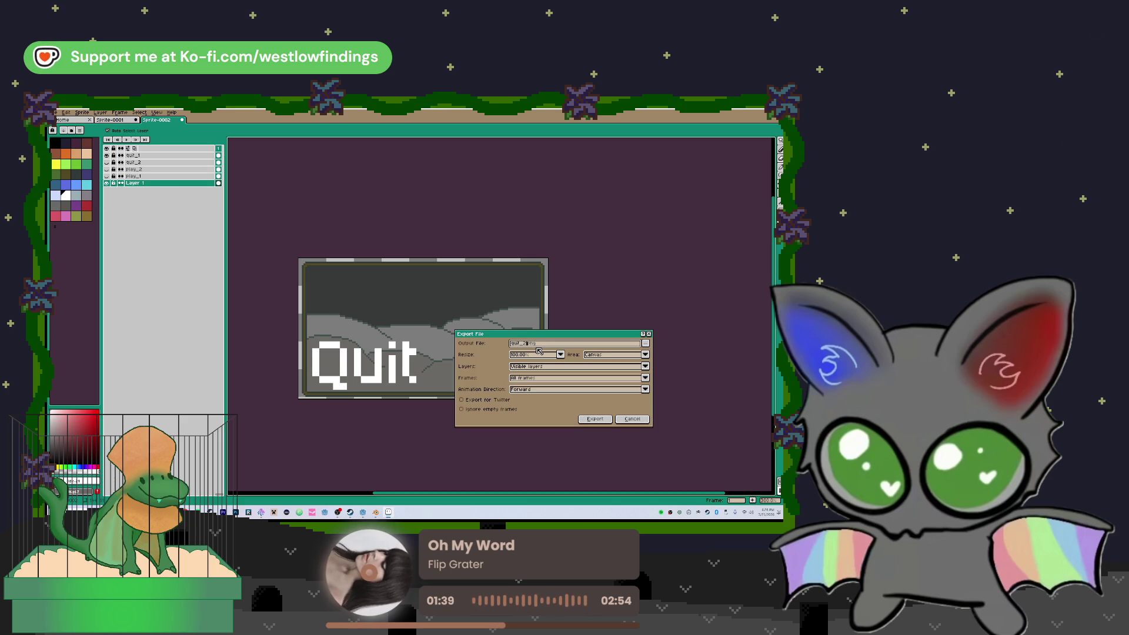
left_click(595, 419)
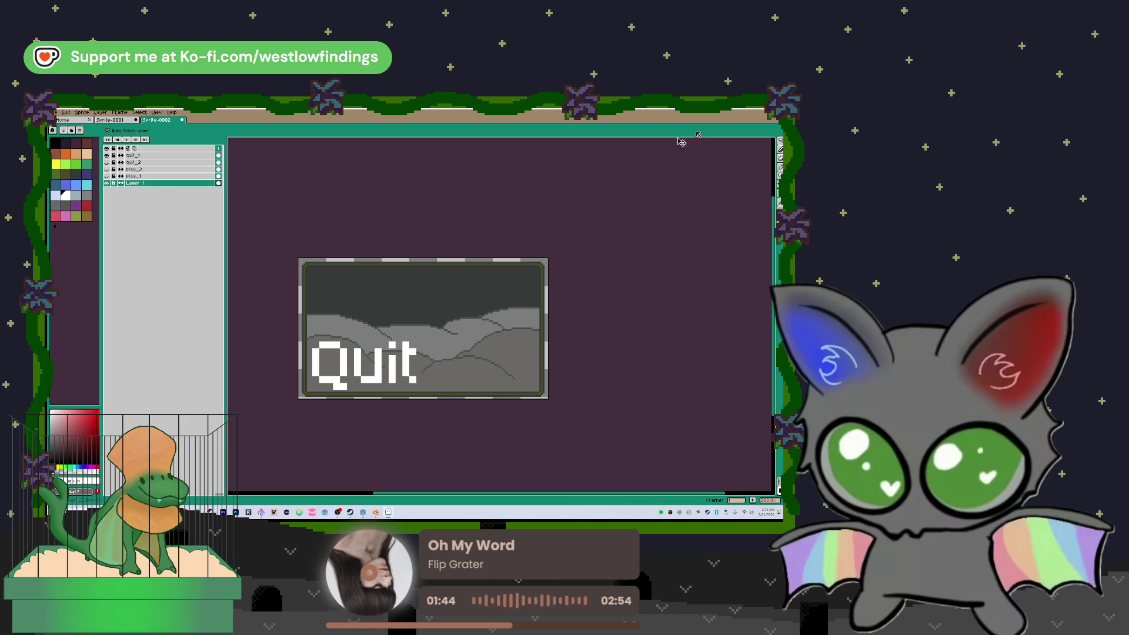
key("ctrl+q")
- Save the sprite as buttons_draft in the Downloads folder while quitting Aseprite
left_click(381, 320)
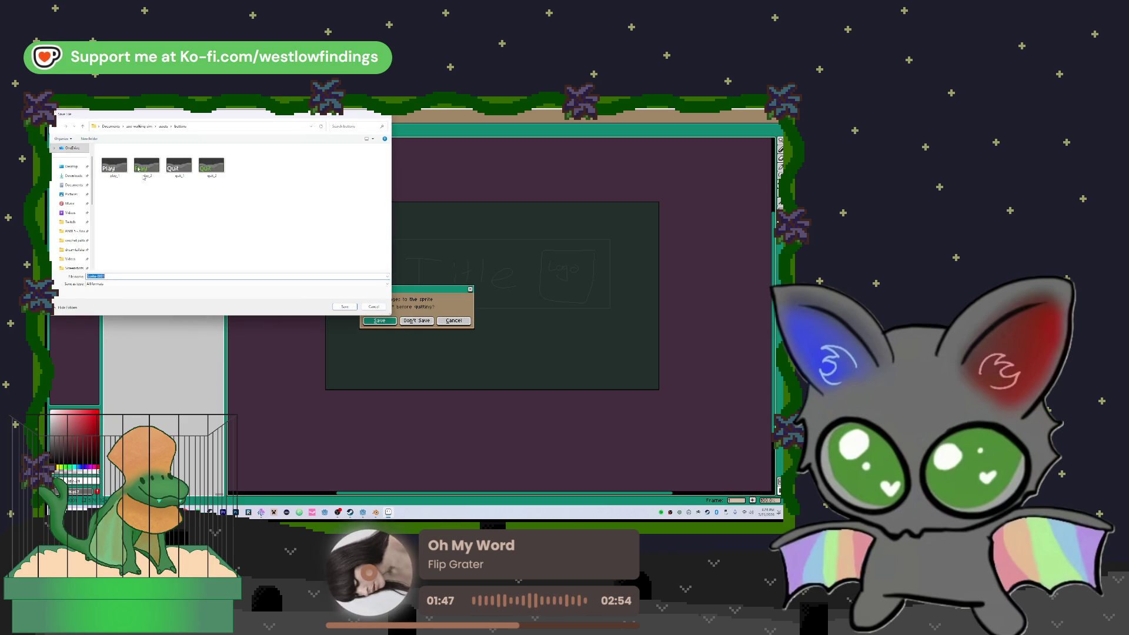
left_click(74, 176)
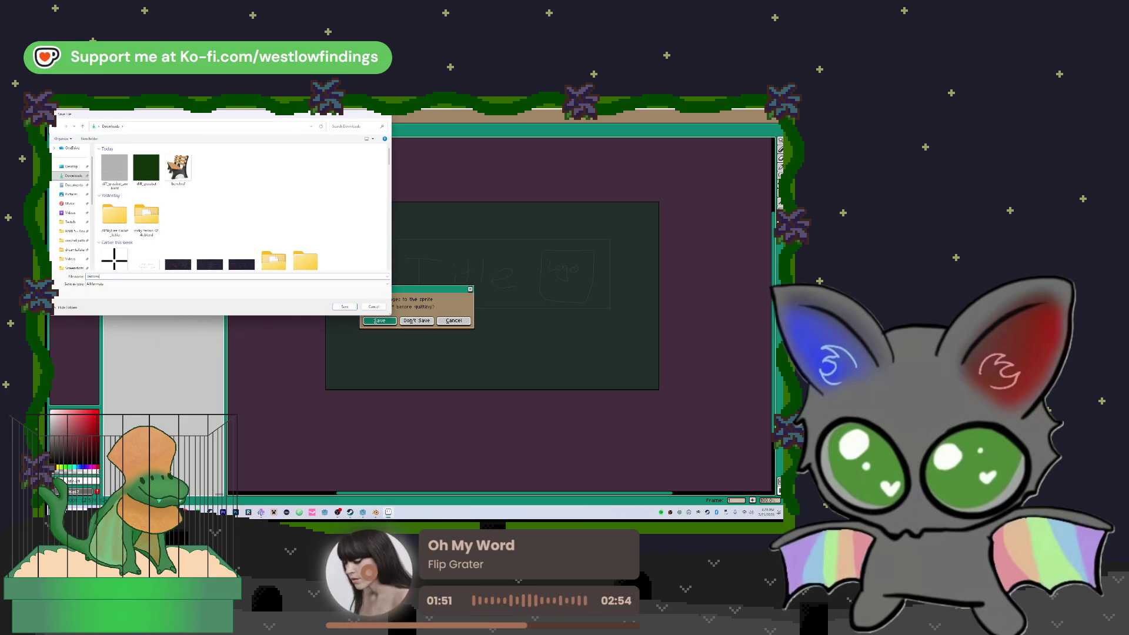
type("_draft")
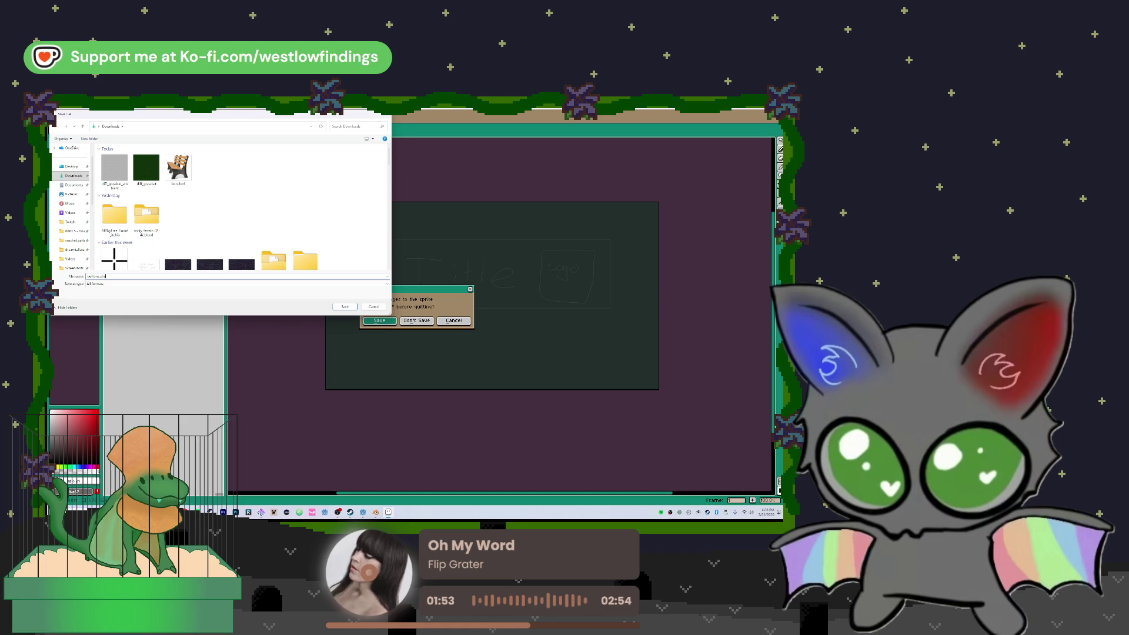
key("Return")
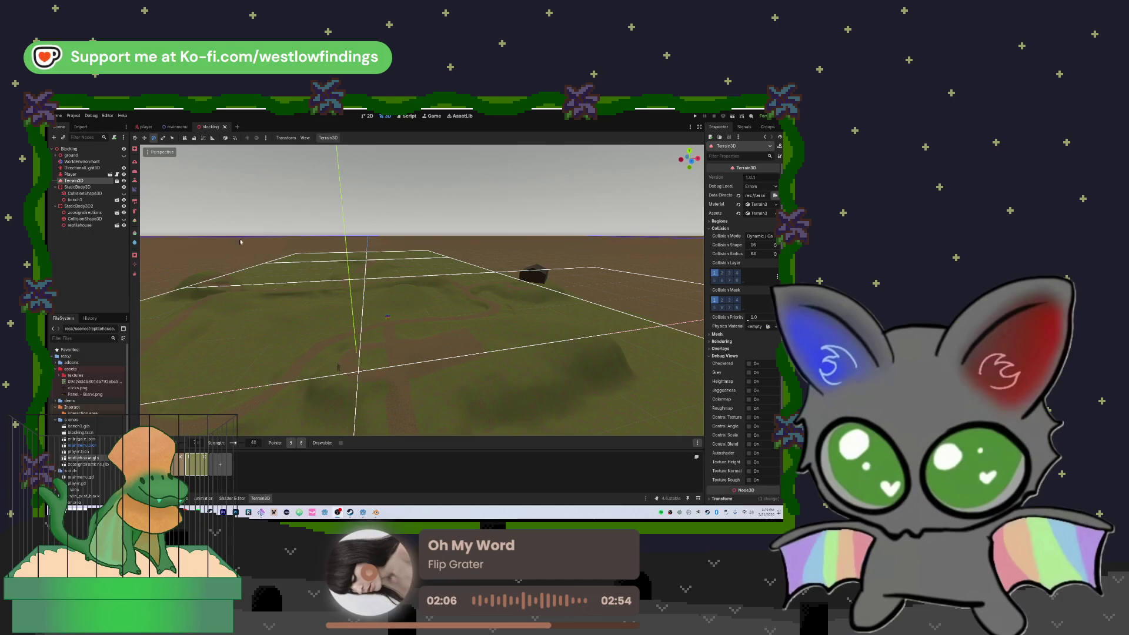
- In the mainmenu scene, try a MeshInstance2D with a PlaneMesh, then undo it
left_click(178, 127)
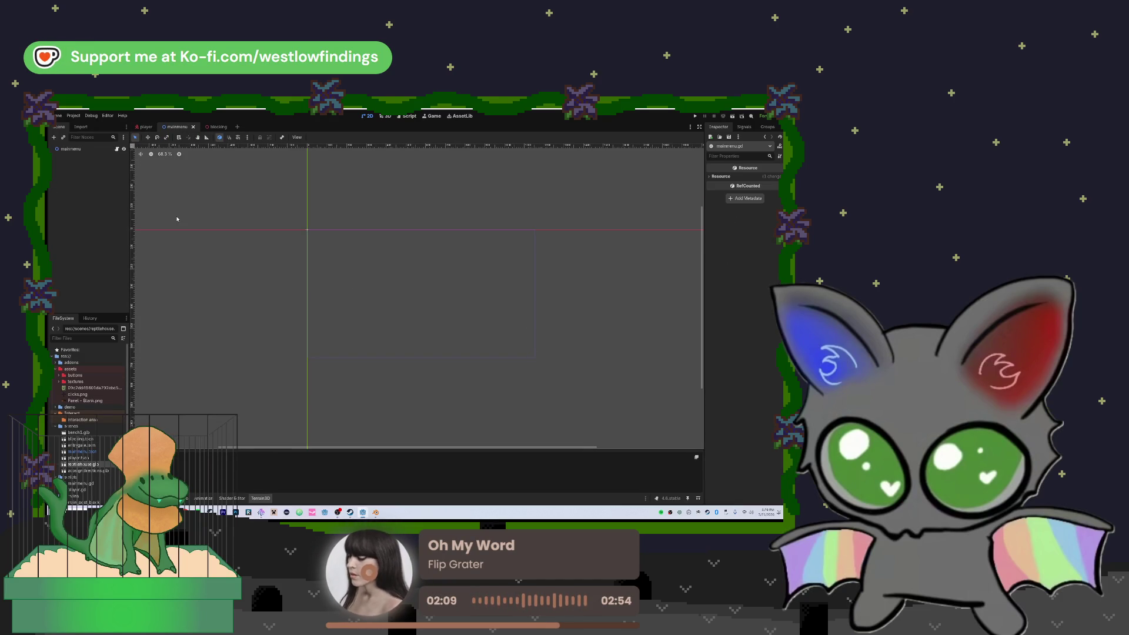
left_click(77, 149)
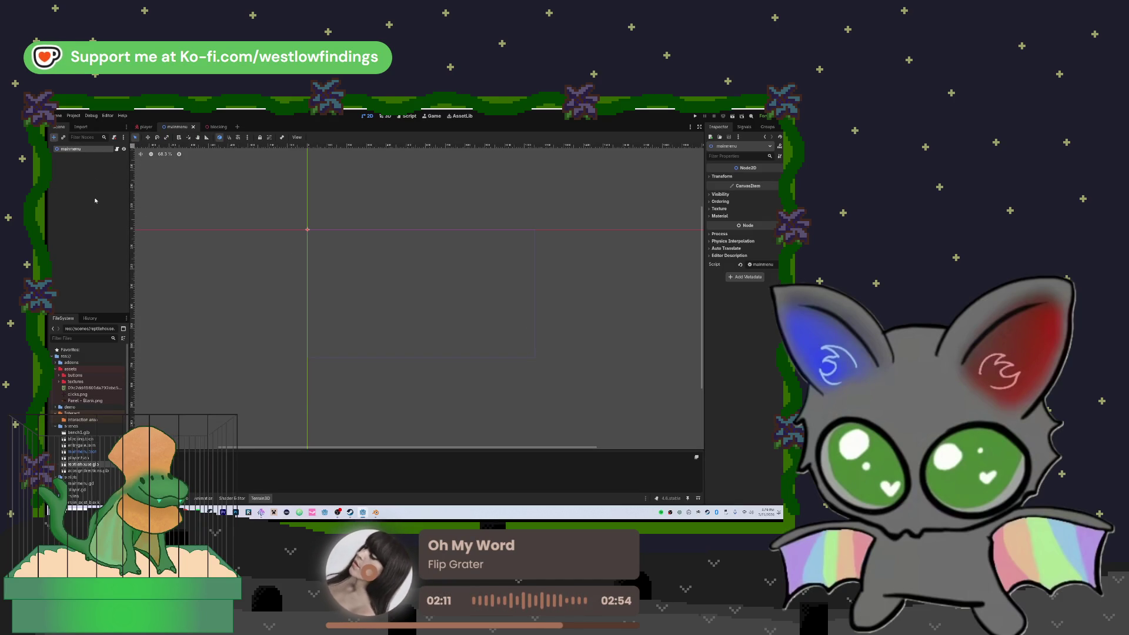
key("ctrl+a")
type("sprite")
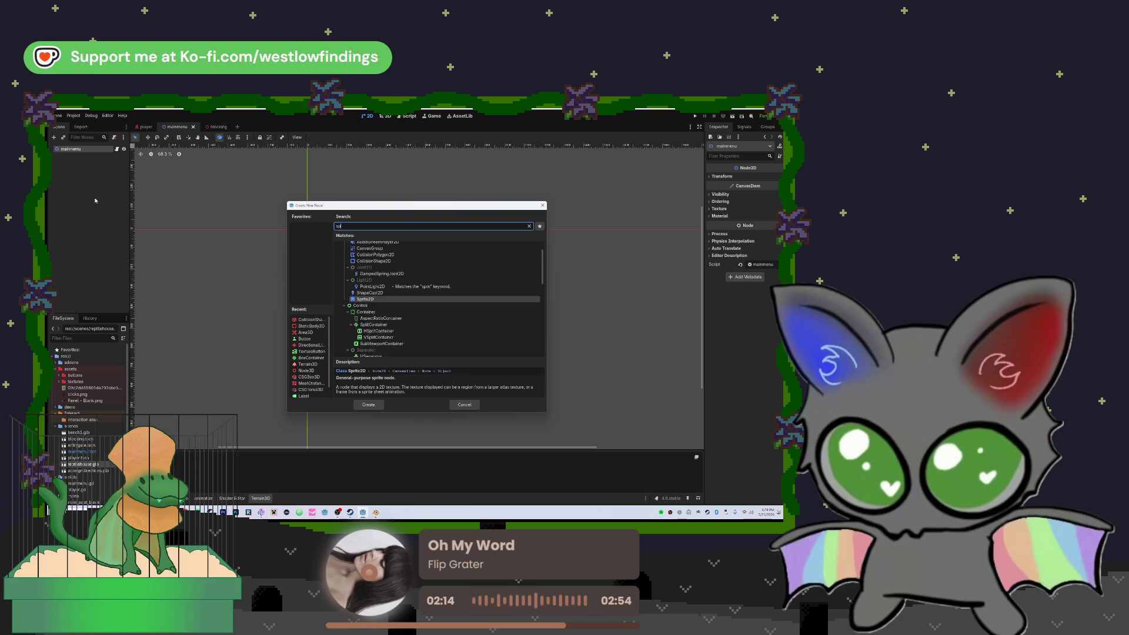
key("ctrl+a")
type("mesh")
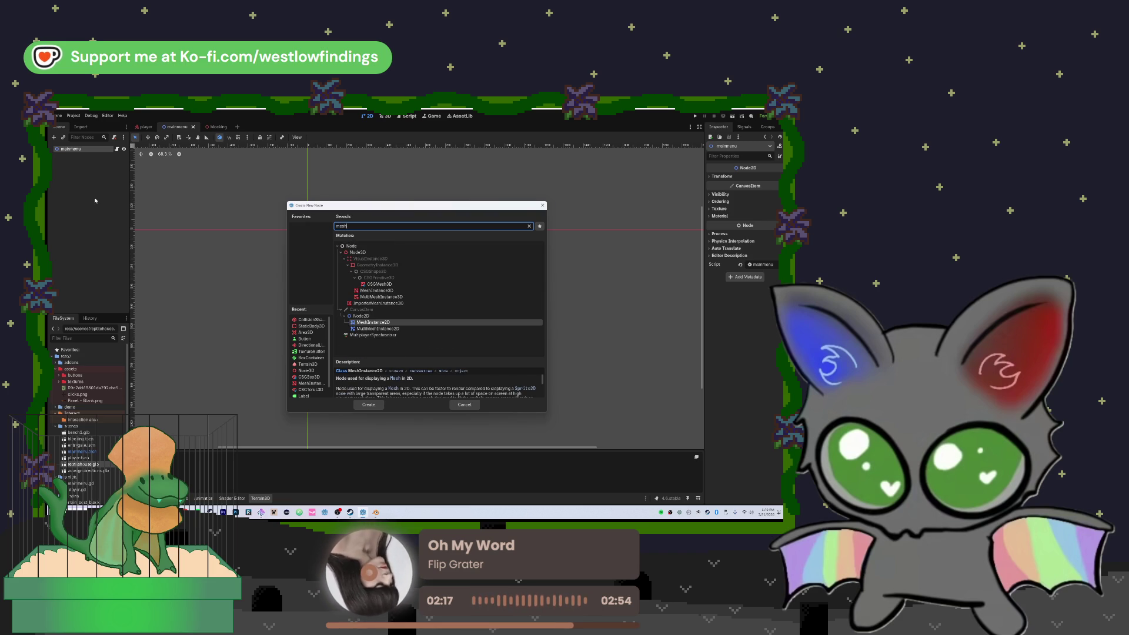
key("Return")
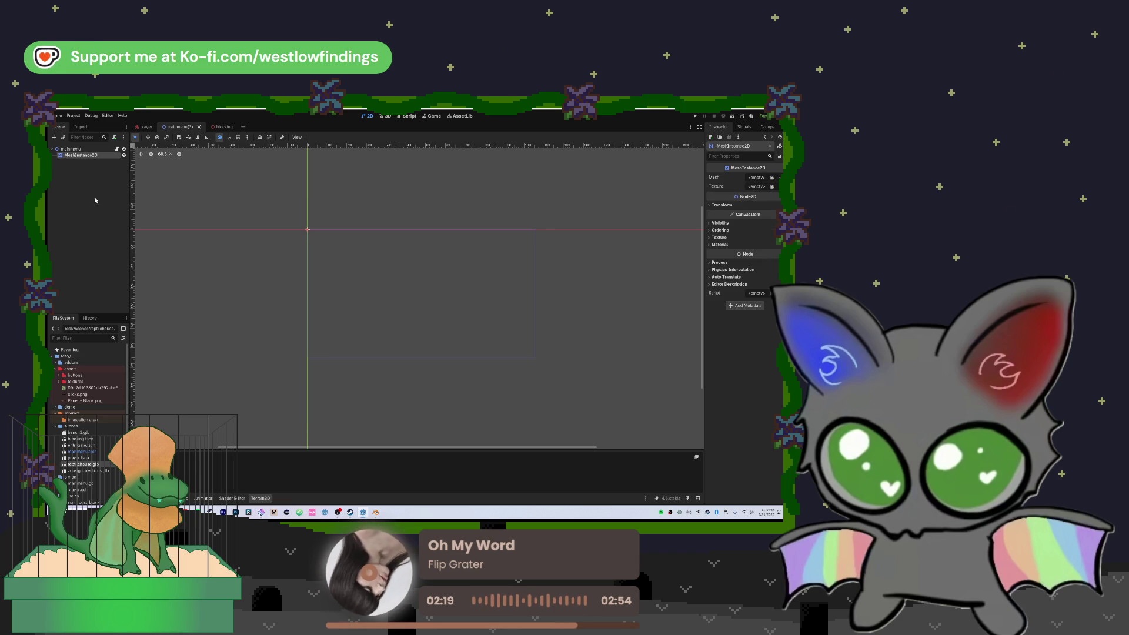
left_click(752, 177)
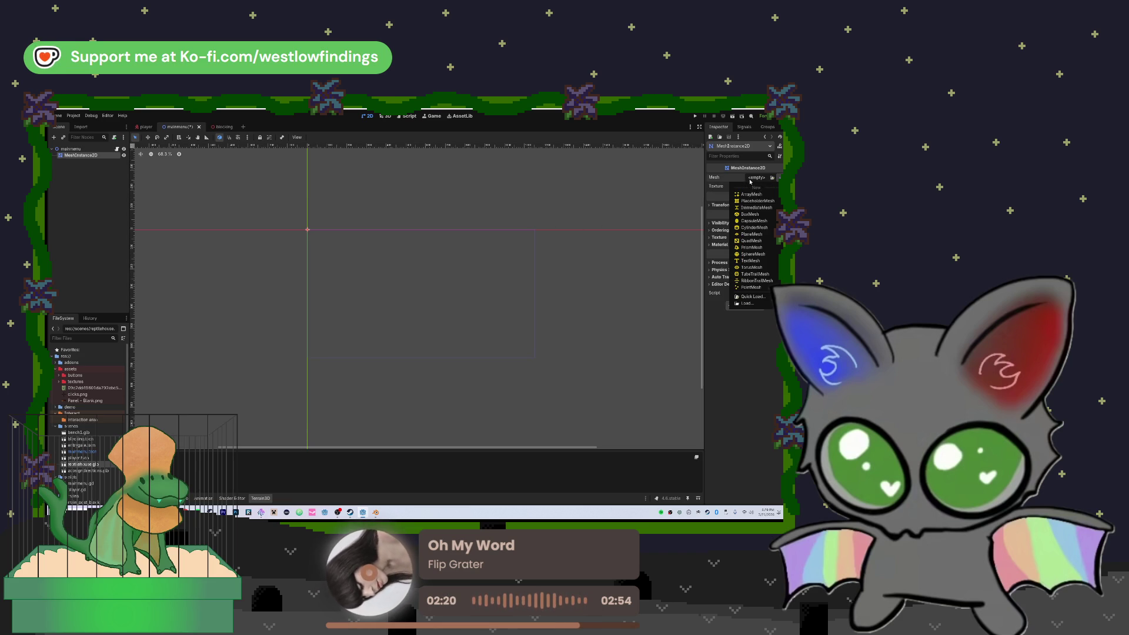
left_click(756, 234)
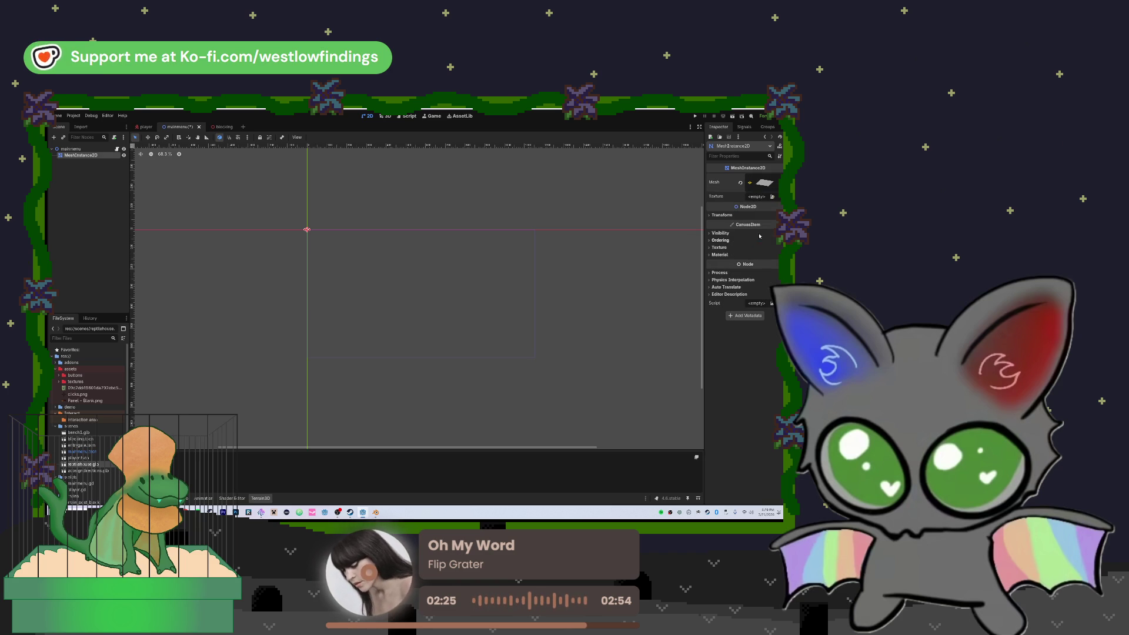
left_click(765, 183)
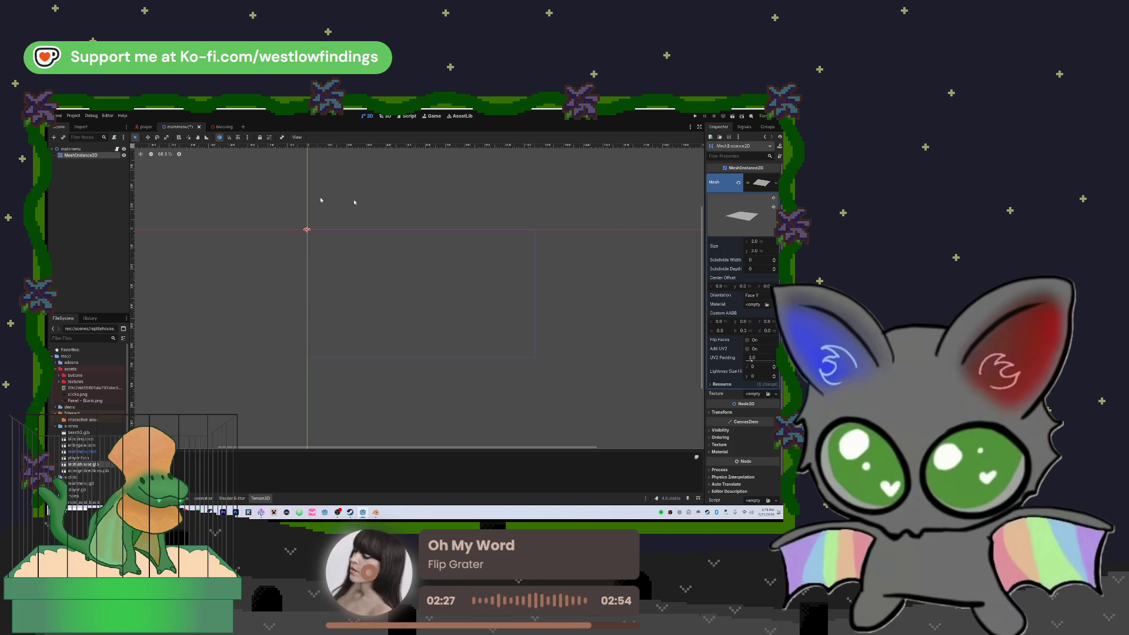
key("ctrl+z")
key("ctrl+z")
key("ctrl+z")
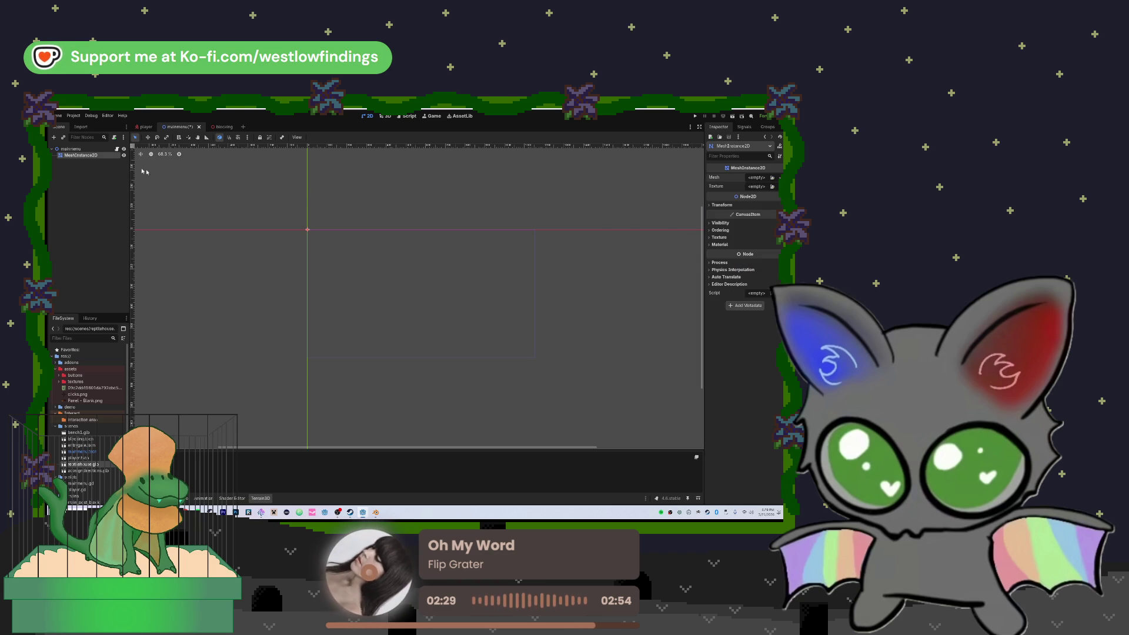
- Discard a trial empty Sprite2D, then drop in the stairway photo and stretch it leftward
left_click(105, 150)
key("ctrl+a")
type("sprite")
key("Return")
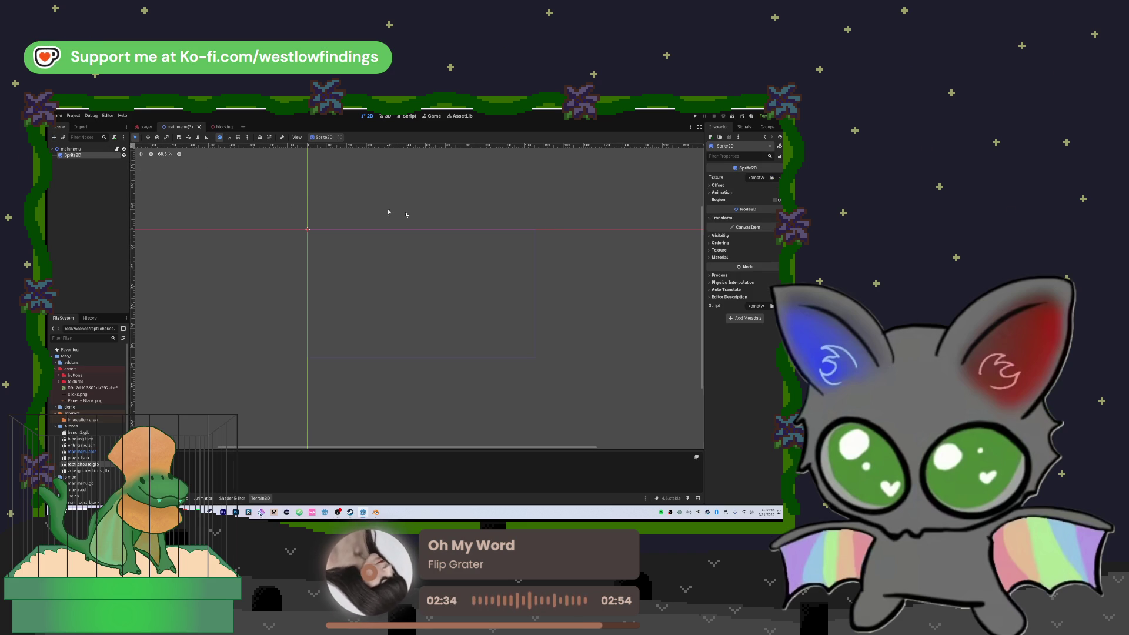
left_click(758, 177)
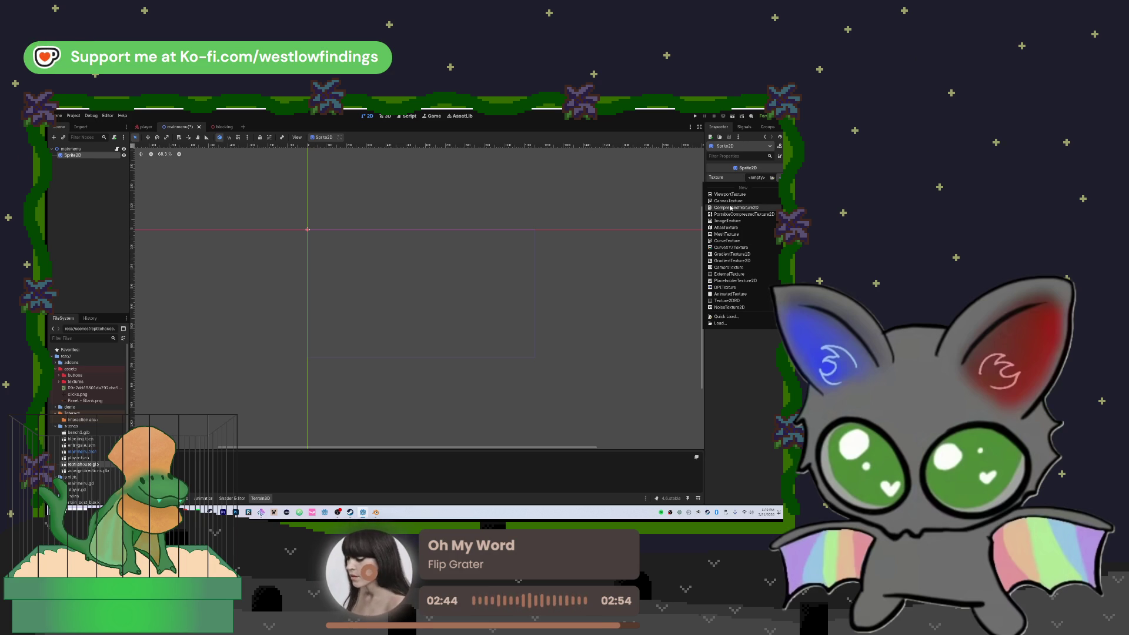
left_click(640, 243)
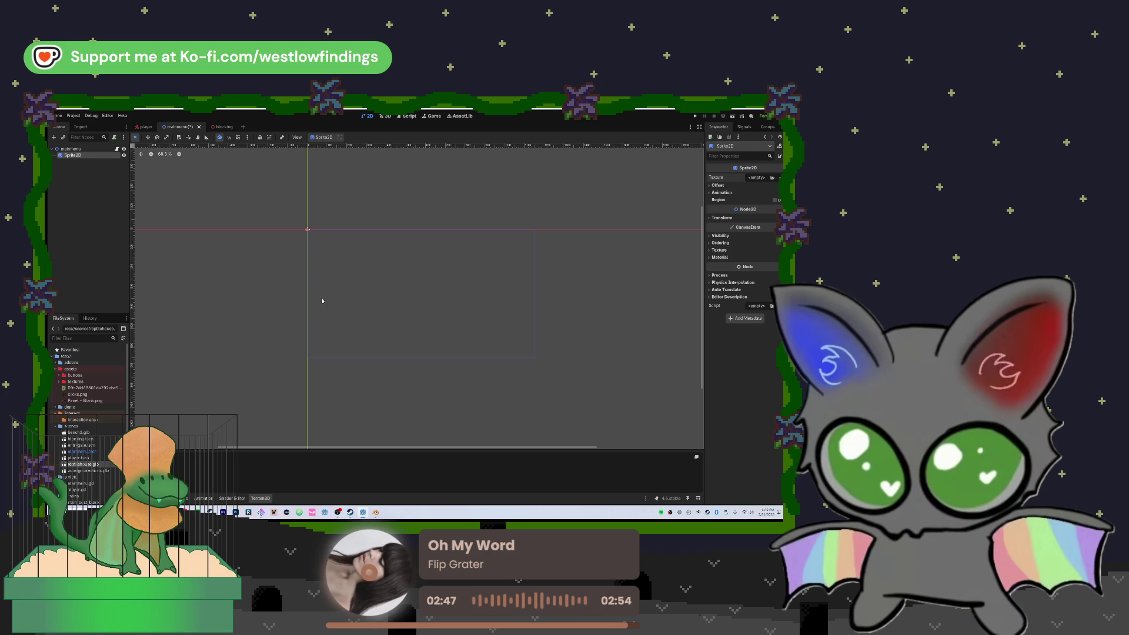
key("ctrl+z")
mouse_move(88, 388)
left_mouse_down()
mouse_move(141, 391)
mouse_move(421, 290)
left_mouse_up()
left_click_drag(300, 289, 273, 289)
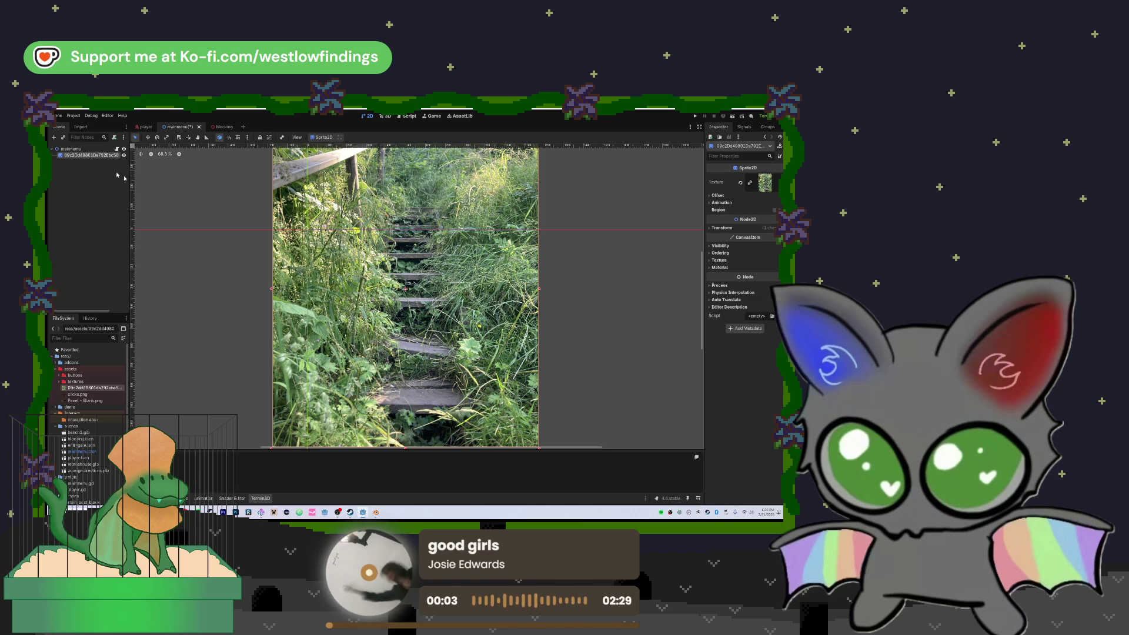
- Nudge the stairway photo right, then add and remove a trial TextureButton
mouse_move(393, 292)
left_mouse_down()
mouse_move(443, 295)
mouse_move(397, 297)
left_mouse_up()
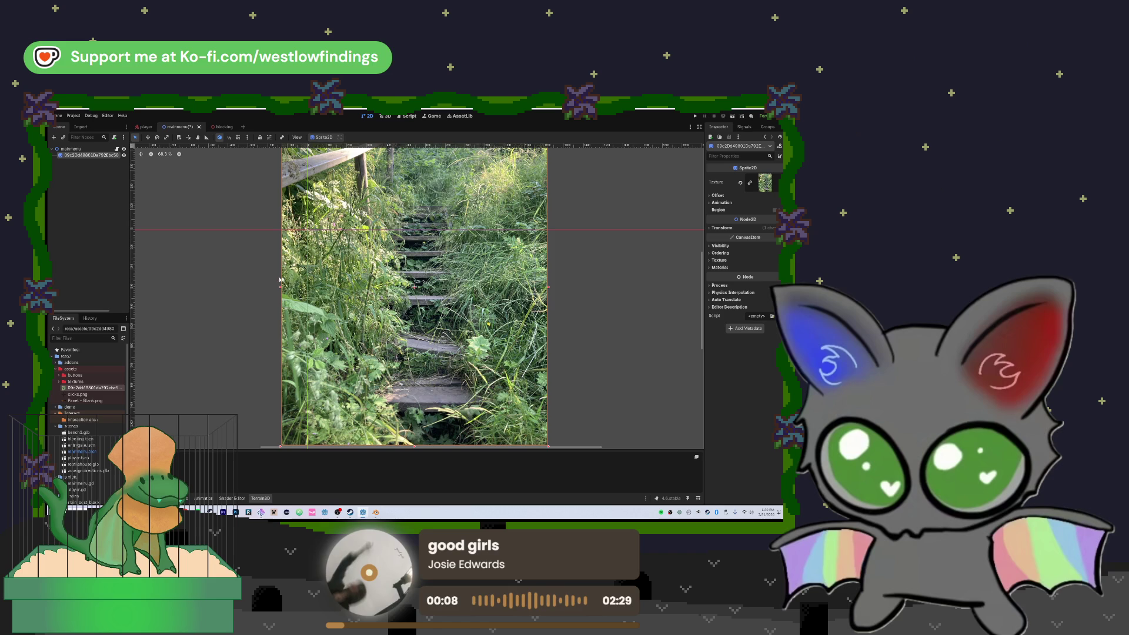
left_click(93, 149)
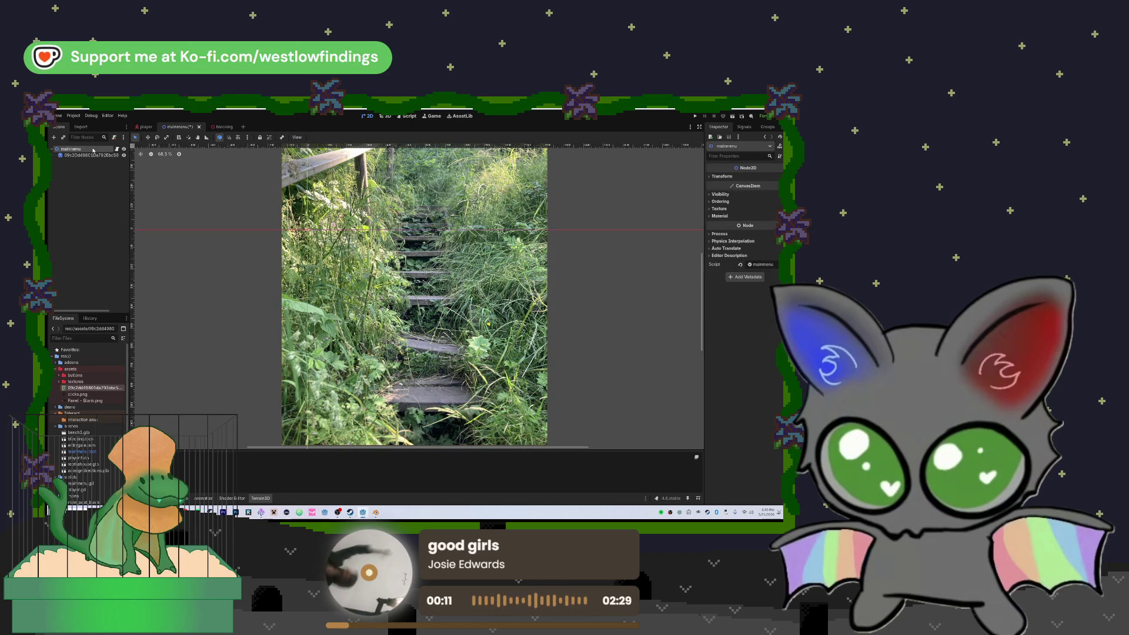
key("ctrl+a")
type("text")
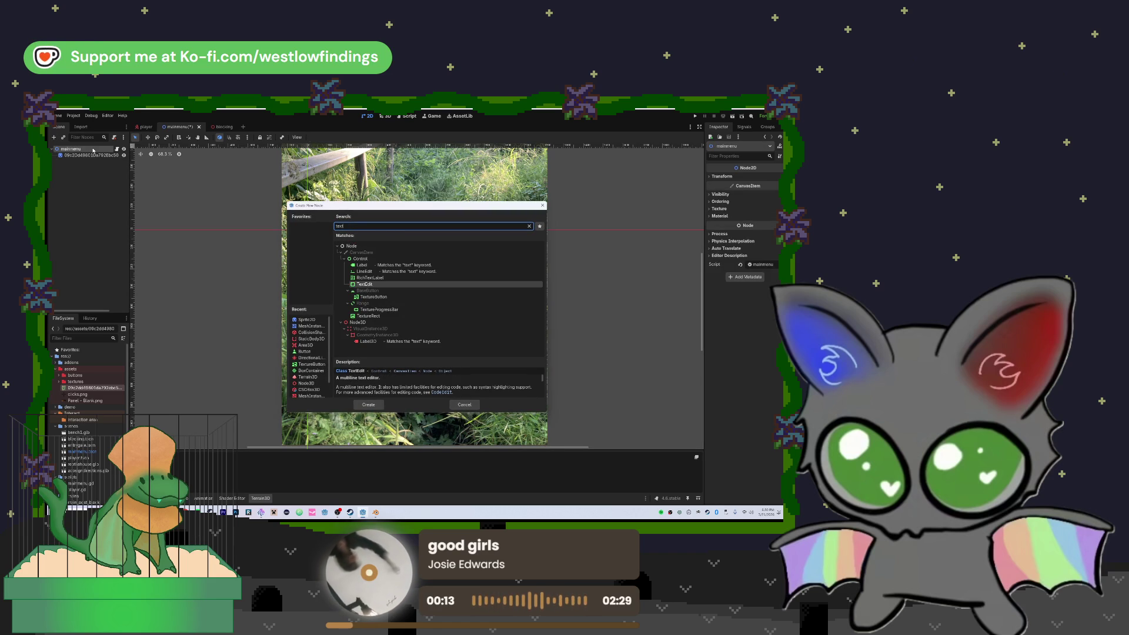
key("Down")
key("Down")
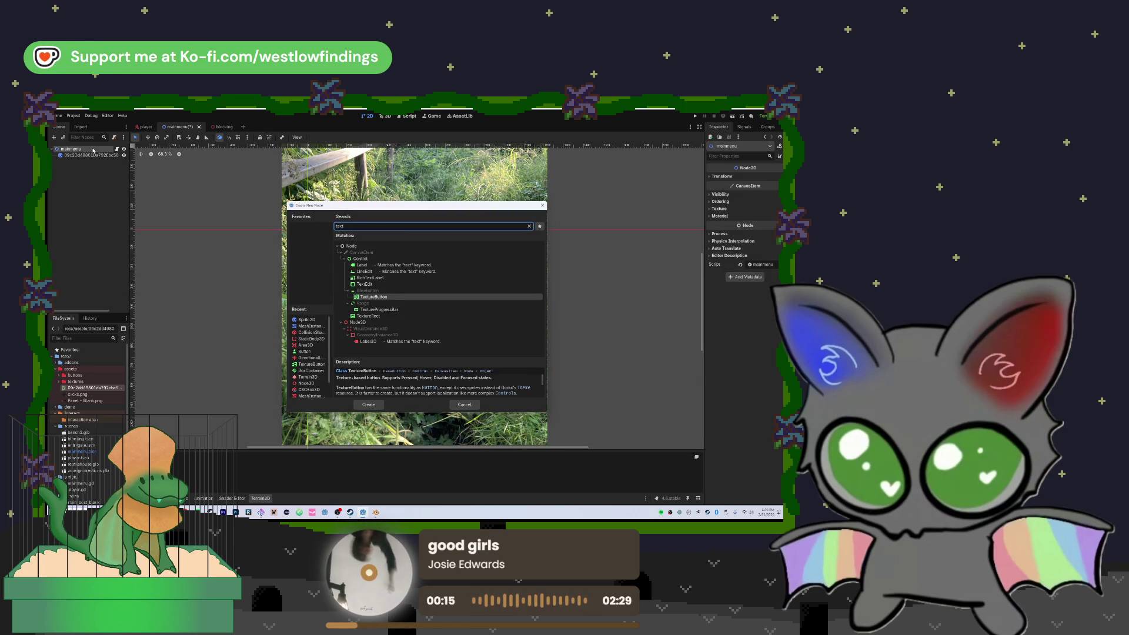
key("Return")
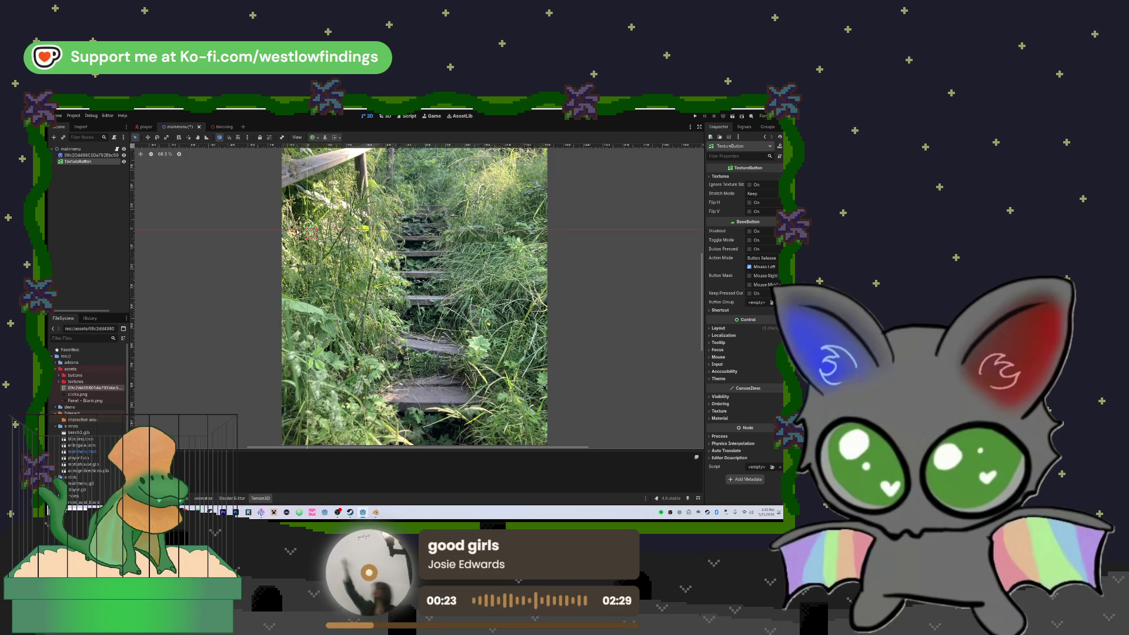
key("Delete")
- Add a CanvasLayer under mainmenu, then delete it again
left_click(101, 150)
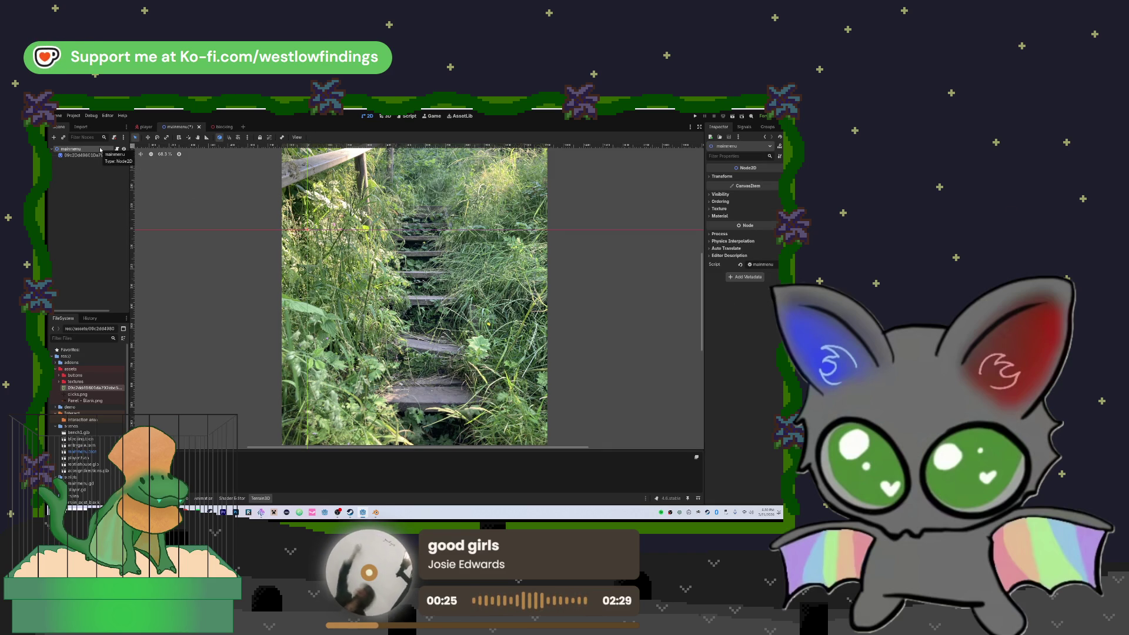
key("ctrl+a")
type("rect")
key("Up")
key("Up")
key("Up")
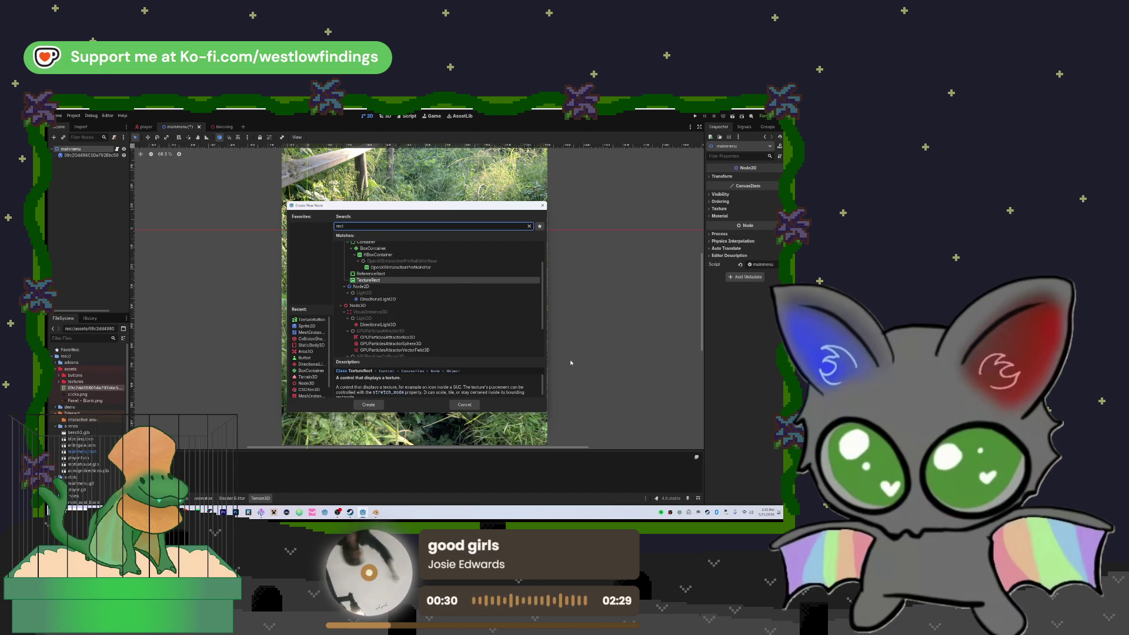
scroll(399, 279, "up", 2)
key("ctrl+a")
type("canvas")
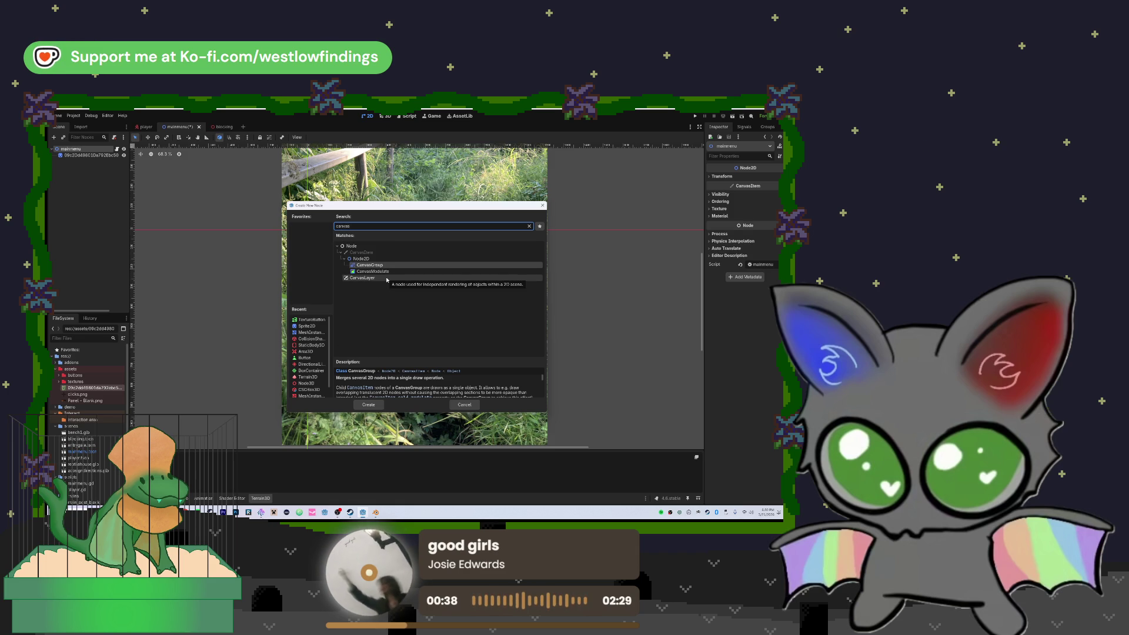
double_click(387, 280)
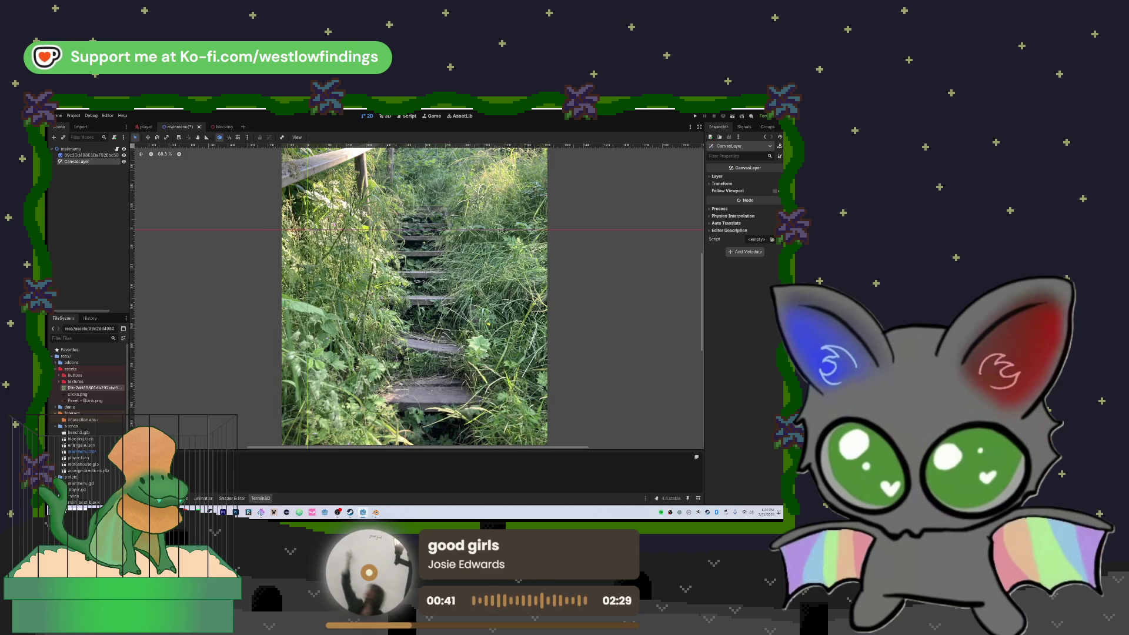
key("ctrl+a")
type("texture")
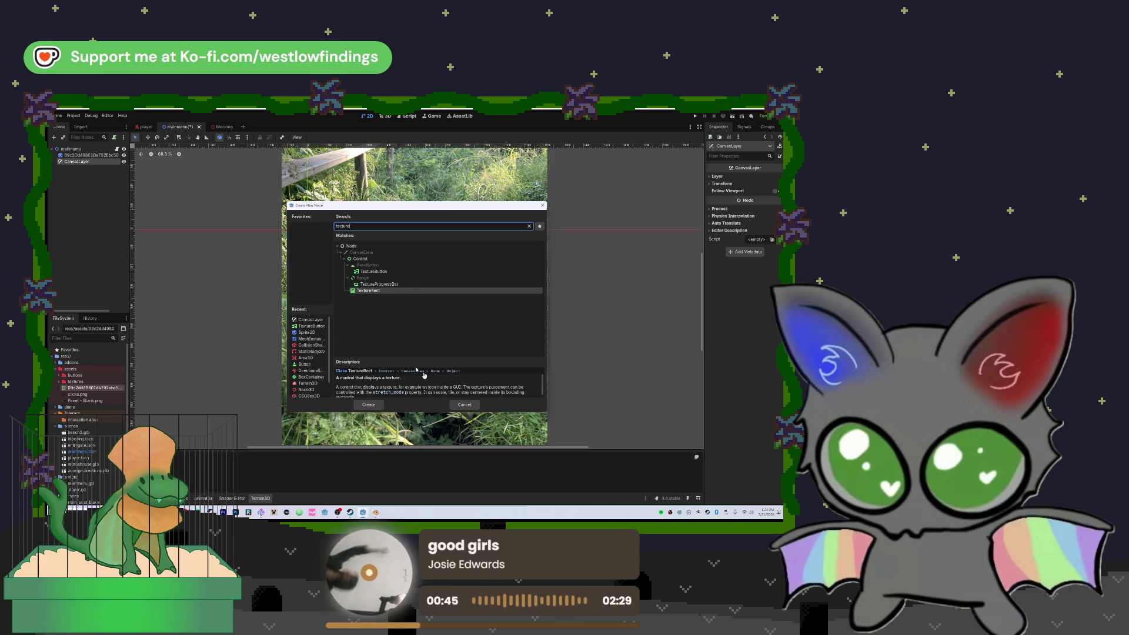
left_click(464, 405)
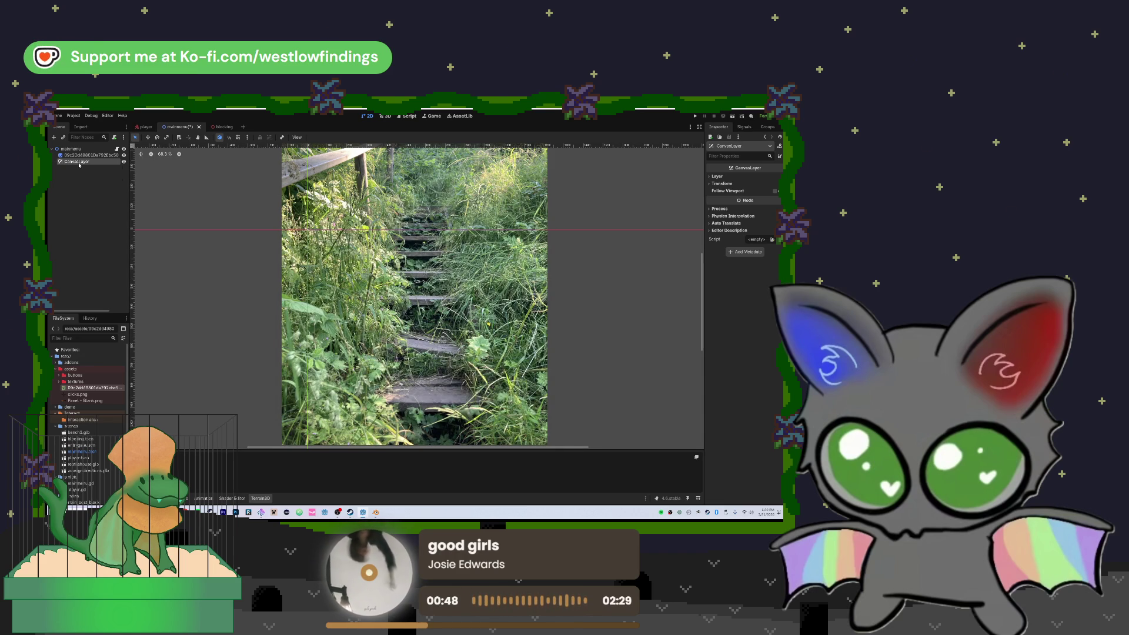
key("Delete")
left_click(406, 317)
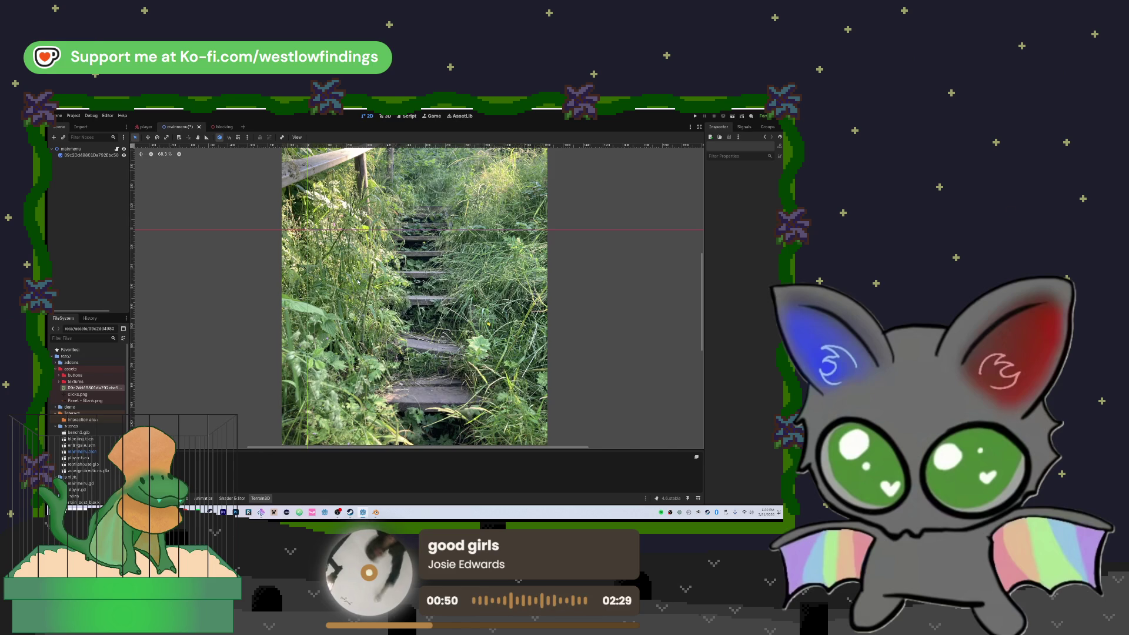
left_click(54, 138)
double_click(357, 285)
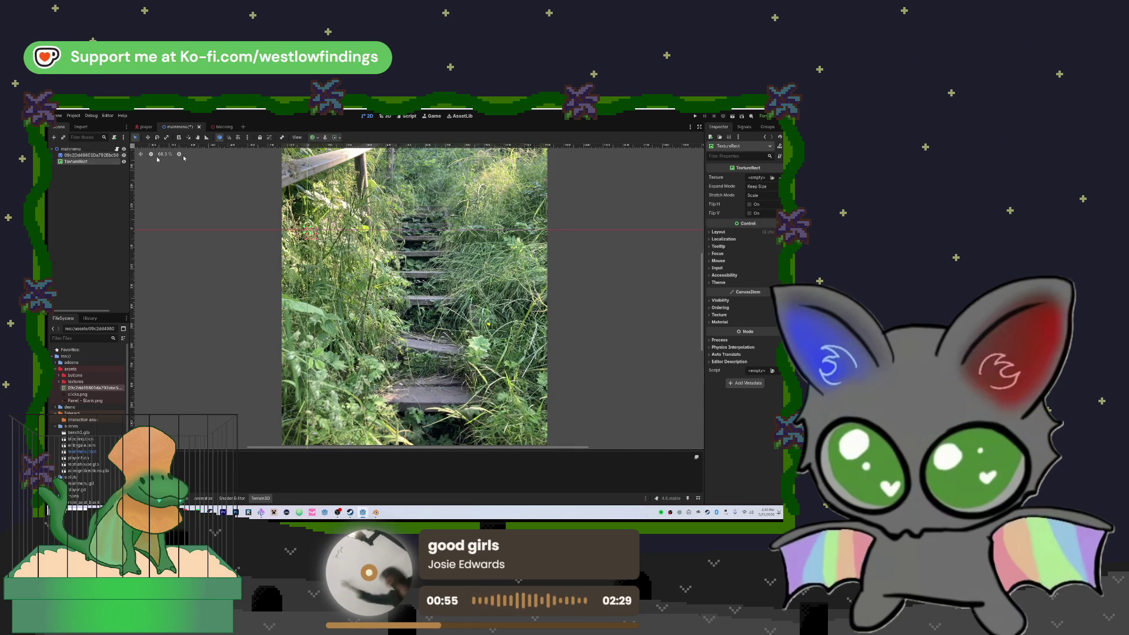
left_click(336, 137)
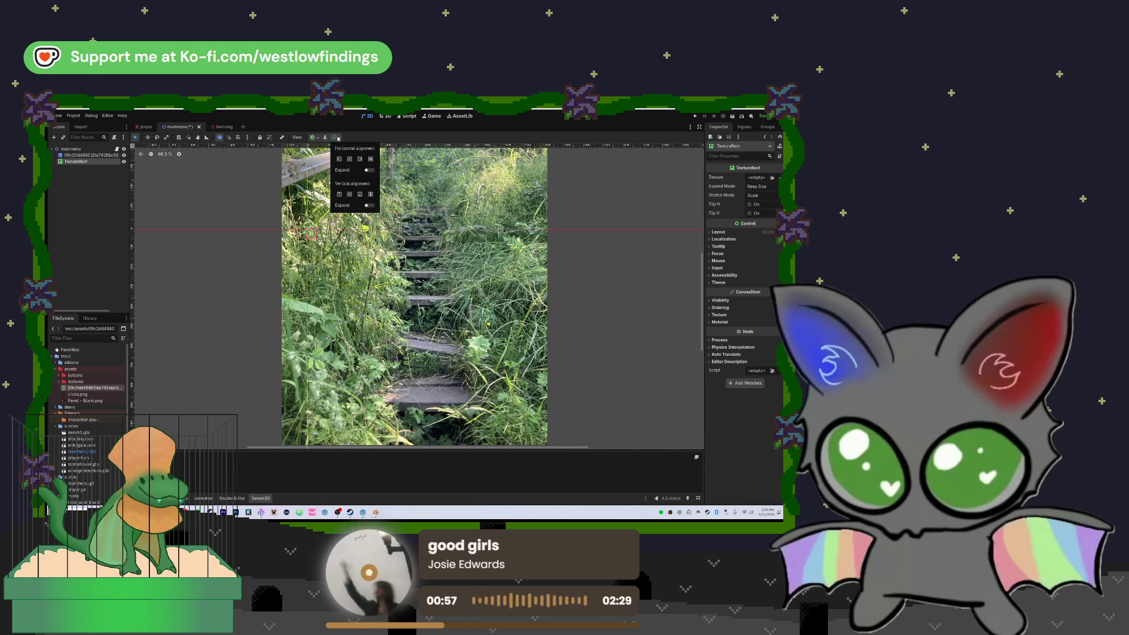
left_click(313, 137)
left_click(313, 137)
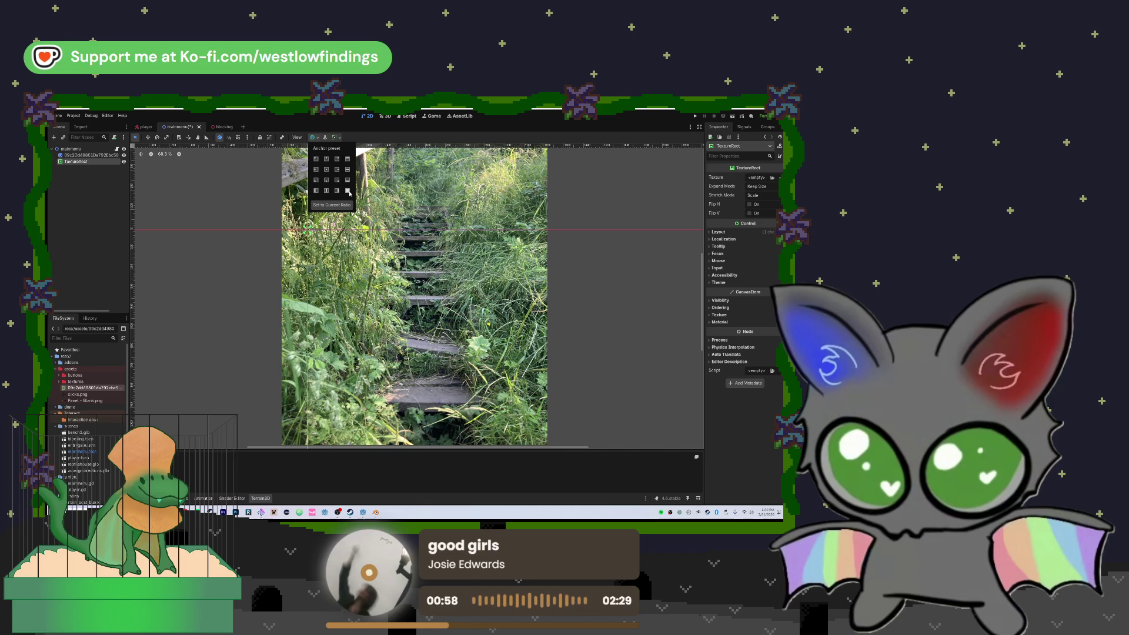
left_click(307, 230)
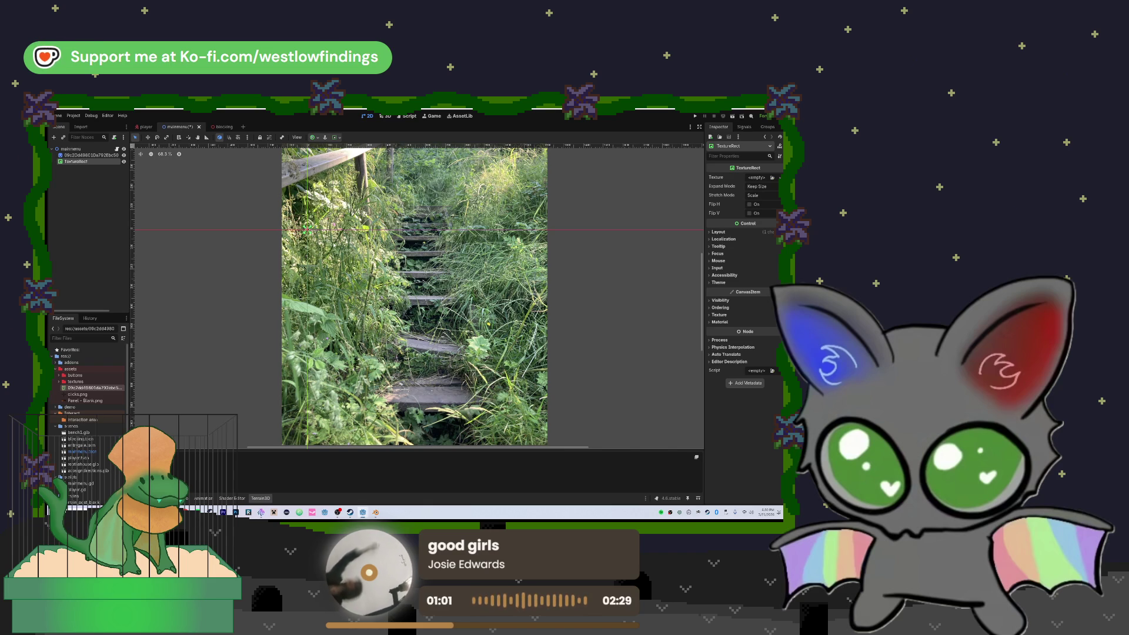
left_click(307, 229)
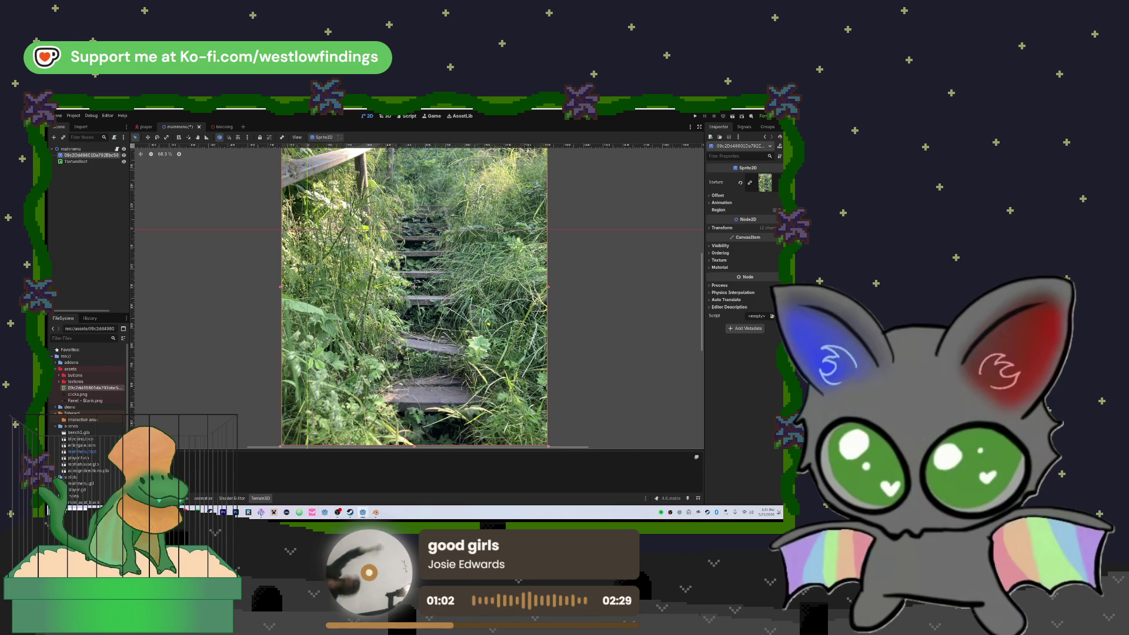
left_click(101, 162)
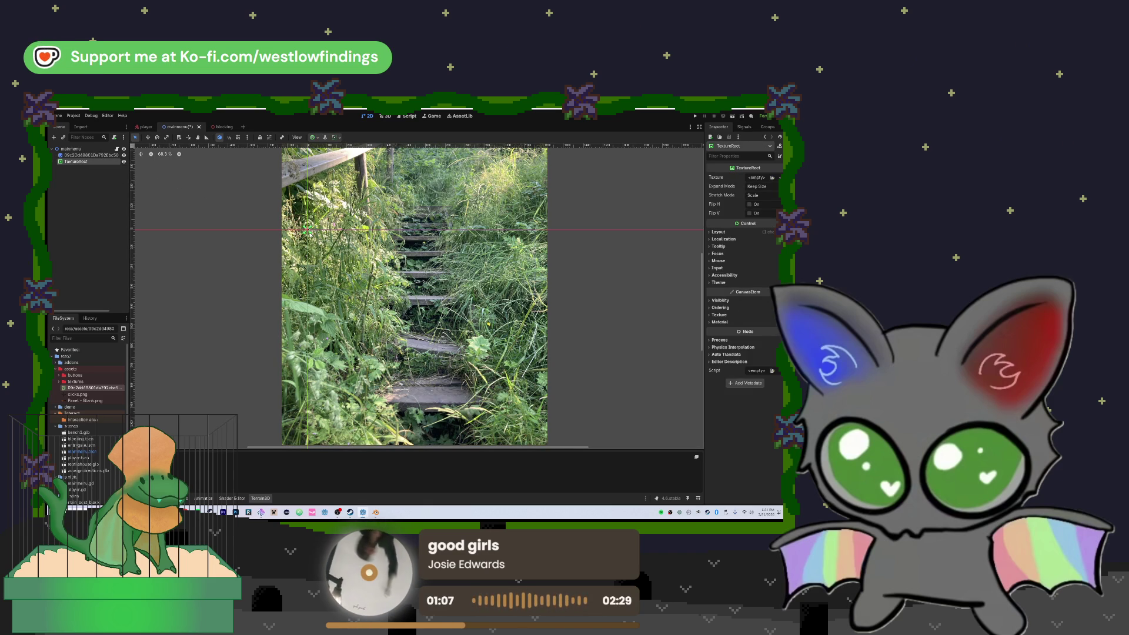
left_click(336, 137)
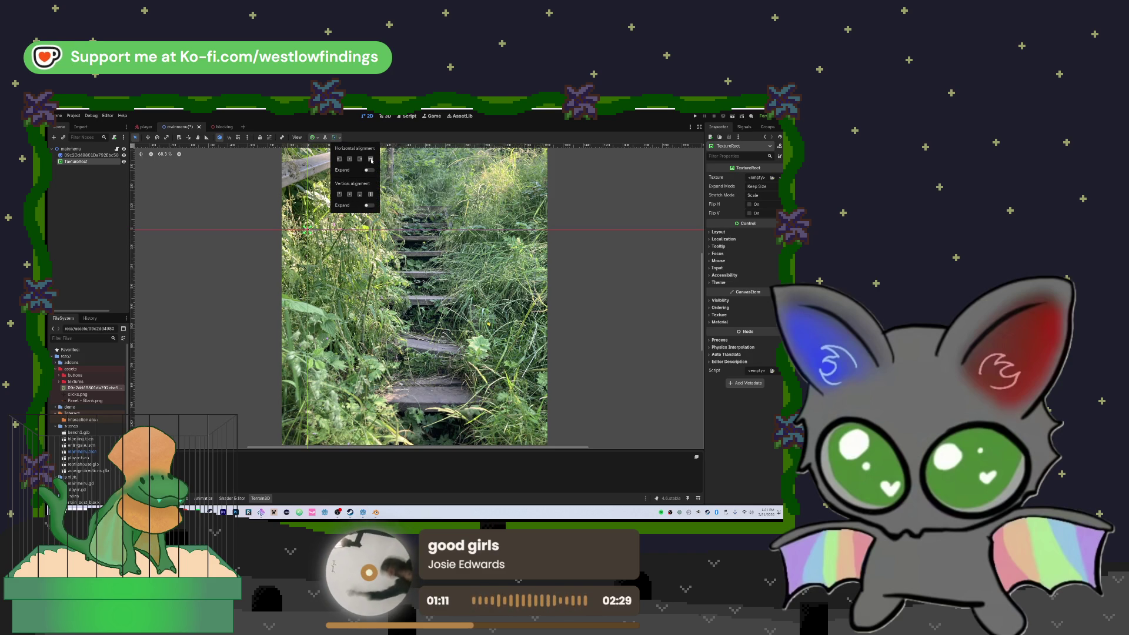
left_click(313, 137)
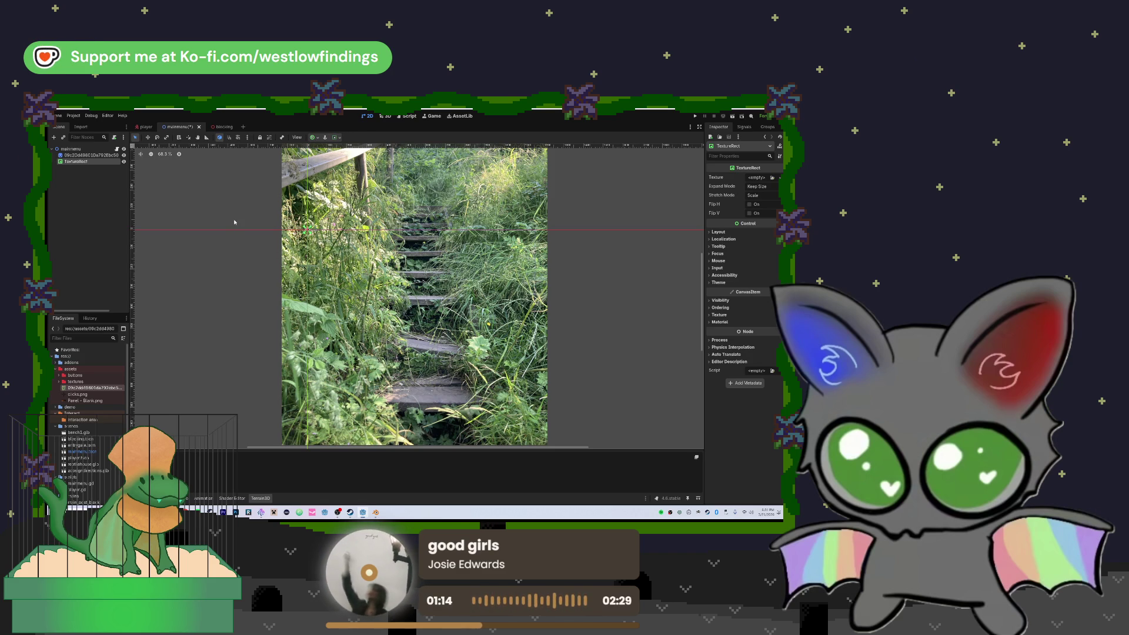
key("Delete")
left_click(400, 317)
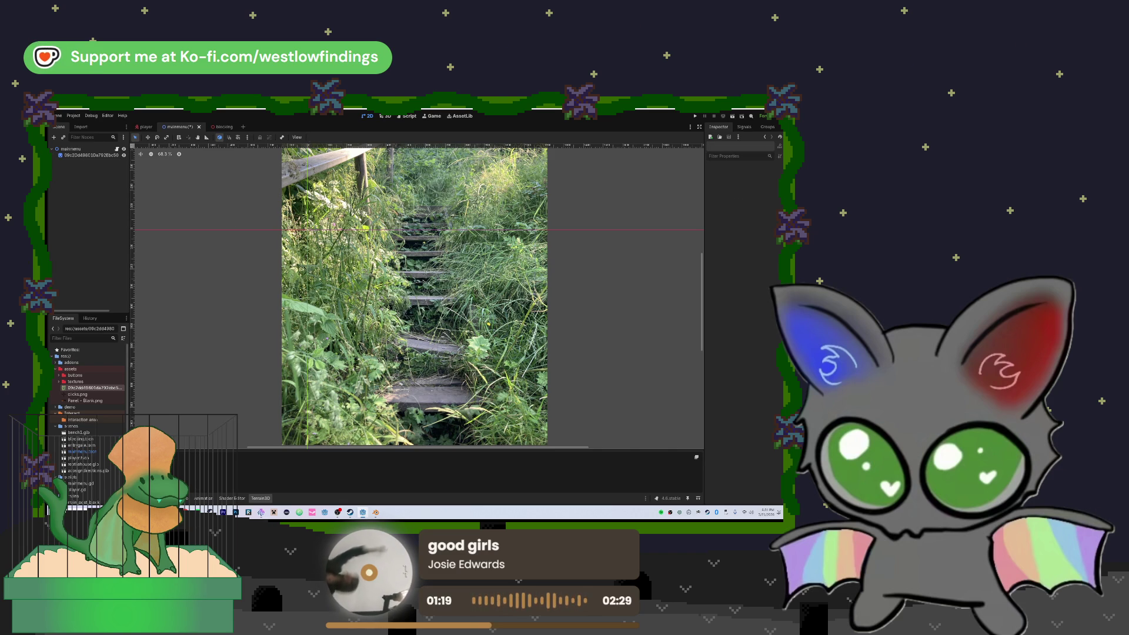
left_click(71, 150)
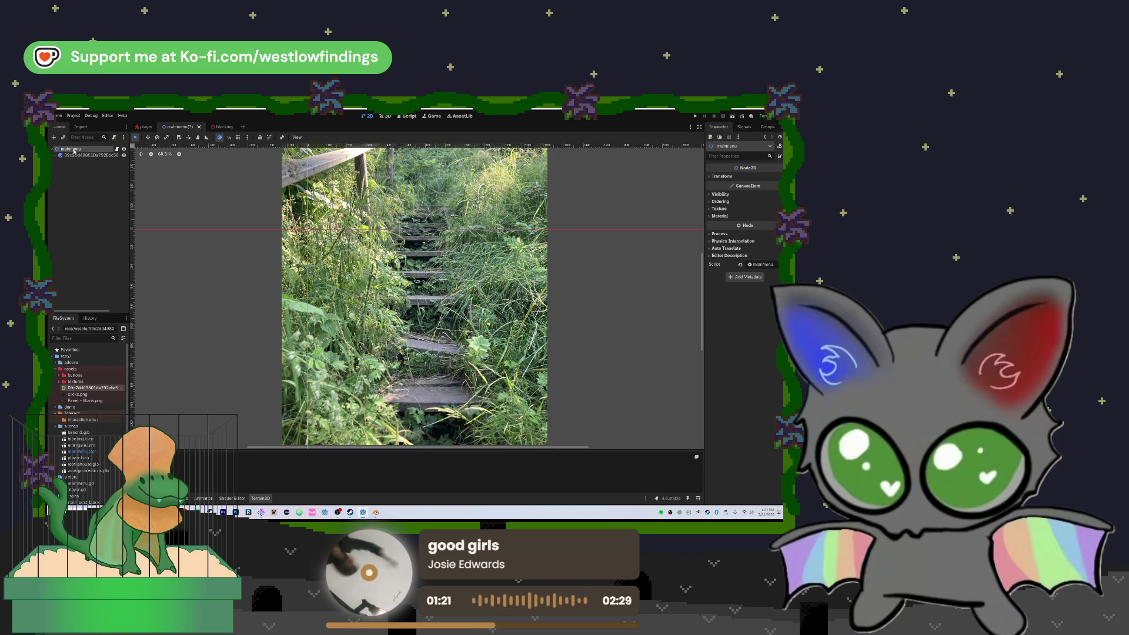
- Add a BoxContainer under mainmenu and delete the stairway photo sprite
left_click(54, 137)
type("box")
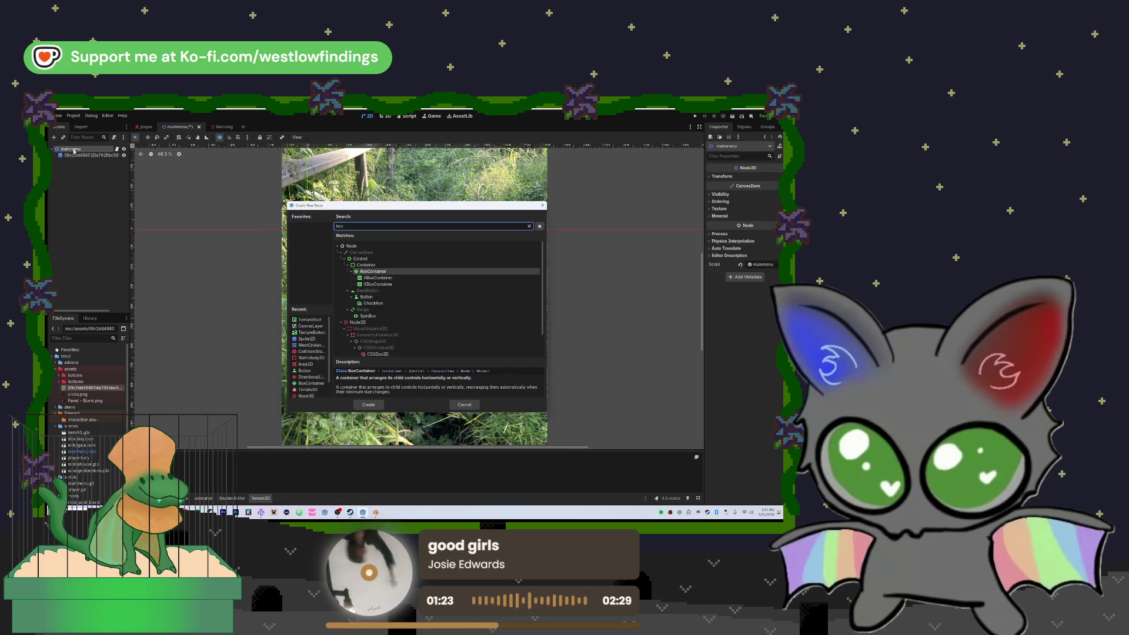
key("Return")
left_click(315, 138)
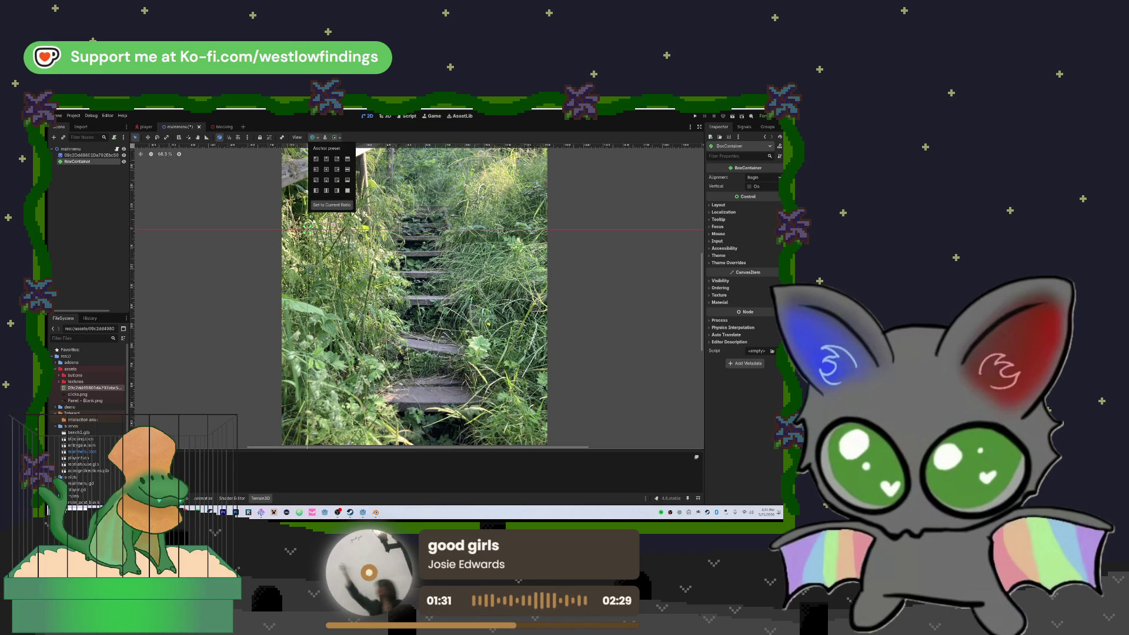
left_click(262, 230)
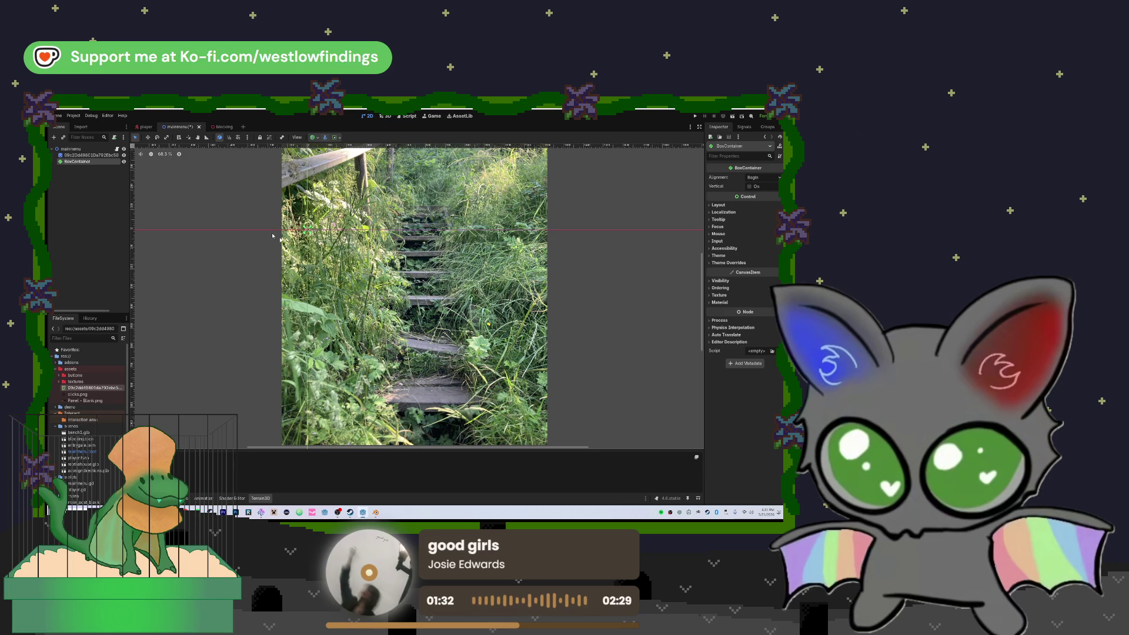
left_click_drag(307, 230, 394, 234)
key("Delete")
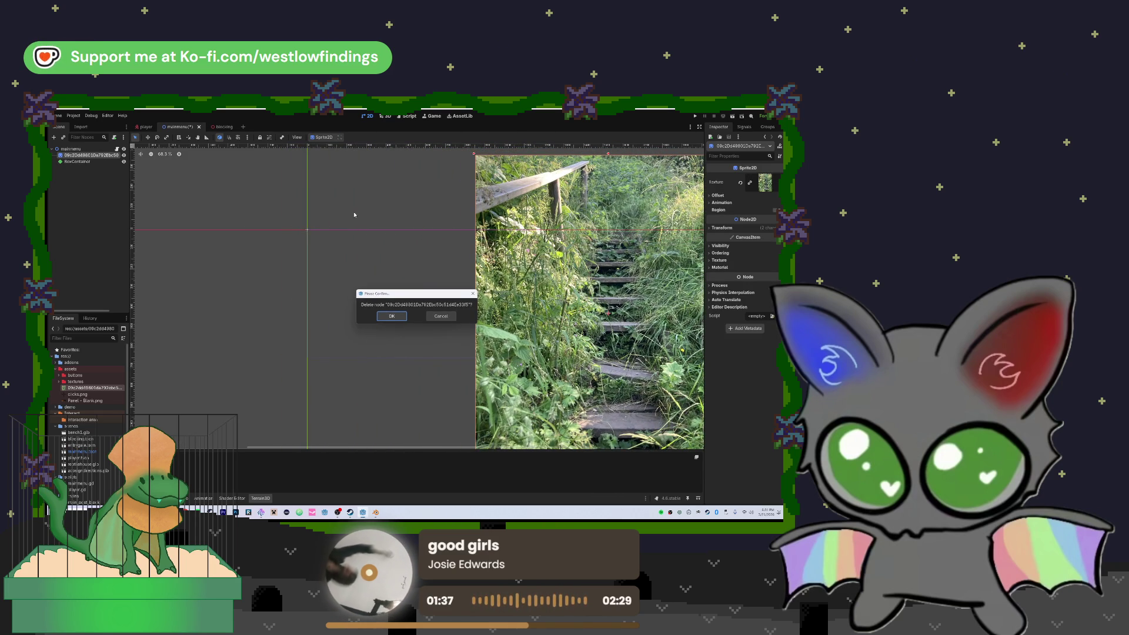
left_click(390, 315)
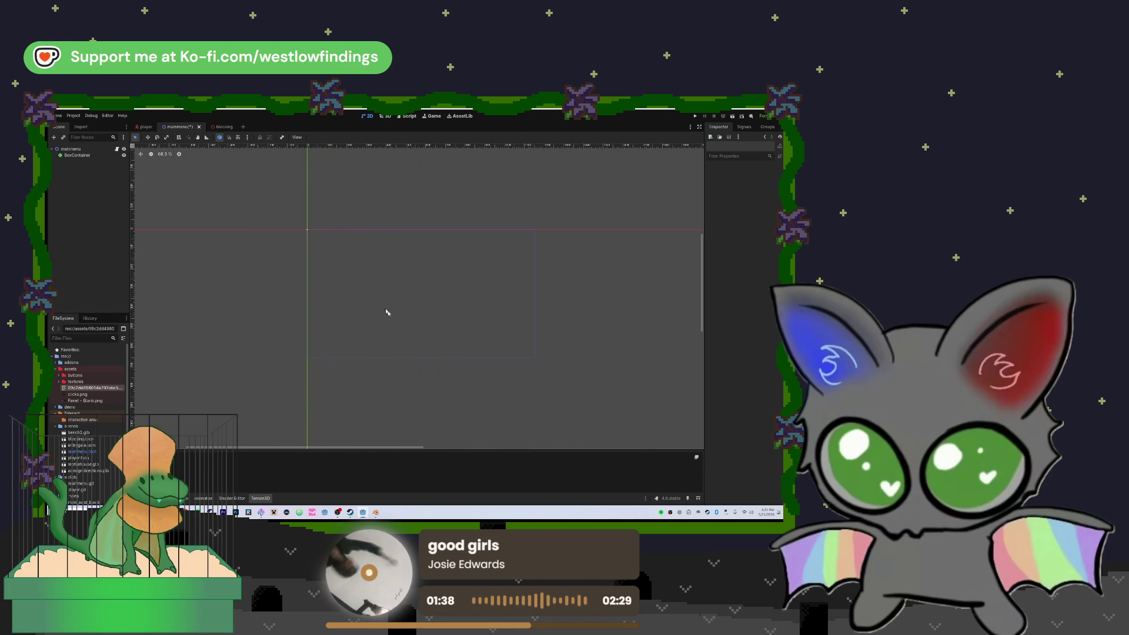
- Make the BoxContainer full-rect with centered alignment, then delete it
left_click(81, 156)
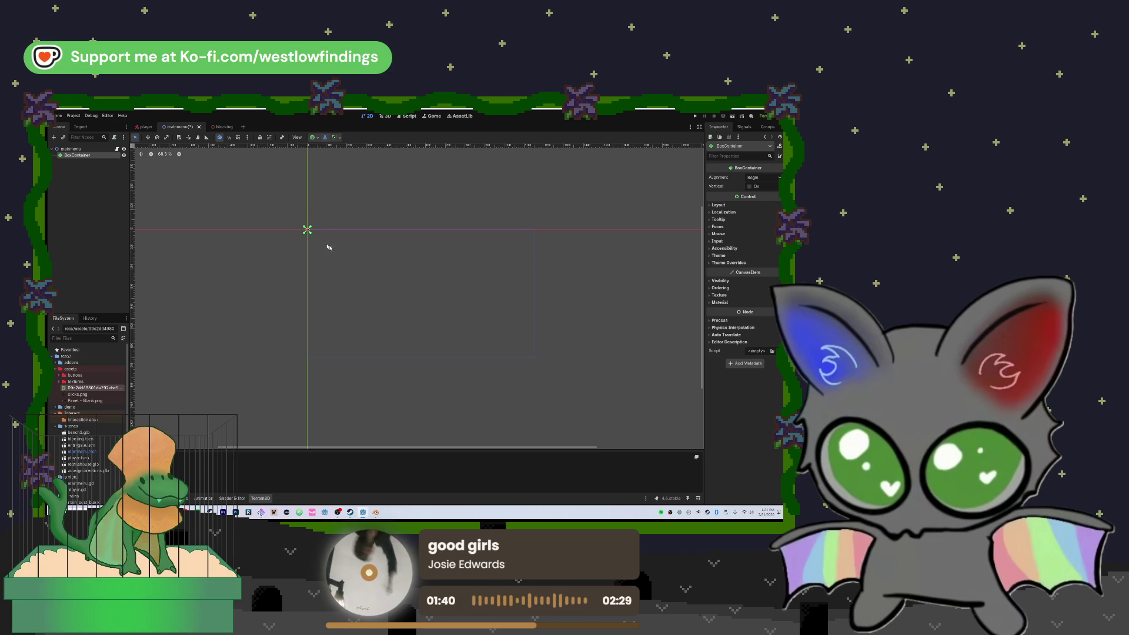
scroll(301, 234, "up", 2)
scroll(308, 233, "down", 4)
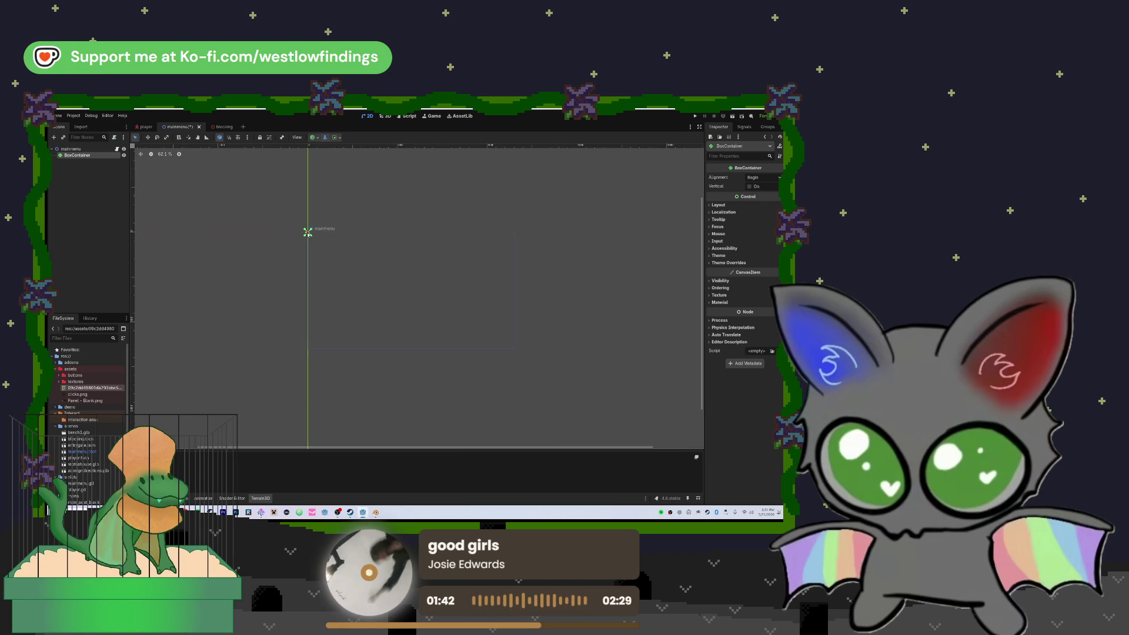
left_click(315, 137)
left_click(349, 193)
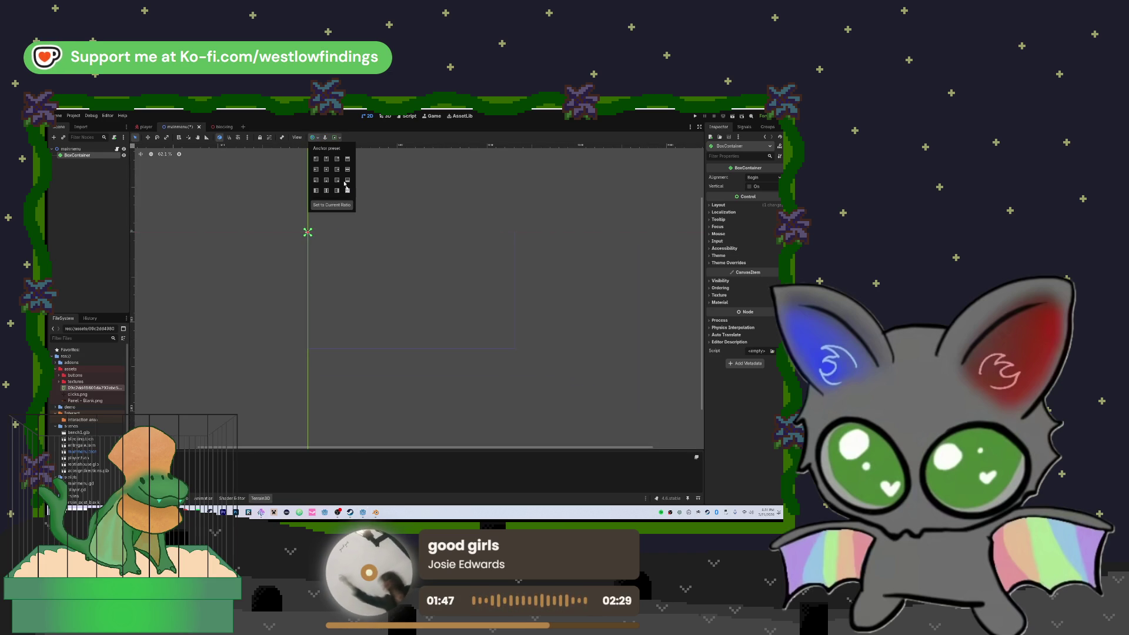
left_click(326, 140)
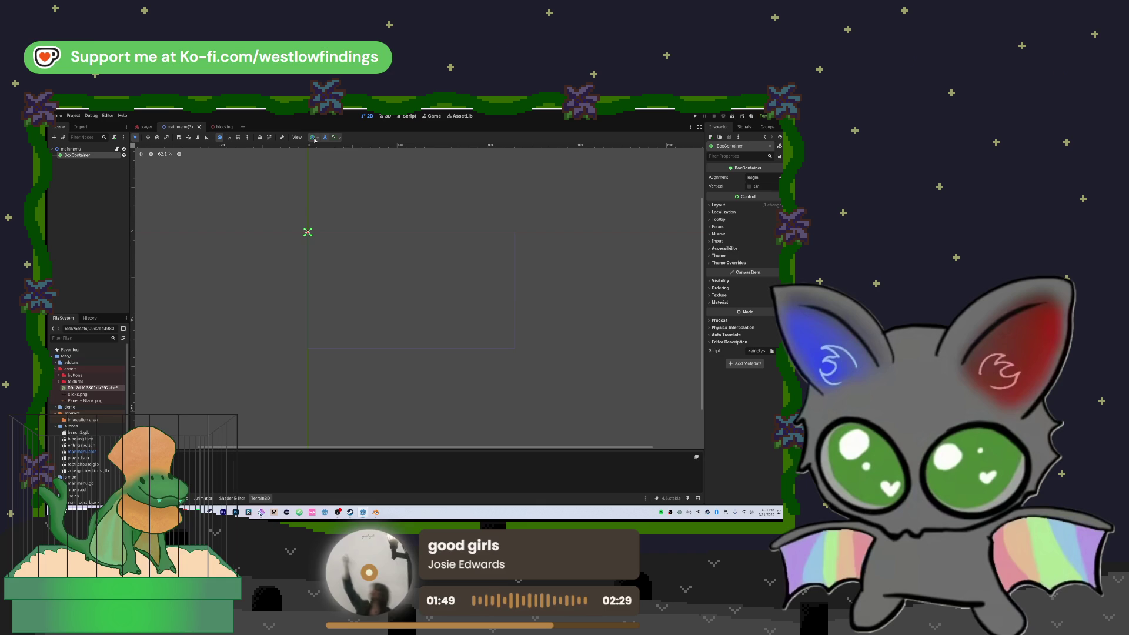
left_click(315, 139)
left_click(274, 191)
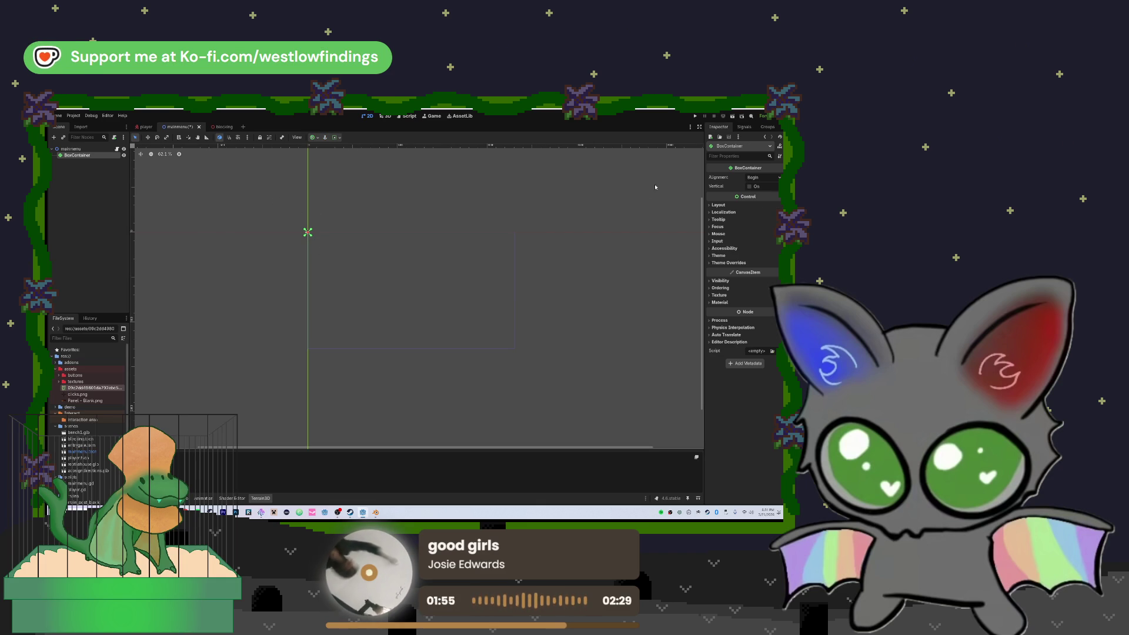
left_click(762, 177)
left_click(760, 183)
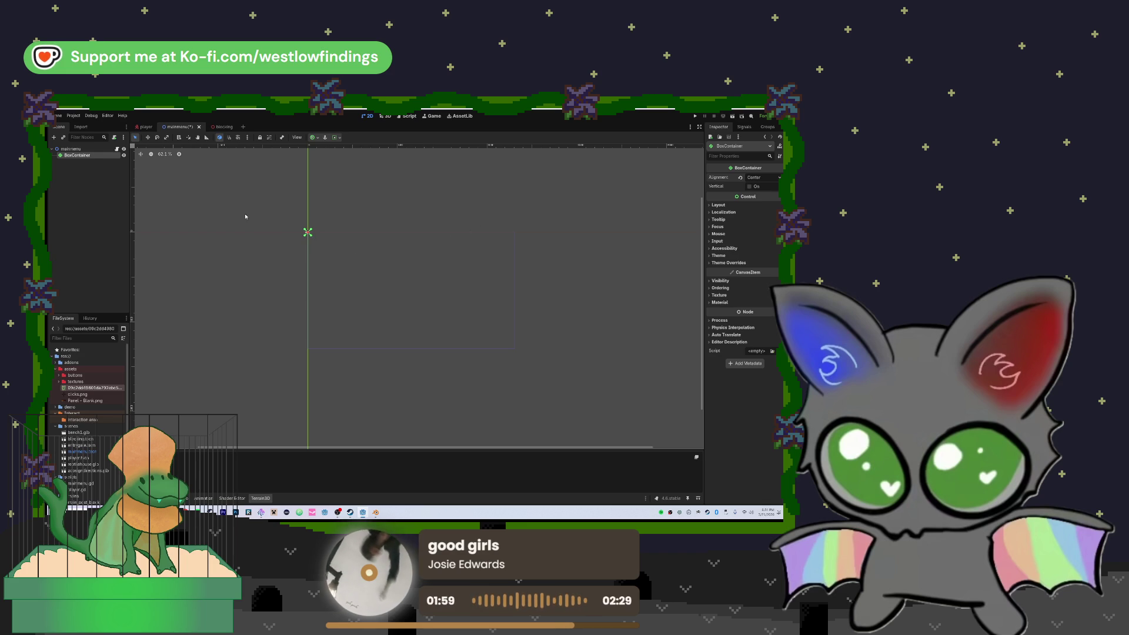
key("Delete")
left_click(400, 316)
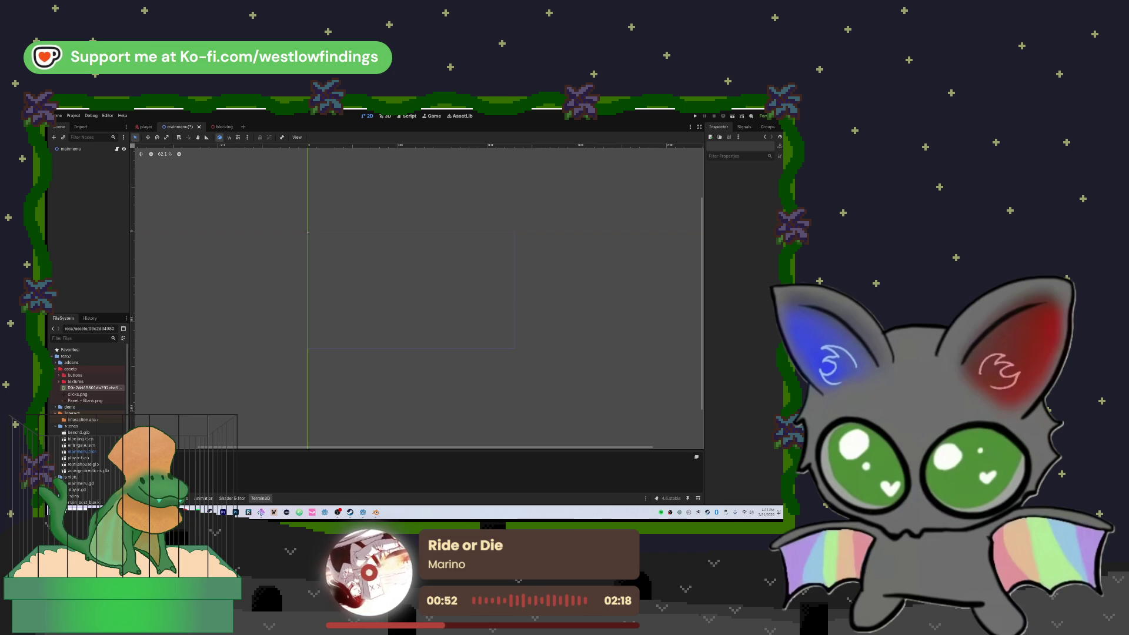
- Add a CenterContainer under mainmenu, stretch it into a large rectangle and apply an anchor preset
left_click(93, 149)
key("ctrl+a")
type("center")
key("Return")
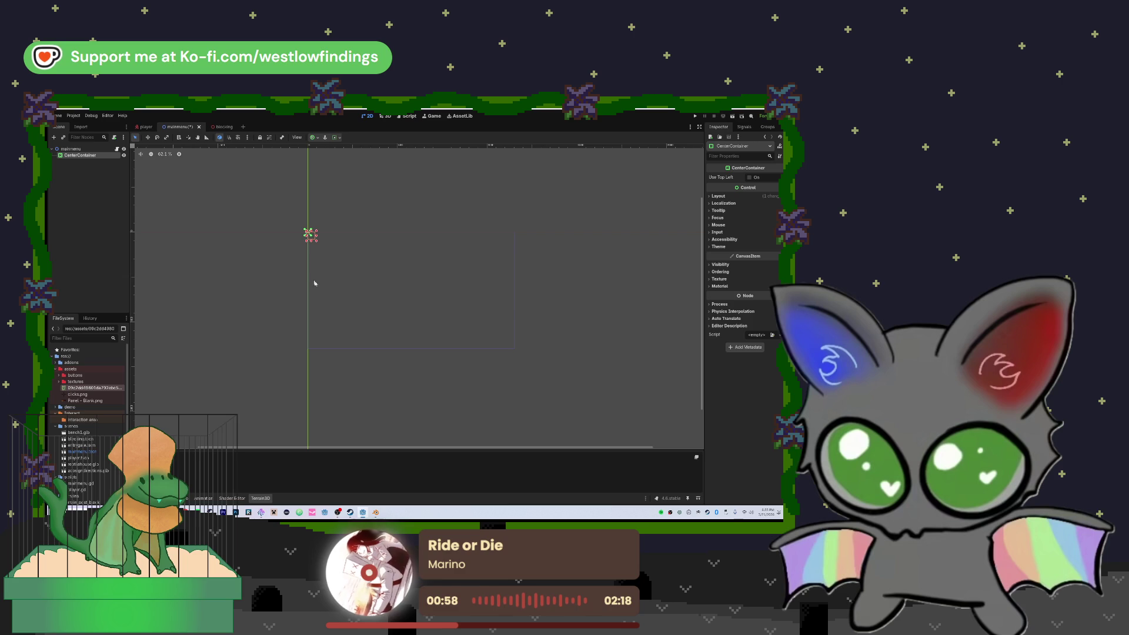
left_click_drag(318, 242, 516, 350)
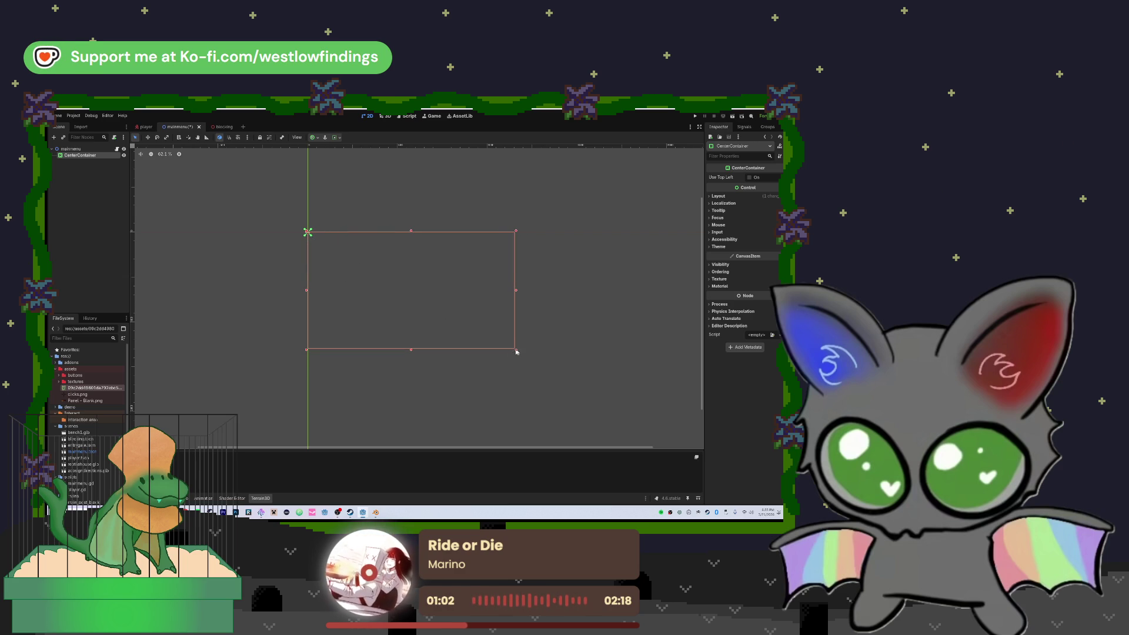
left_click(314, 140)
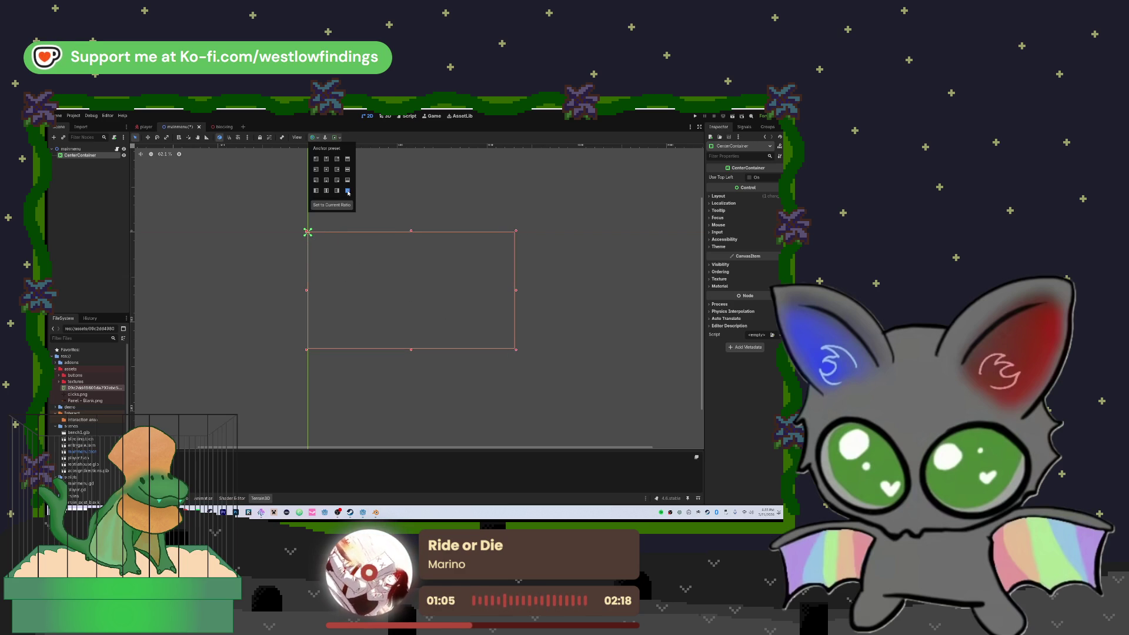
left_click(284, 172)
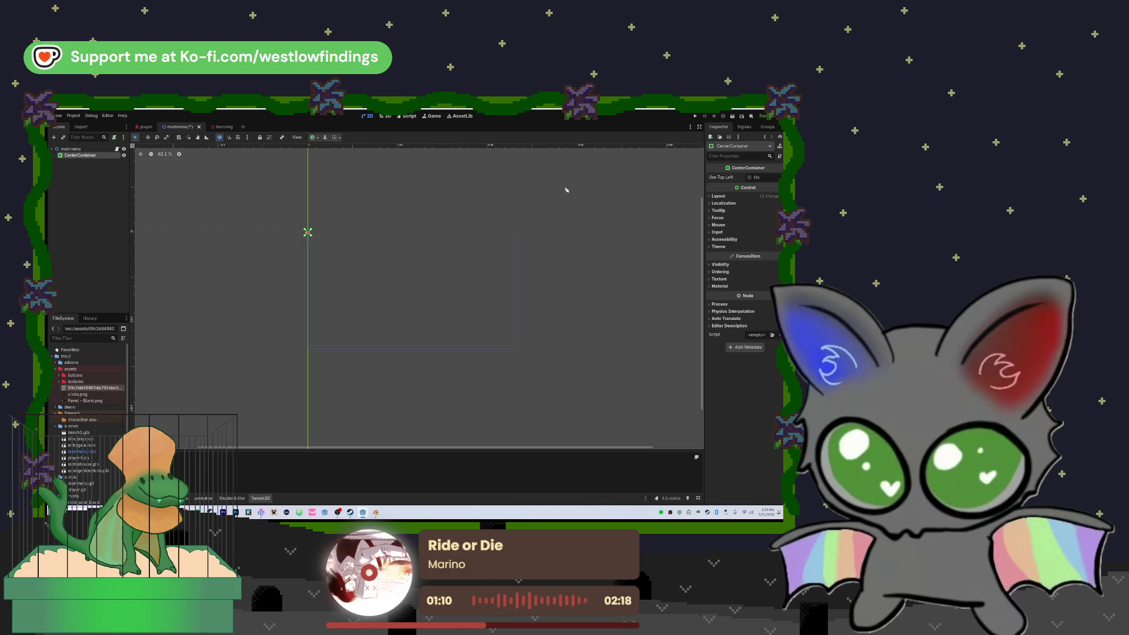
left_click(474, 197)
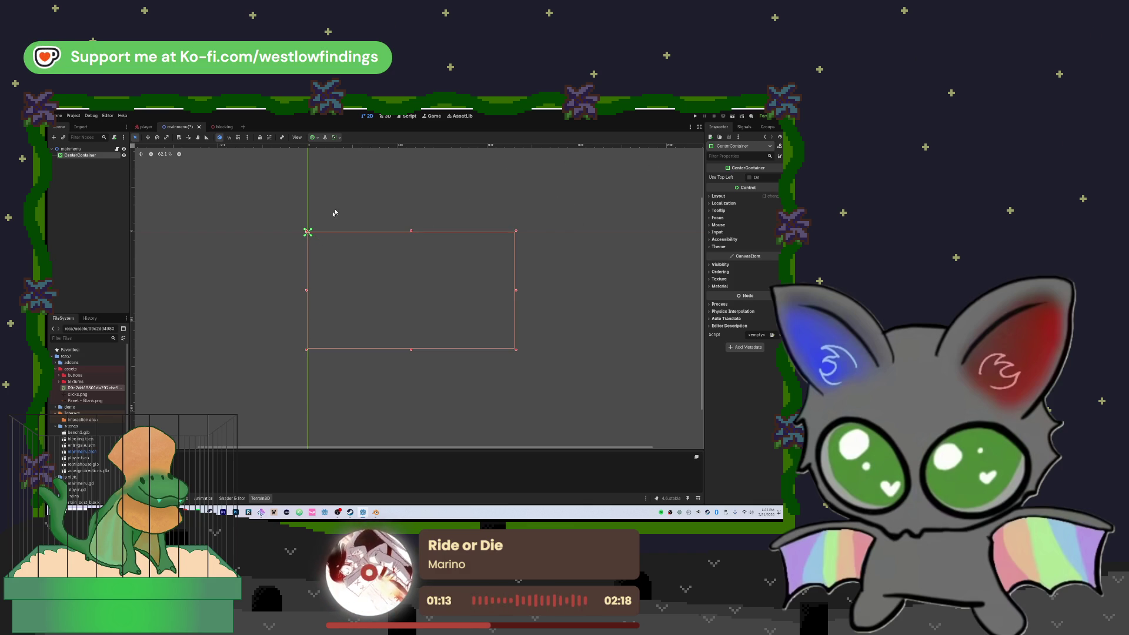
left_click(71, 149)
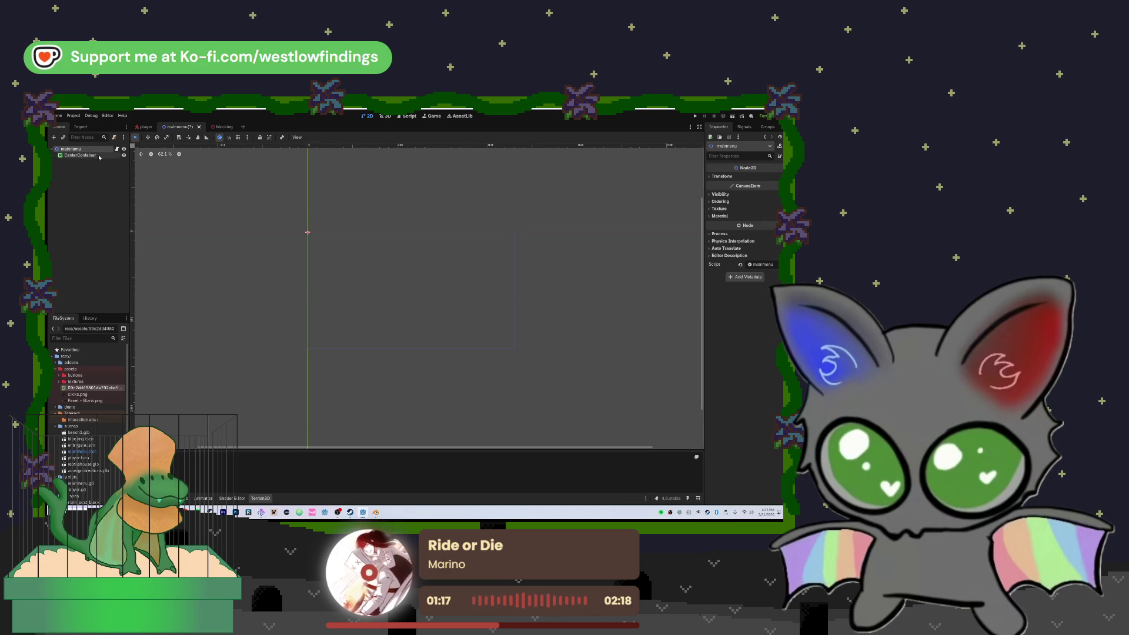
left_click(80, 155)
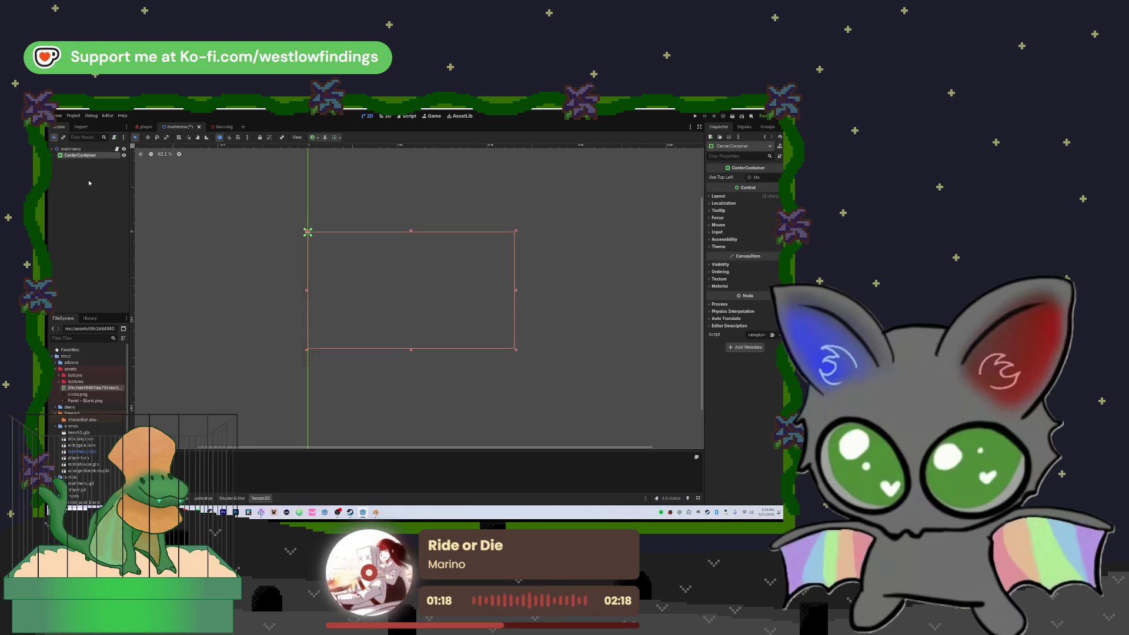
- Add a TextureButton inside the CenterContainer, replacing an undone TextureRect, and expand its Textures
key("ctrl+a")
type("textu")
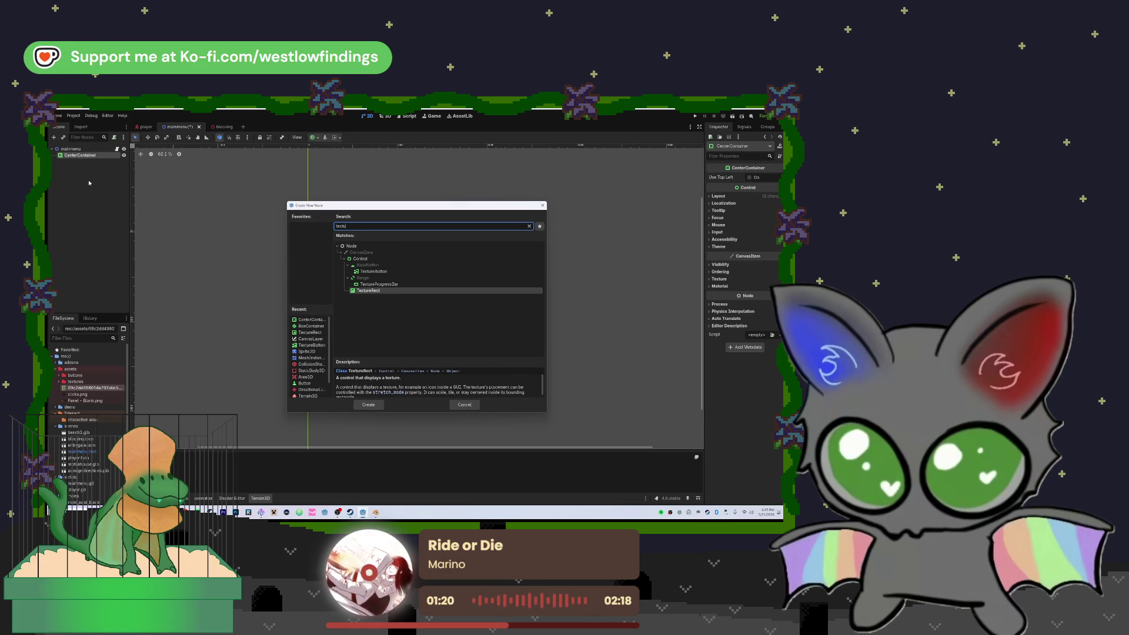
key("Return")
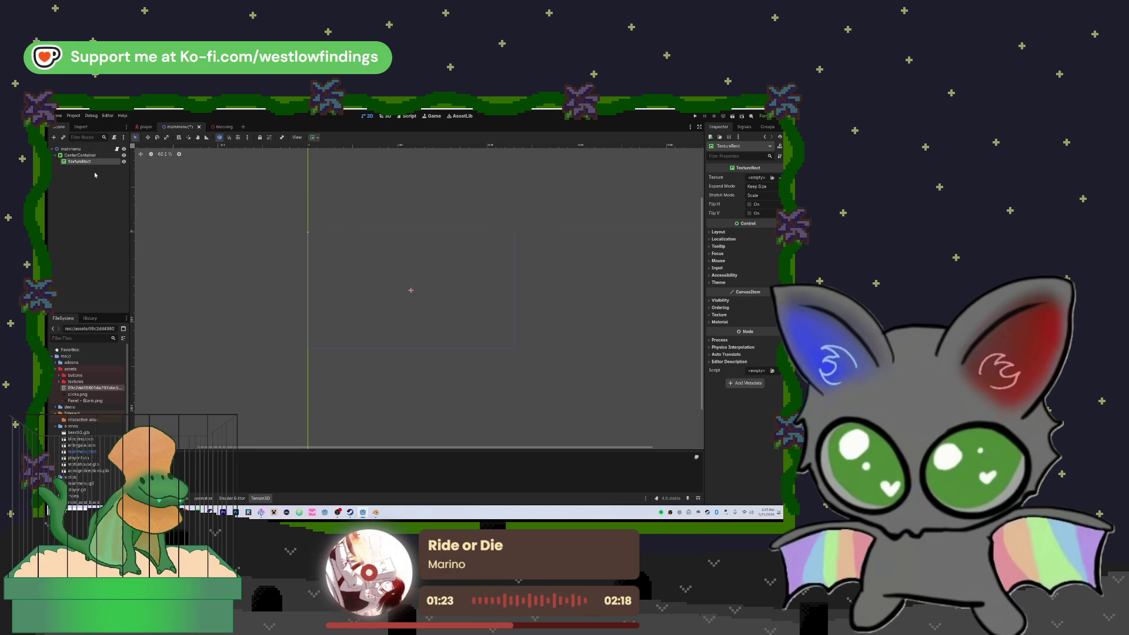
key("ctrl+z")
left_click(89, 156)
key("ctrl+a")
type("te")
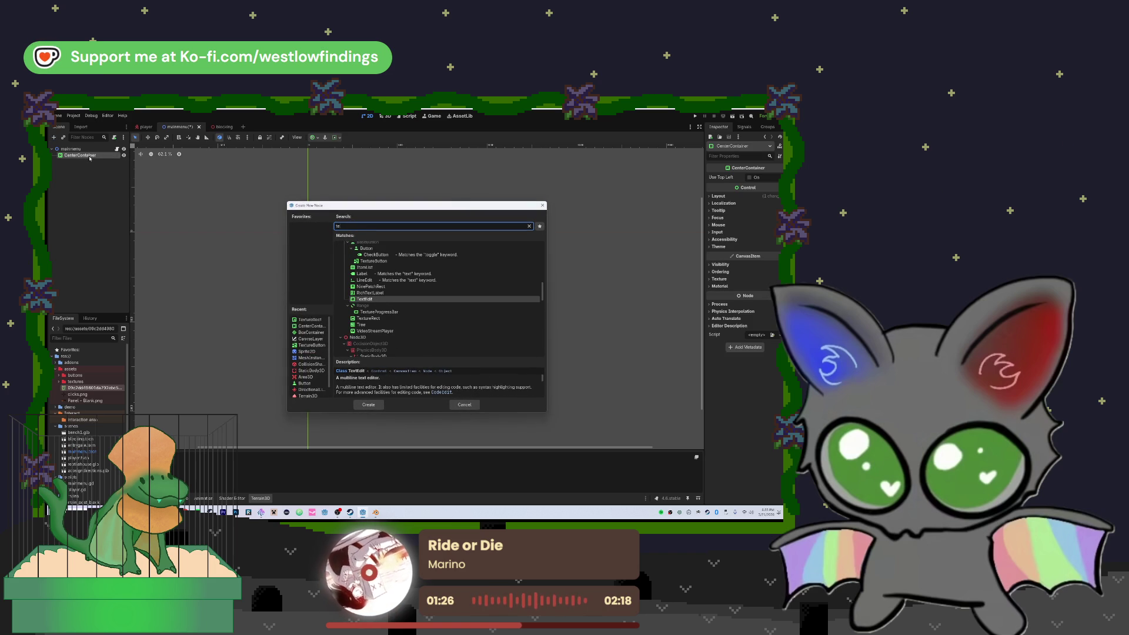
key("Up")
key("Up")
key("Up")
key("Return")
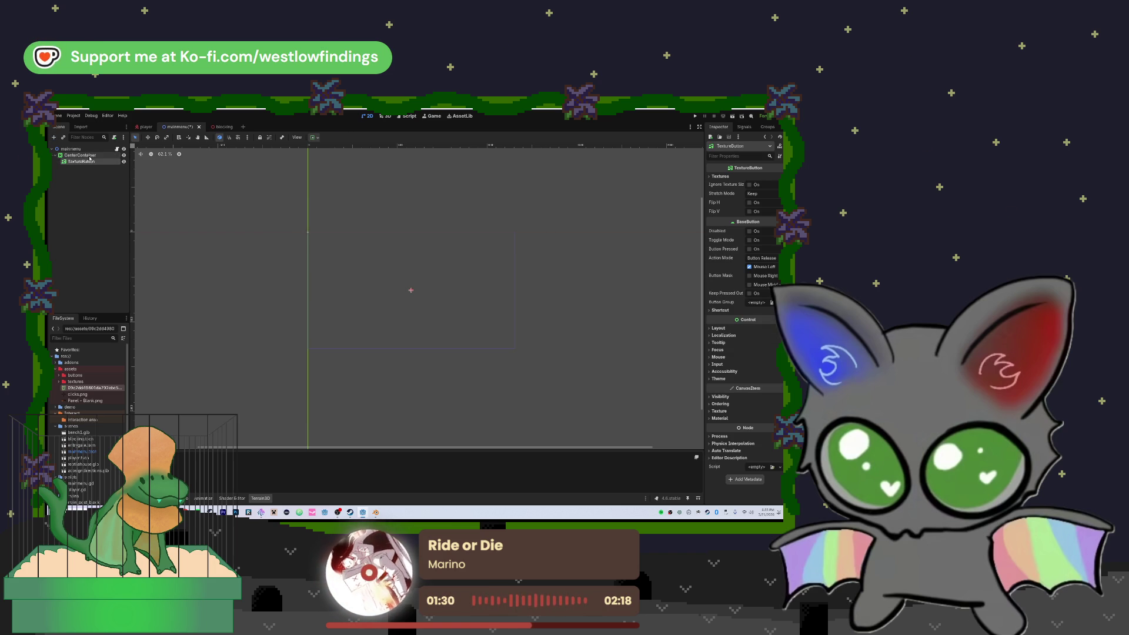
left_click(722, 176)
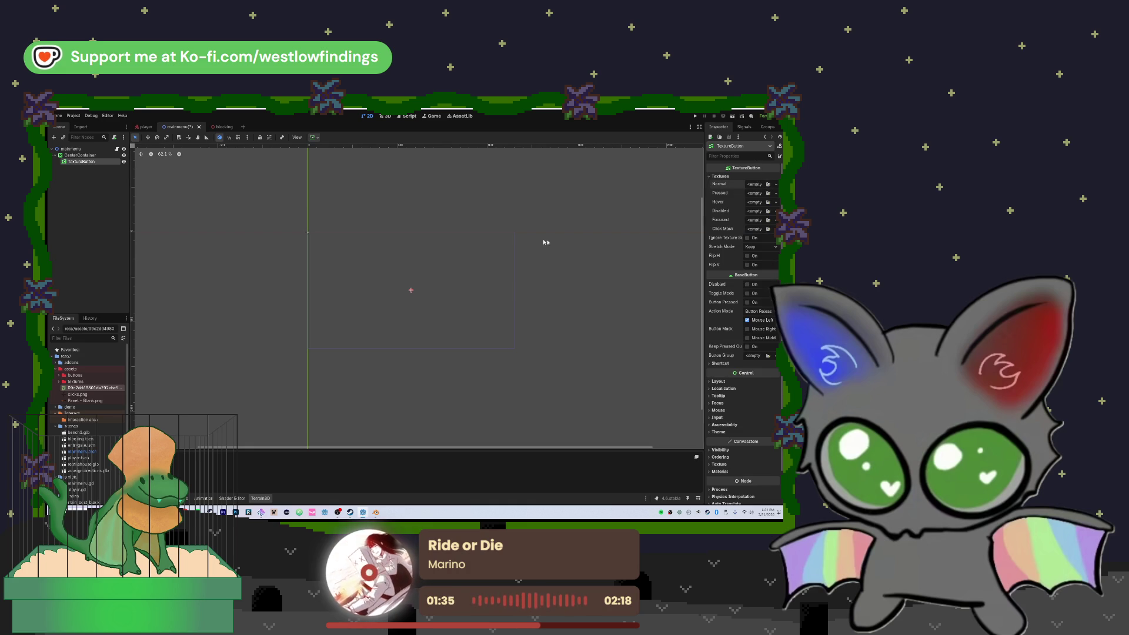
- Give the TextureButton play_1.png as its Normal texture and play_2.png as Hover
left_click(59, 375)
mouse_move(73, 383)
left_mouse_down()
mouse_move(341, 388)
mouse_move(777, 246)
left_mouse_up()
left_click_drag(757, 185, 756, 185)
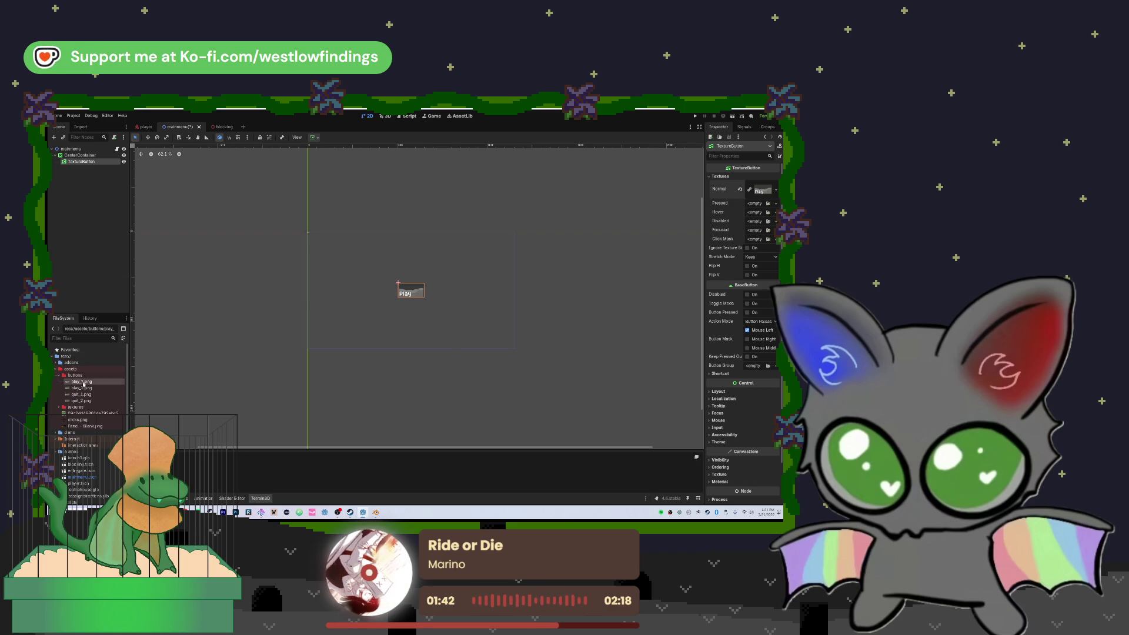
mouse_move(83, 388)
left_mouse_down()
mouse_move(406, 383)
mouse_move(768, 241)
mouse_move(757, 215)
left_mouse_up()
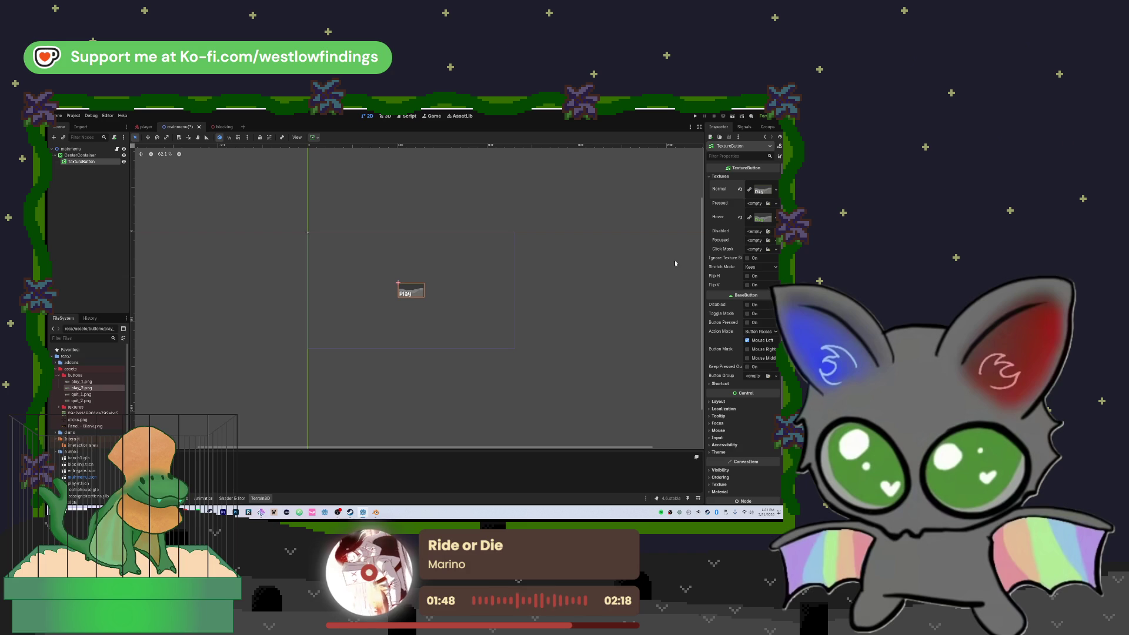
scroll(741, 387, "down", 3)
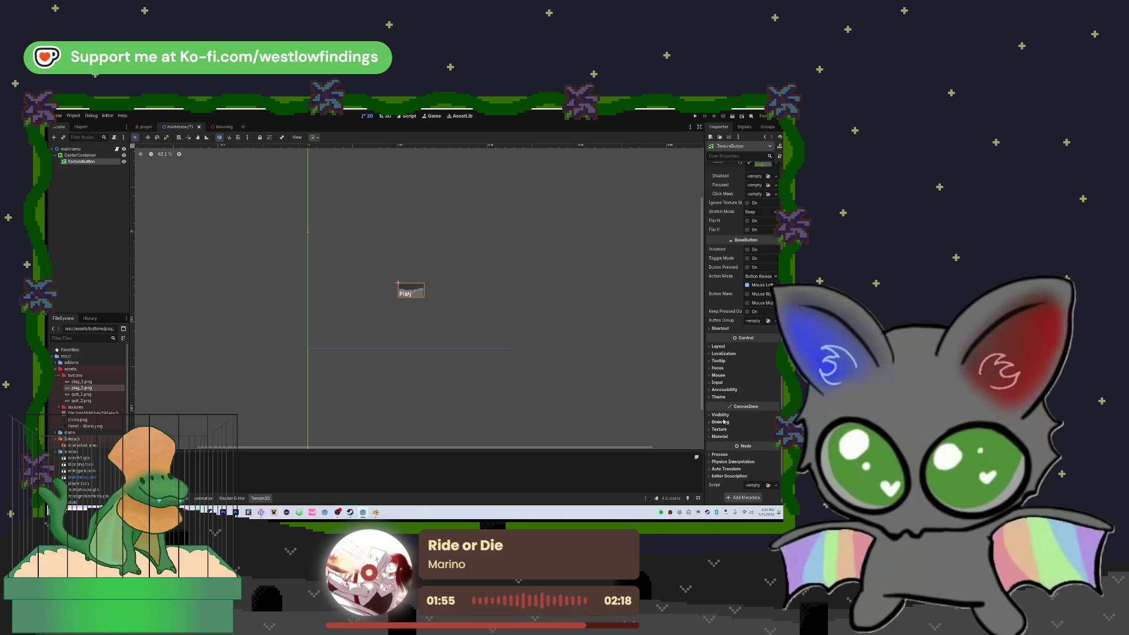
left_click(721, 347)
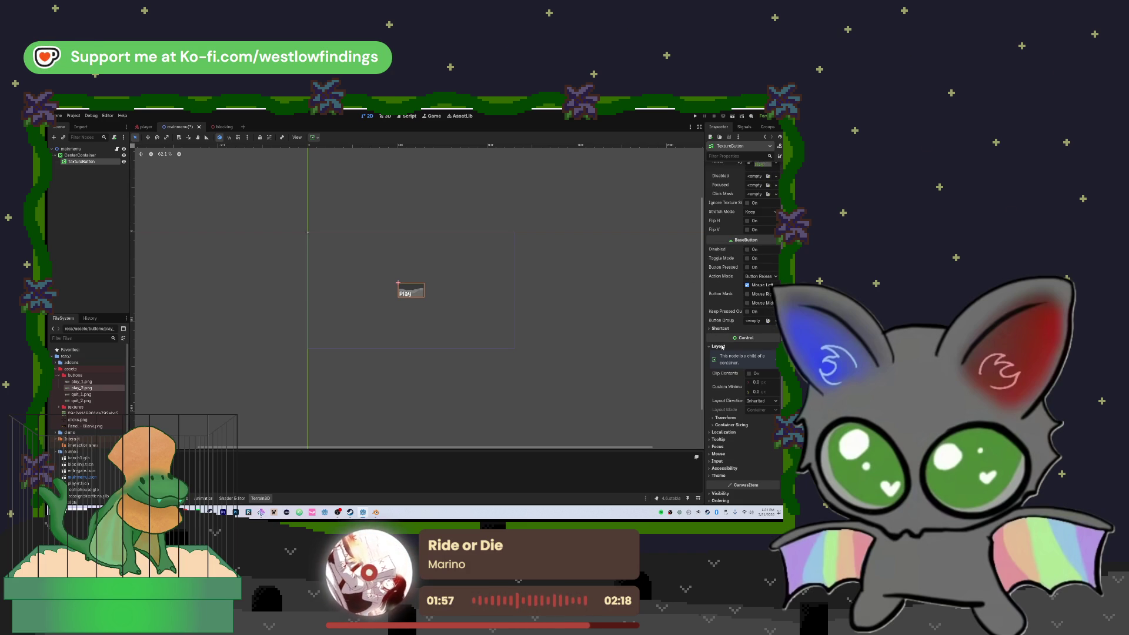
left_click(719, 347)
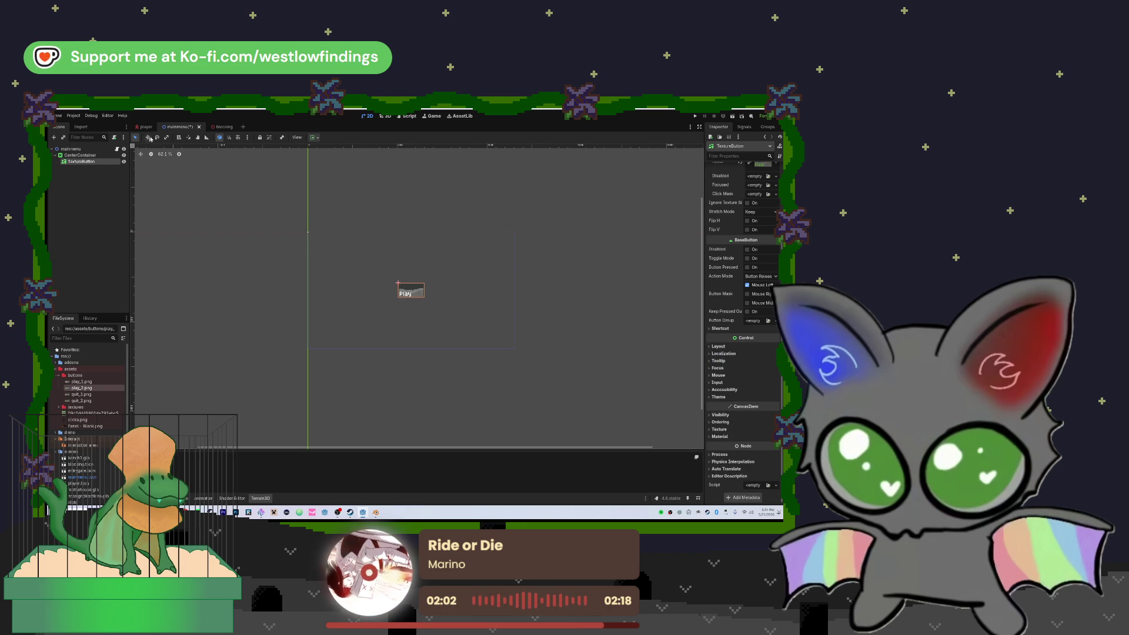
left_click(412, 297)
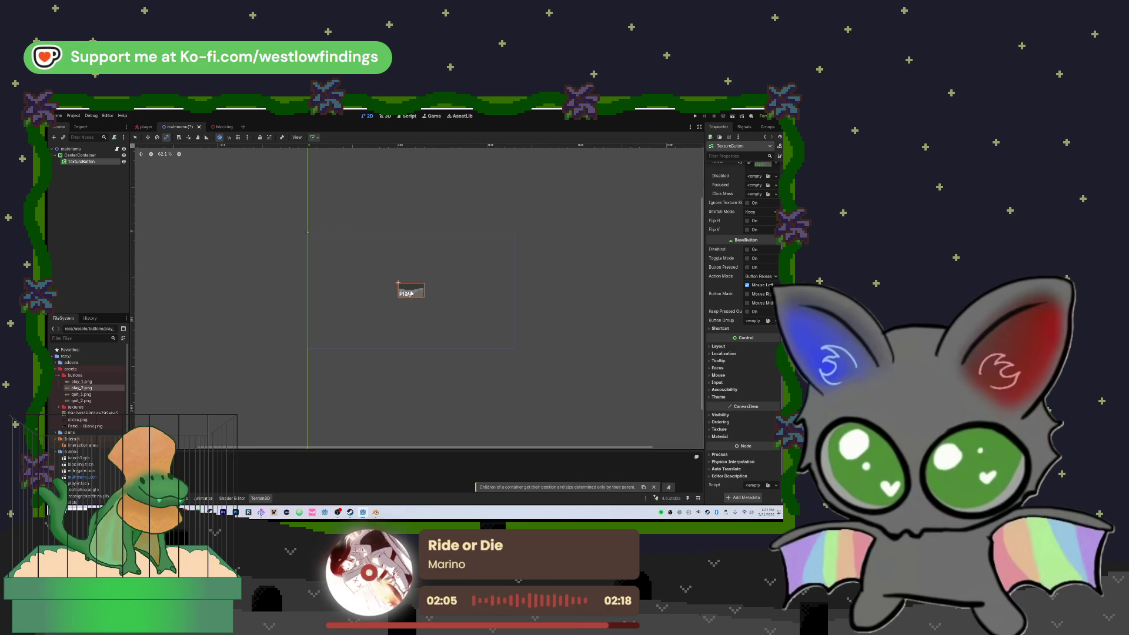
left_click(654, 487)
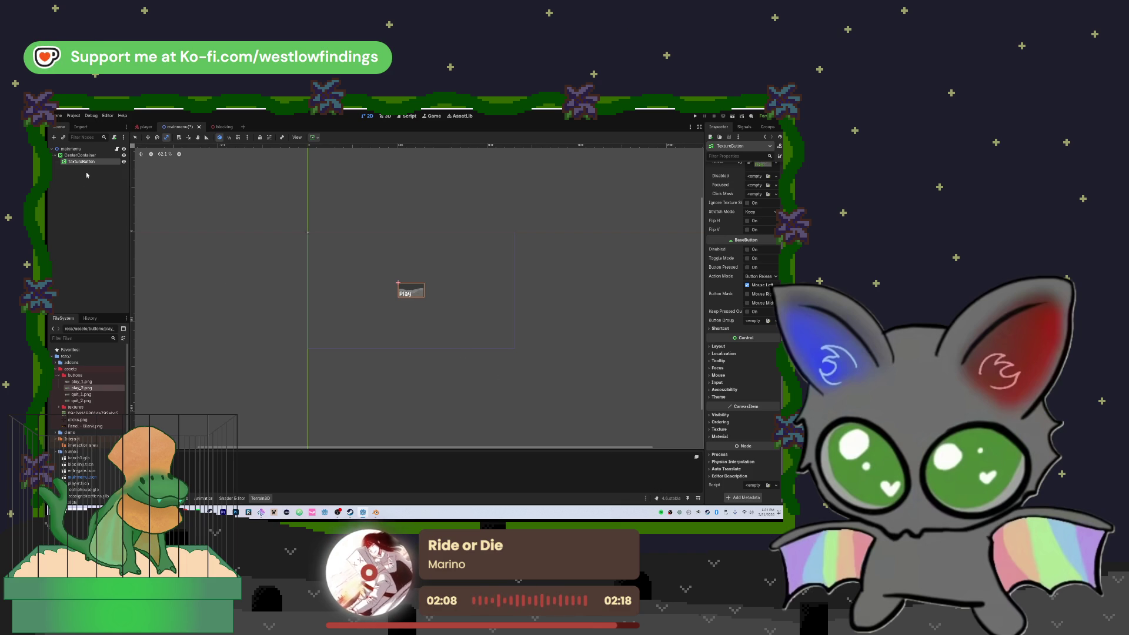
- Rename the first button to play and add a second TextureButton under CenterContainer
type("play")
key("Return")
key("ctrl+a")
type("te")
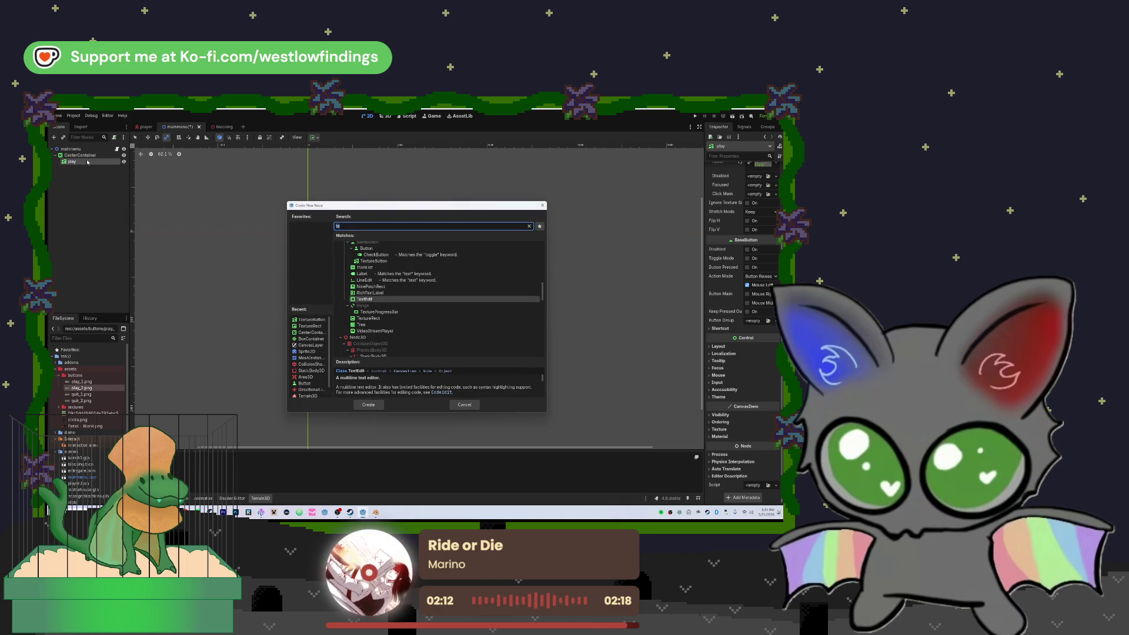
double_click(373, 262)
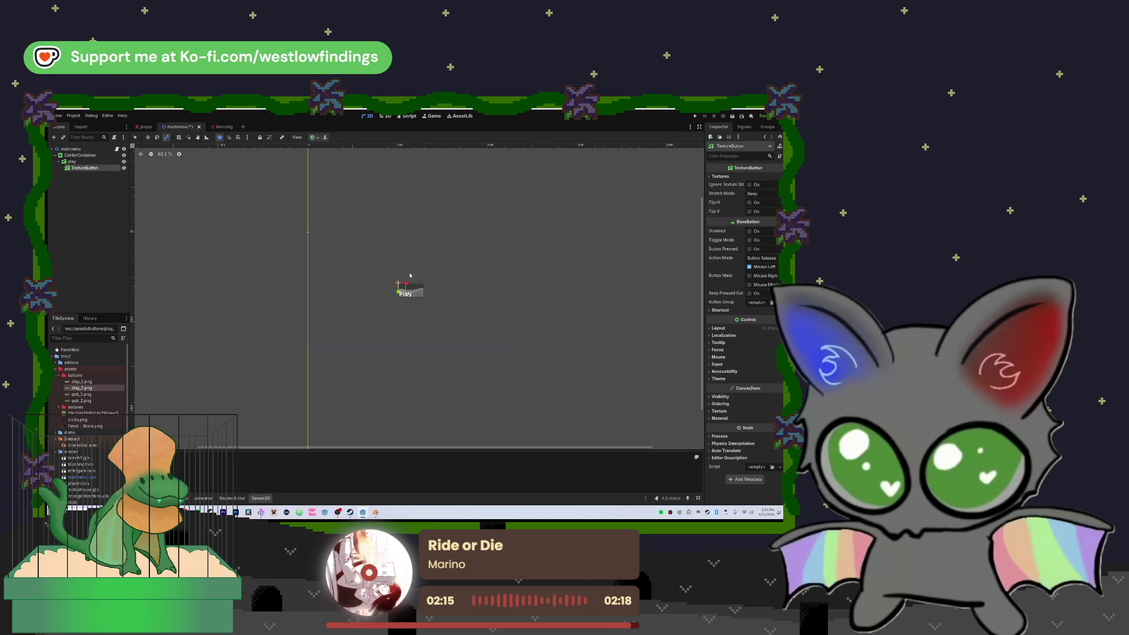
left_click_drag(90, 169, 82, 155)
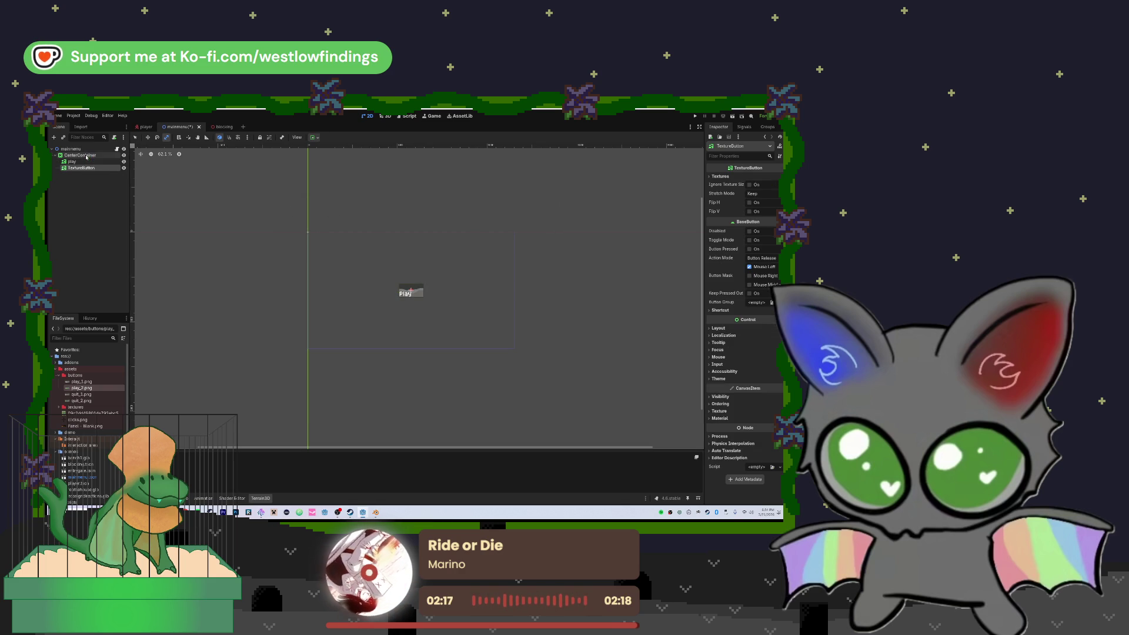
- Set the second button's Normal texture to quit_1.png and Hover to quit_2.png
left_click(729, 177)
left_click(754, 185)
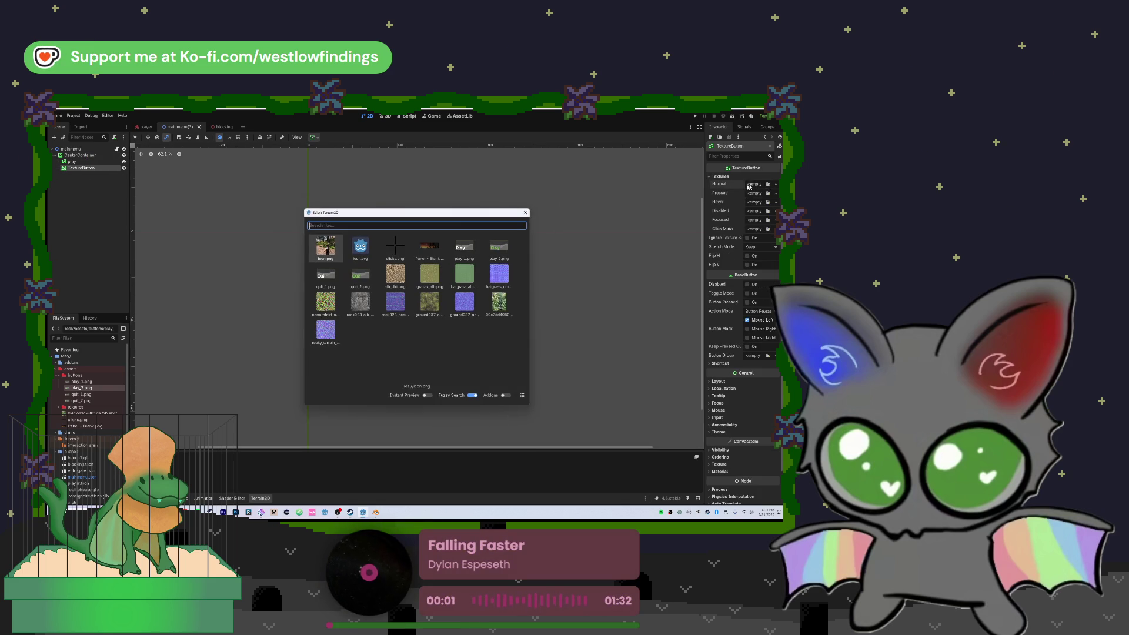
double_click(323, 278)
left_click(322, 278)
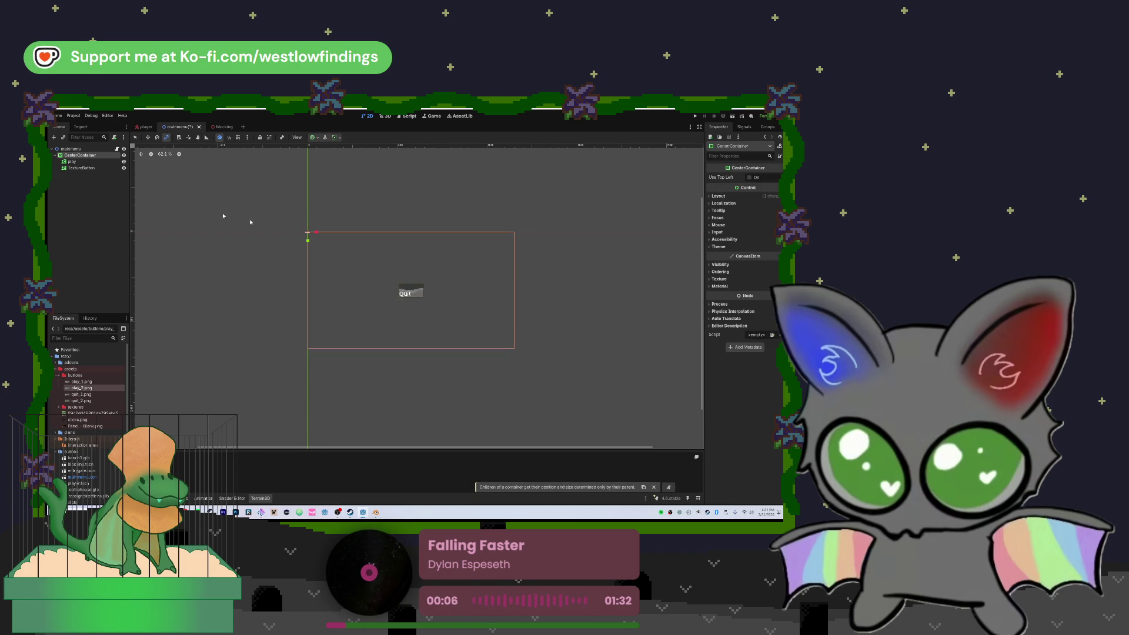
left_click(410, 291)
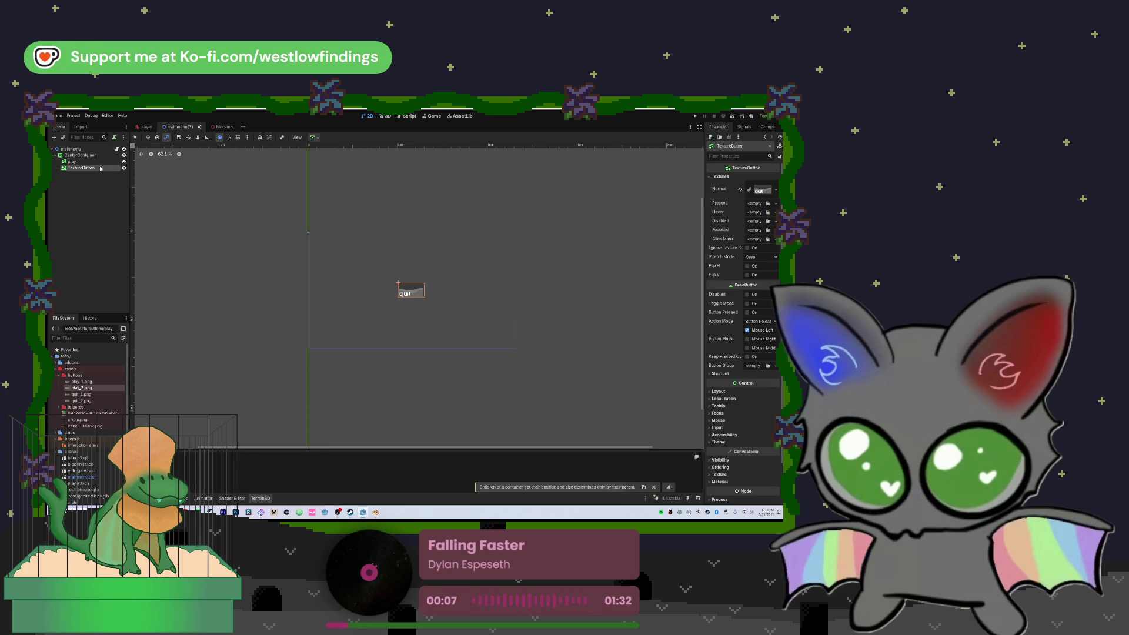
left_click(769, 212)
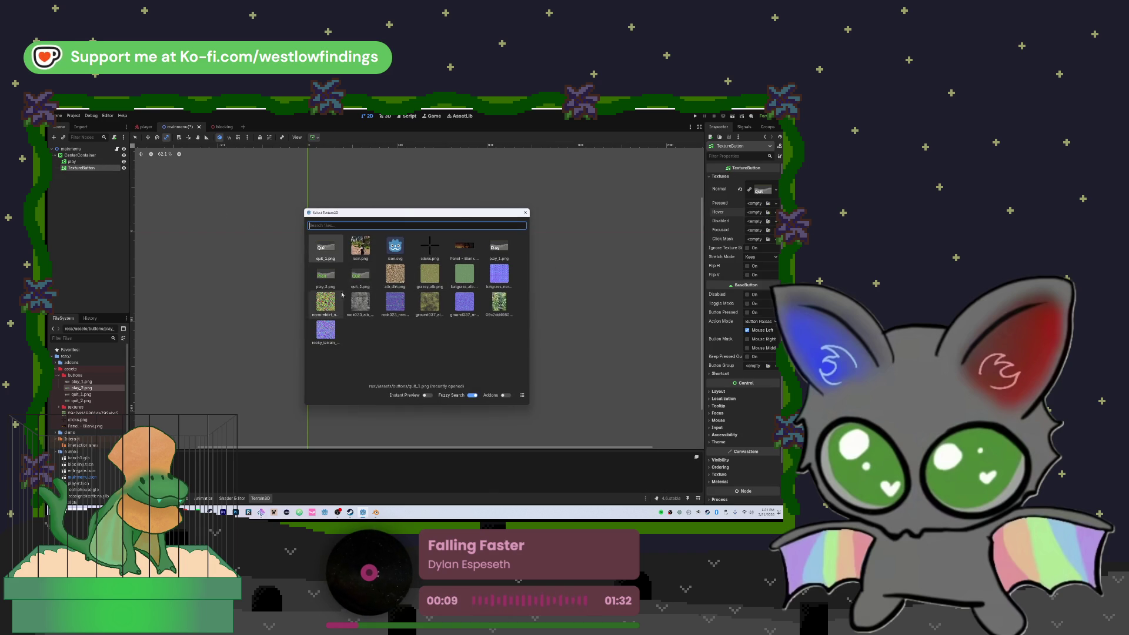
left_click(434, 299)
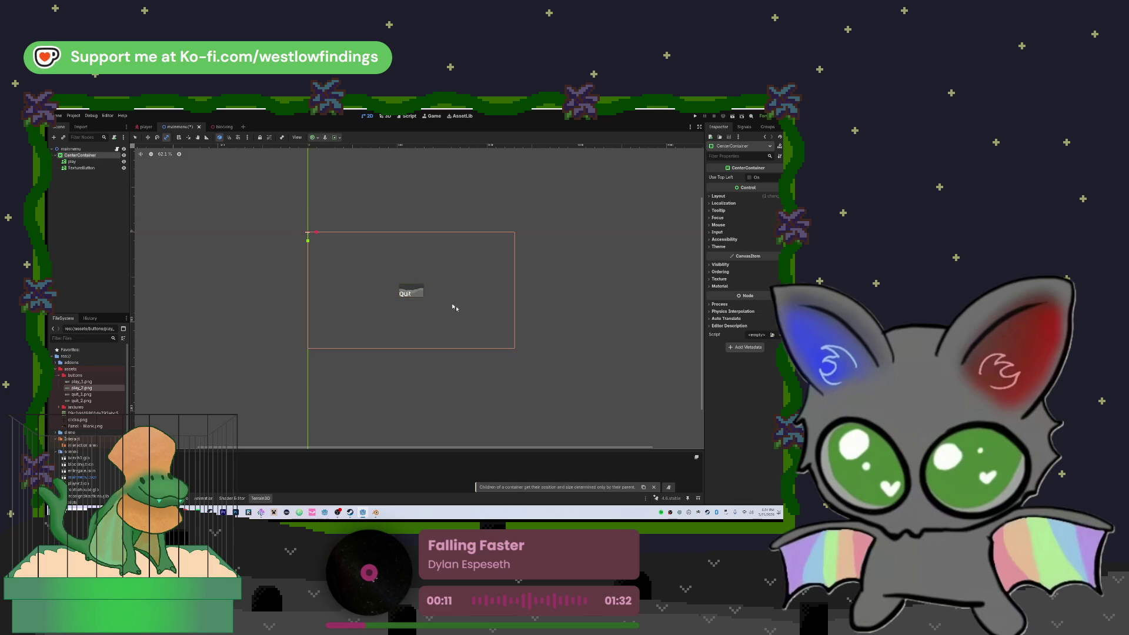
left_click(713, 204)
left_click(713, 203)
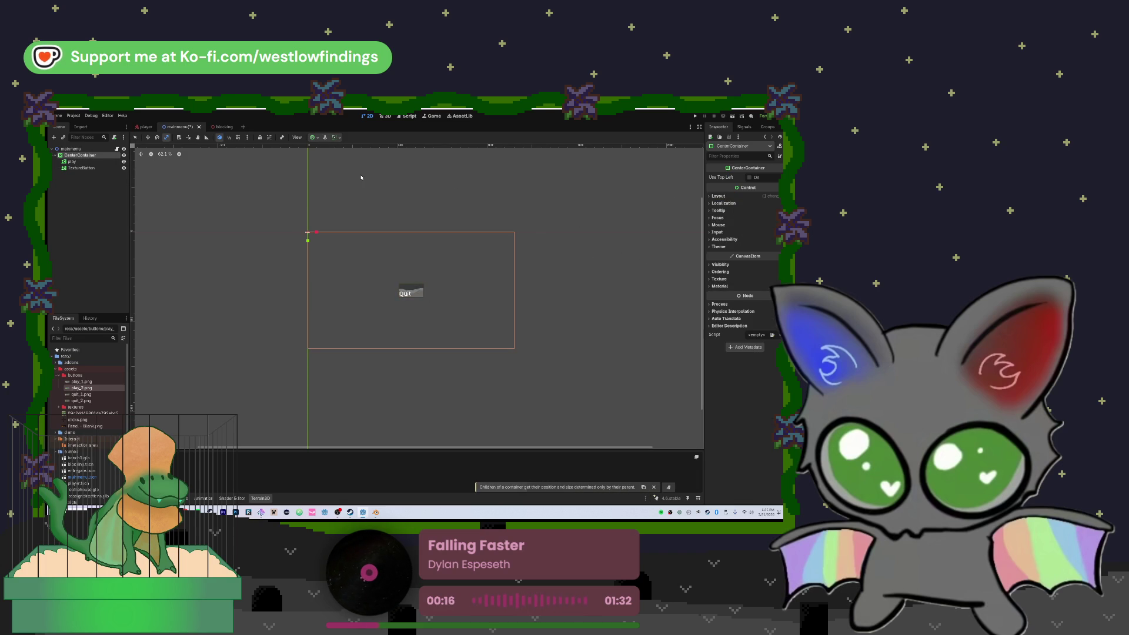
- Rename the second texture button to quit
left_click(82, 168)
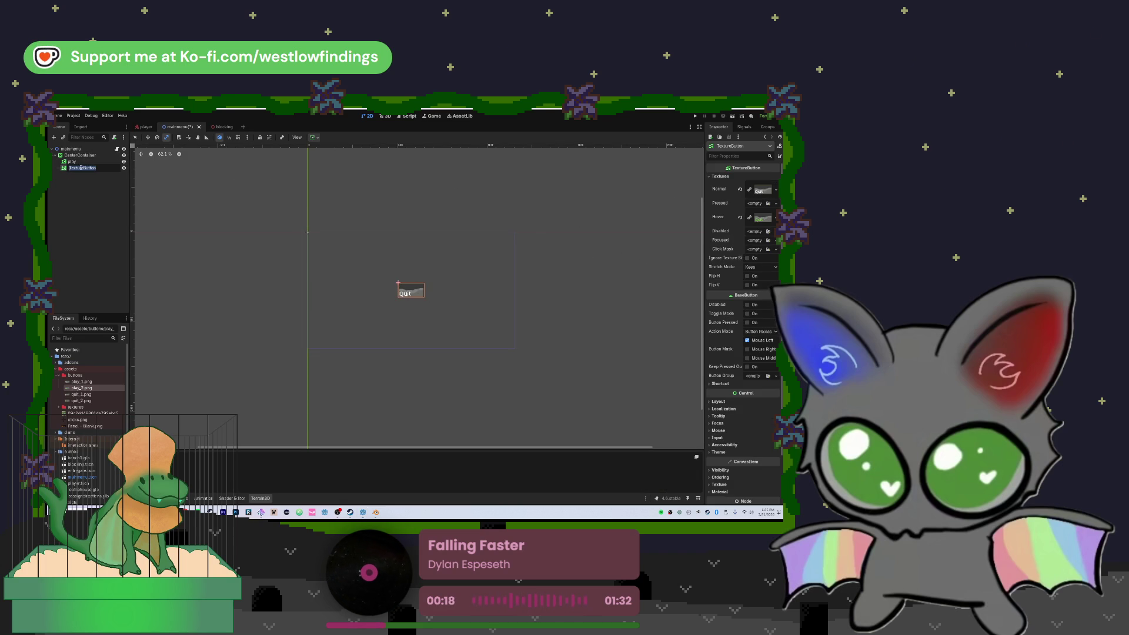
type("quit")
key("Return")
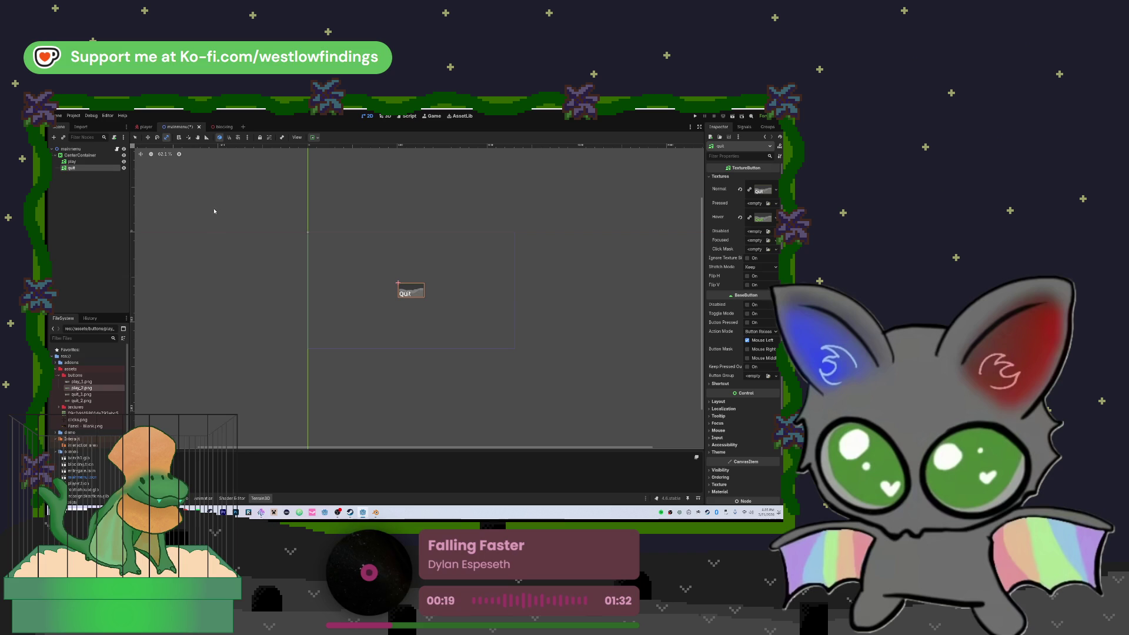
scroll(404, 300, "up", 3)
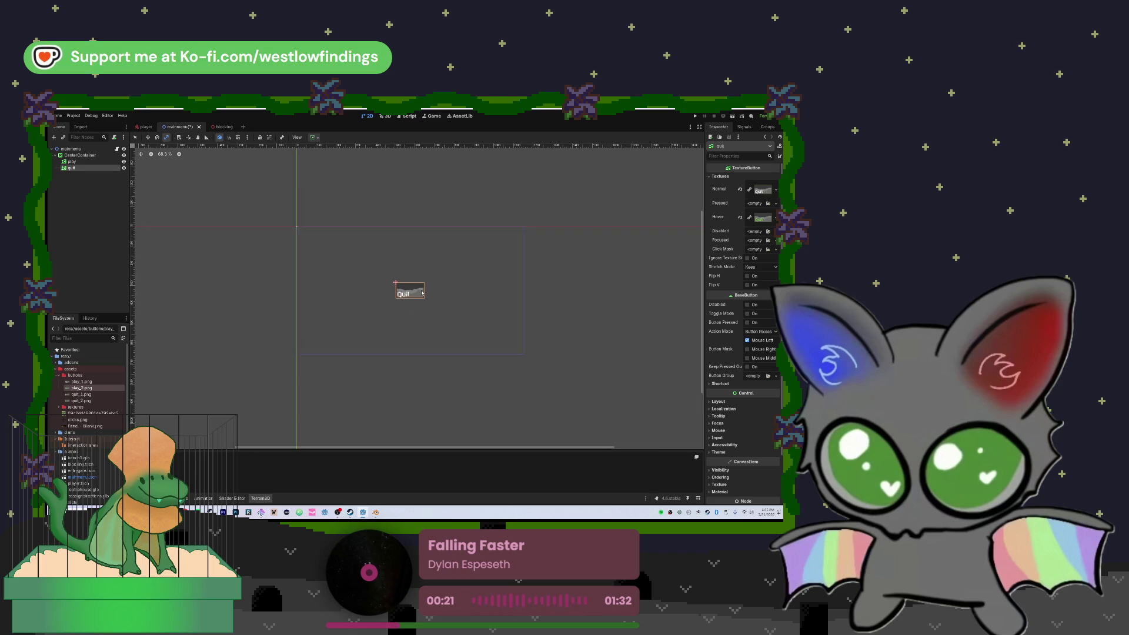
scroll(400, 290, "left", 2)
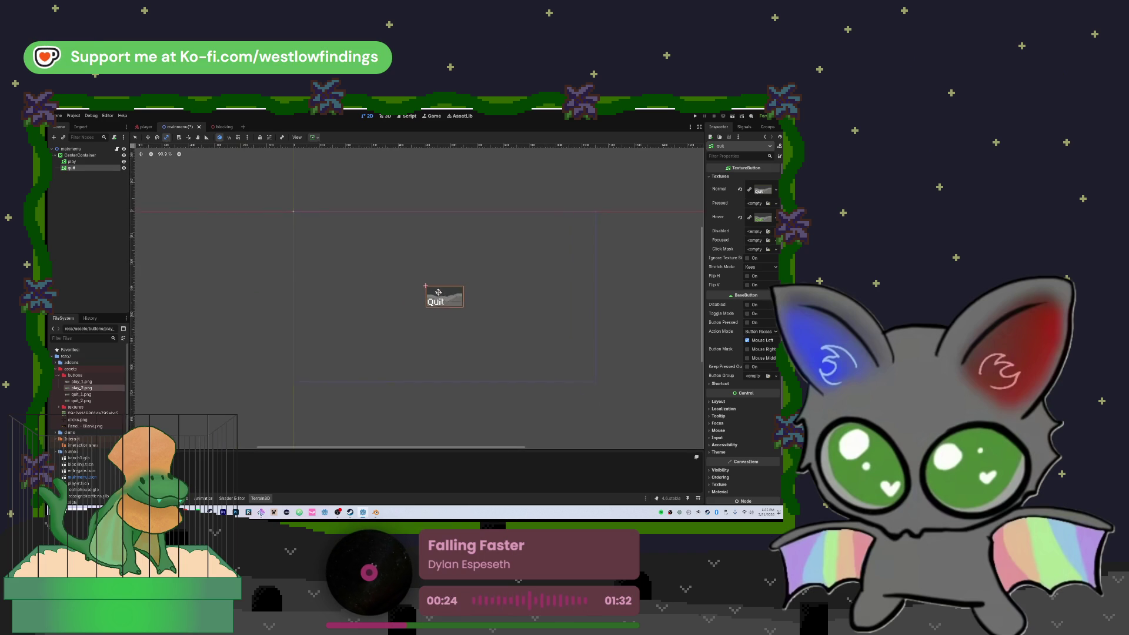
left_click(73, 149)
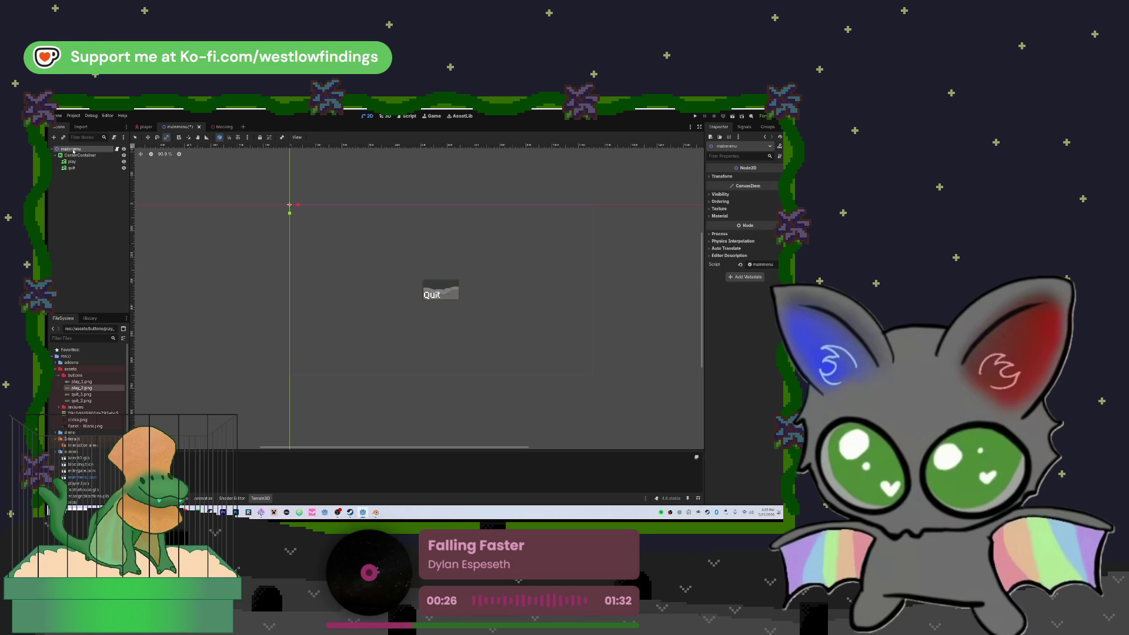
- Add a BoxContainer under mainmenu and move the play and quit buttons into it
key("ctrl+a")
type("box")
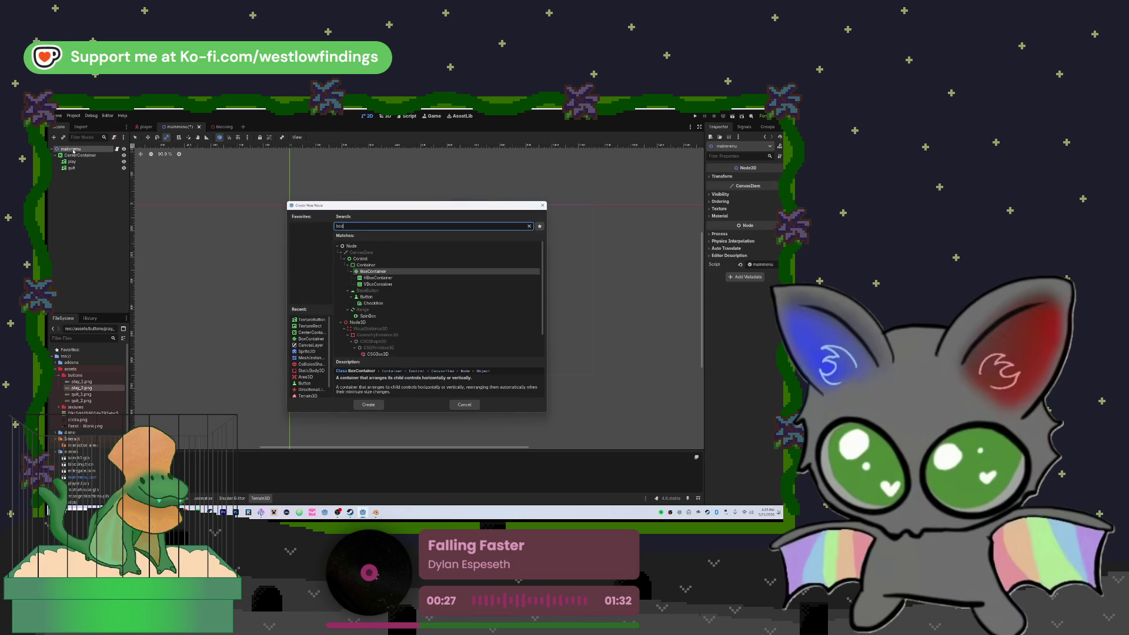
key("Return")
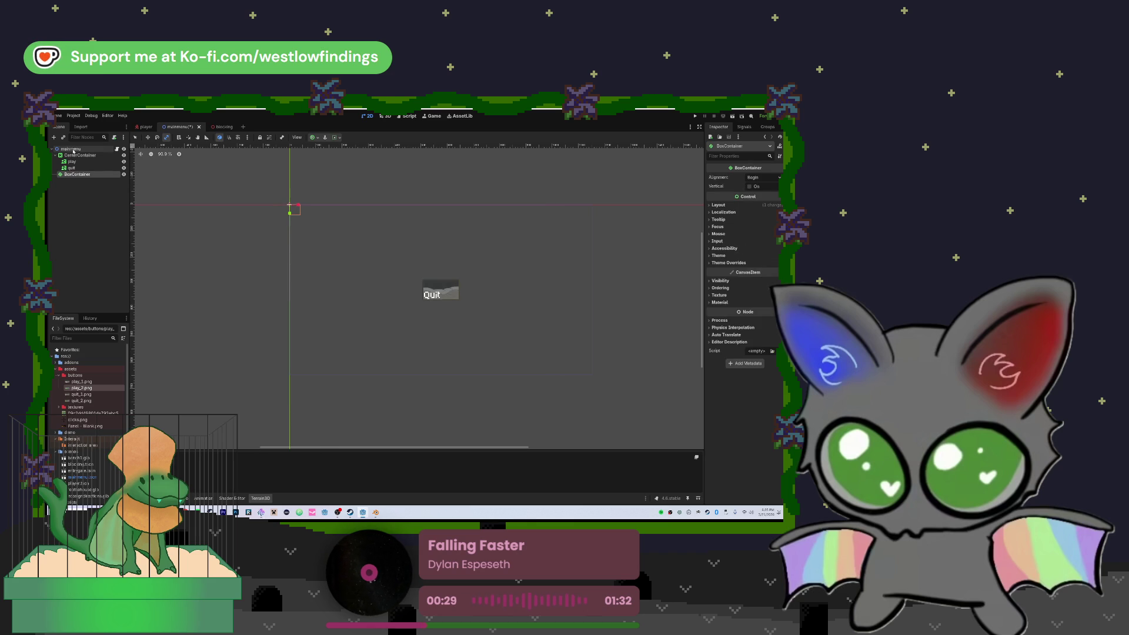
left_click_drag(71, 162, 80, 169)
- Delete the old CenterContainer node and confirm the removal
left_click(84, 156)
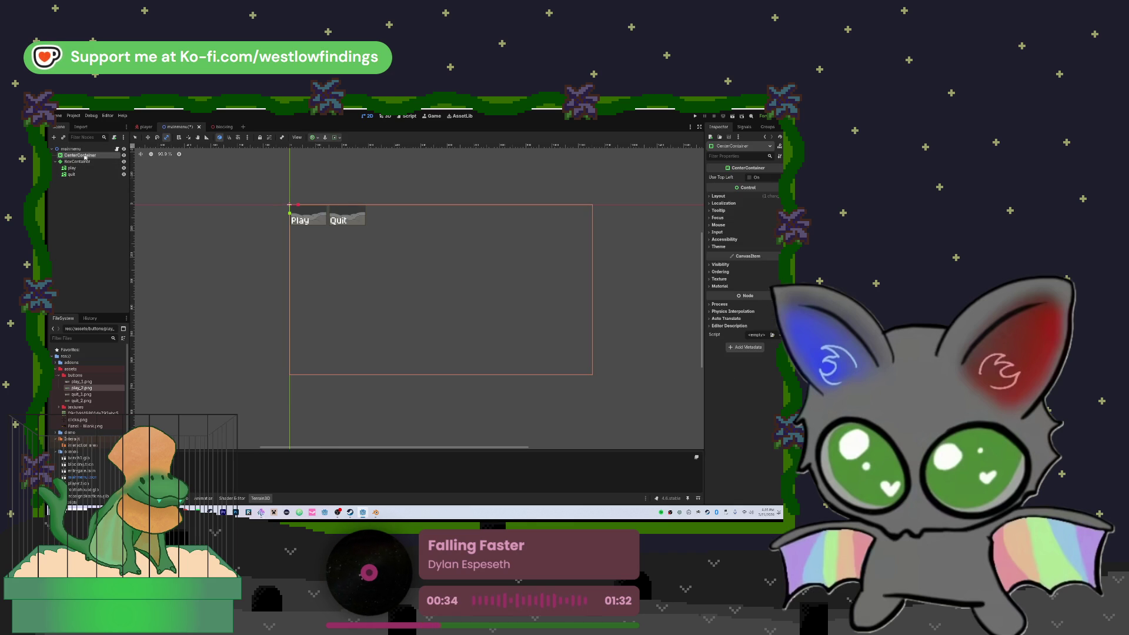
key("Delete")
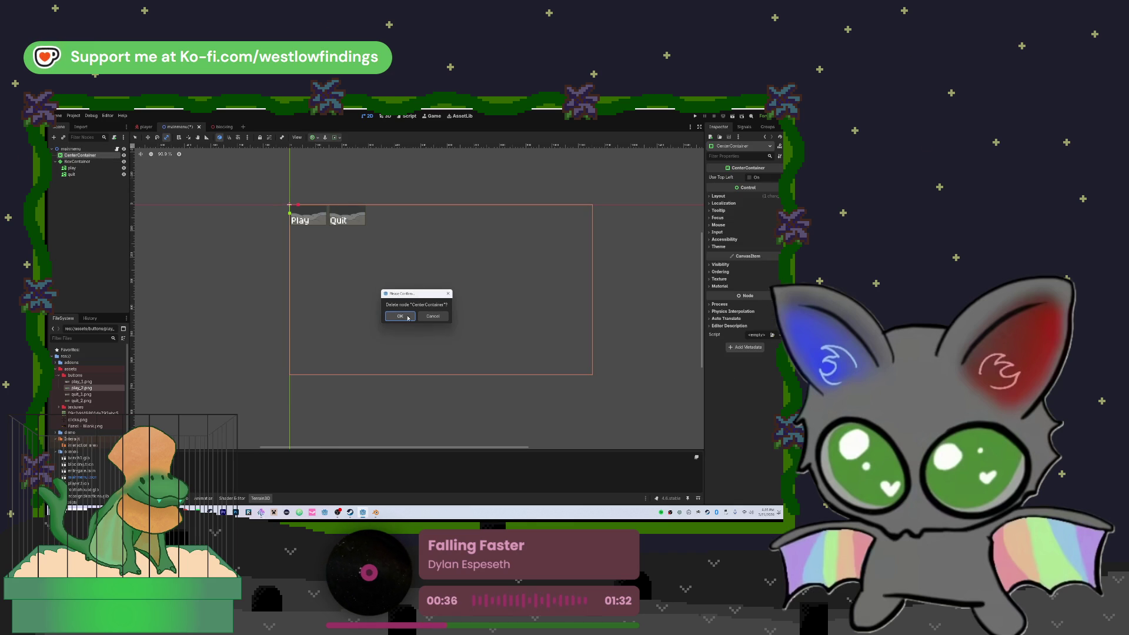
left_click(409, 318)
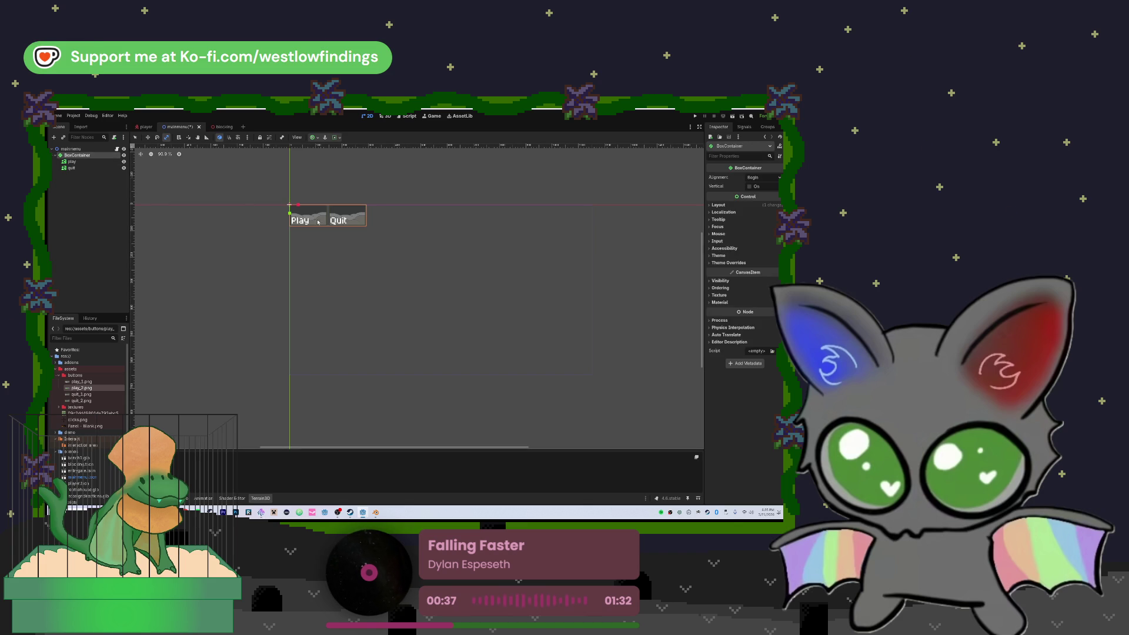
left_click(313, 137)
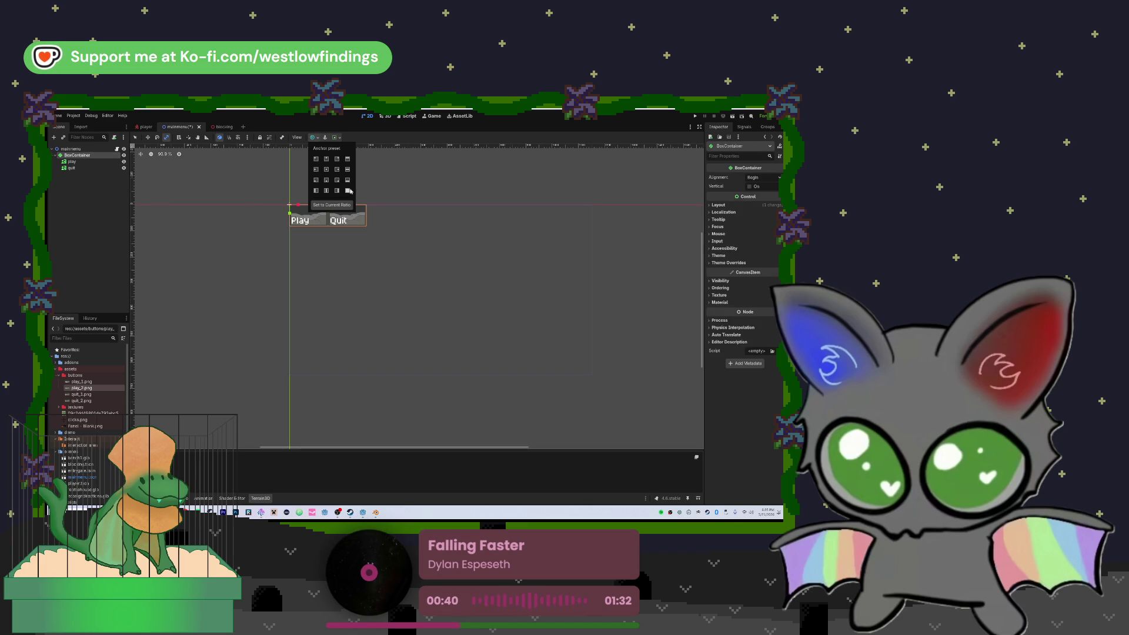
- Apply an anchor preset, then set the BoxContainer to Center alignment and Vertical layout
left_click(347, 192)
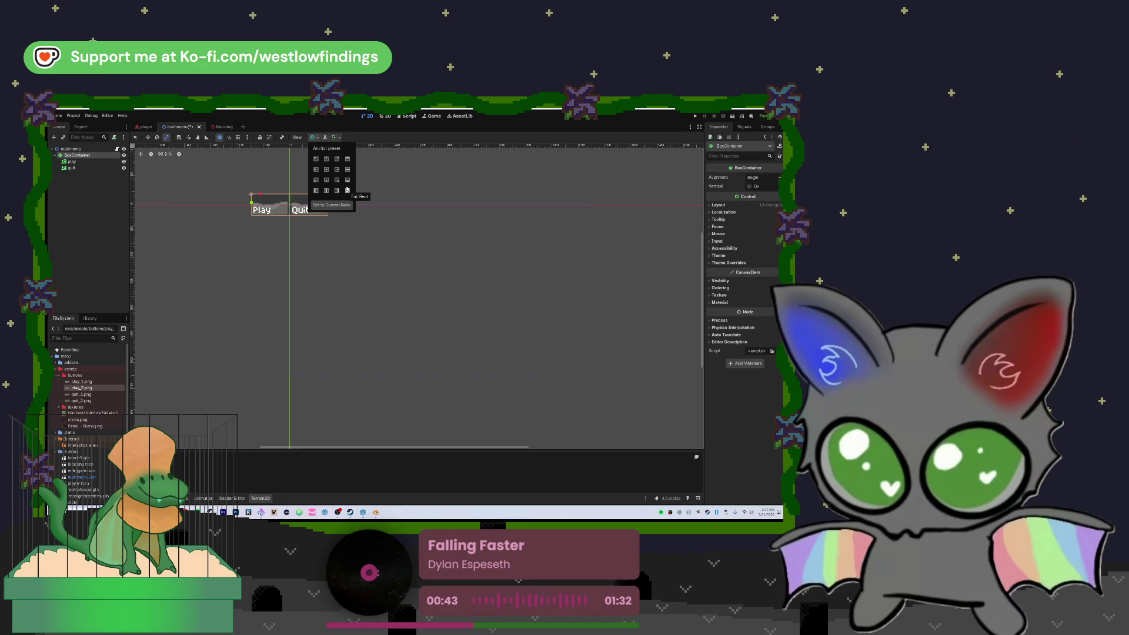
left_click(760, 177)
left_click(760, 177)
left_click(761, 194)
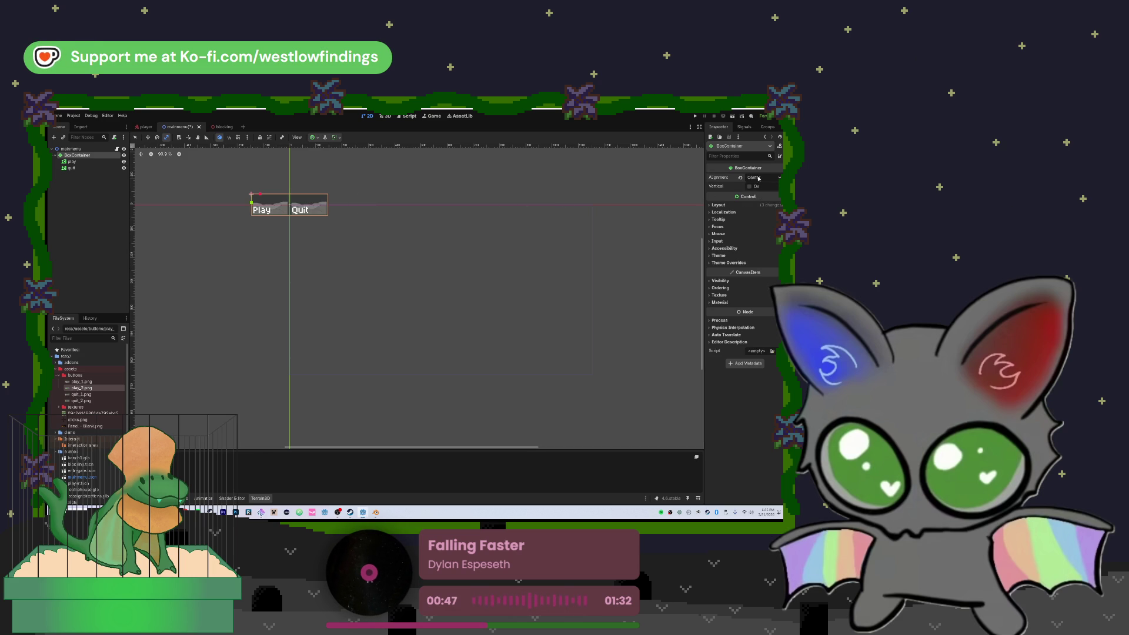
left_click(750, 187)
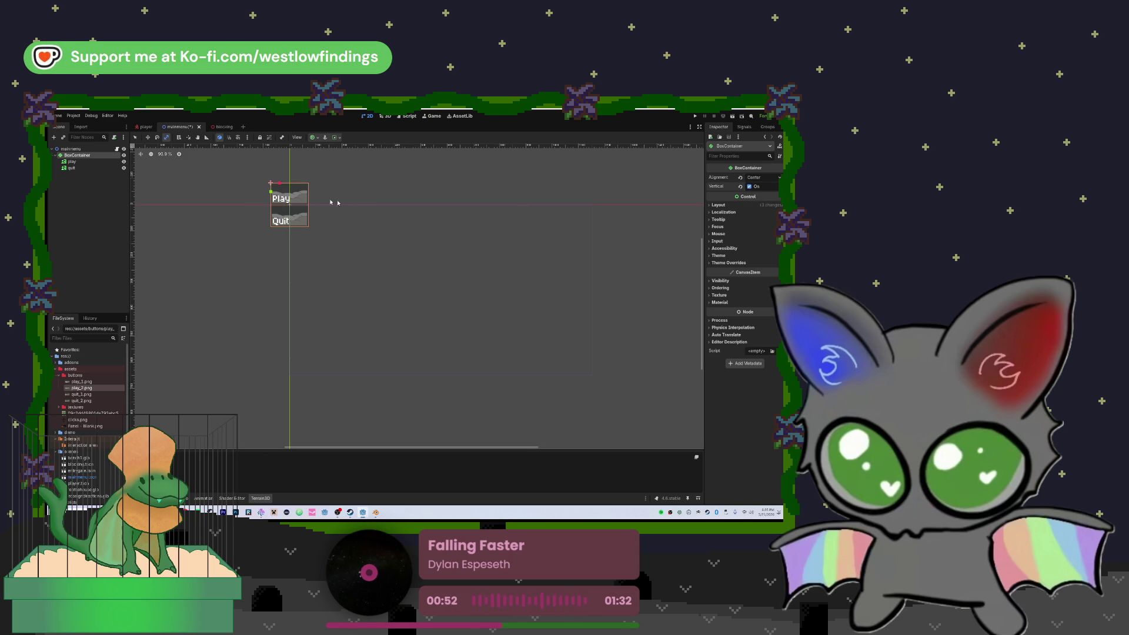
- Move the button group to the middle of the game view and scale it to about twice its size
mouse_move(281, 199)
left_mouse_down()
mouse_move(390, 276)
mouse_move(377, 296)
left_mouse_up()
key("Escape")
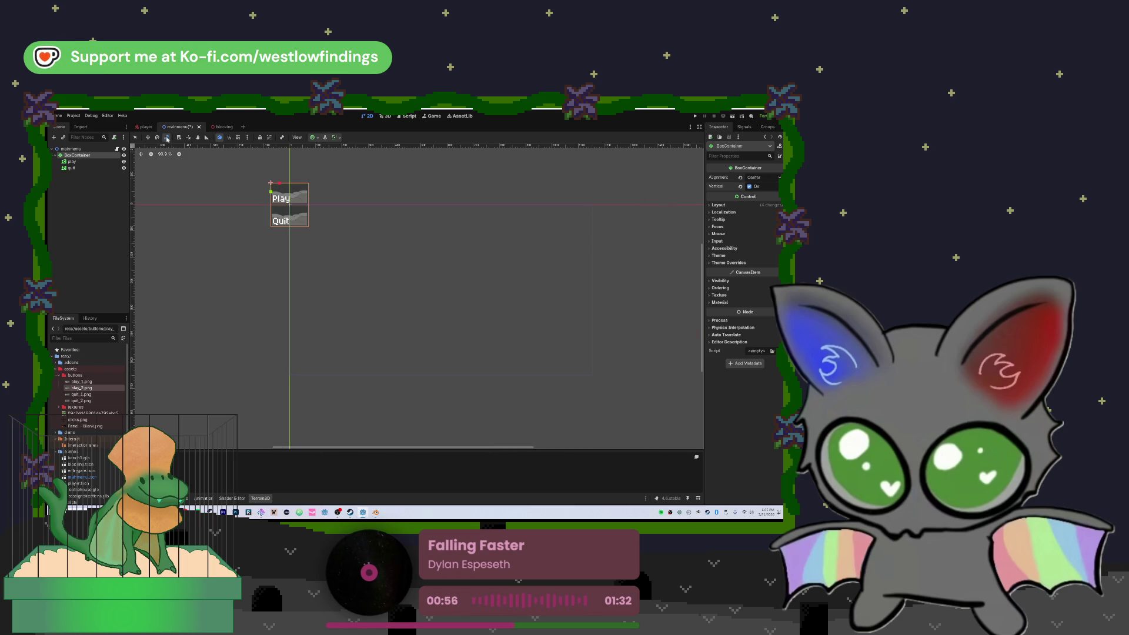
mouse_move(324, 190)
left_mouse_down()
mouse_move(388, 267)
mouse_move(473, 272)
left_mouse_up()
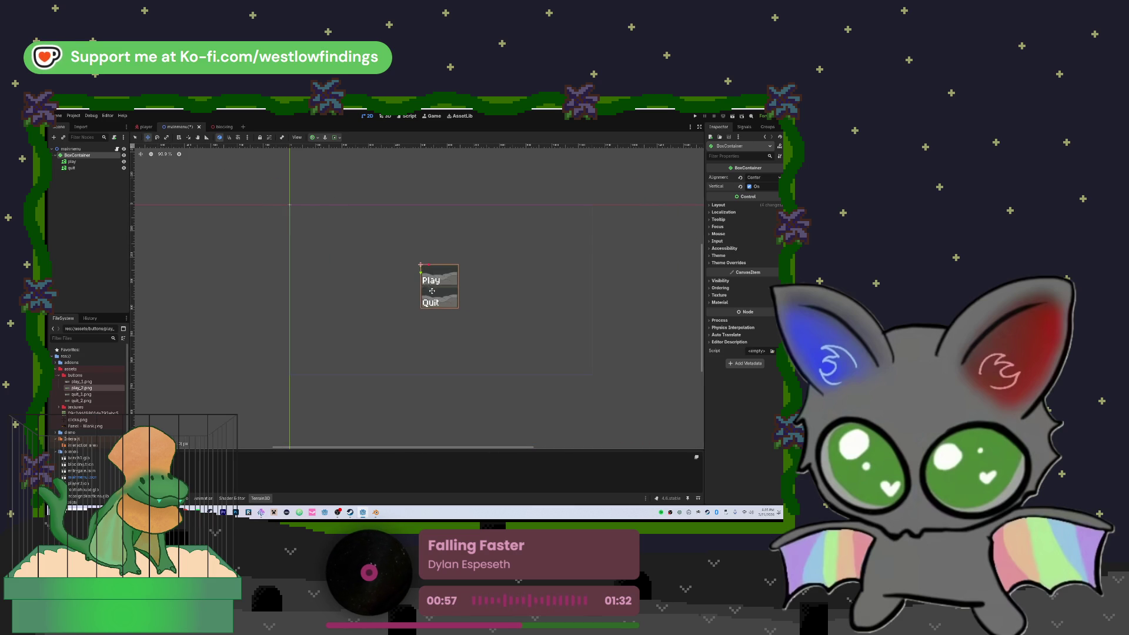
key("s")
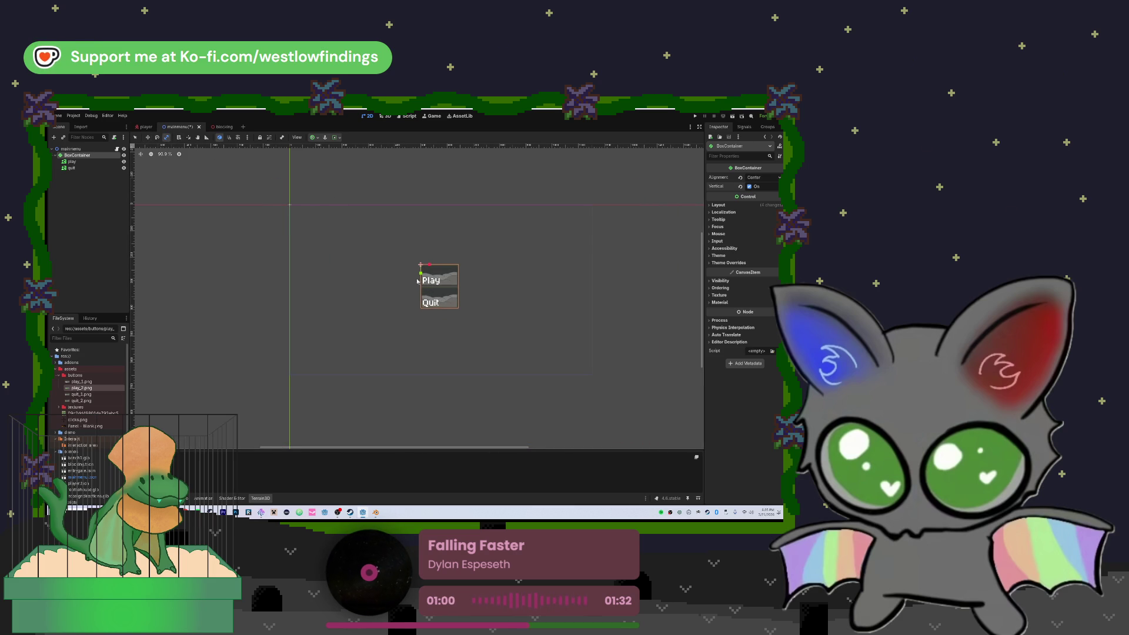
mouse_move(420, 273)
left_mouse_down()
mouse_move(450, 297)
mouse_move(419, 278)
left_mouse_up()
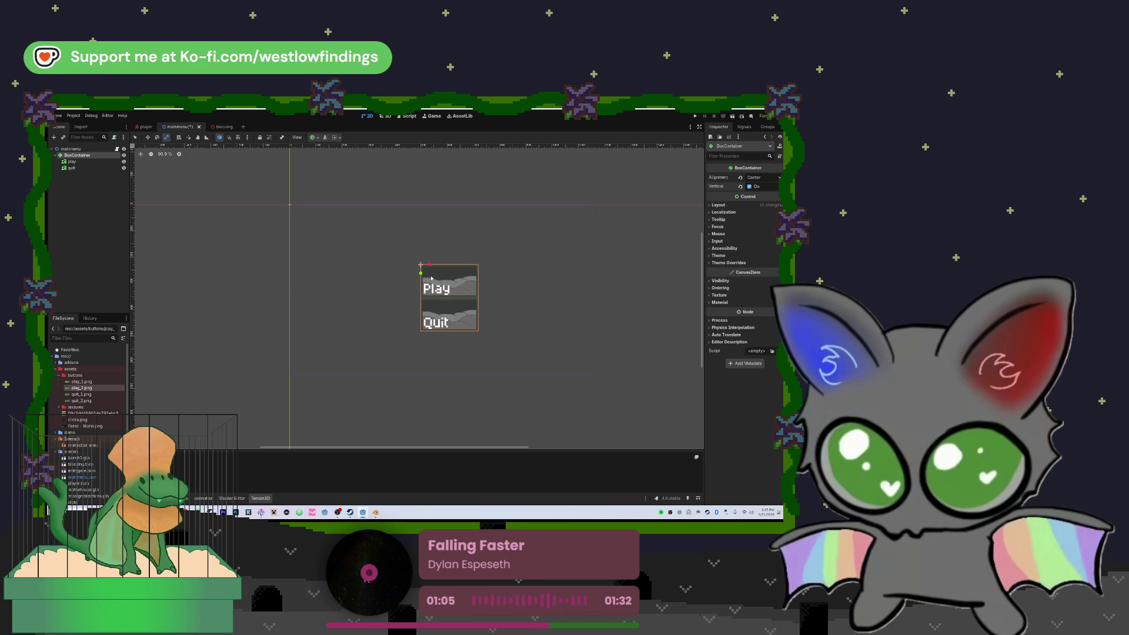
left_click(148, 137)
left_click_drag(446, 292, 441, 303)
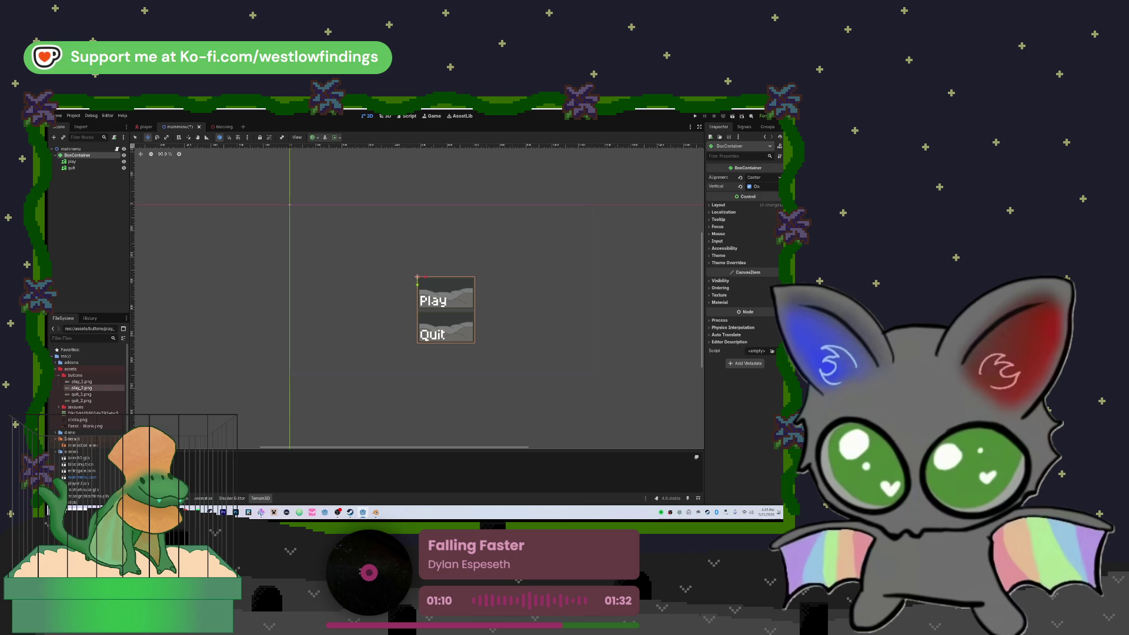
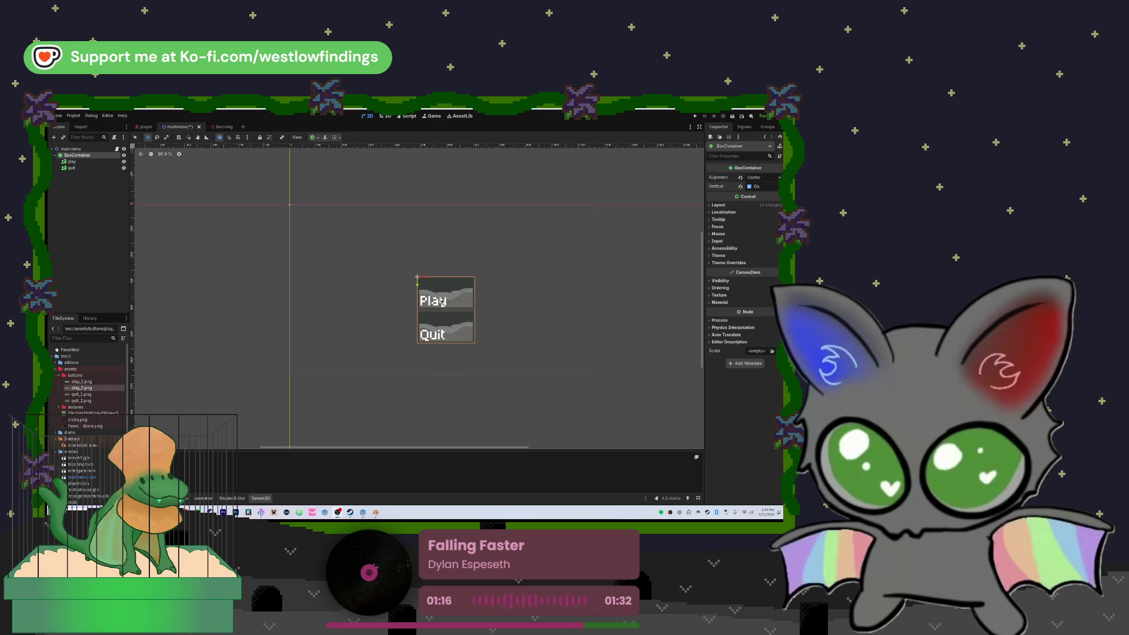
- Select the Play and Quit button container on the menu canvas
key("Down")
key("Down")
key("Down")
key("Left")
key("Left")
key("Left")
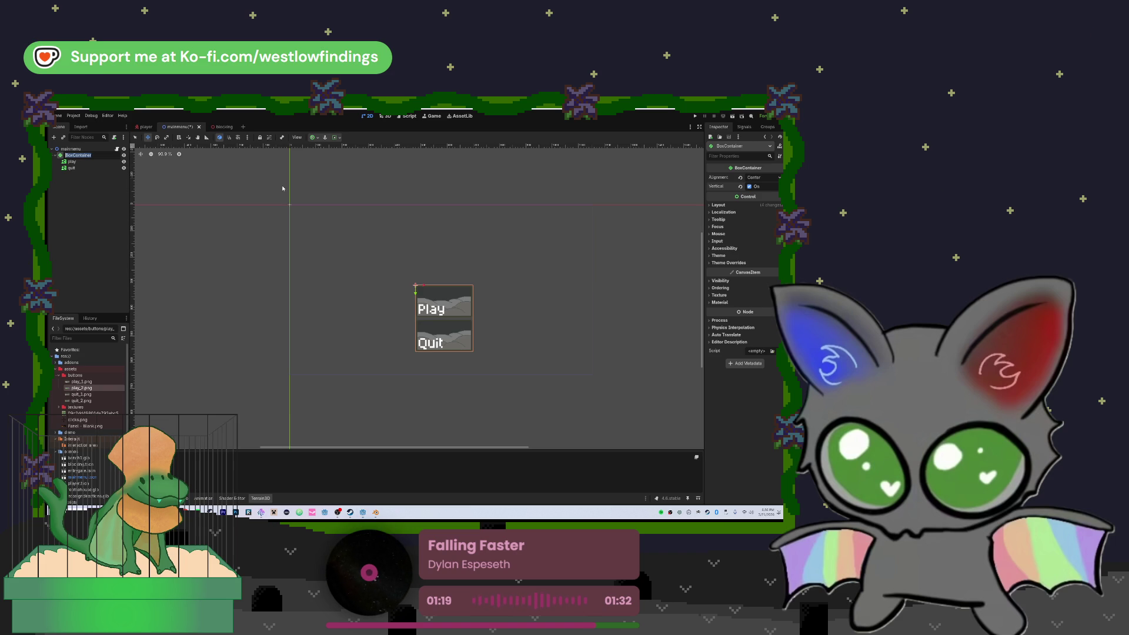
left_click(140, 138)
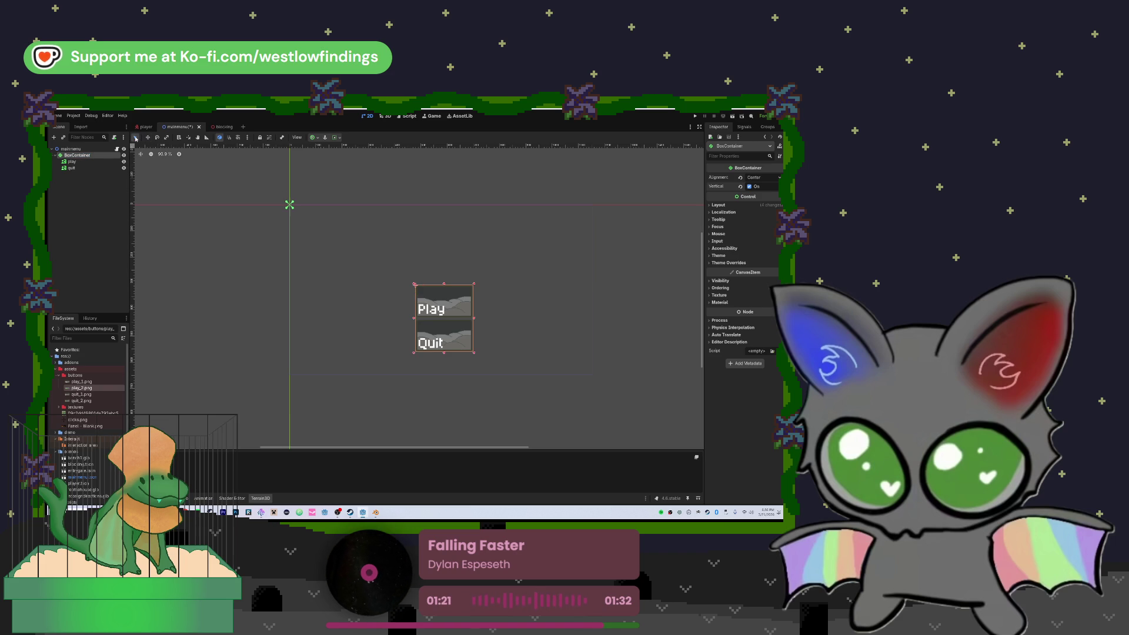
right_click(292, 203)
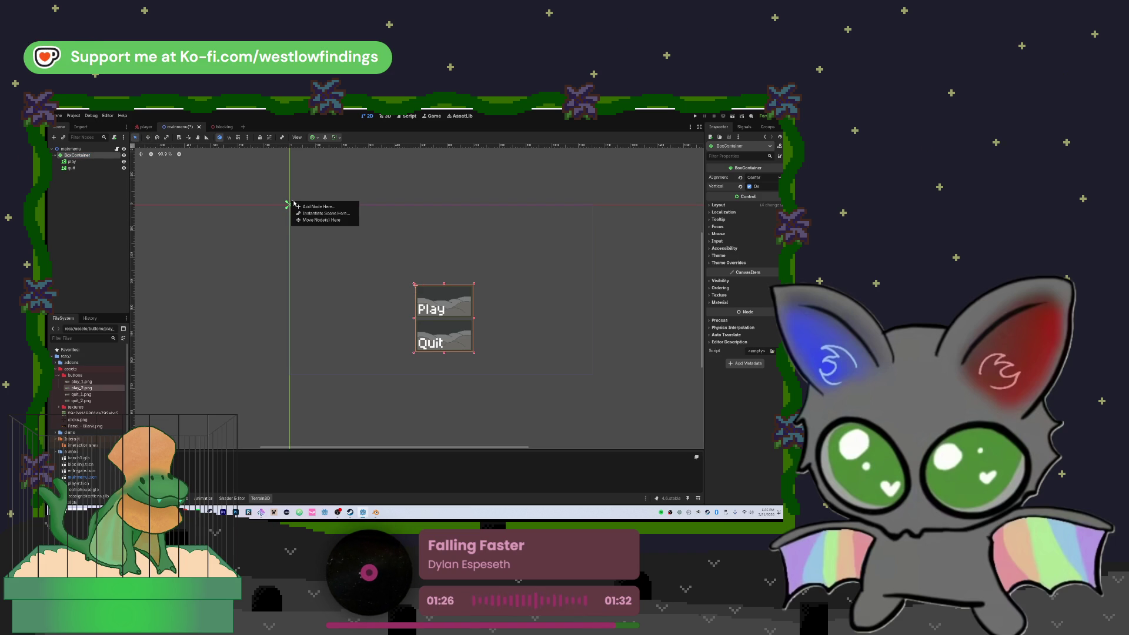
key("Escape")
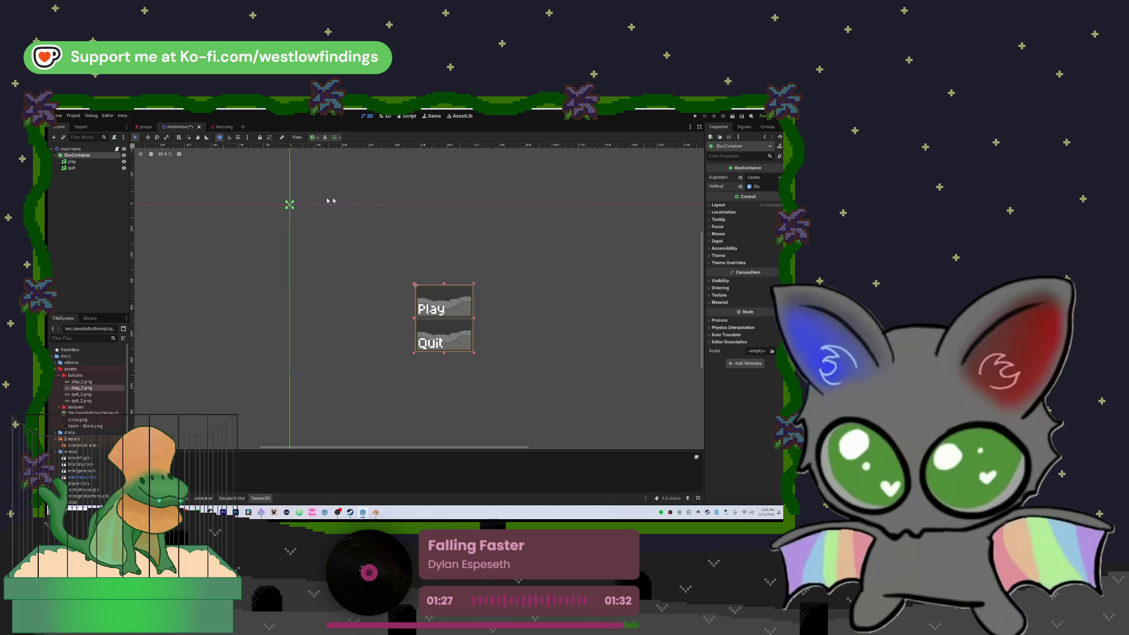
- Set the container's Anchors Preset to Full Rect and drag it to the canvas centre
left_click(719, 204)
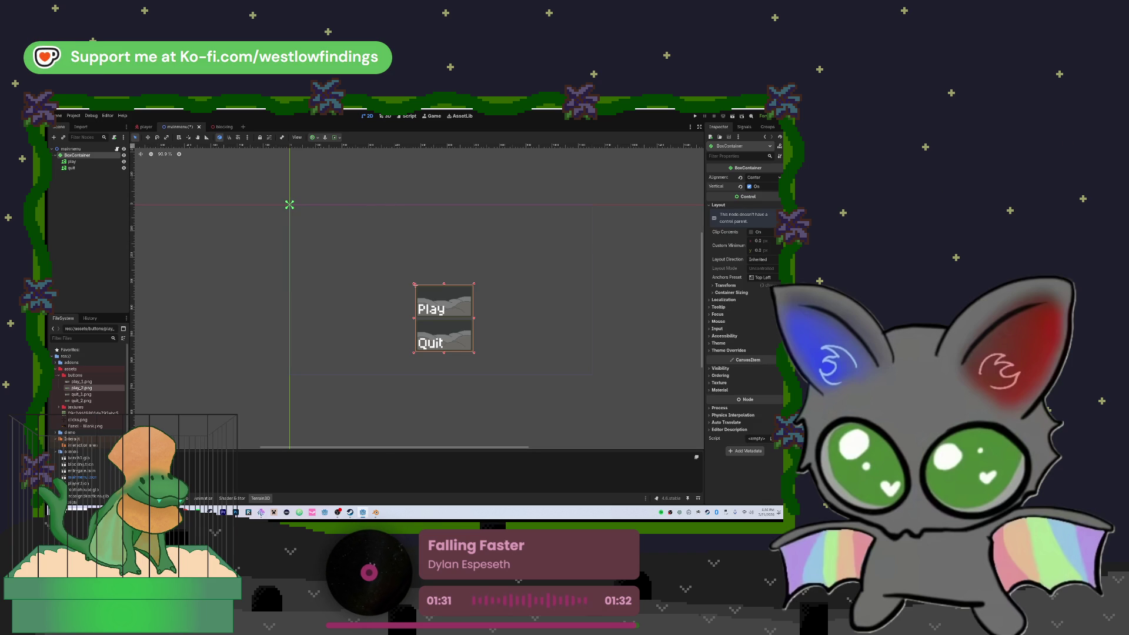
left_click(714, 218)
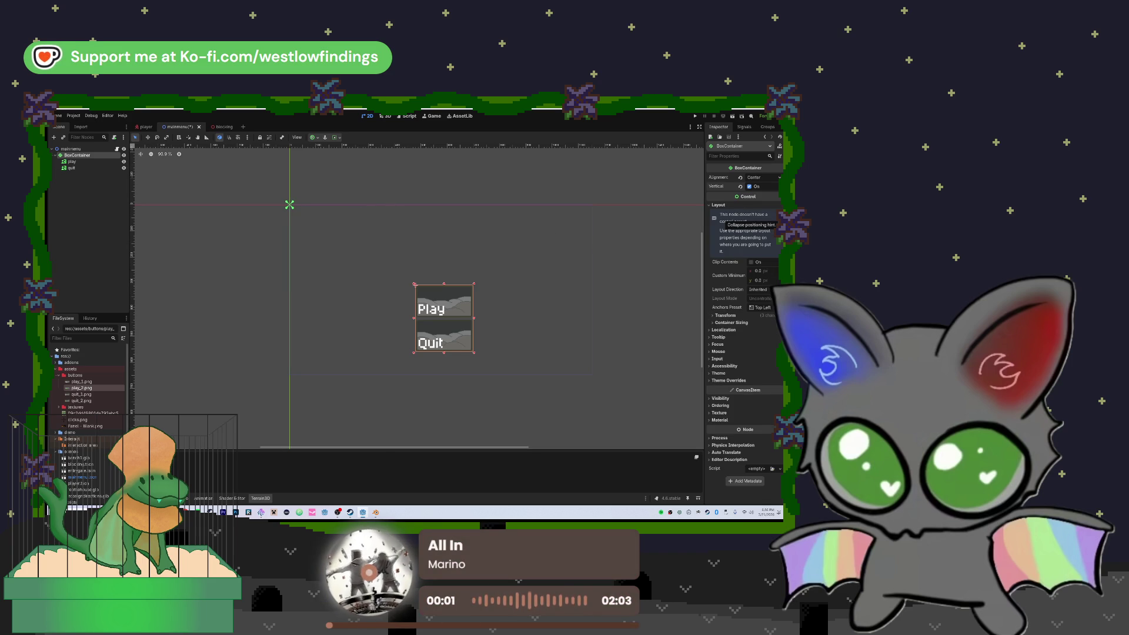
left_click(714, 218)
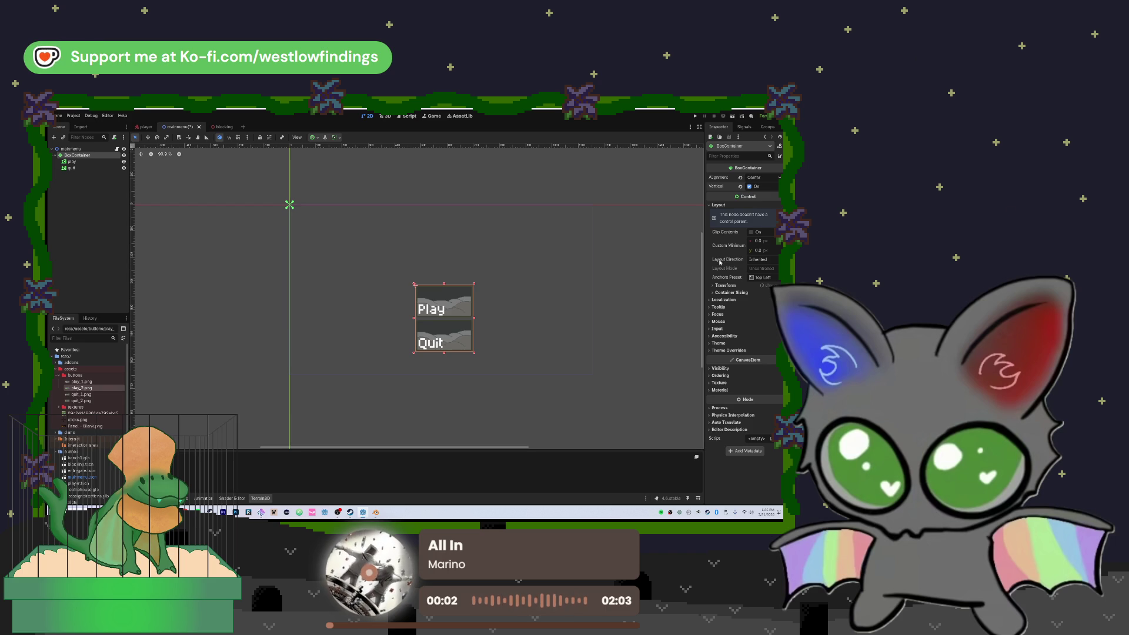
left_click(776, 279)
left_click(767, 300)
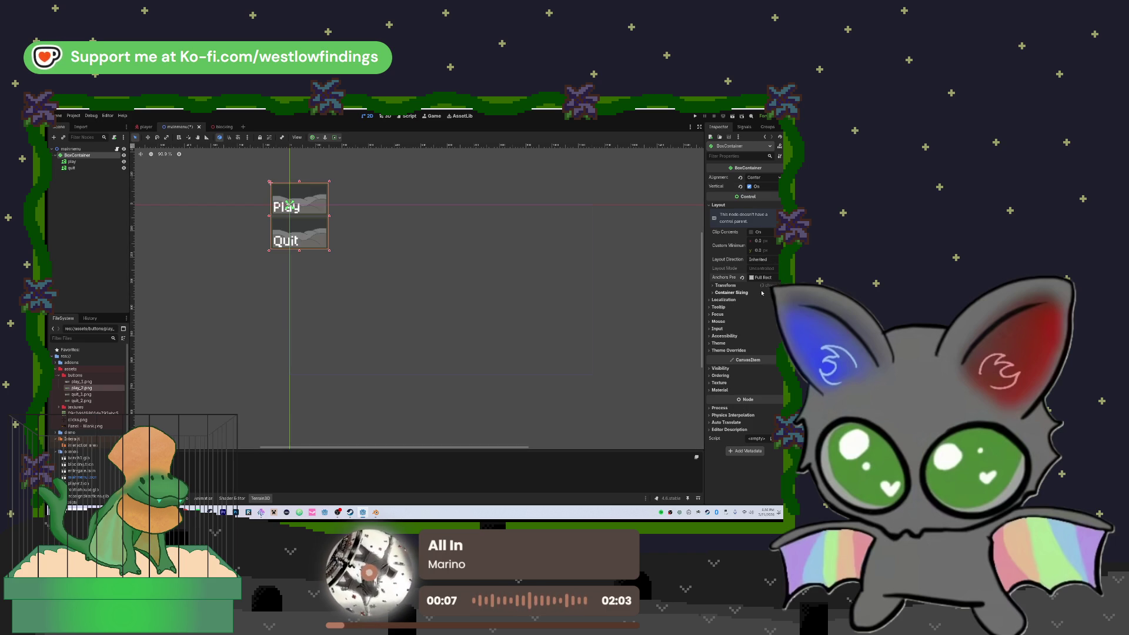
mouse_move(310, 214)
left_mouse_down()
mouse_move(336, 252)
mouse_move(456, 309)
left_mouse_up()
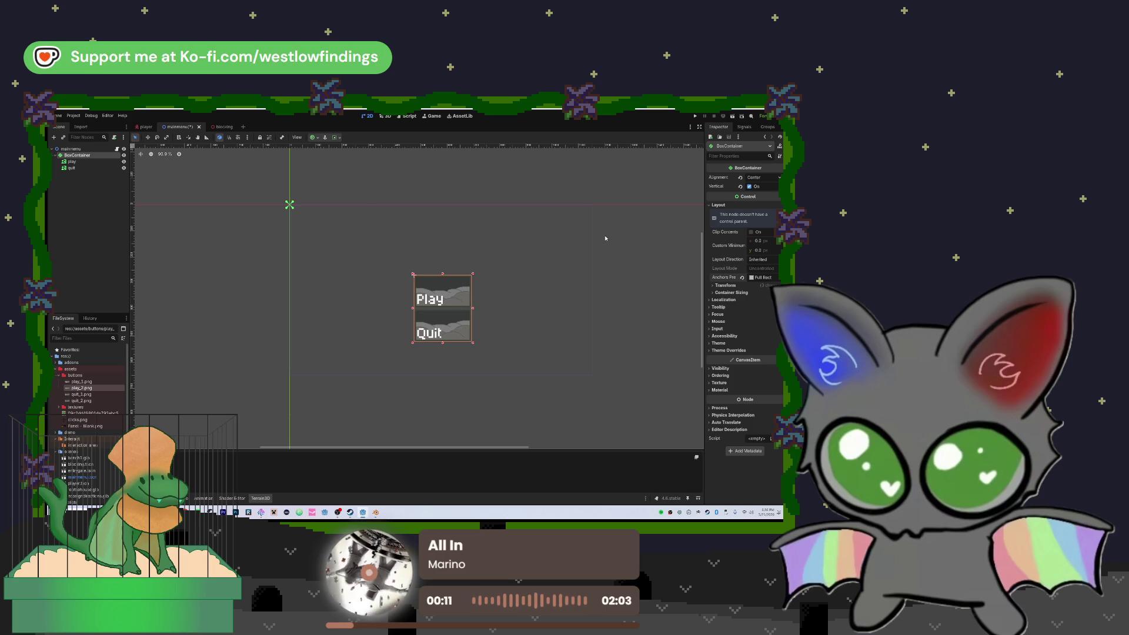
left_click(317, 139)
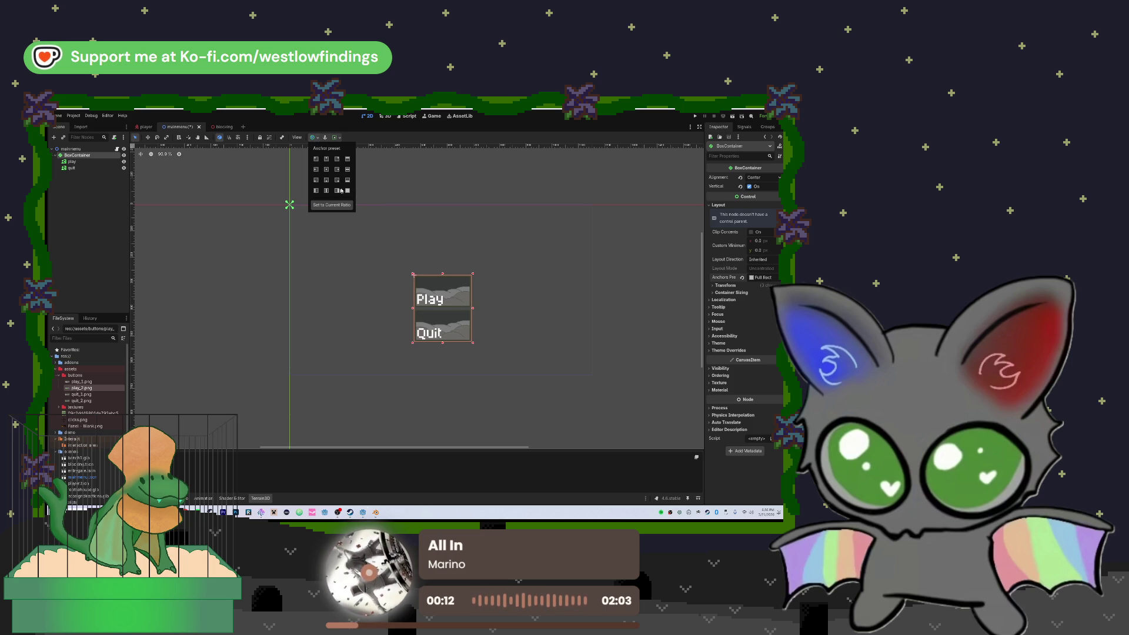
left_click(327, 170)
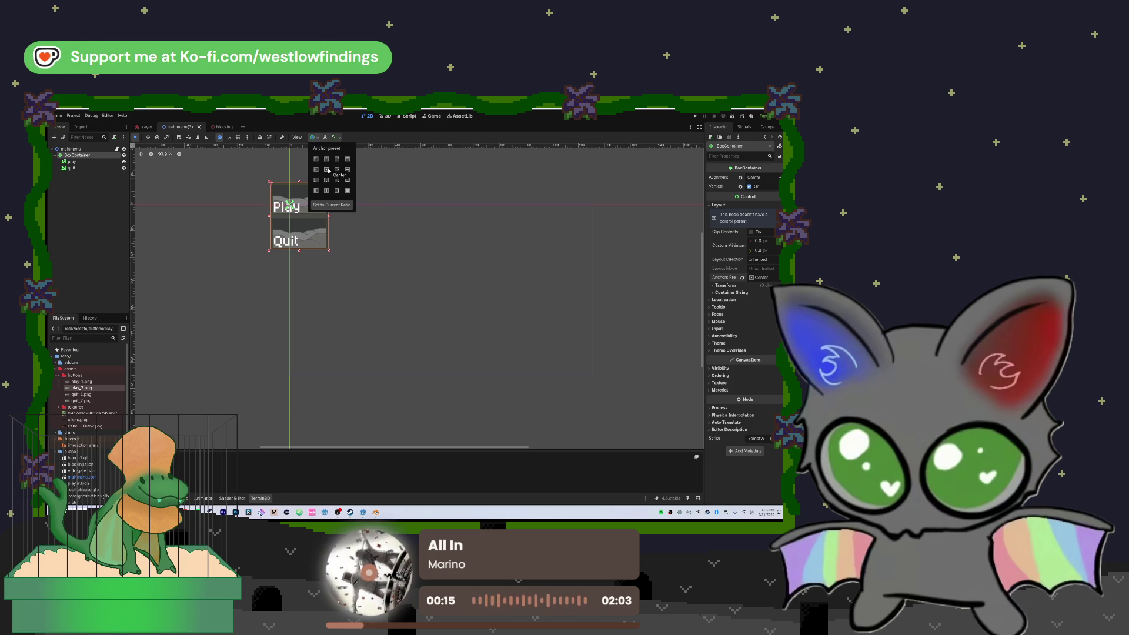
left_click(348, 191)
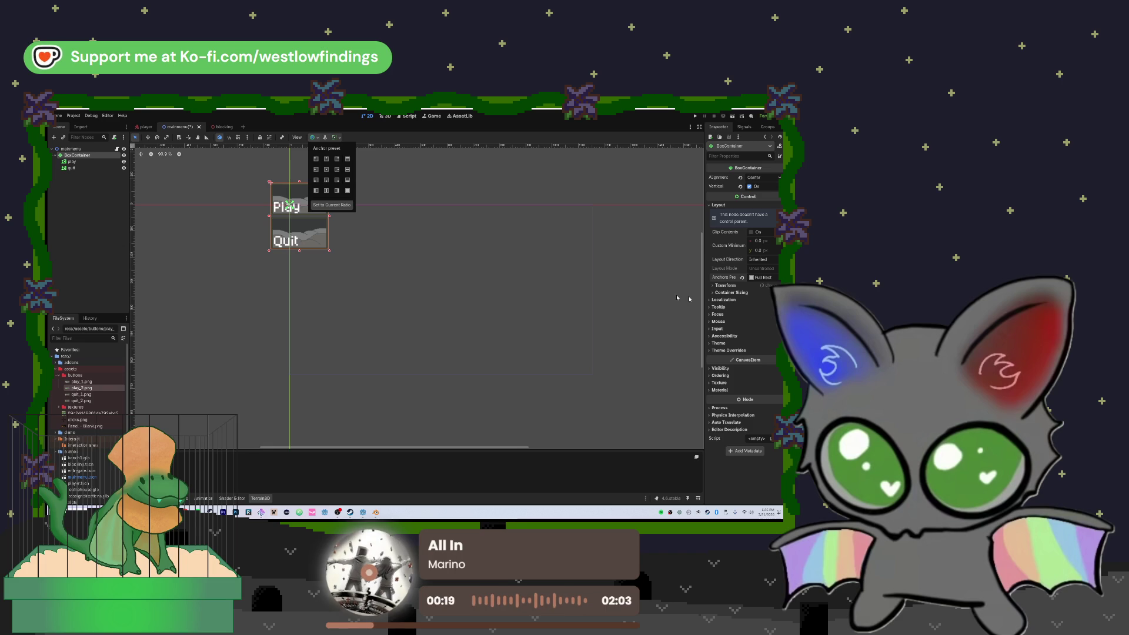
left_click(725, 285)
left_click(726, 286)
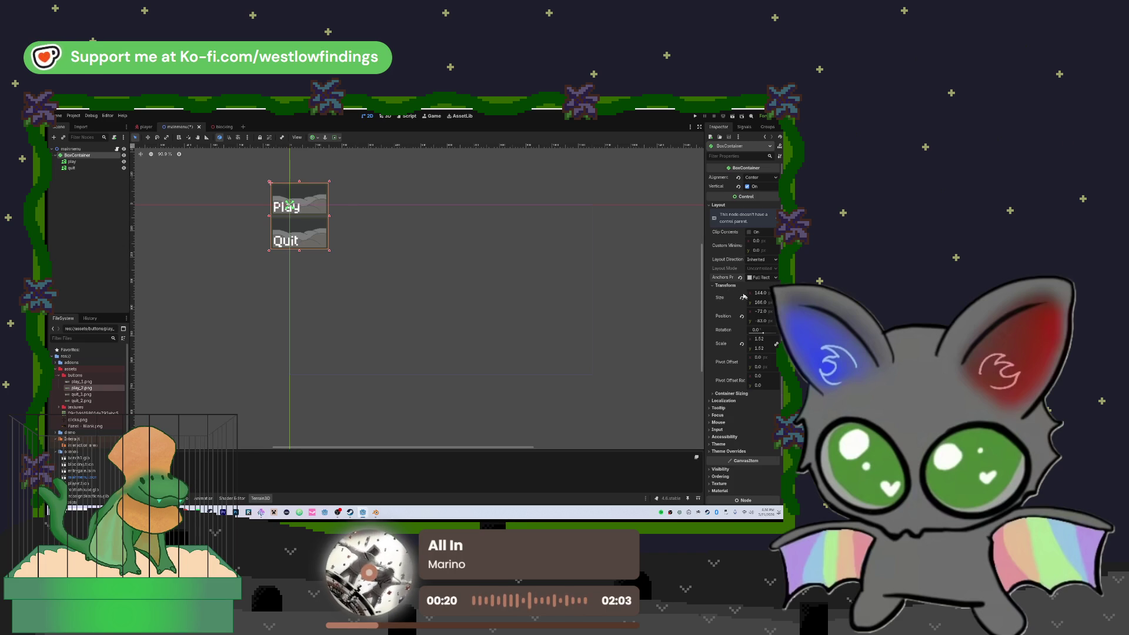
left_click(723, 286)
left_click(730, 293)
left_click(766, 301)
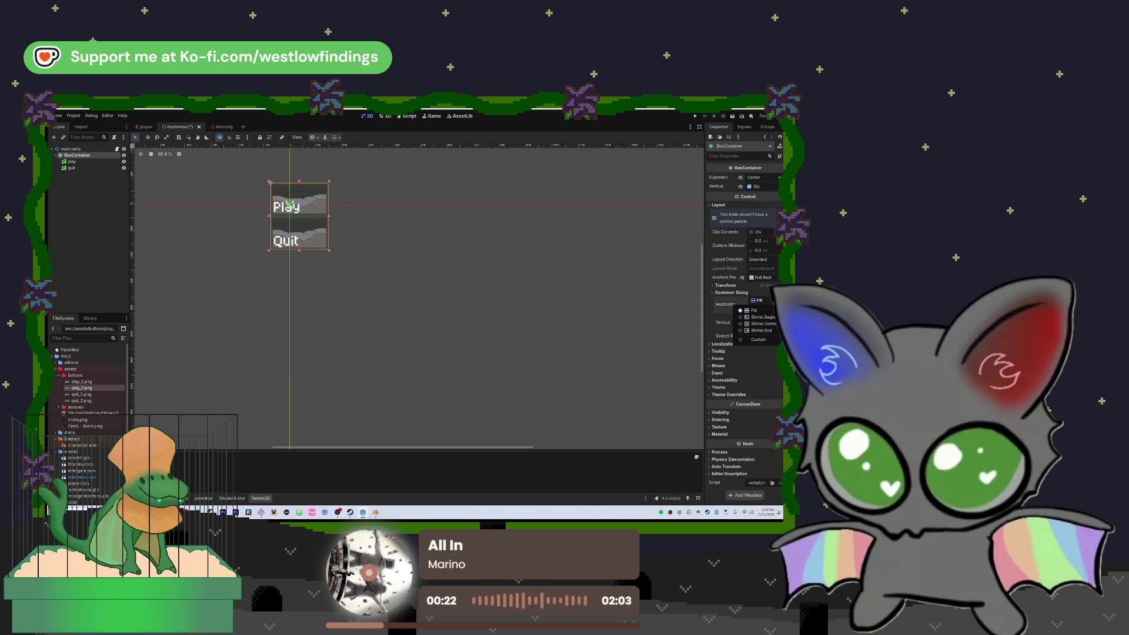
left_click(770, 341)
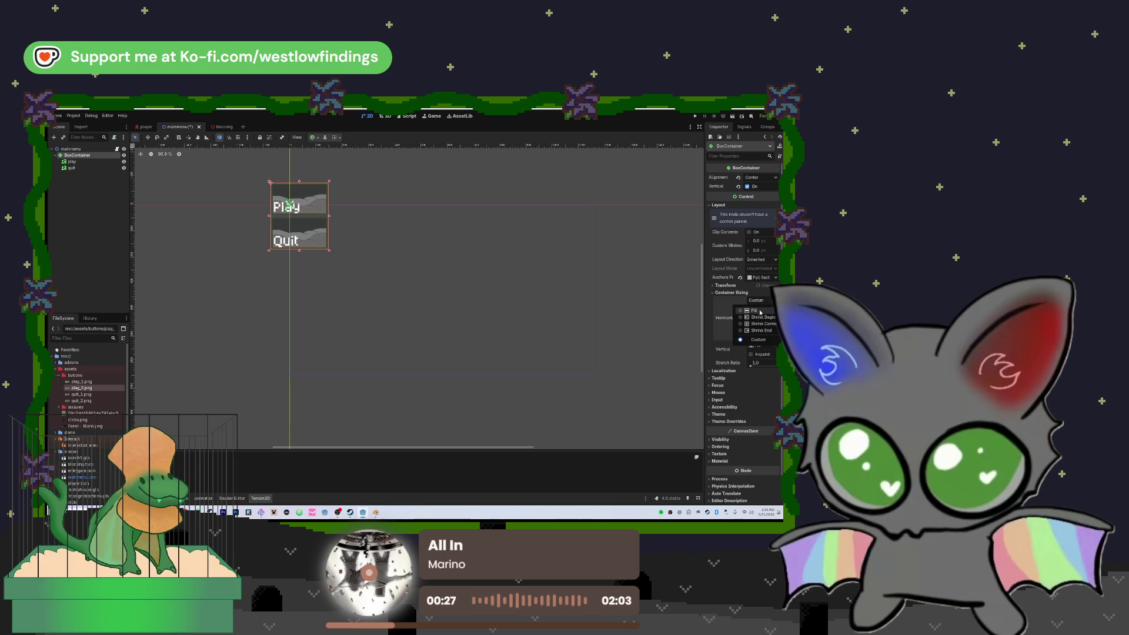
left_click(759, 310)
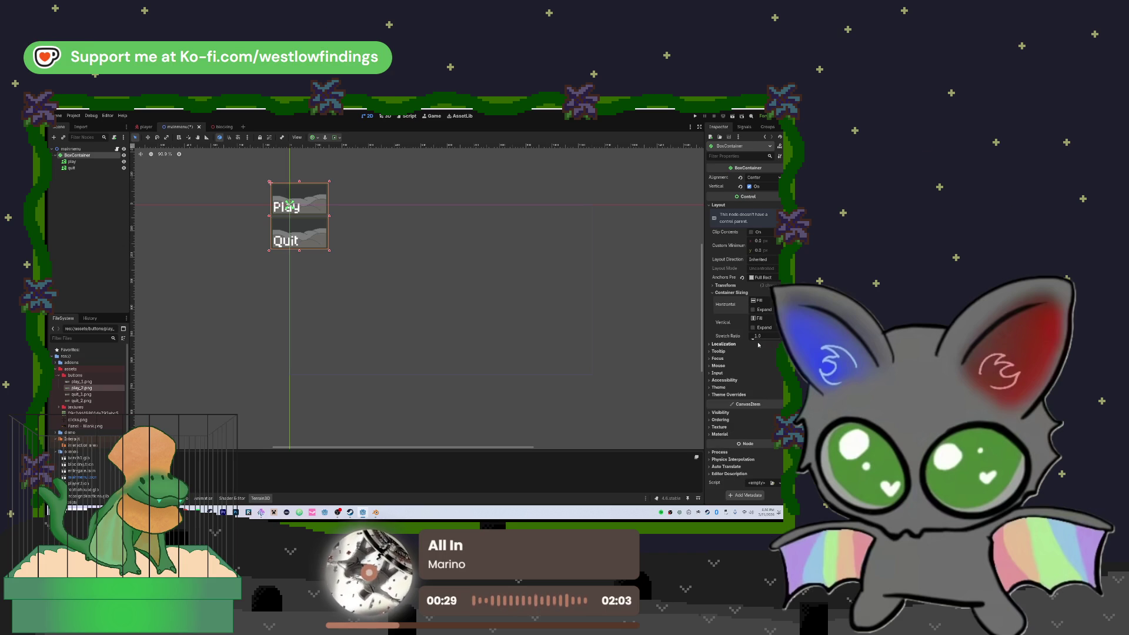
left_click(732, 344)
left_click(733, 345)
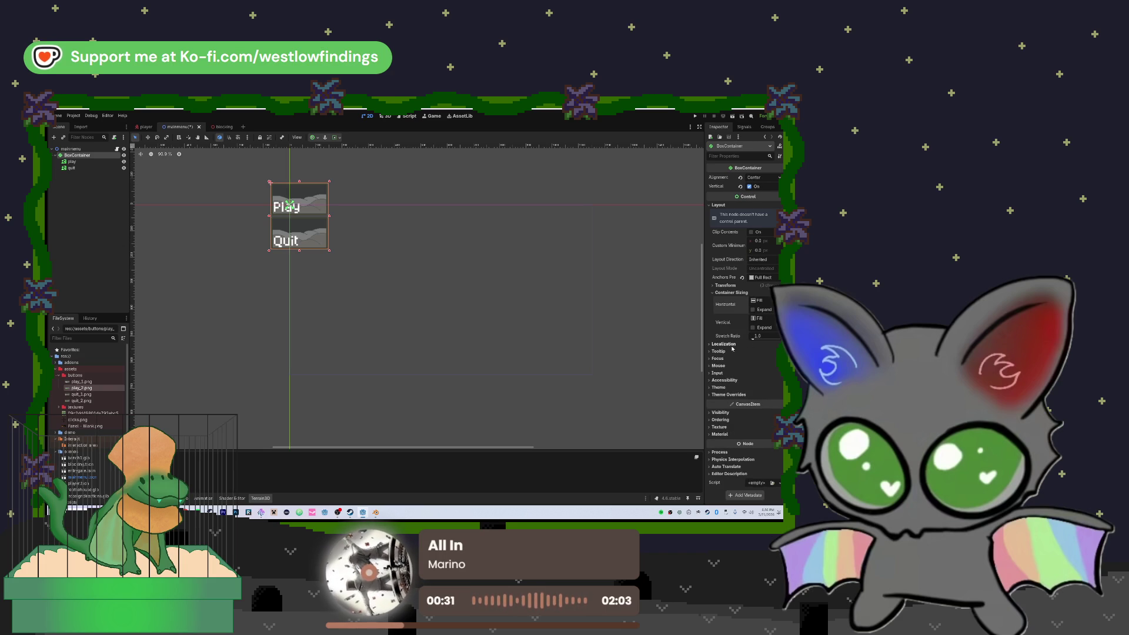
left_click(767, 261)
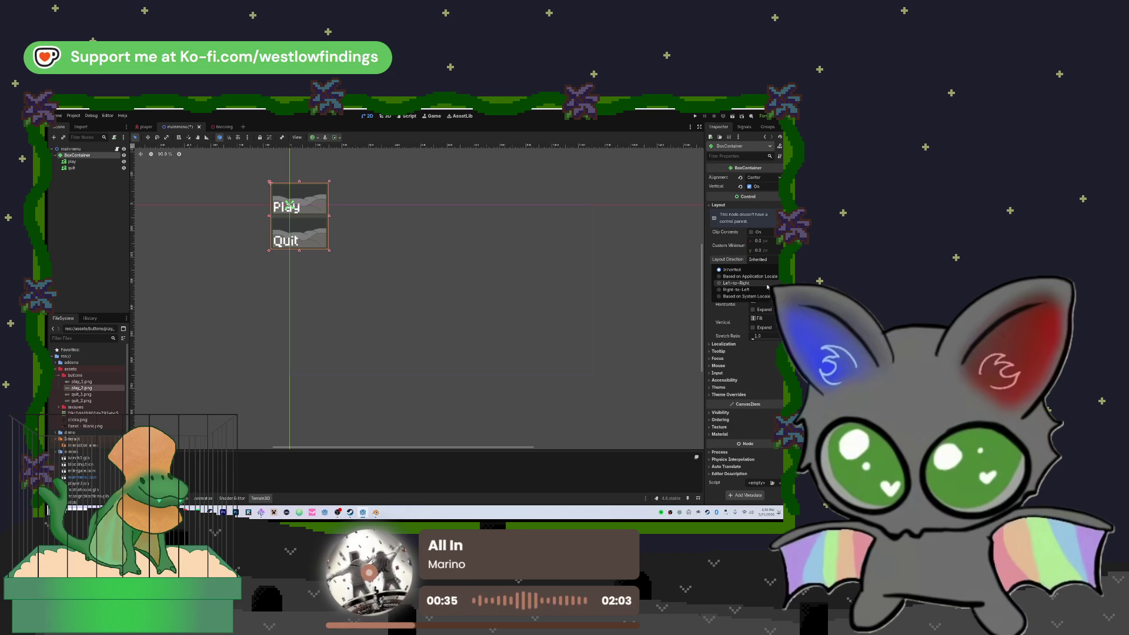
left_click(732, 269)
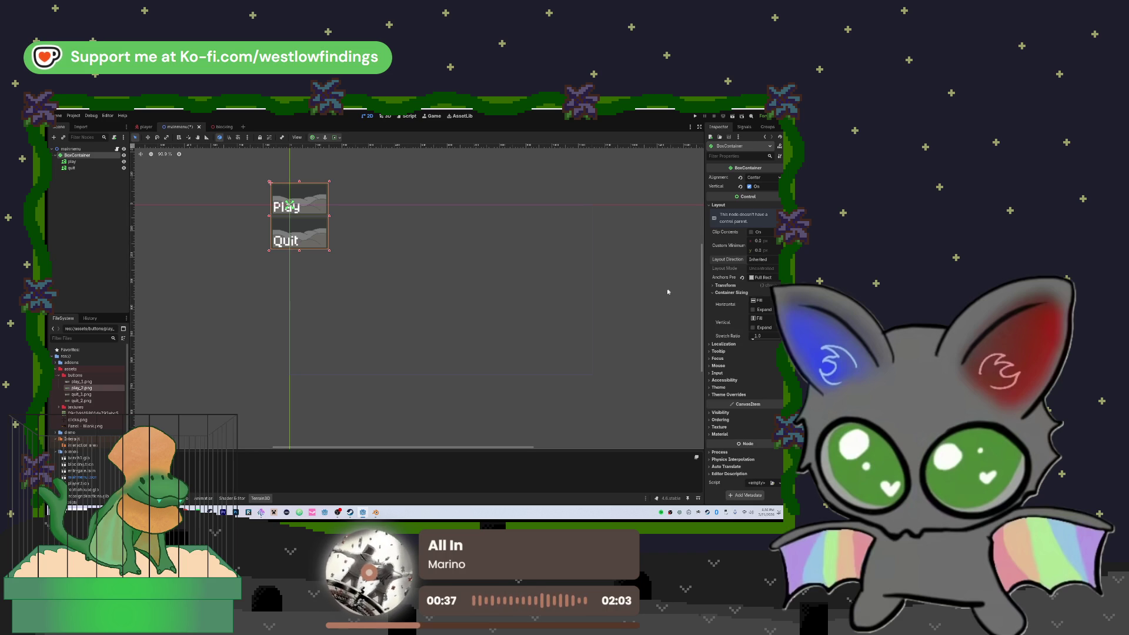
mouse_move(304, 217)
left_mouse_down()
mouse_move(450, 308)
mouse_move(443, 303)
left_mouse_up()
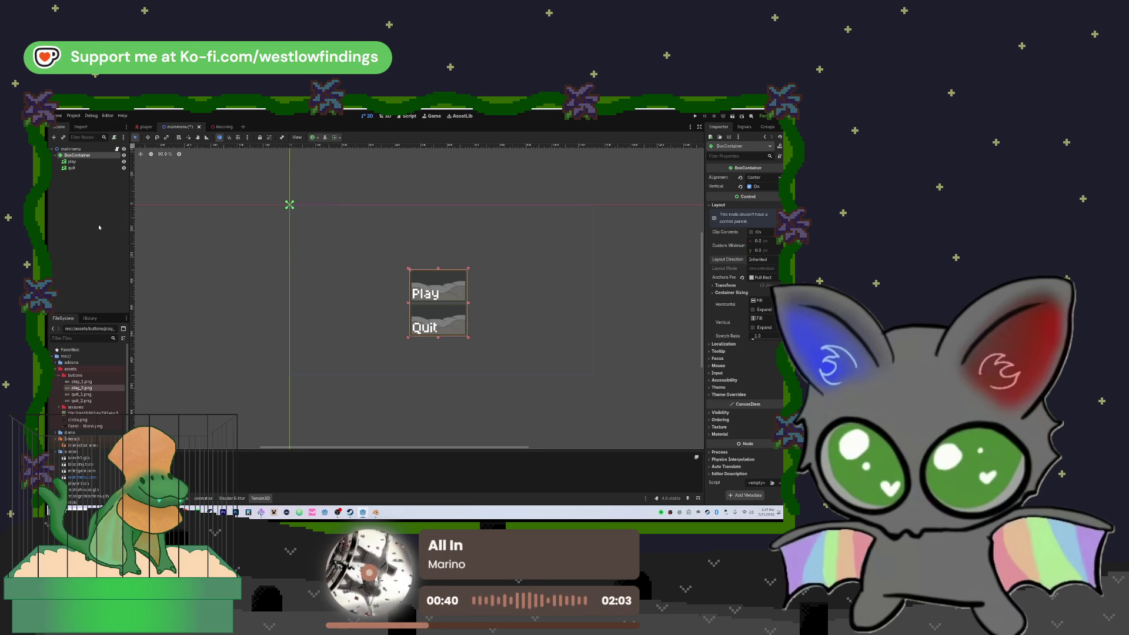
left_click(82, 150)
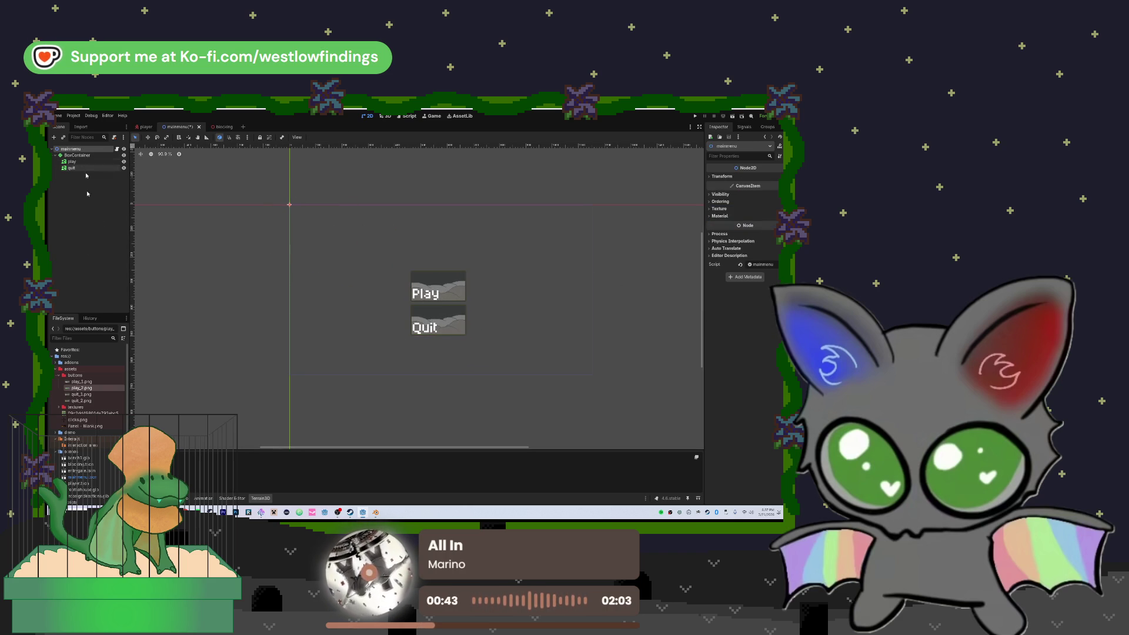
- Add the grassy stairs photo as a background behind the buttons, shifted slightly down
mouse_move(104, 414)
left_mouse_down()
mouse_move(94, 160)
mouse_move(147, 154)
mouse_move(325, 266)
mouse_move(443, 254)
left_mouse_up()
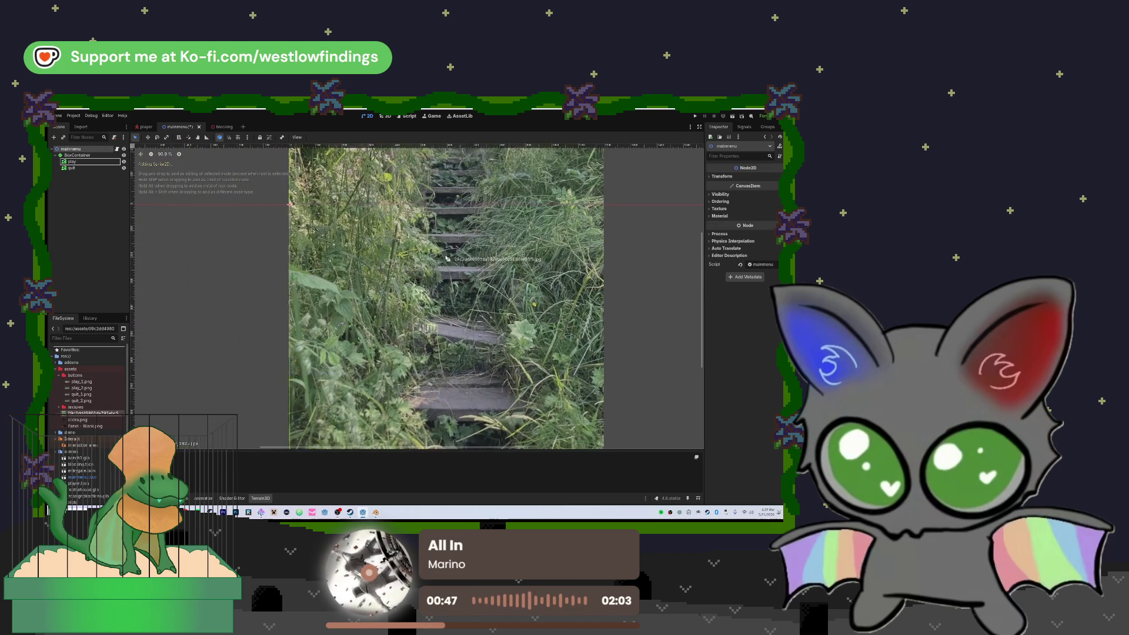
left_click_drag(85, 175, 83, 155)
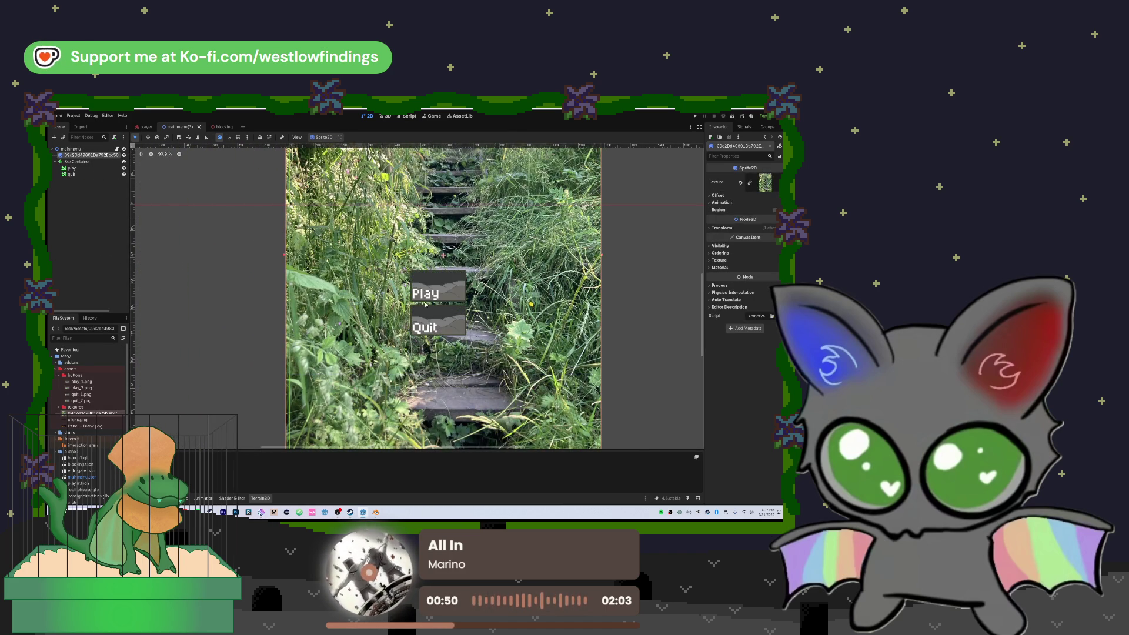
scroll(428, 304, "down", 5)
left_click_drag(427, 304, 421, 330)
- Test-run the menu, stop it, and open the mainmenu.gd script
left_click(695, 116)
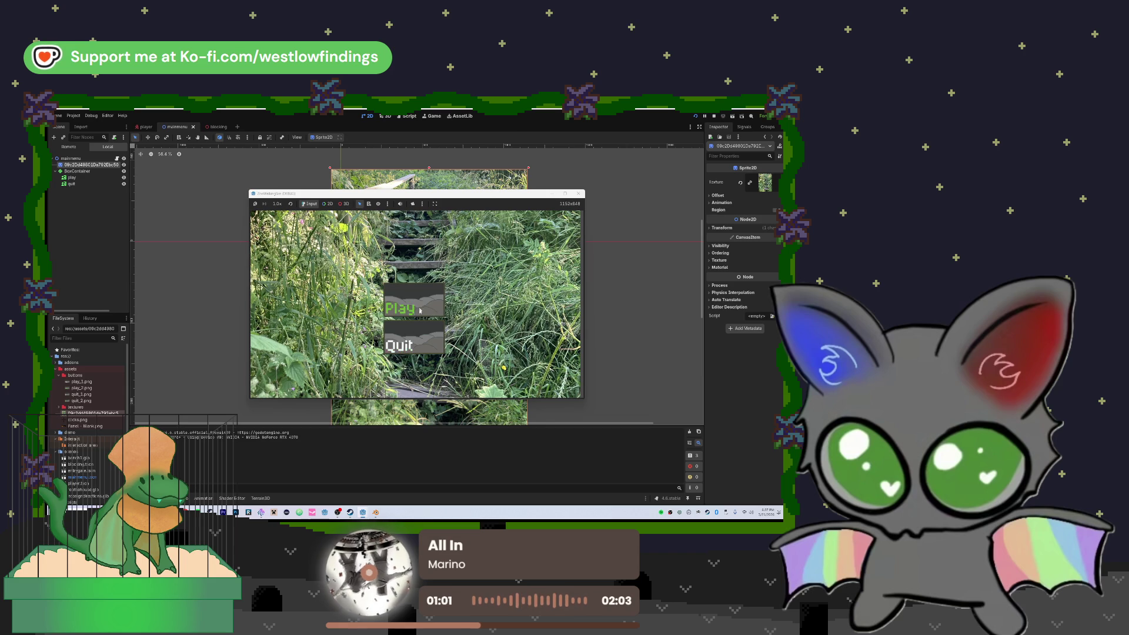
key("F8")
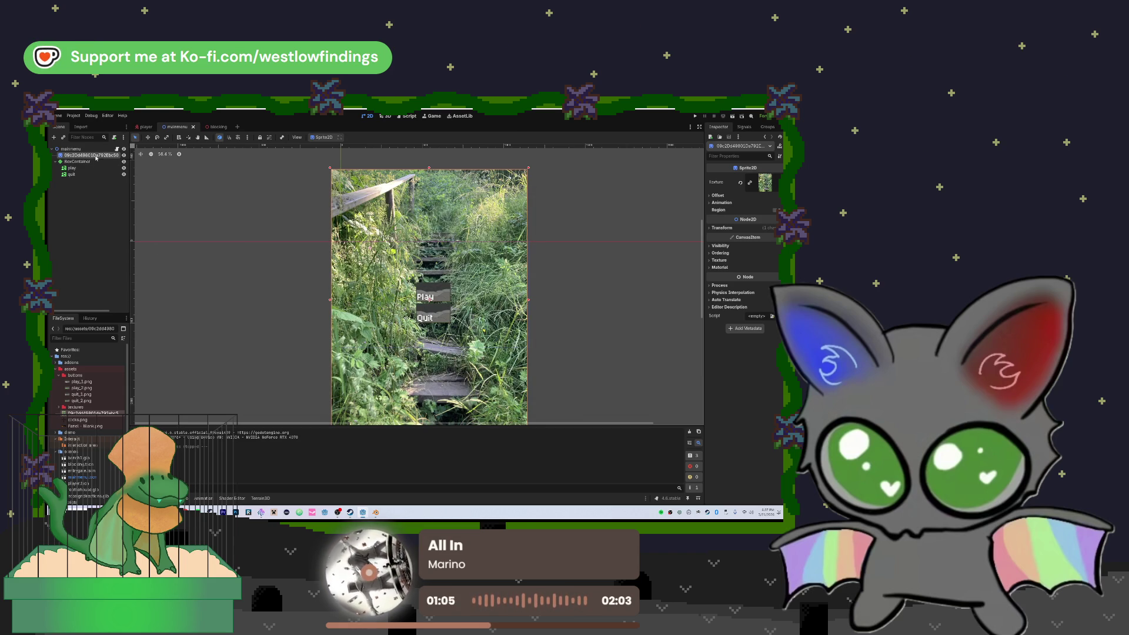
left_click(117, 149)
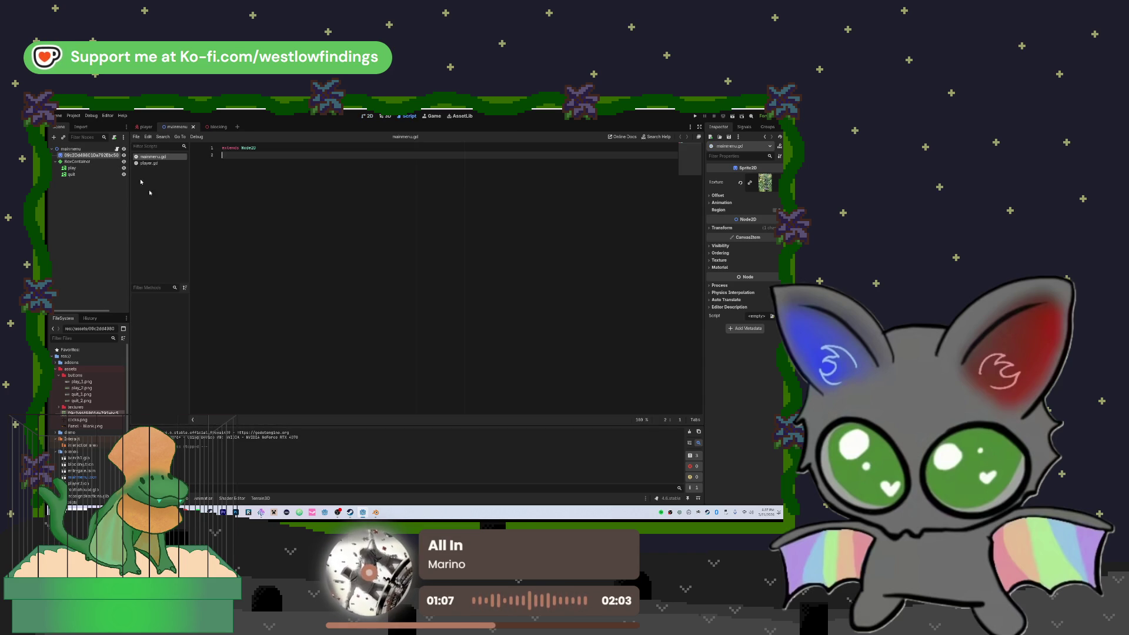
- Connect Play's pressed() signal to change scene to res://scenes/blocking.tscn
left_click(91, 169)
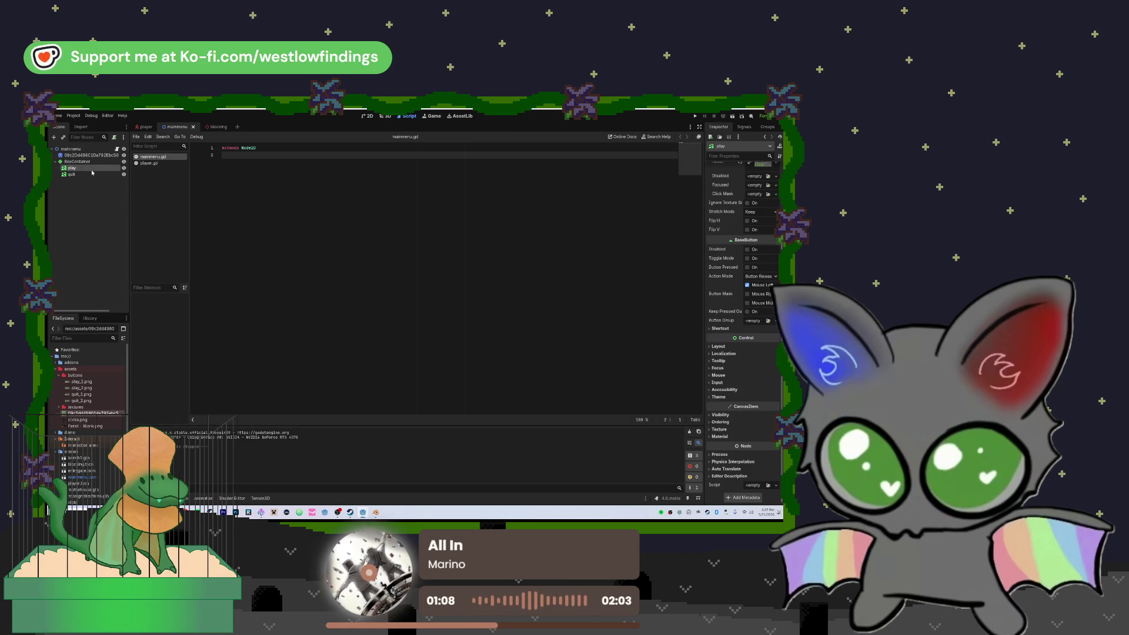
left_click(743, 127)
double_click(730, 168)
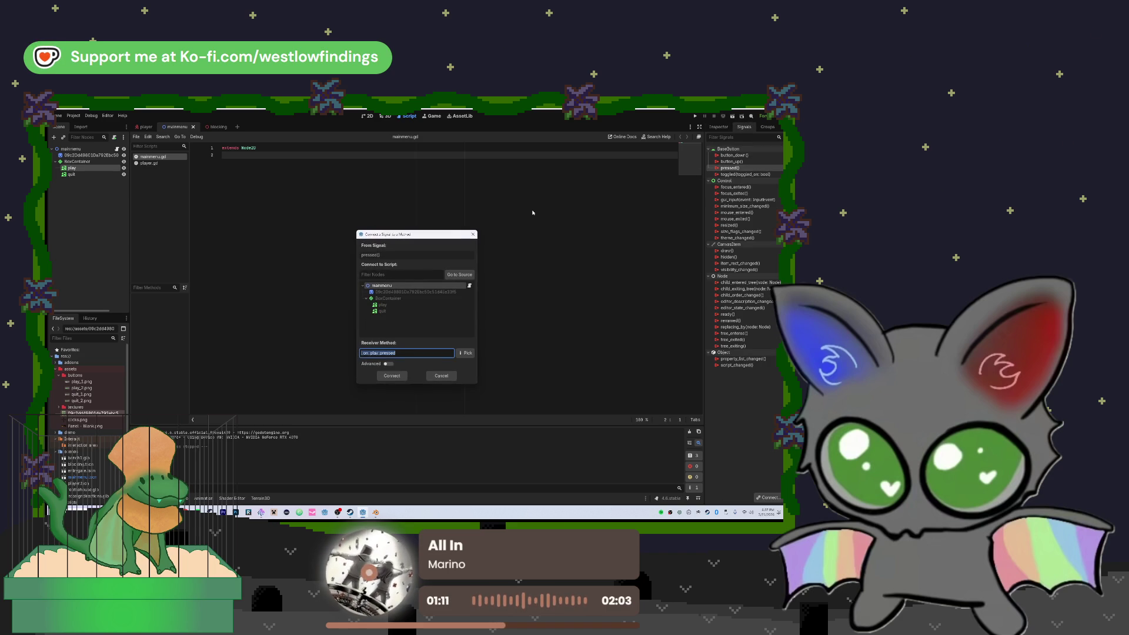
left_click(402, 380)
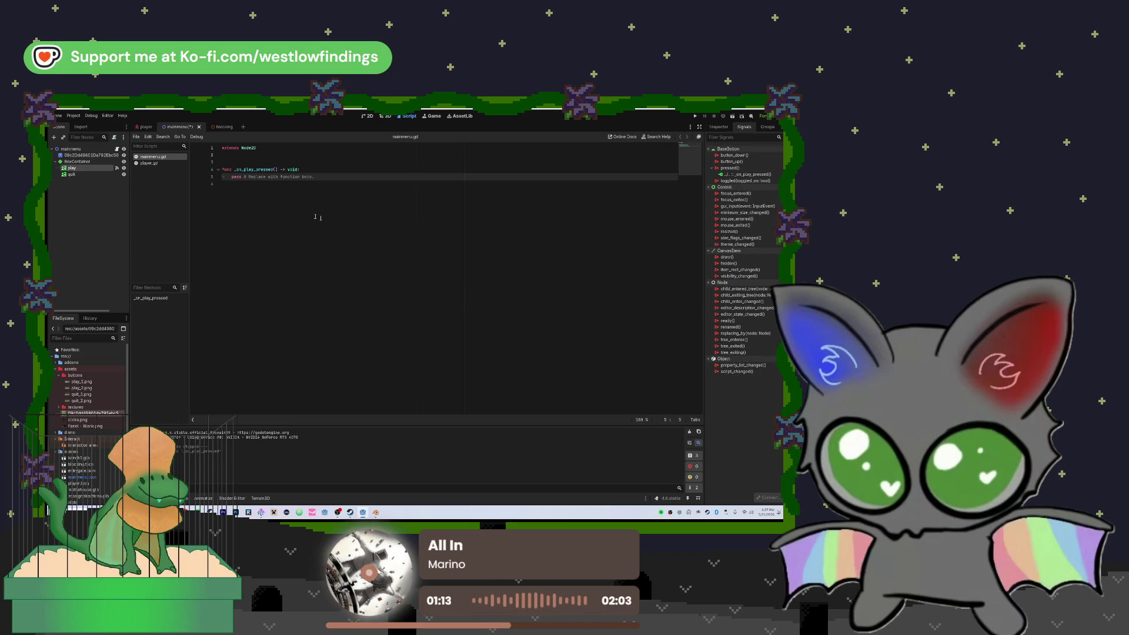
left_click(230, 182)
left_click_drag(230, 182, 231, 178)
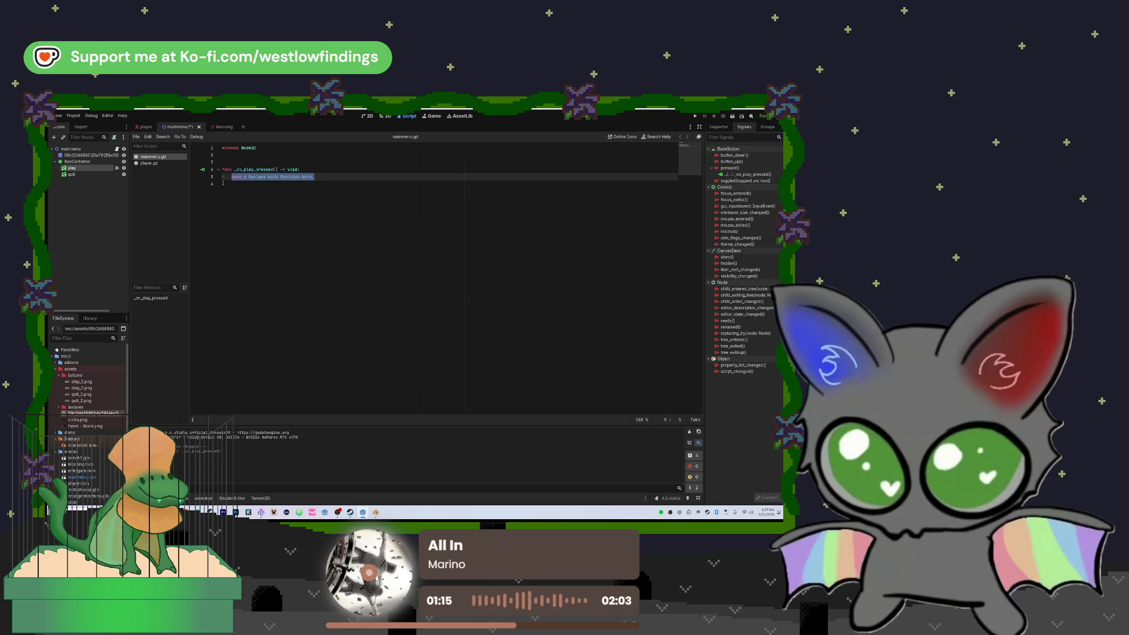
type("get_tree")
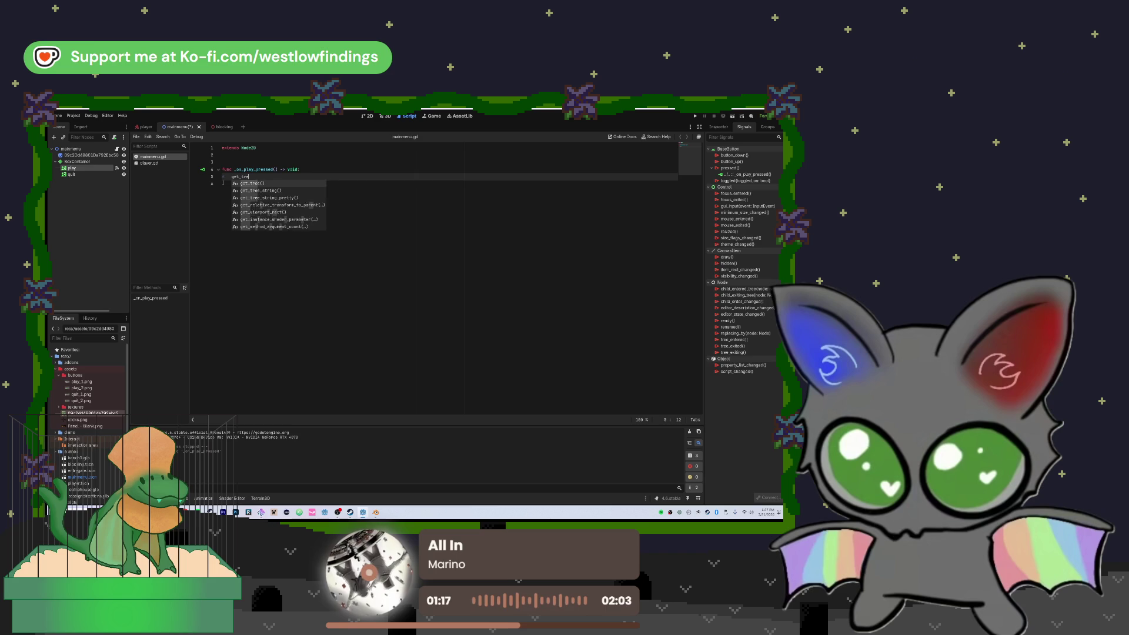
key("Return")
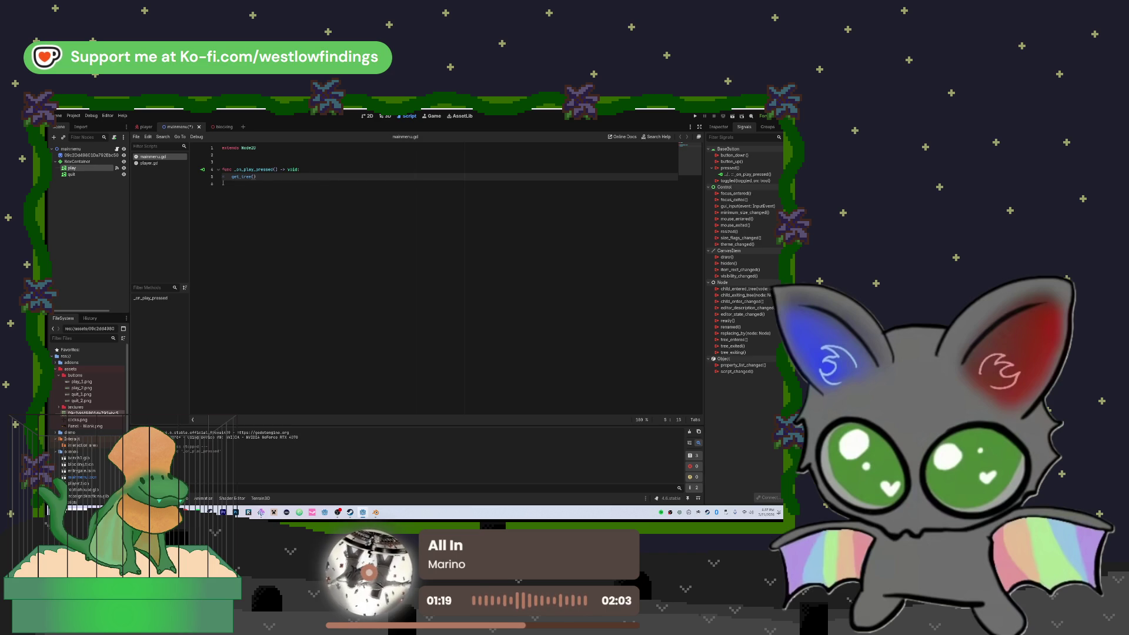
type(".change")
key("Return")
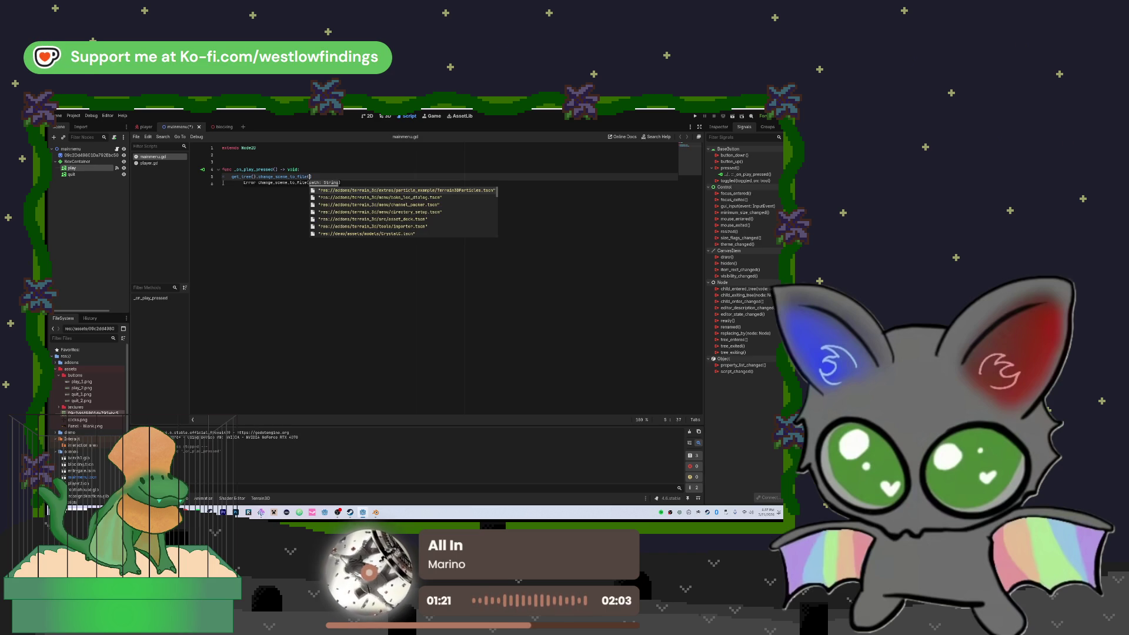
type("bloc")
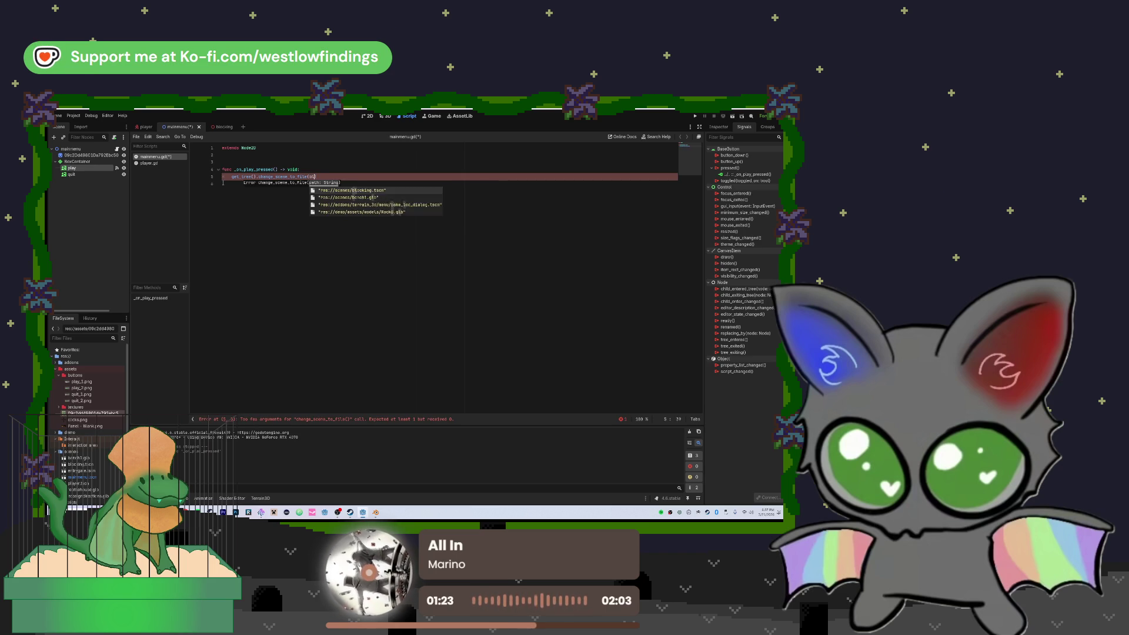
key("Return")
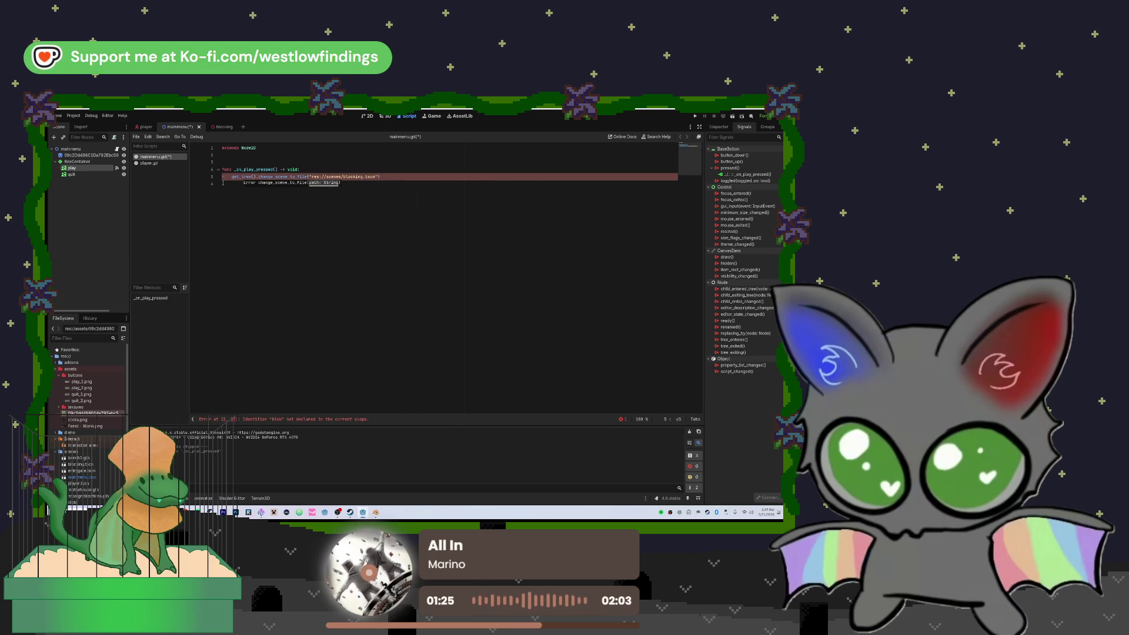
key("Return")
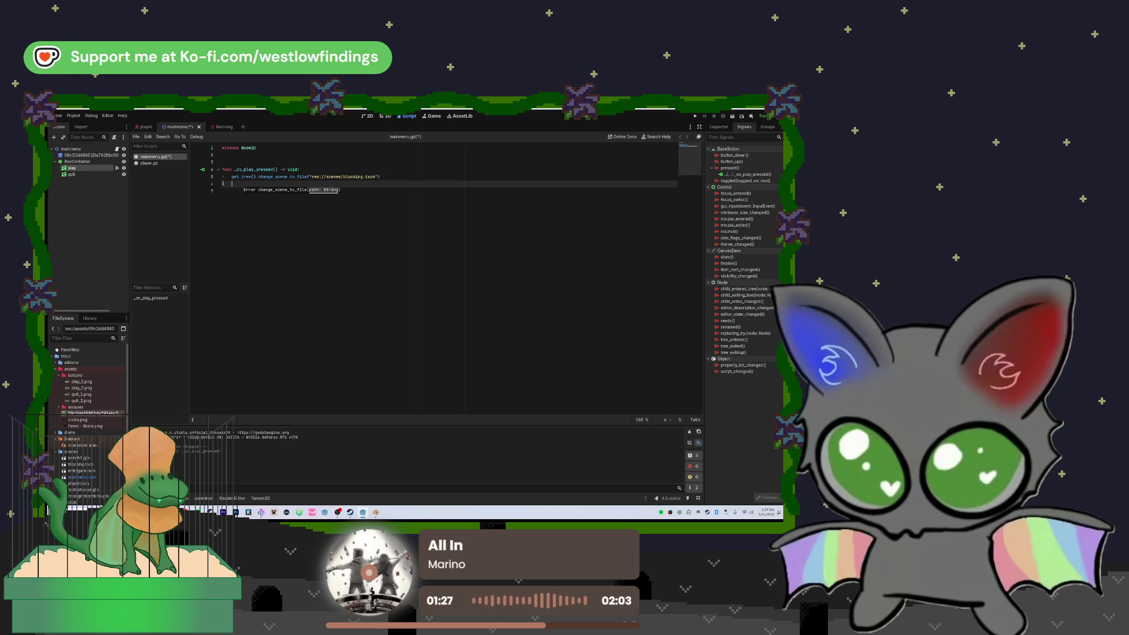
key("BackSpace")
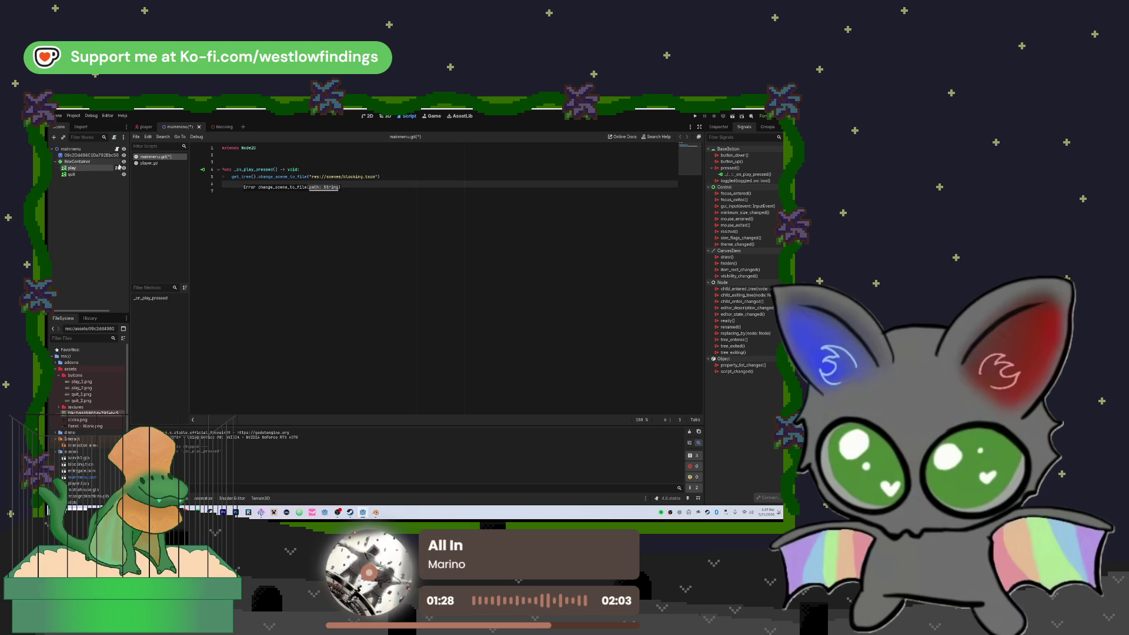
- Connect Quit's pressed() signal so _on_quit_pressed calls get_tree().quit()
left_click(115, 174)
double_click(730, 168)
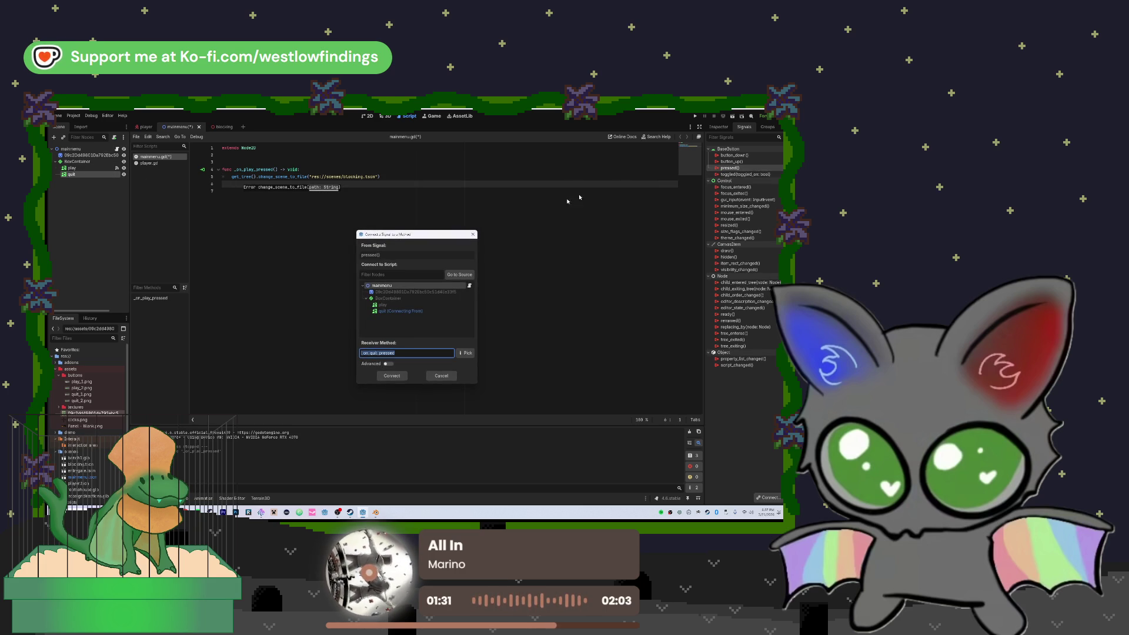
key("Return")
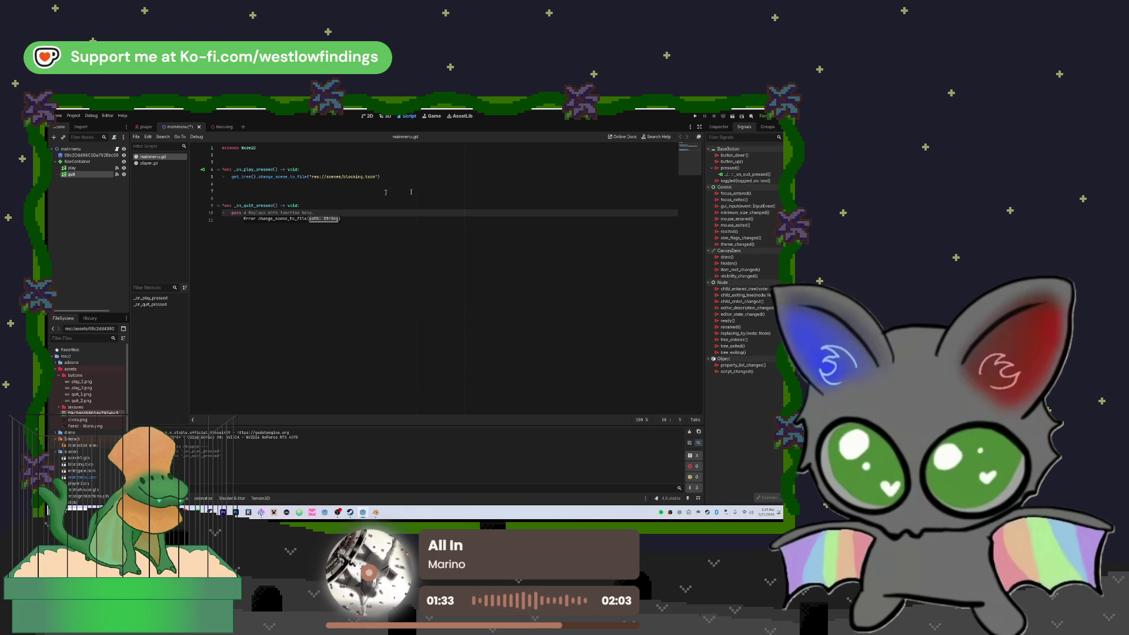
left_click_drag(315, 213, 230, 213)
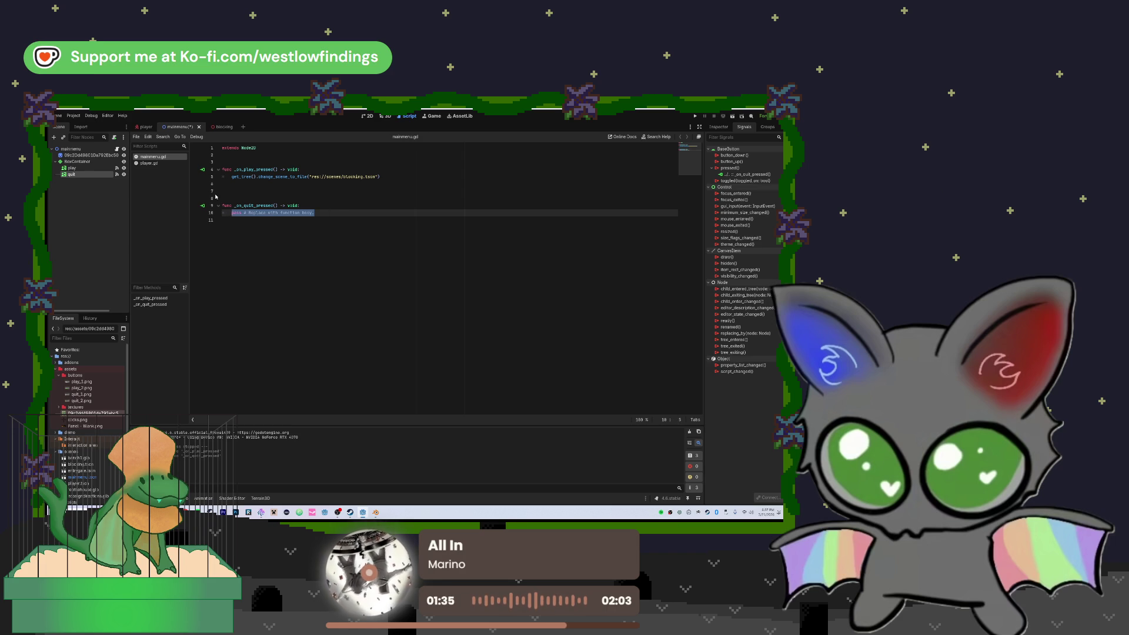
type("get_tree")
key("Return")
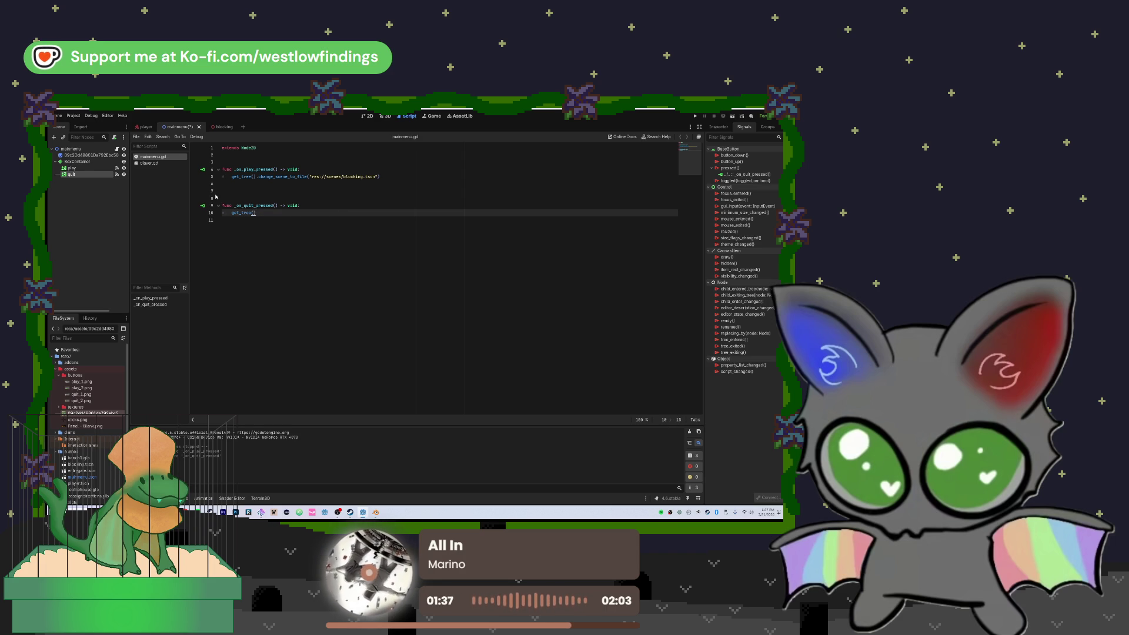
type(".qui")
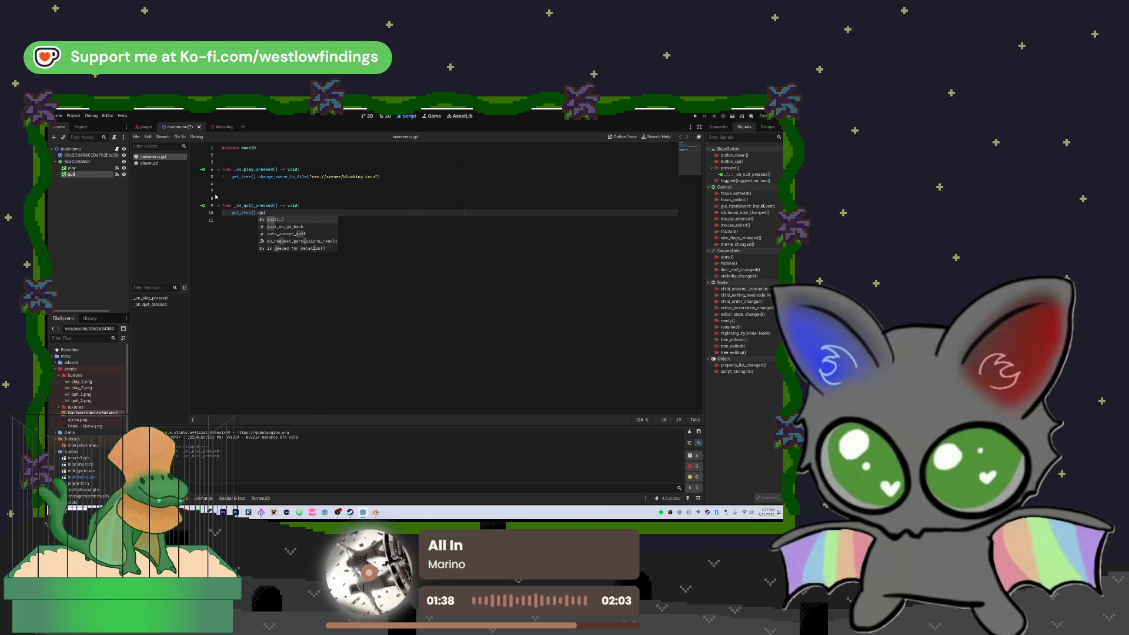
key("Return")
- Delete the extra blank lines above the quit function
left_click(313, 195)
key("BackSpace")
key("BackSpace")
key("Down")
key("Down")
key("Down")
key("BackSpace")
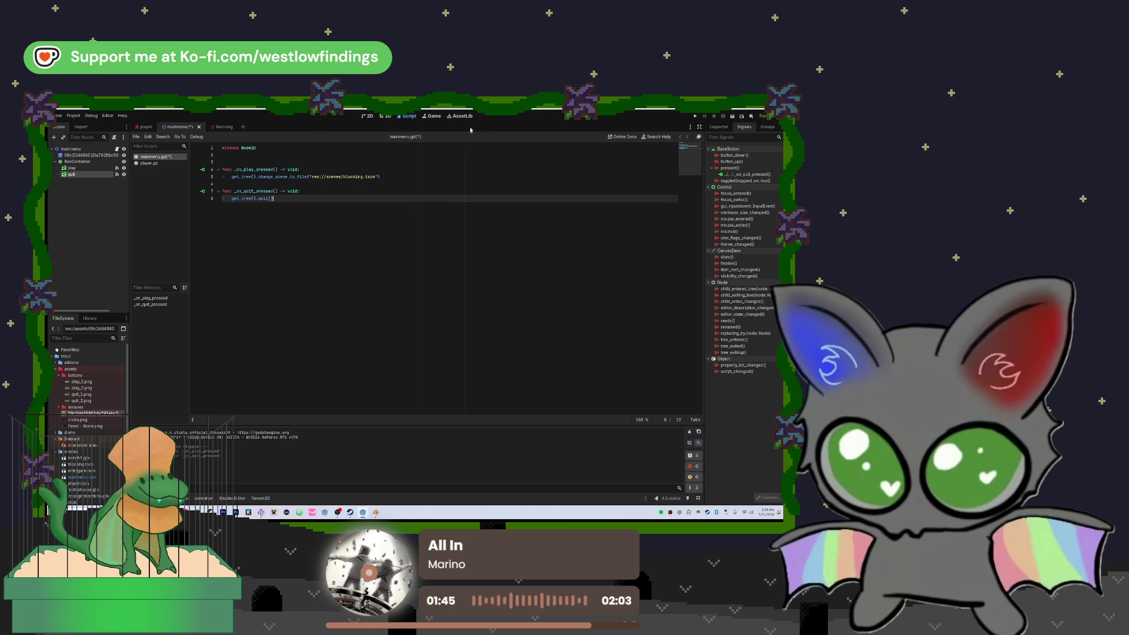
- Test-run the menu, confirming Quit closes the game and Play loads the walkable terrain level
left_click(694, 116)
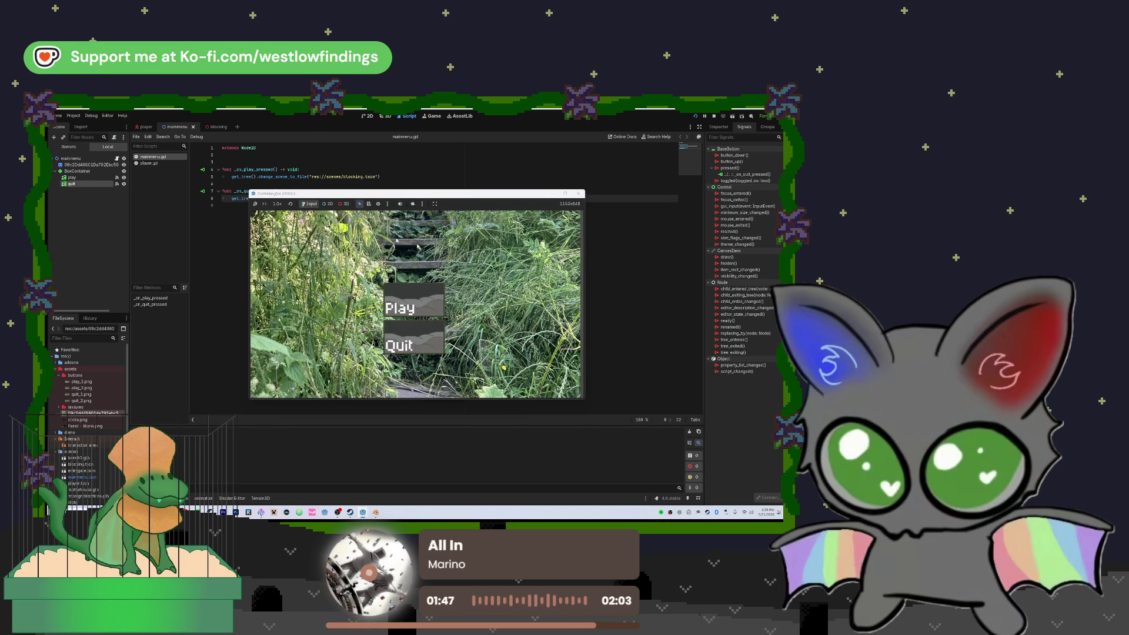
left_click(426, 339)
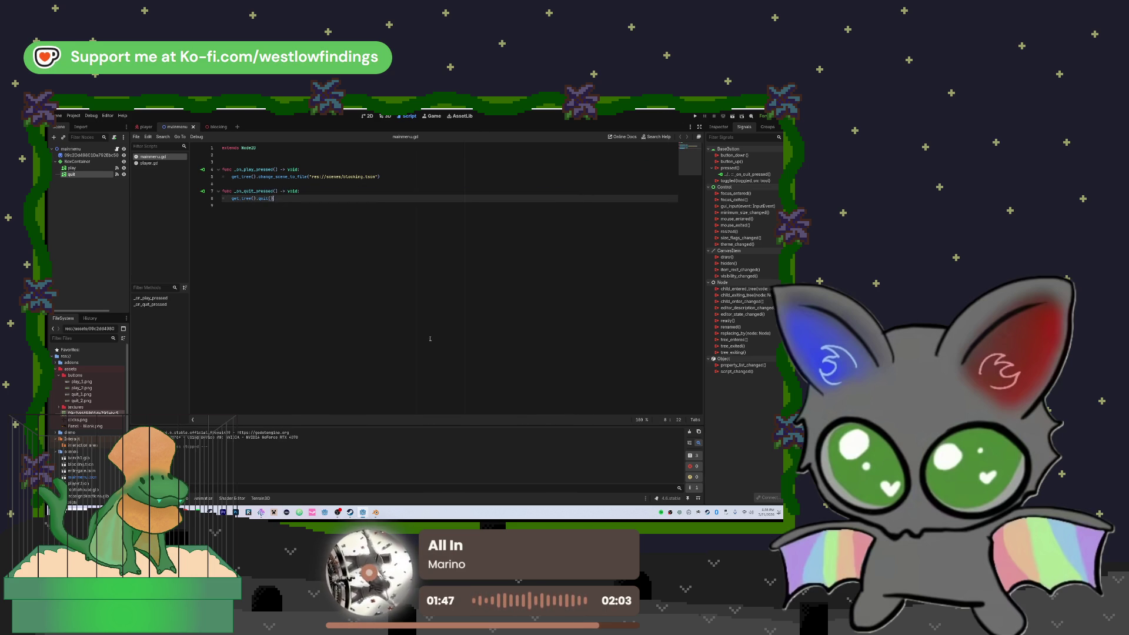
left_click(695, 116)
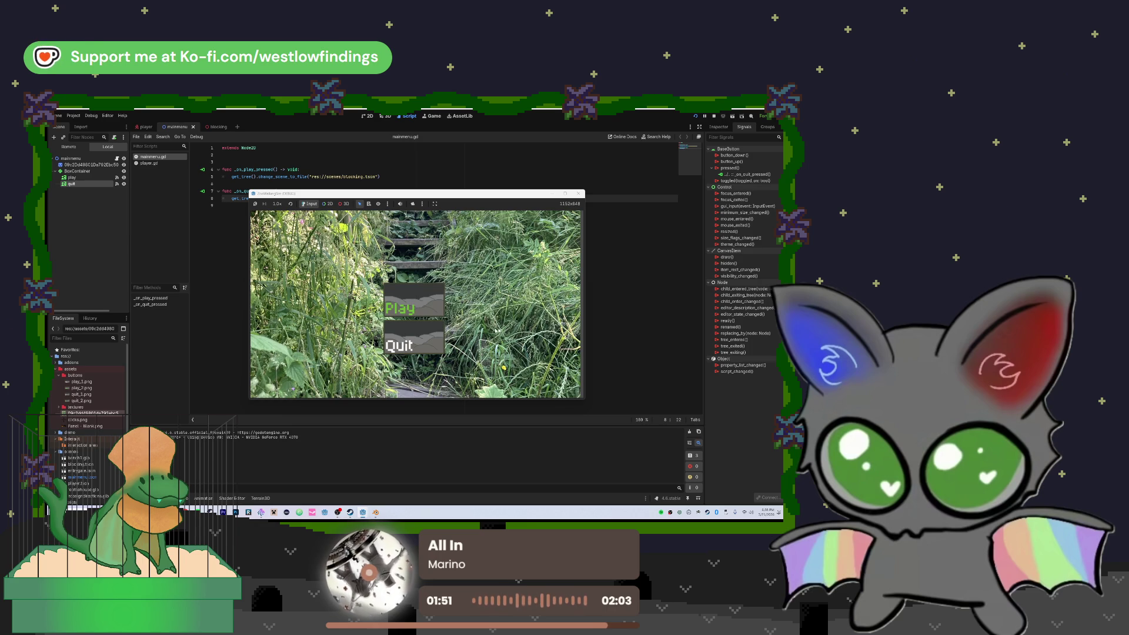
left_click(435, 308)
key("w")
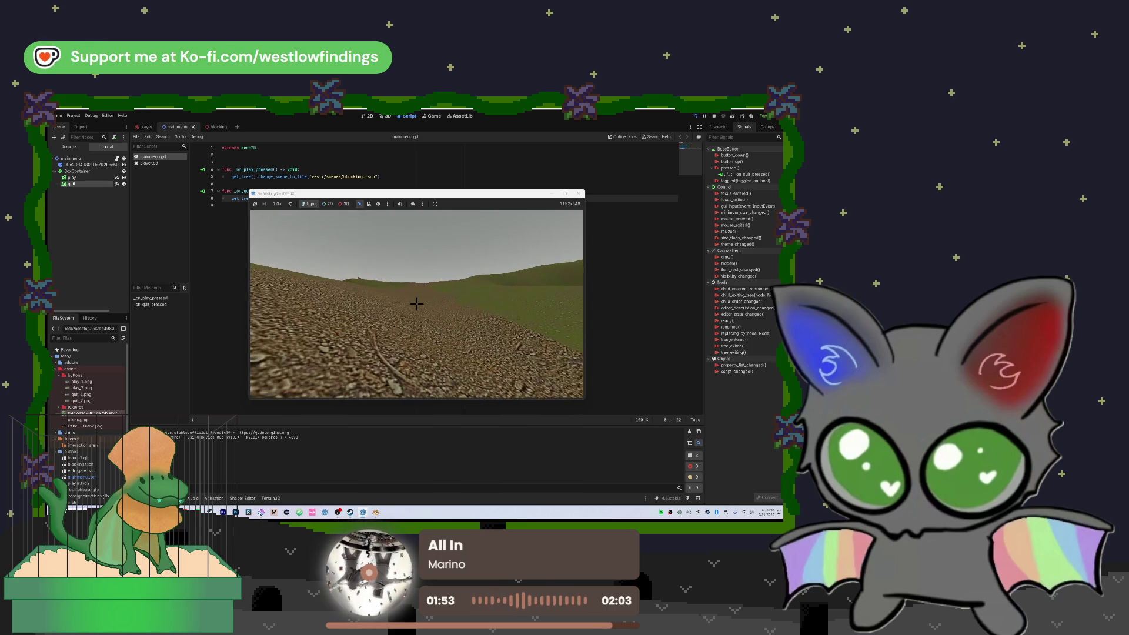
key("w")
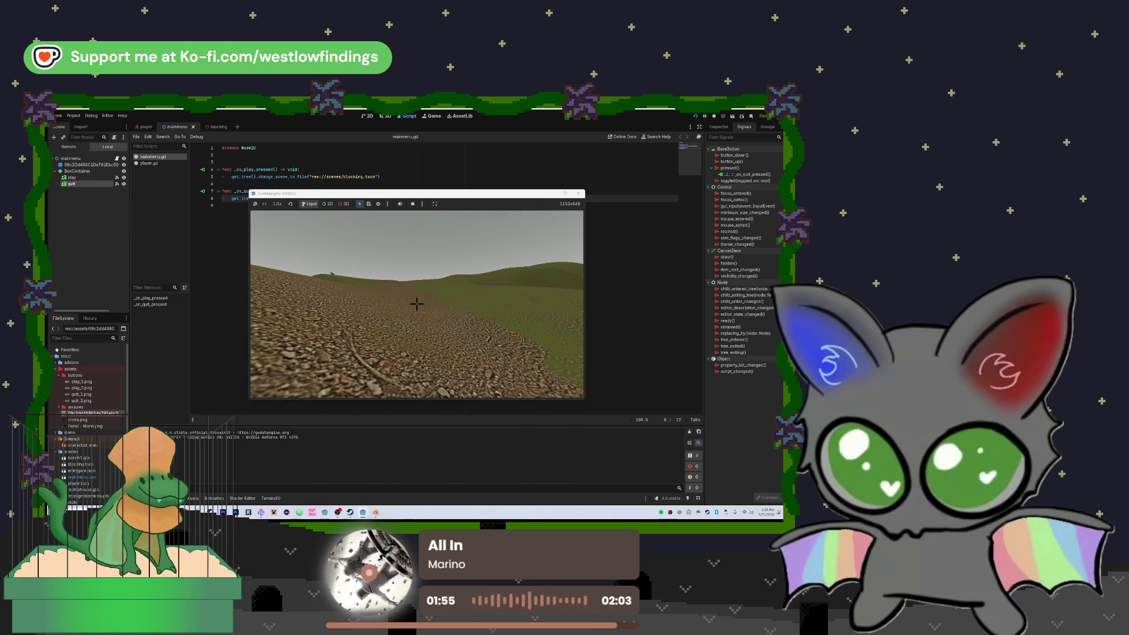
key("F8")
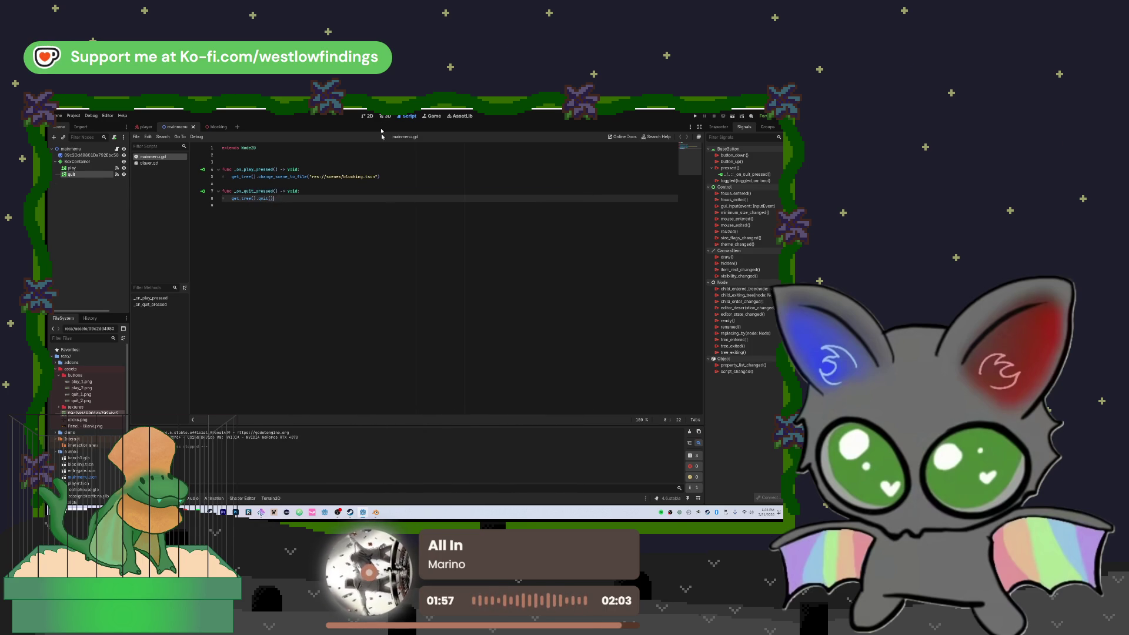
left_click(382, 117)
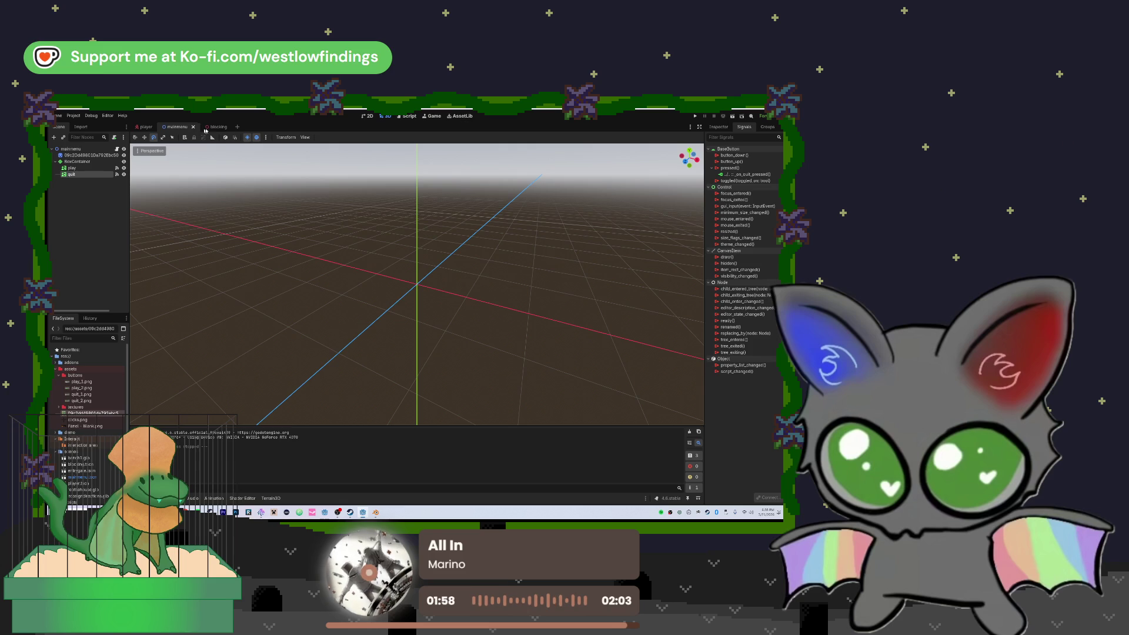
- In the blocking scene, frame the terrain and start painting its texture at one spot
left_click(215, 127)
key("f")
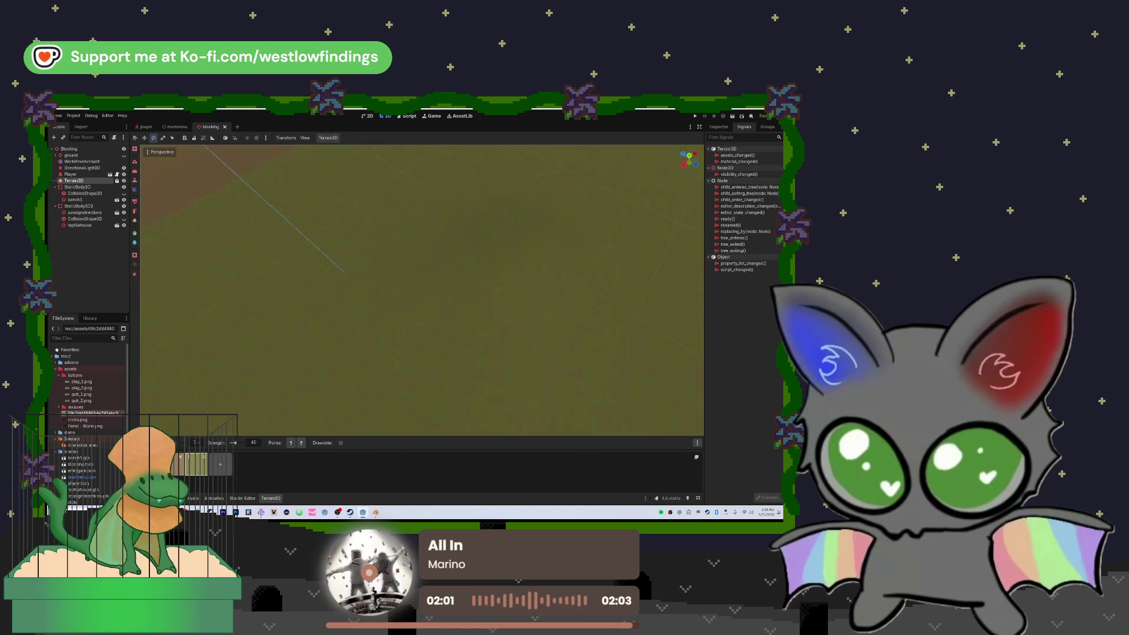
scroll(421, 290, "down", 5)
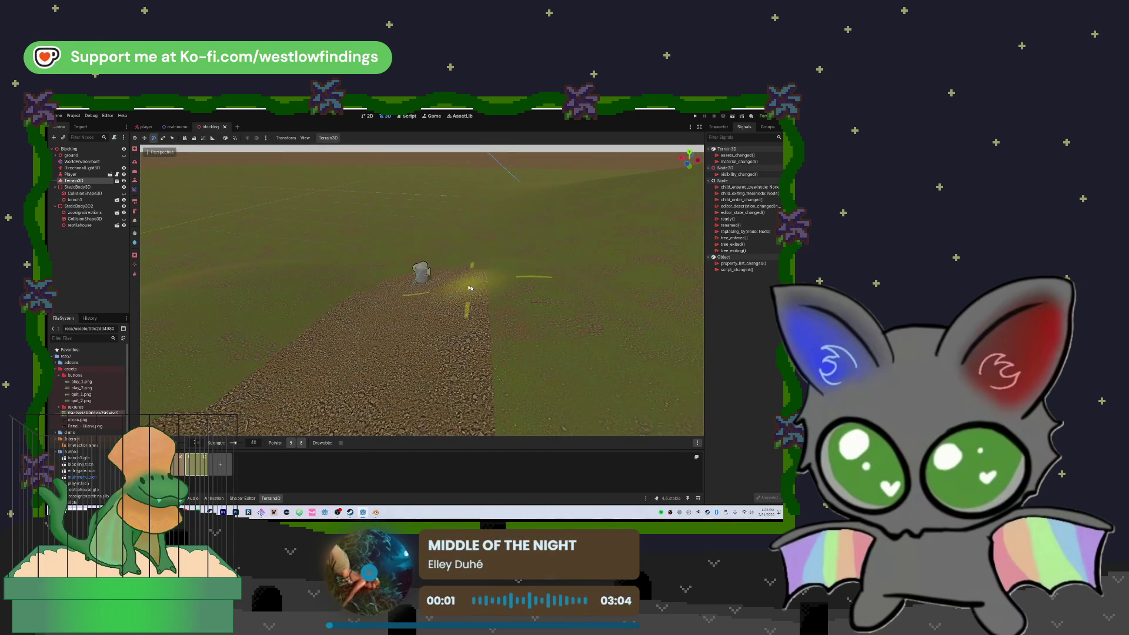
key("e")
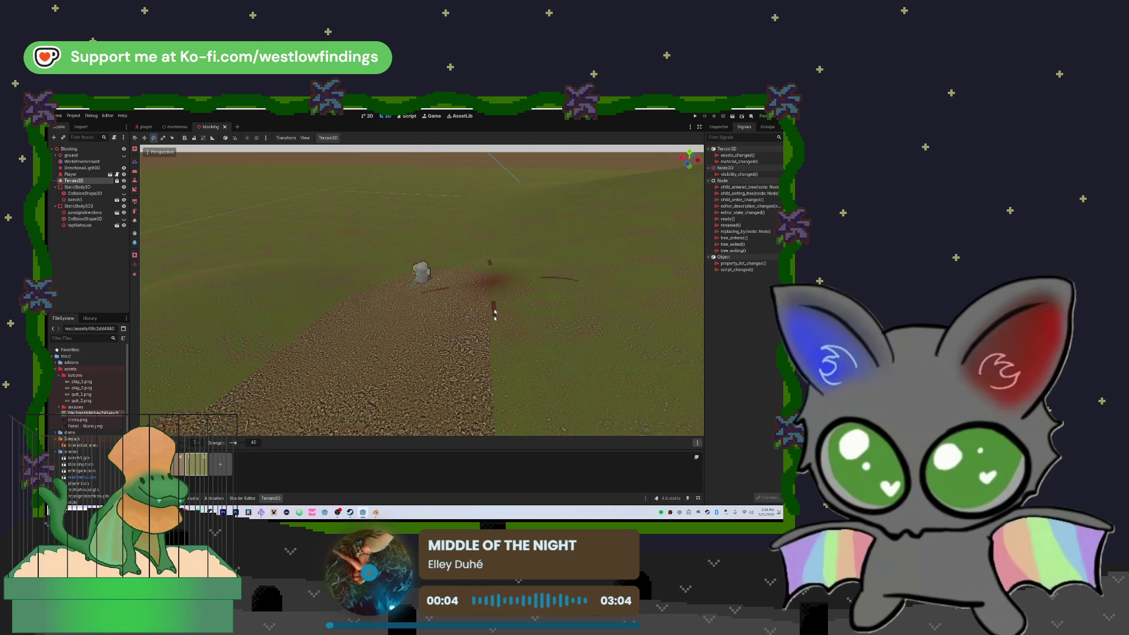
left_click(504, 338)
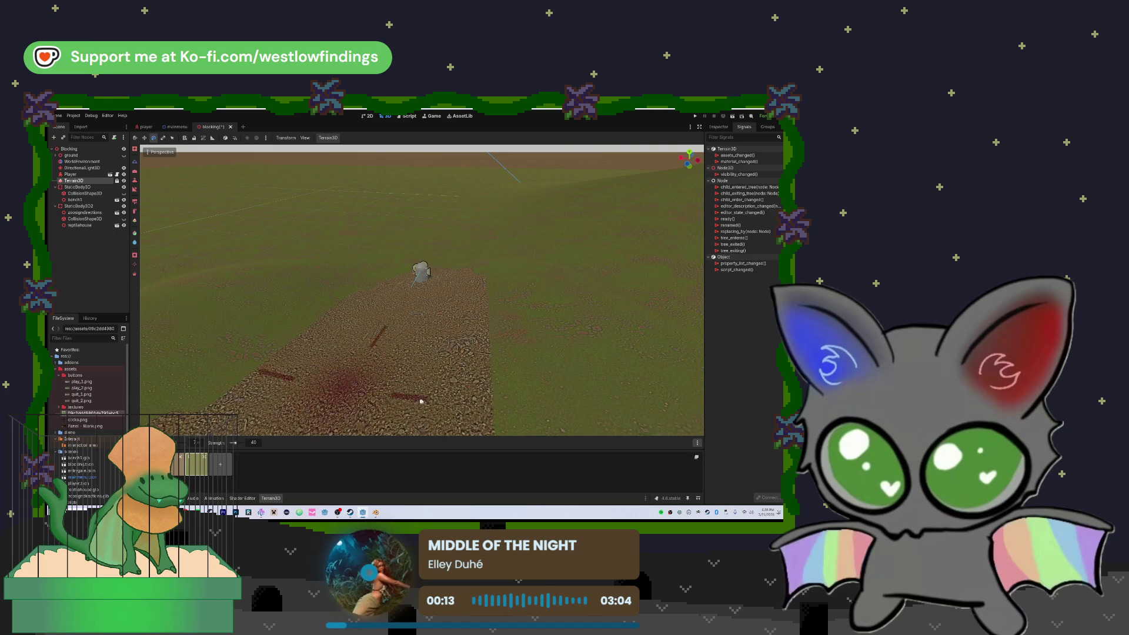
- Paint the gravel texture along the dirt path across the grassy hills
mouse_move(535, 298)
left_mouse_down()
mouse_move(523, 241)
mouse_move(524, 312)
mouse_move(535, 295)
left_mouse_up()
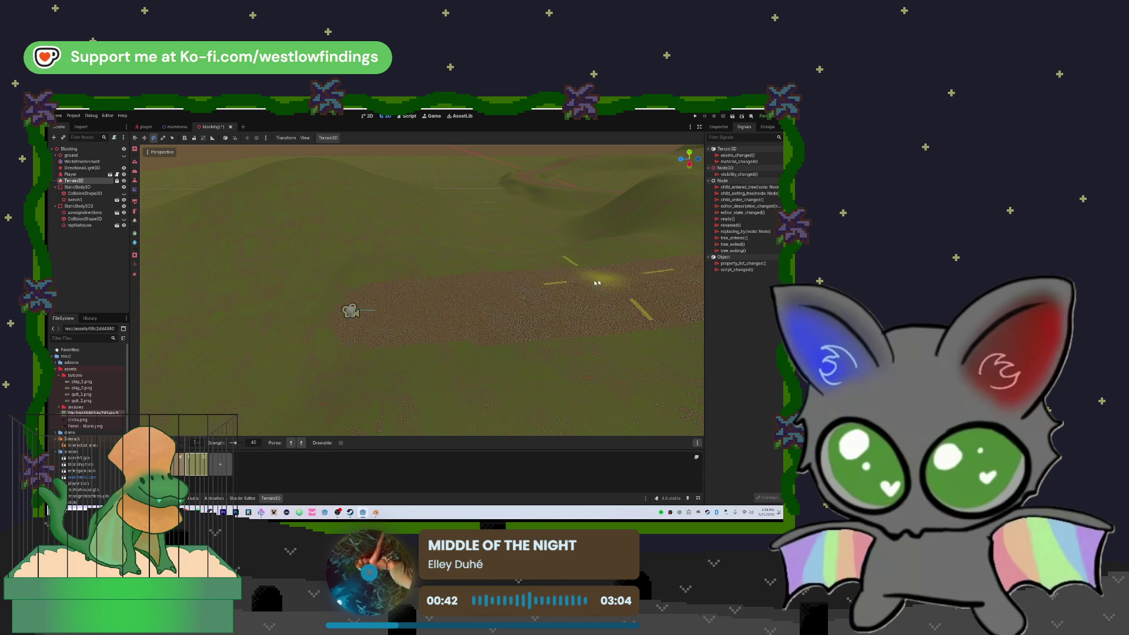
scroll(459, 324, "up", 5)
key("w")
key("s")
key("a")
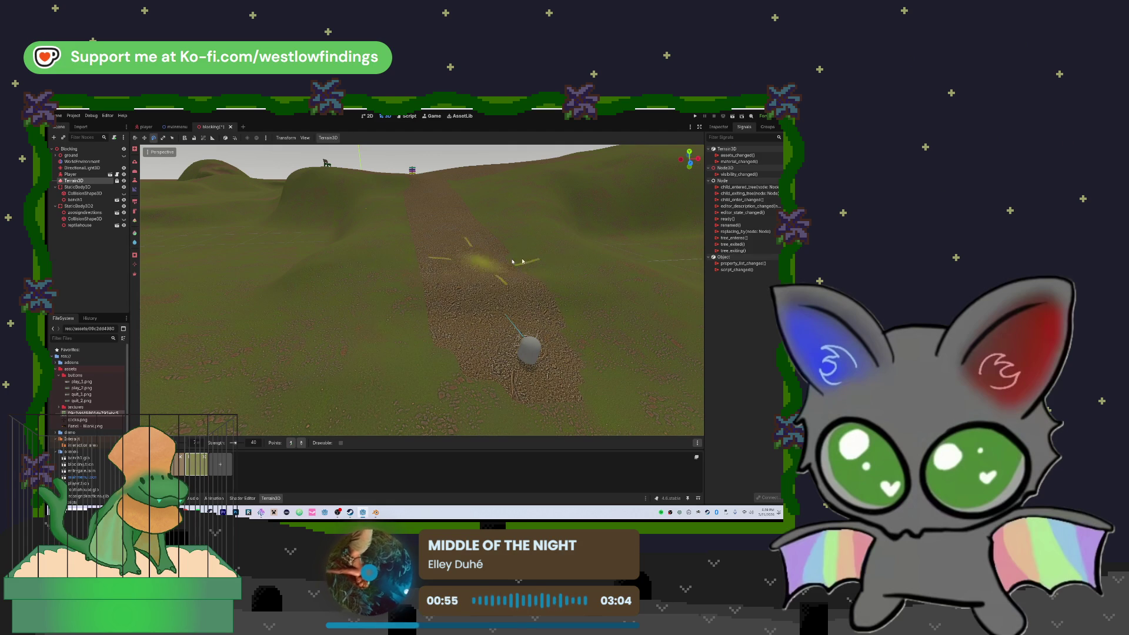
key("shift")
mouse_move(471, 262)
left_mouse_down()
mouse_move(472, 313)
mouse_move(468, 285)
mouse_move(496, 254)
mouse_move(505, 264)
mouse_move(442, 262)
mouse_move(454, 367)
mouse_move(506, 377)
mouse_move(450, 382)
mouse_move(517, 378)
mouse_move(353, 342)
mouse_move(372, 282)
left_mouse_up()
mouse_move(412, 347)
left_mouse_down()
mouse_move(435, 370)
mouse_move(482, 377)
mouse_move(482, 353)
mouse_move(441, 298)
left_mouse_up()
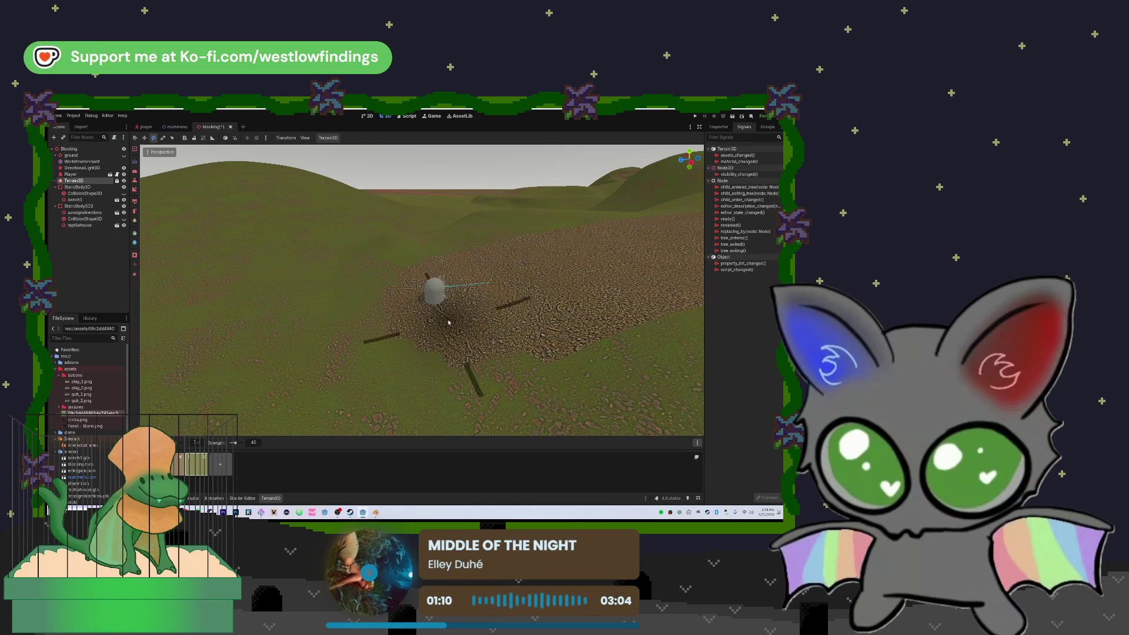
left_click(93, 150)
- Raise the Player capsule above the terrain surface
left_click(93, 175)
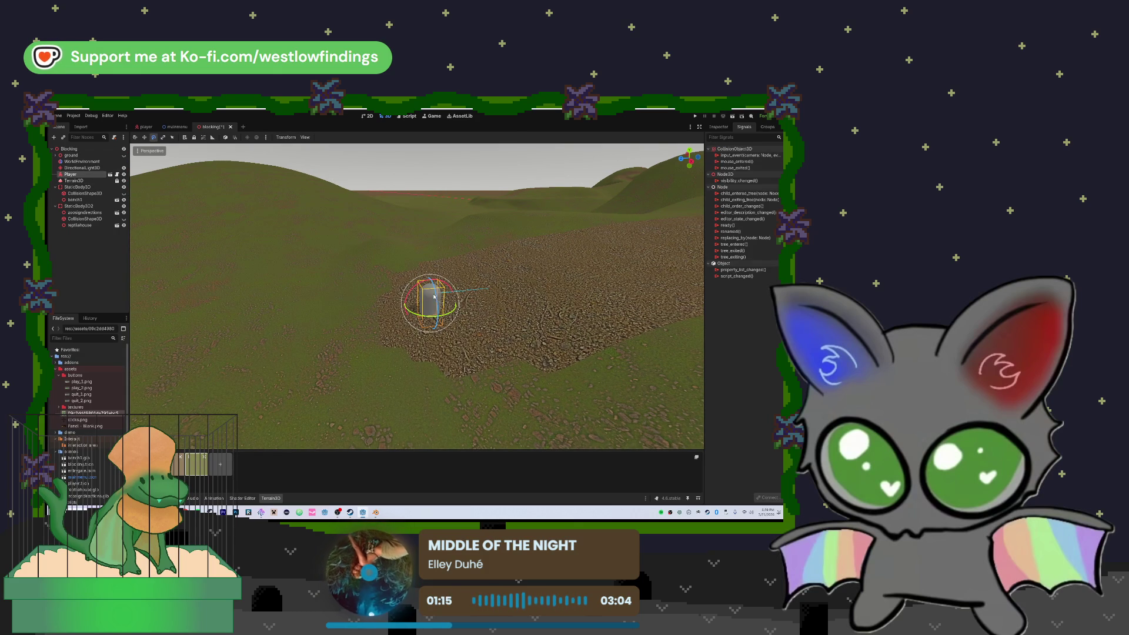
left_click(145, 138)
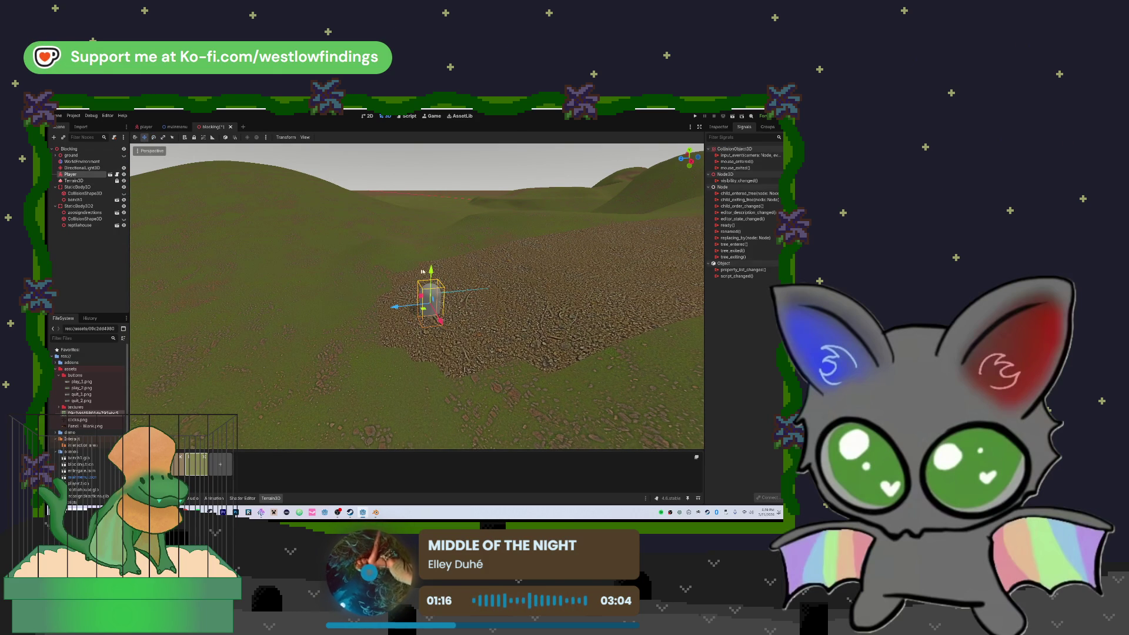
left_click_drag(431, 270, 432, 255)
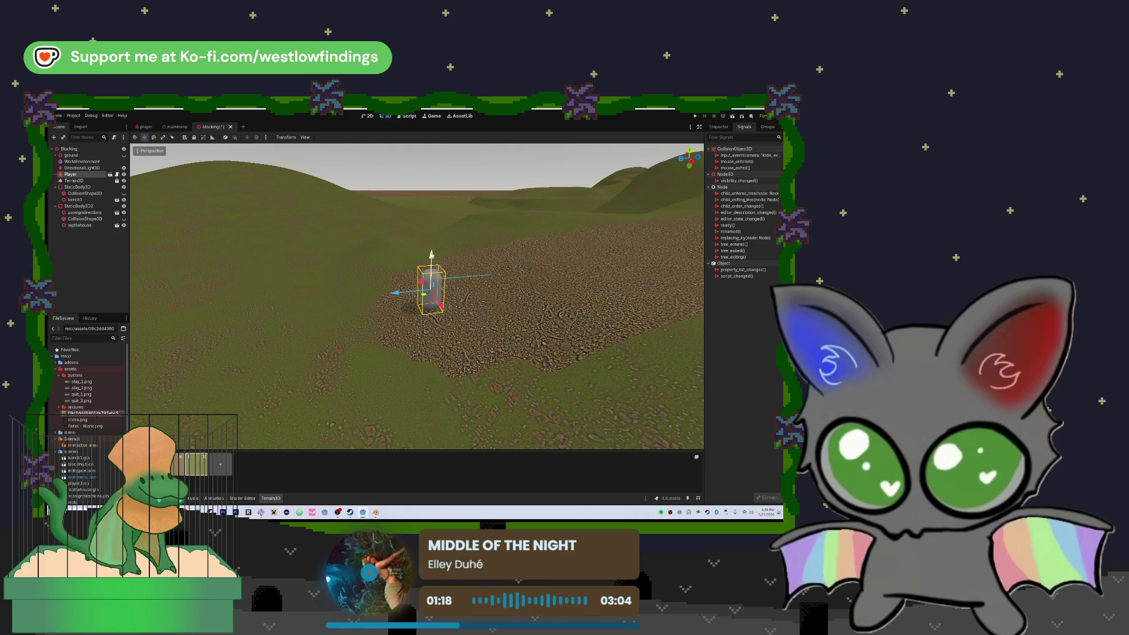
- Save and run the scene, walking first-person along the gravel path, then stop the game
left_click(729, 117)
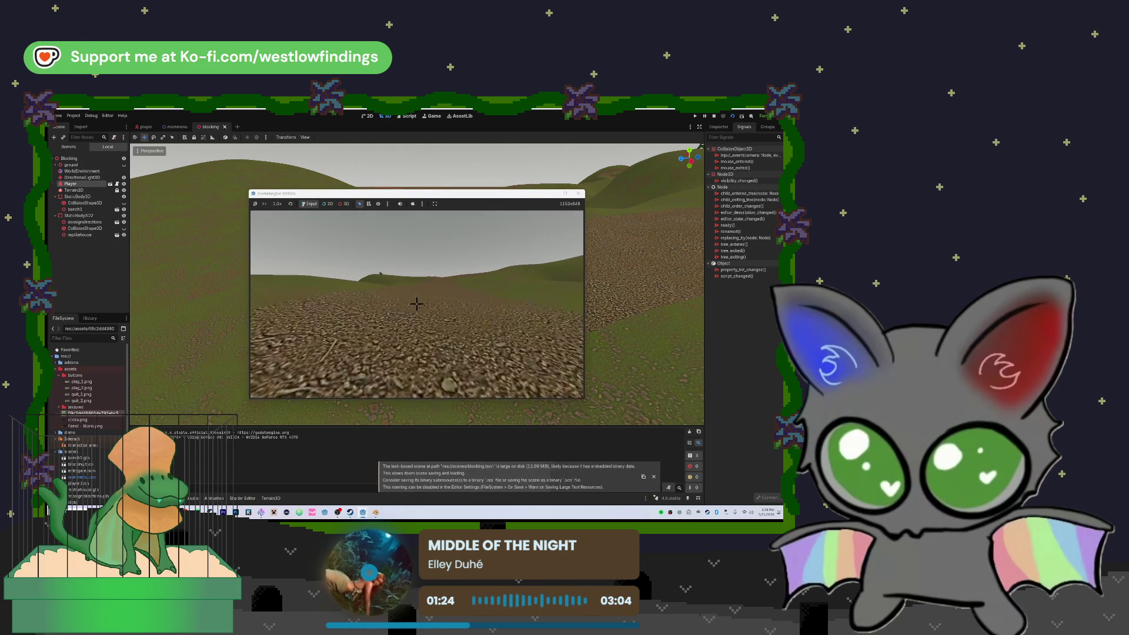
key("w")
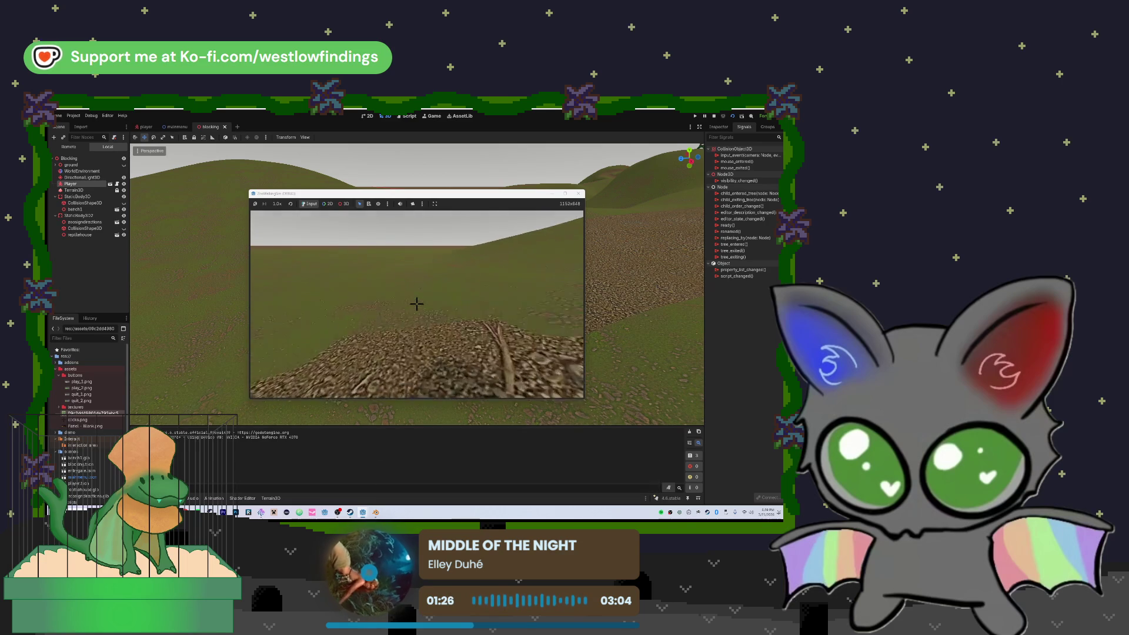
key("w")
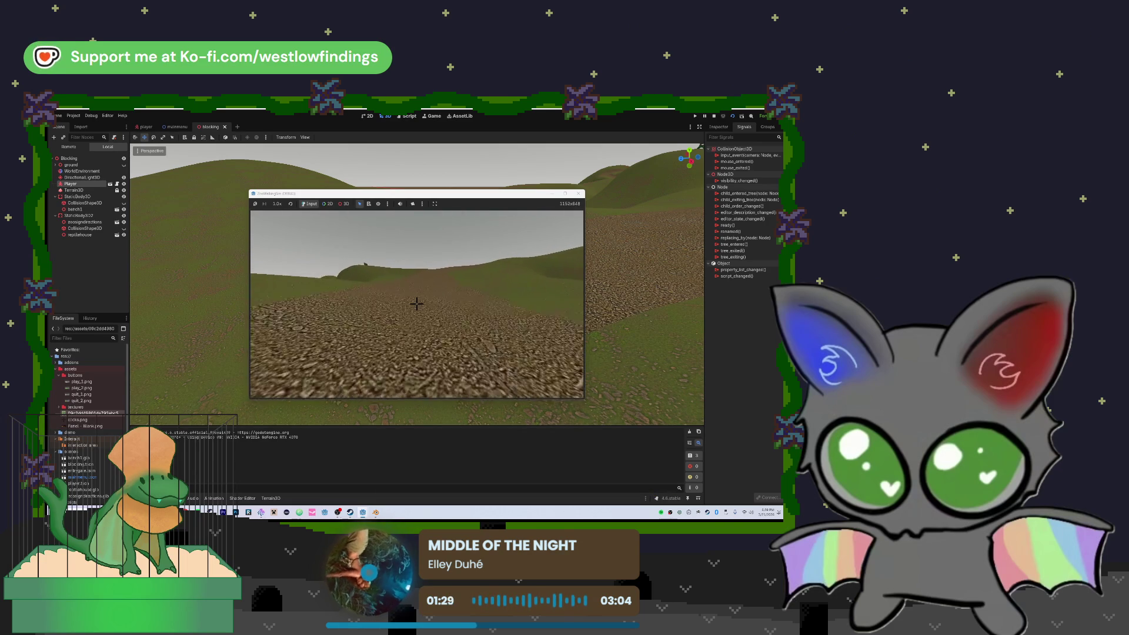
key("w")
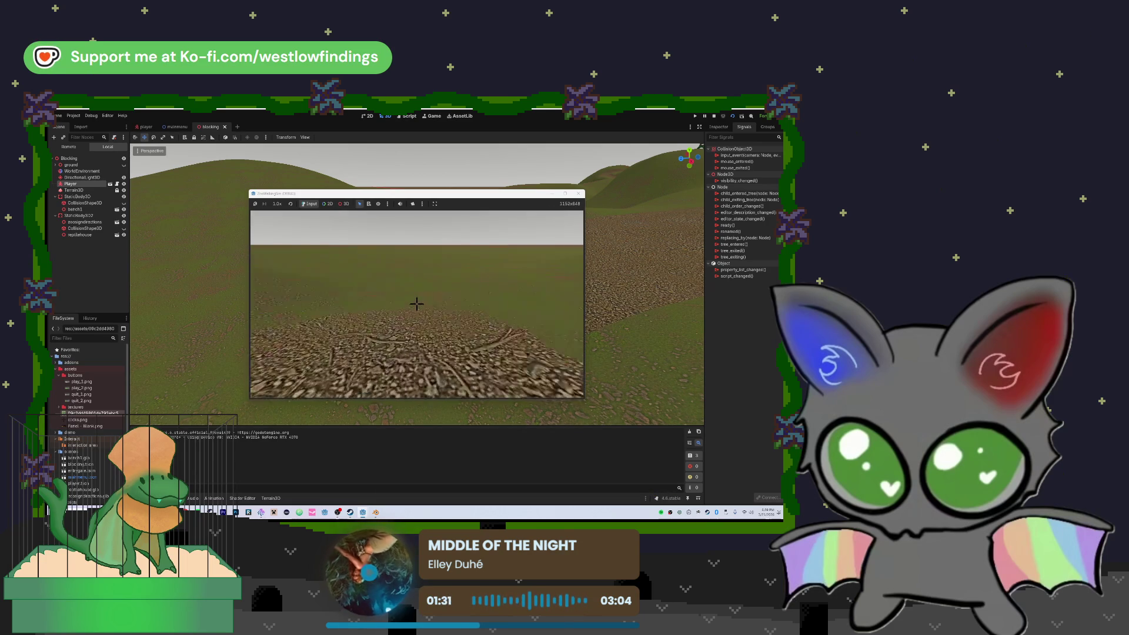
key("w")
key("w")
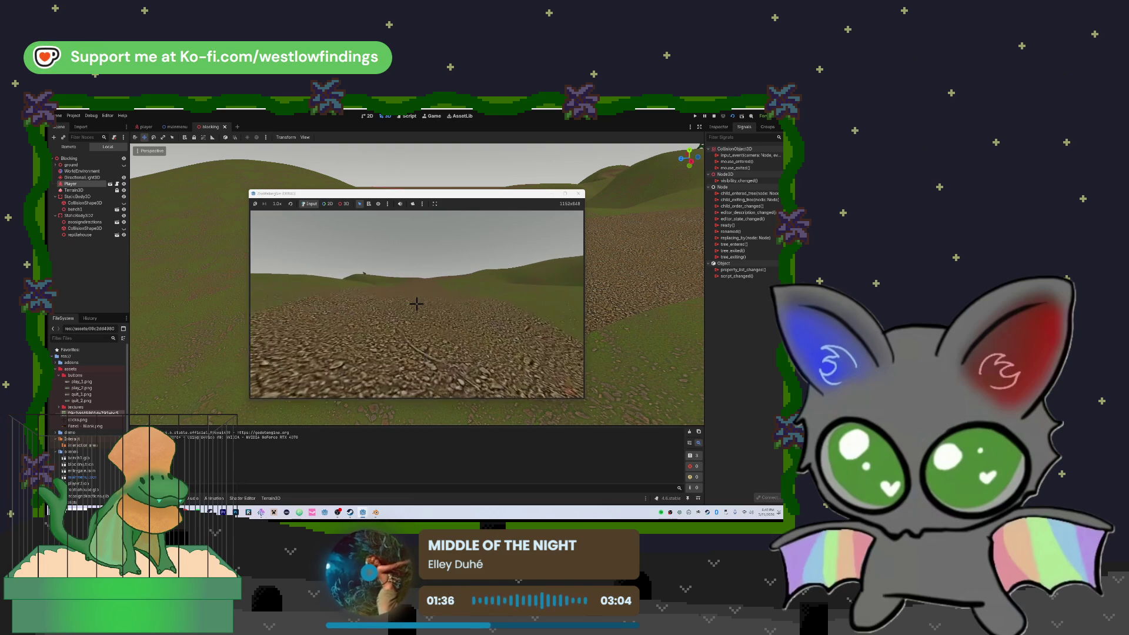
key("w")
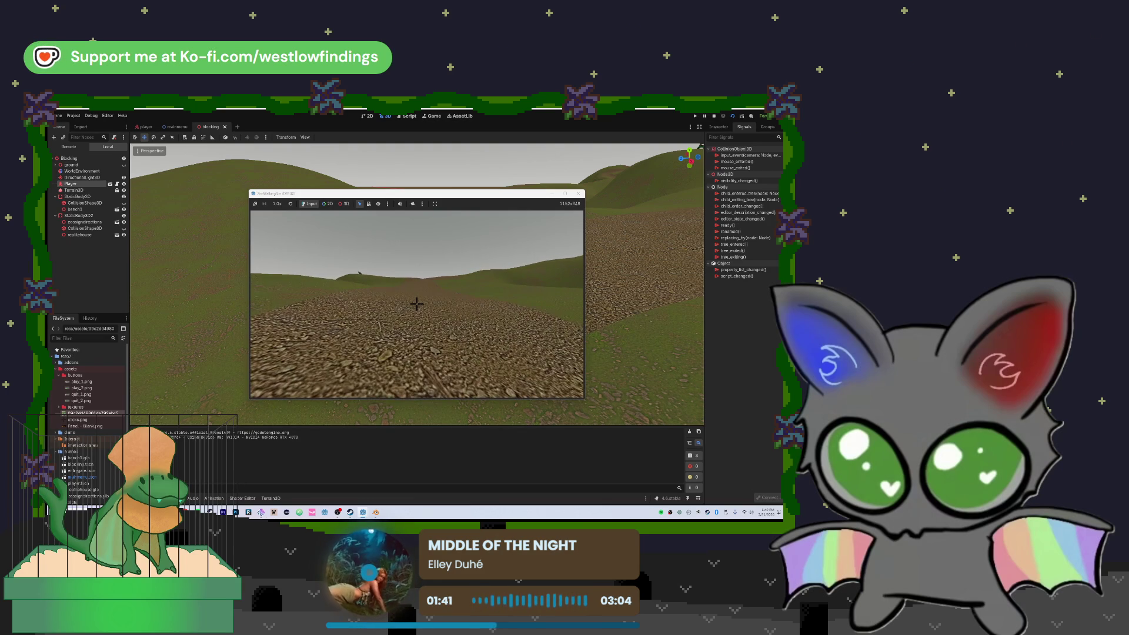
key("F8")
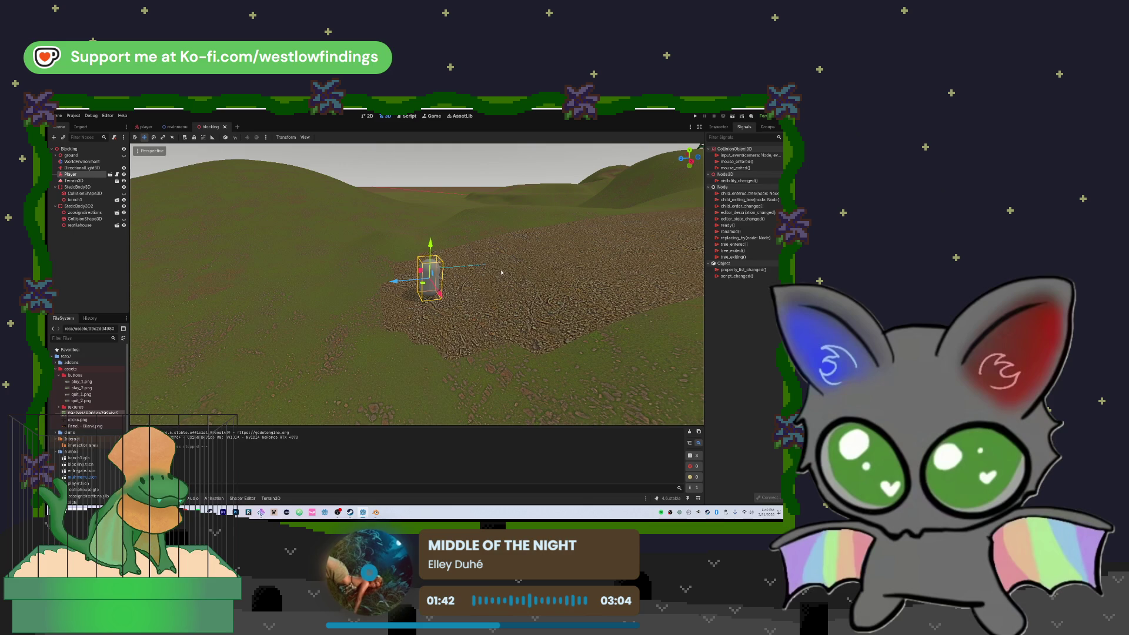
- Fly the editor camera over the terrain, clear the selection, and show the debugger's error list
scroll(489, 257, "down", 10)
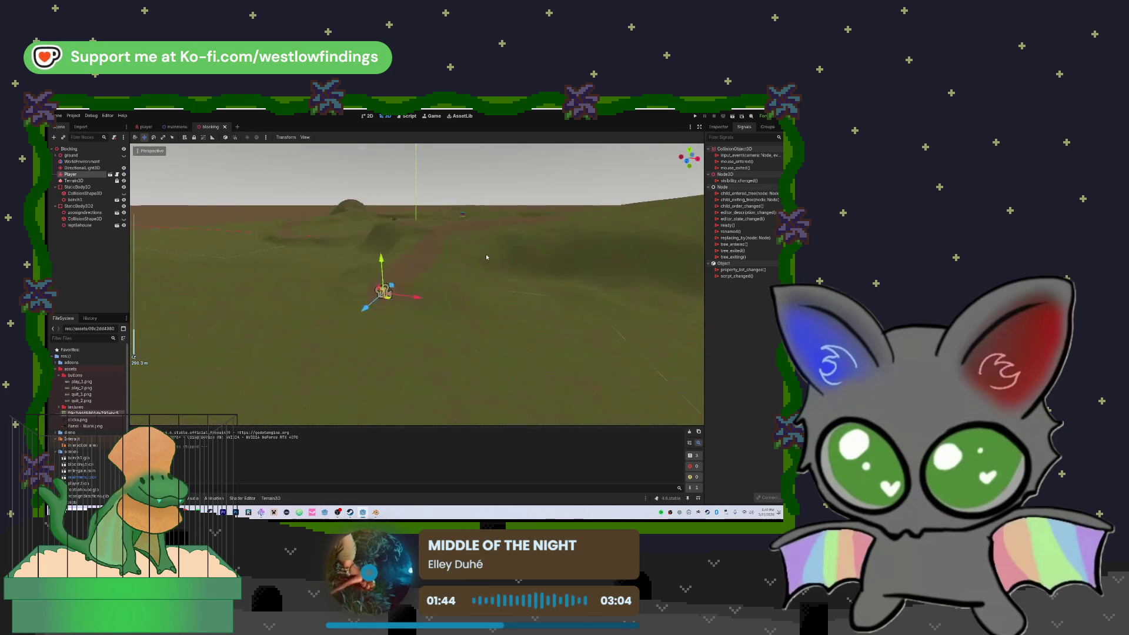
key("w")
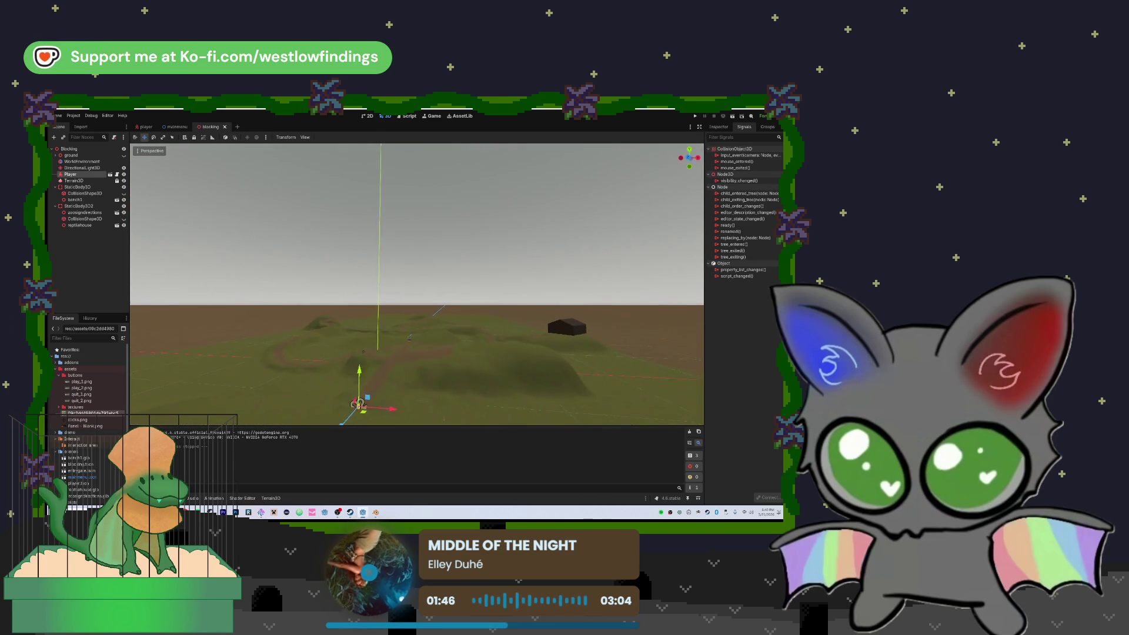
key("w")
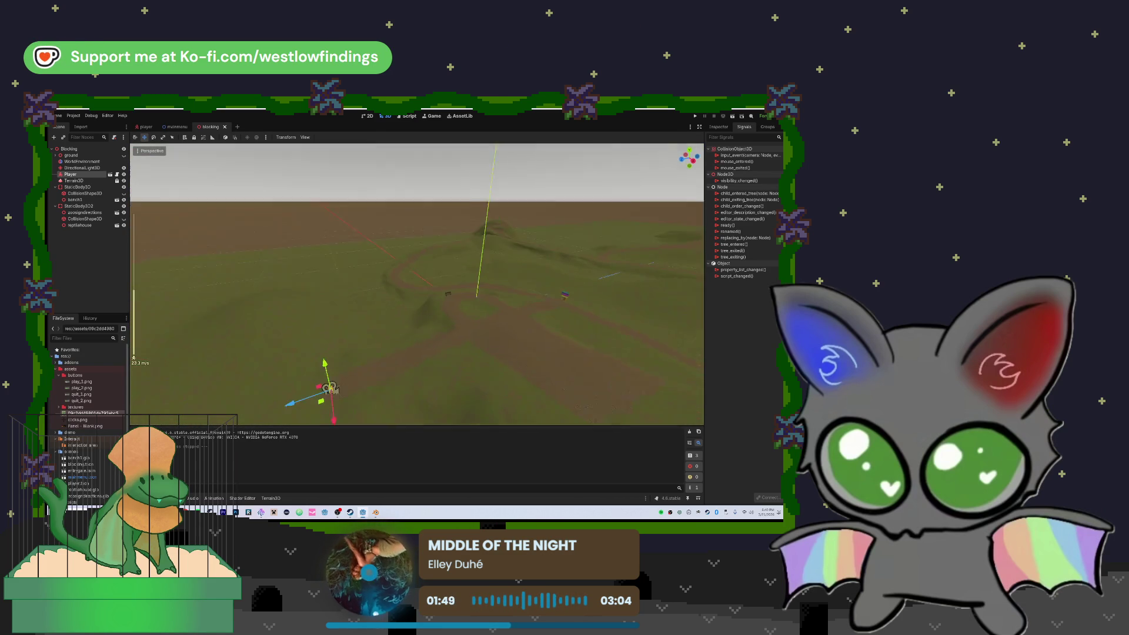
key("w")
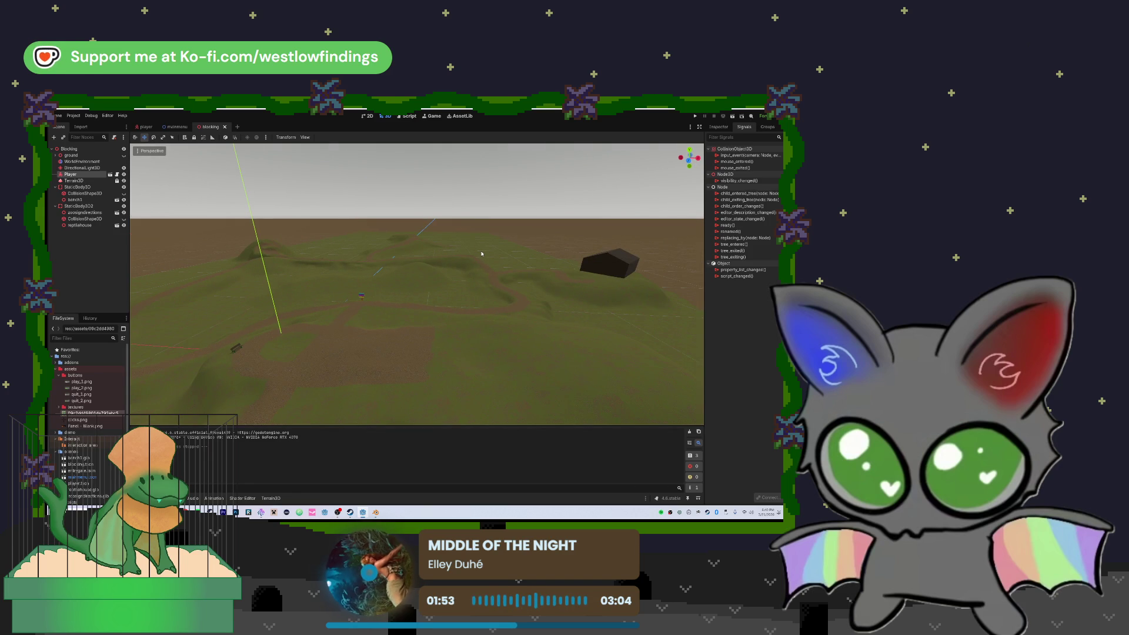
left_click(481, 253)
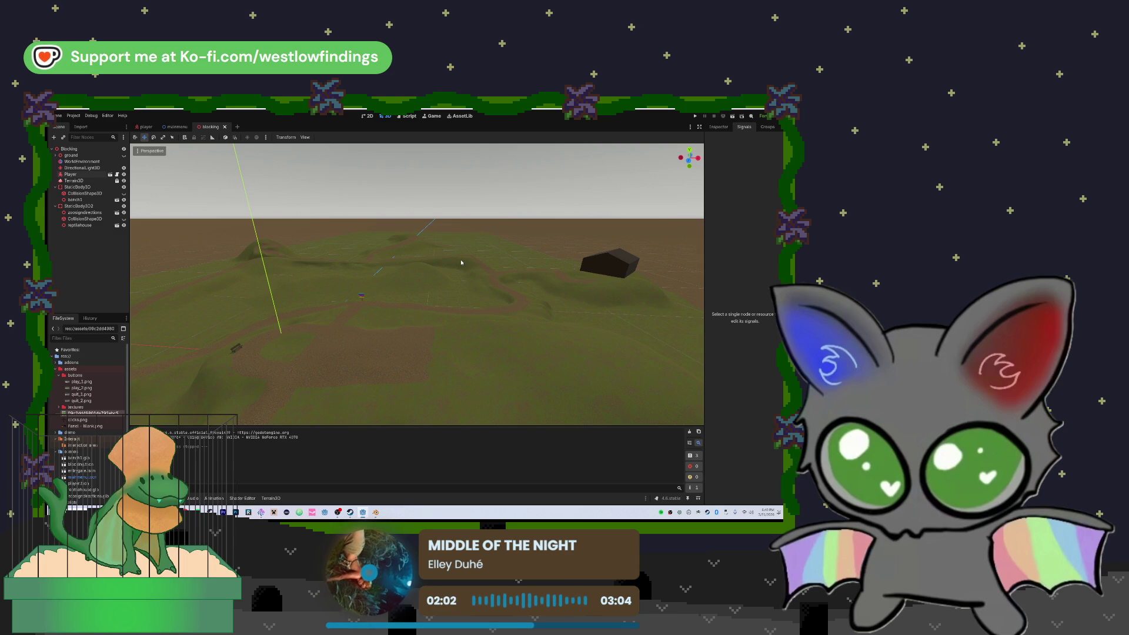
key("F6")
- Clear the Terrain3D warnings from the debugger's error list
left_click(695, 438)
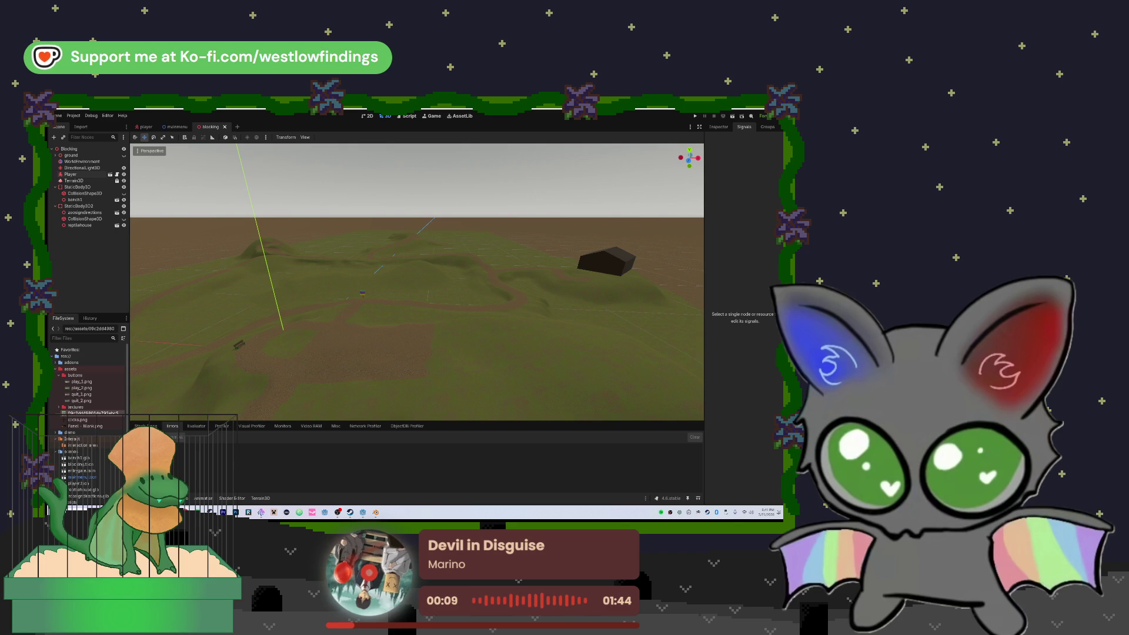
left_click(88, 162)
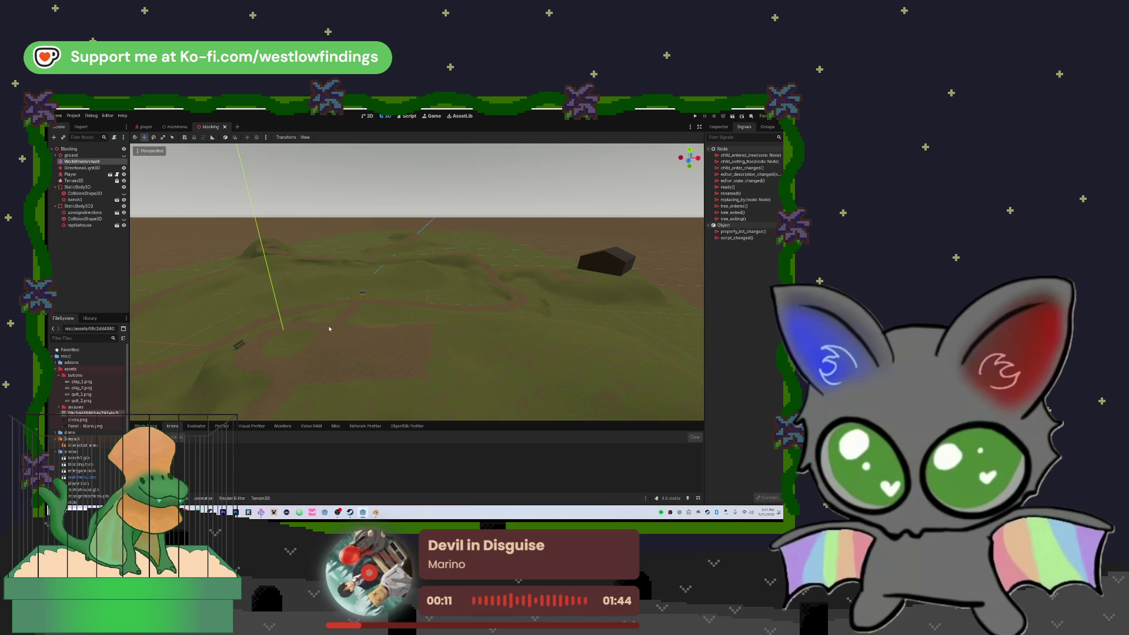
- Expand the WorldEnvironment's Environment resource settings in the Inspector
left_click(719, 127)
left_click(764, 178)
left_click(764, 177)
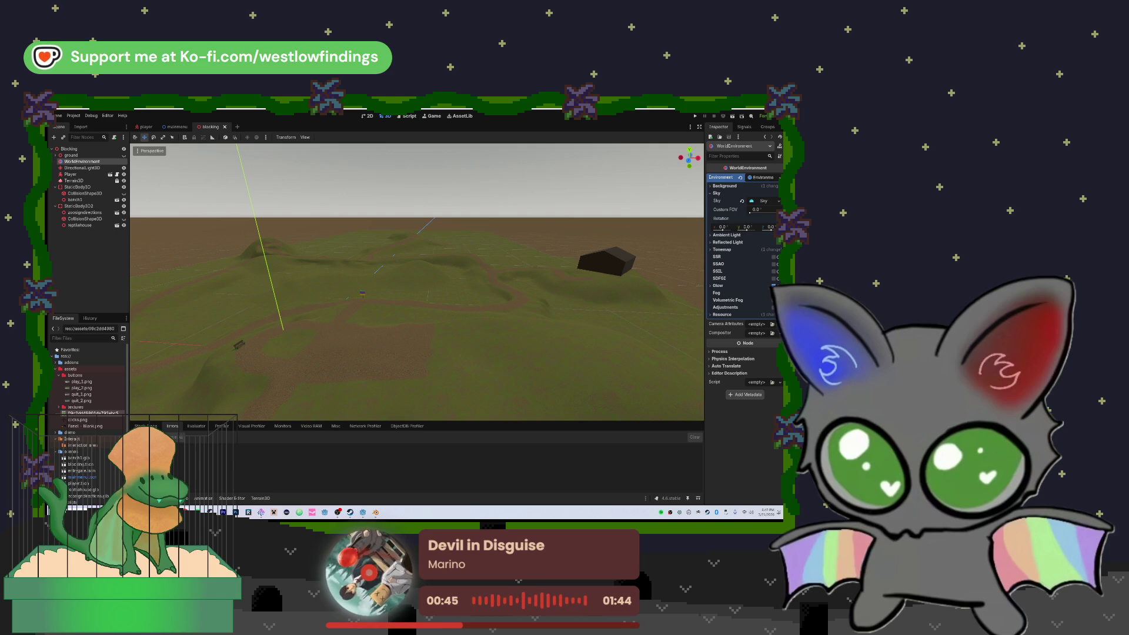
scroll(93, 437, "down", 2)
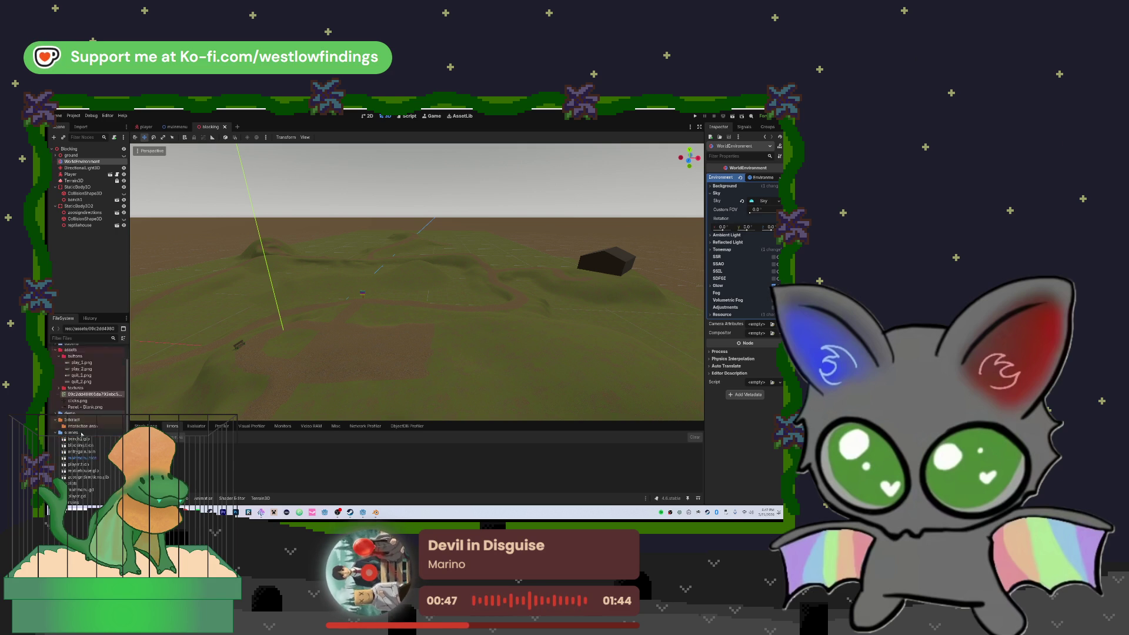
scroll(88, 412, "up", 2)
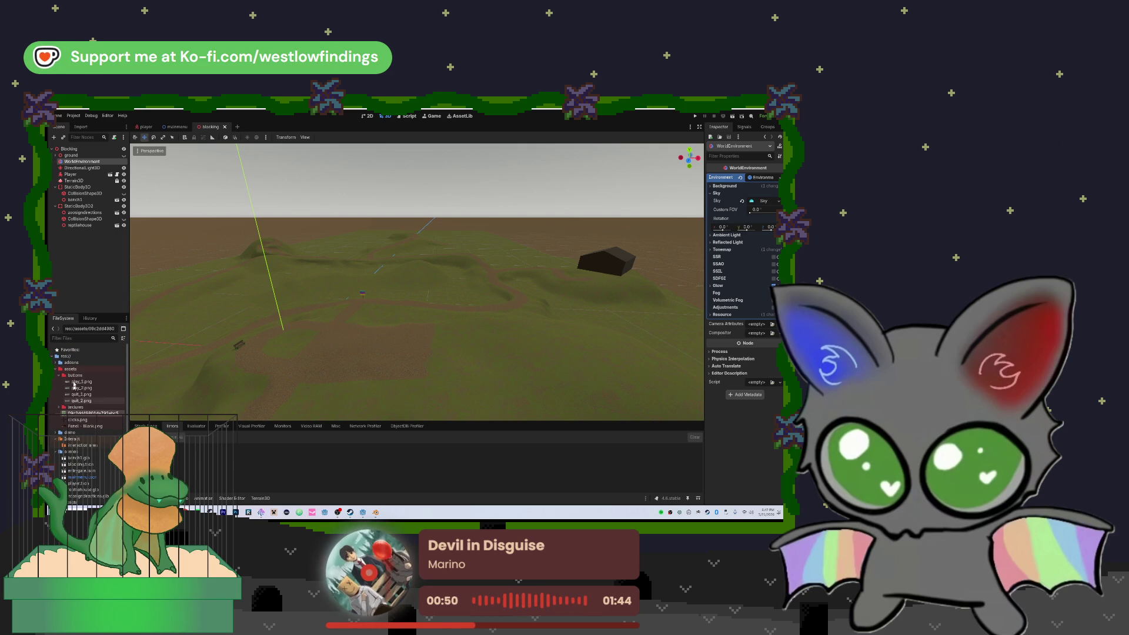
- Collapse the assets and scenes folders and create a new 'shaders' folder in res://
left_click(55, 371)
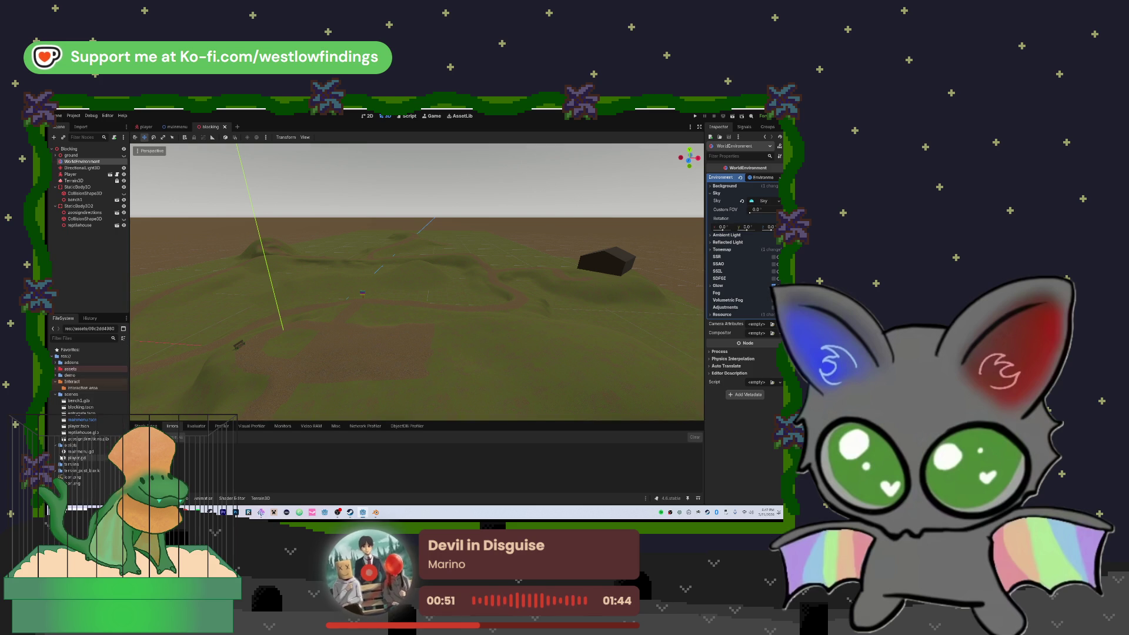
left_click(55, 394)
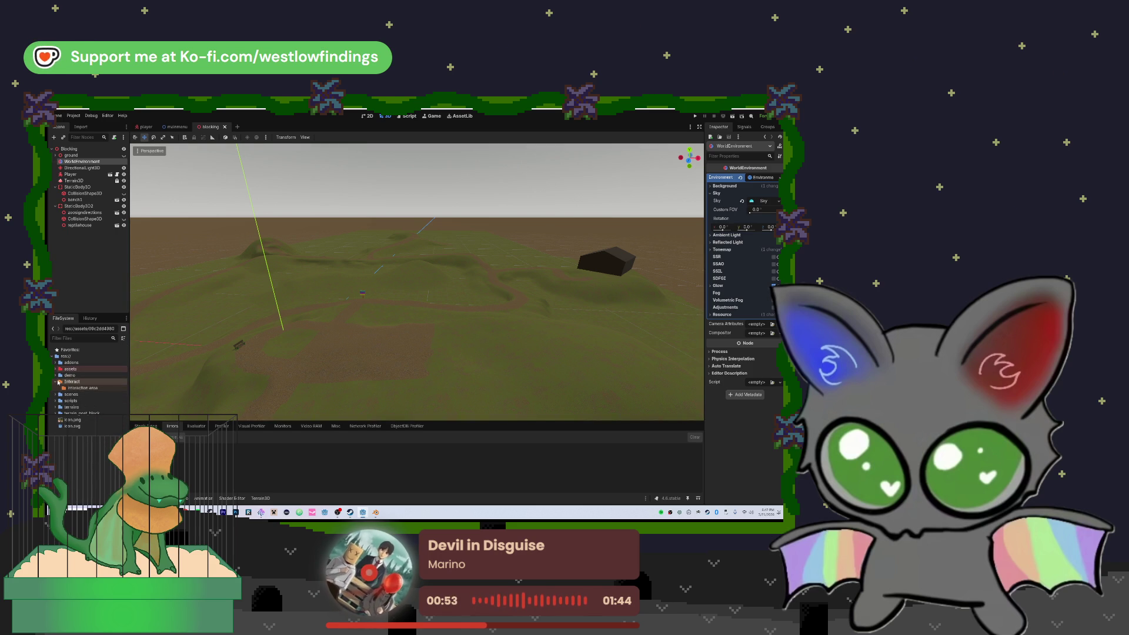
right_click(91, 454)
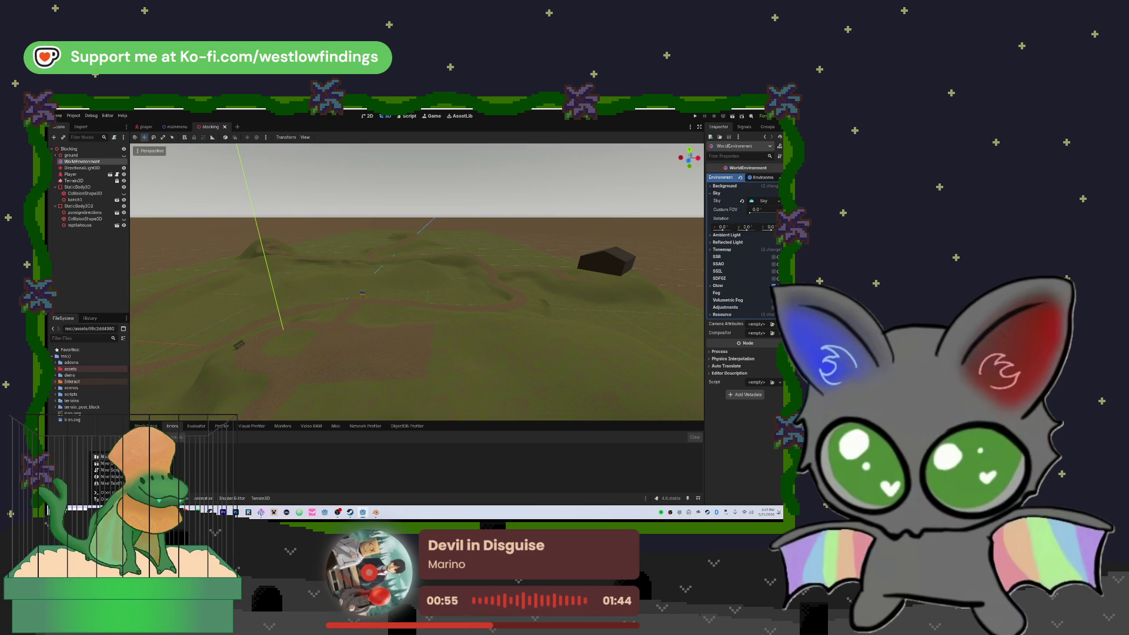
left_click(105, 457)
type("shaders")
key("Return")
left_click(97, 401)
right_click(91, 401)
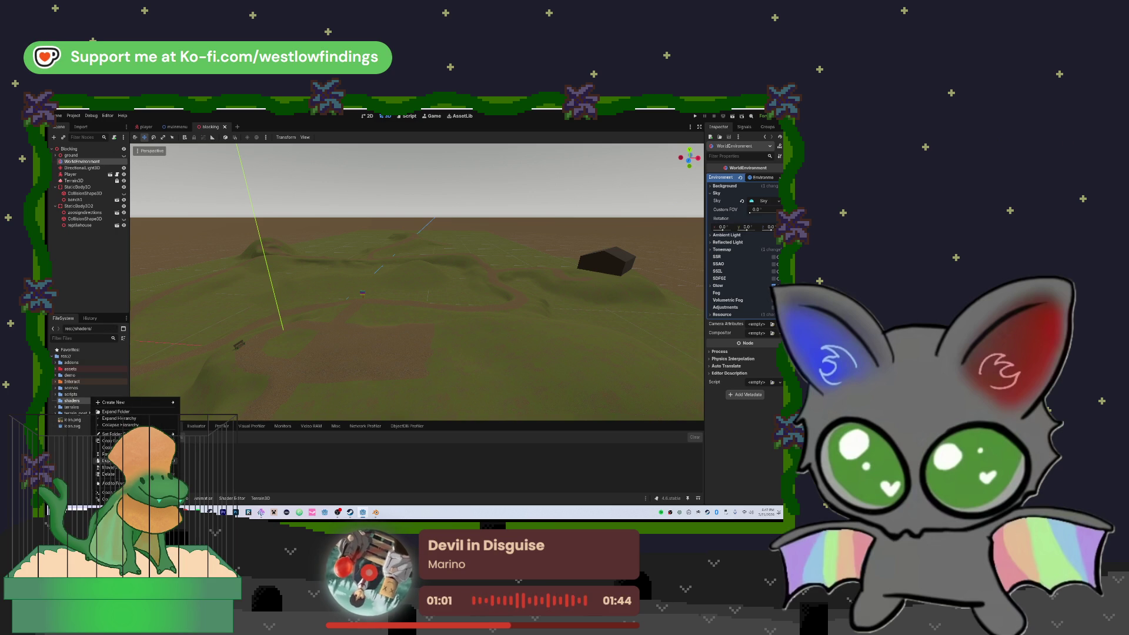
mouse_move(115, 434)
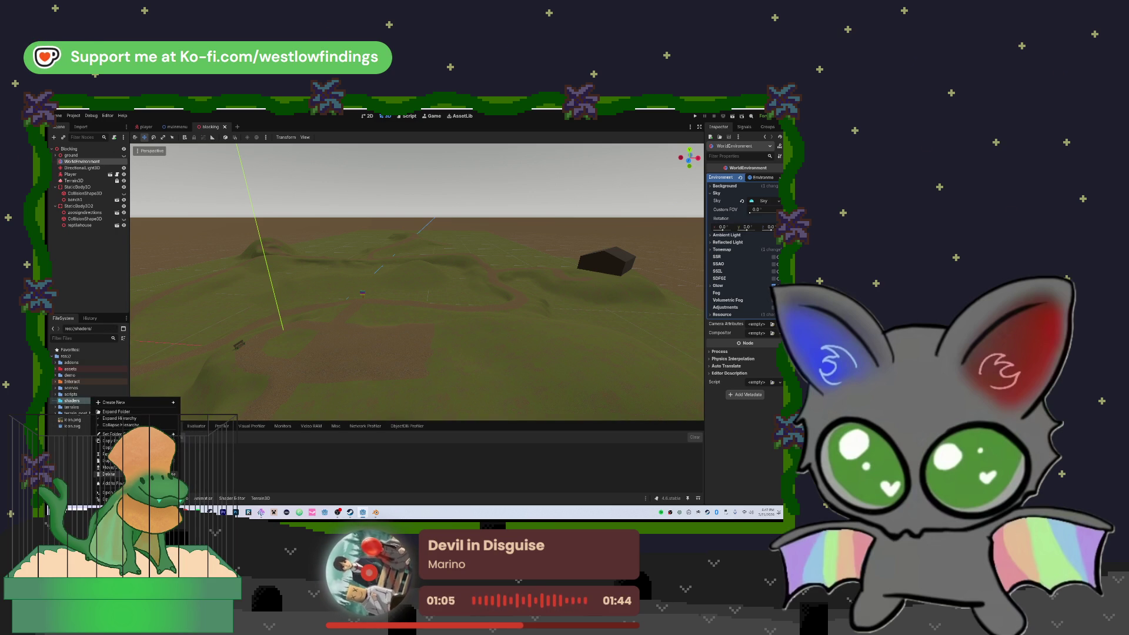
mouse_move(168, 402)
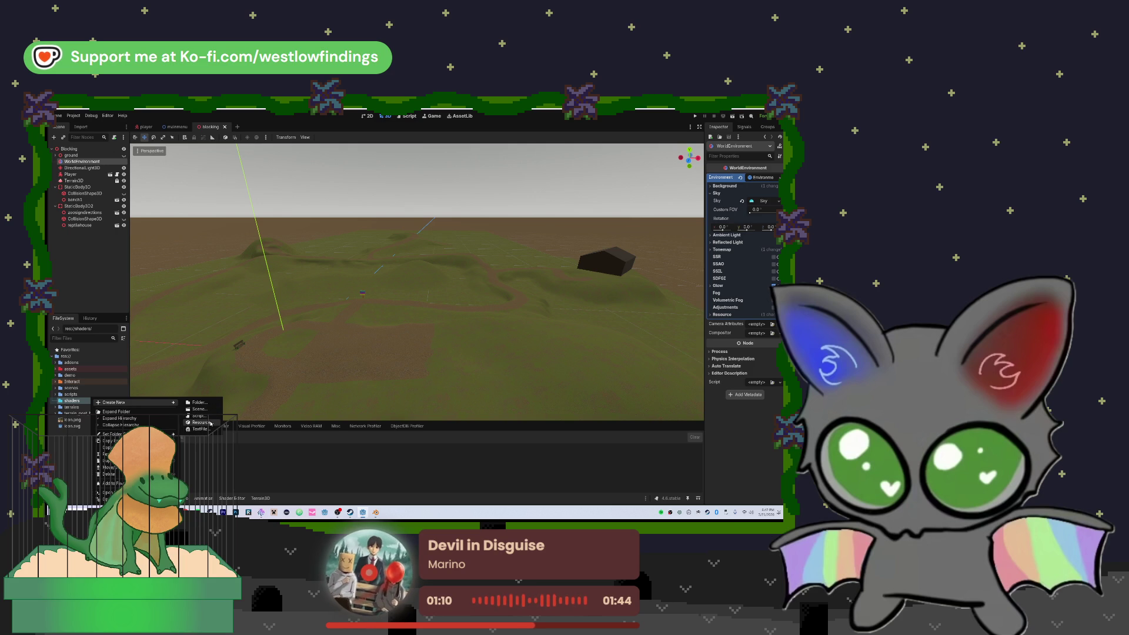
left_click(200, 422)
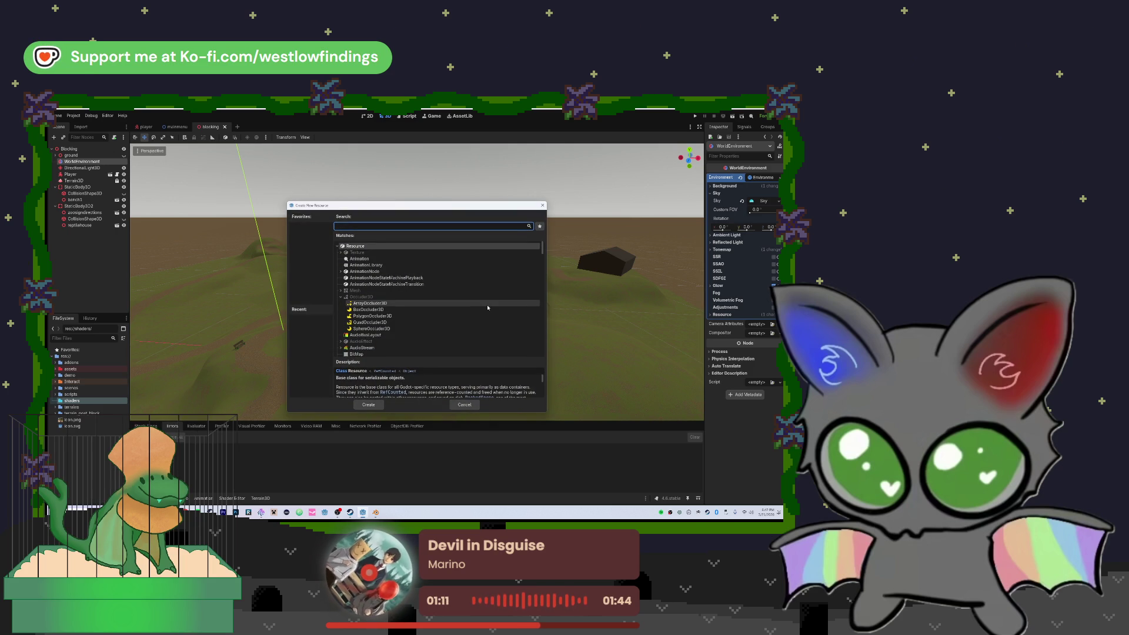
type("shader")
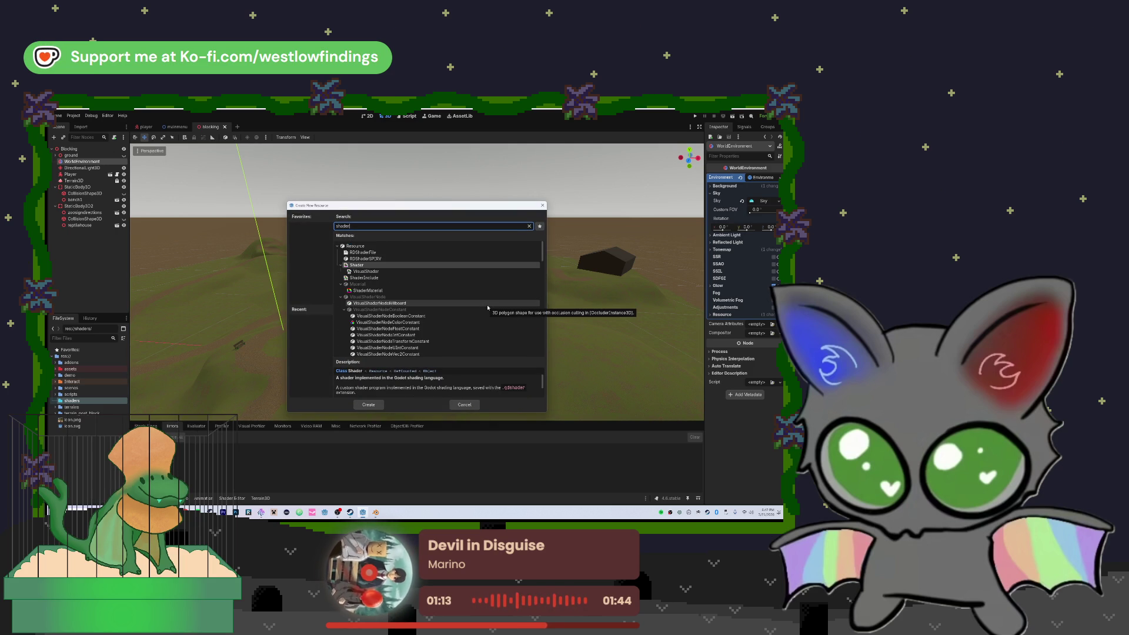
left_click(417, 266)
double_click(417, 266)
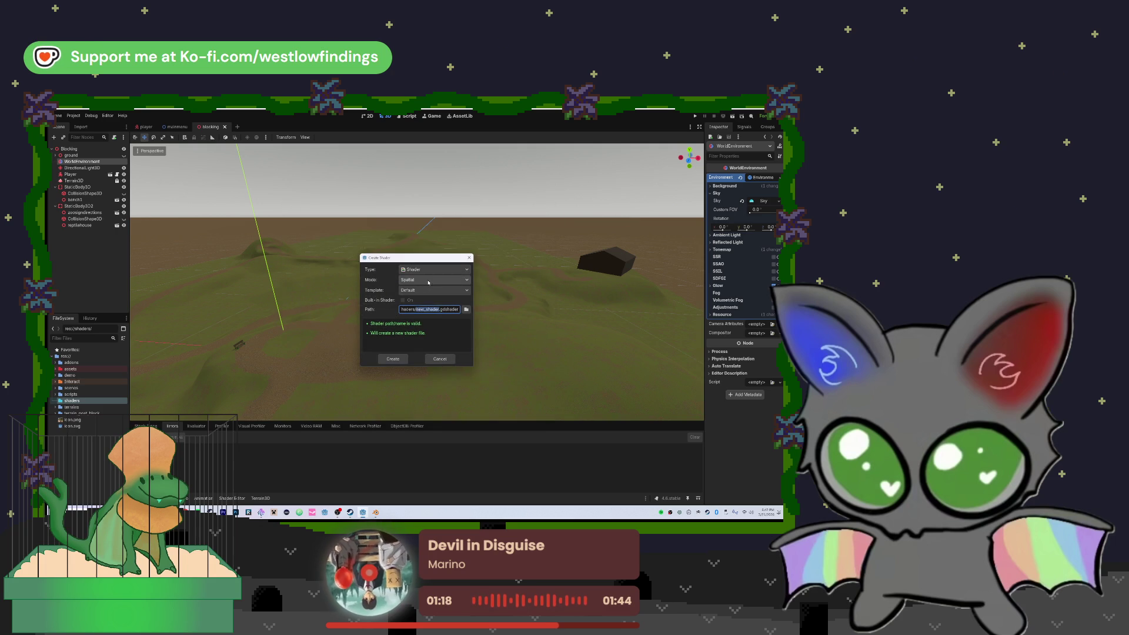
left_click(434, 280)
left_click(426, 313)
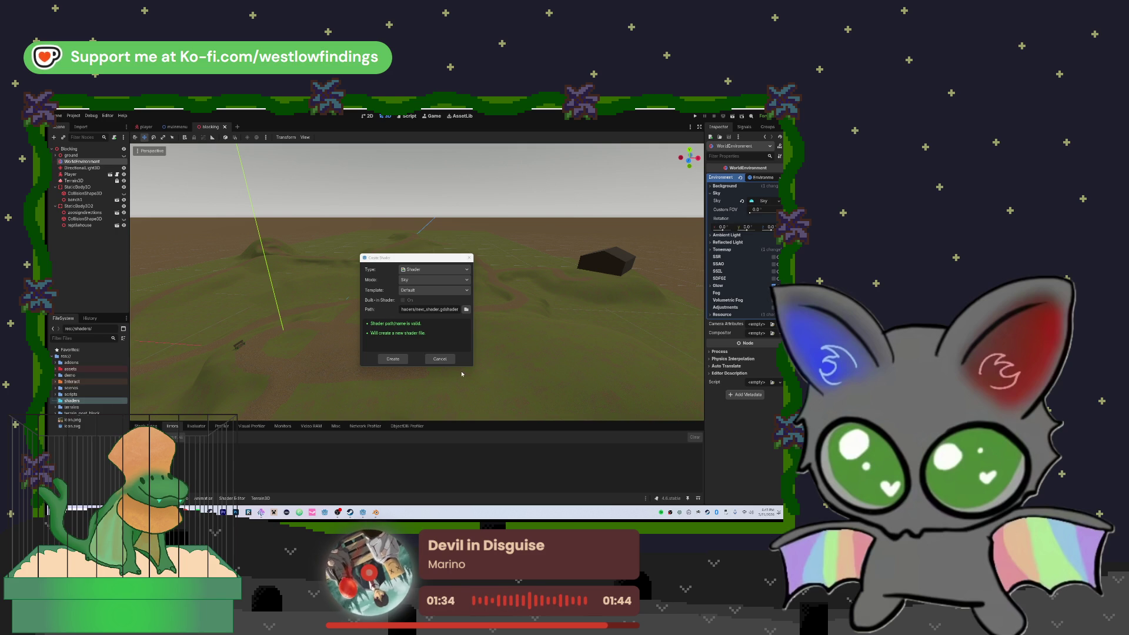
left_click(440, 359)
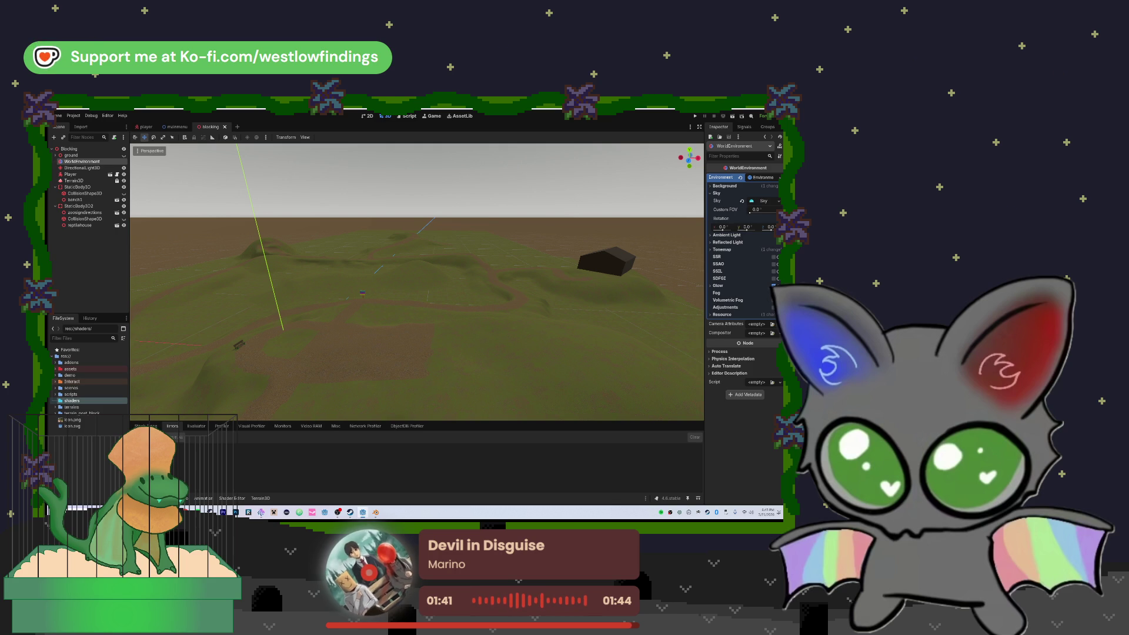
- Give the environment's Background a new Sky resource
left_click(763, 186)
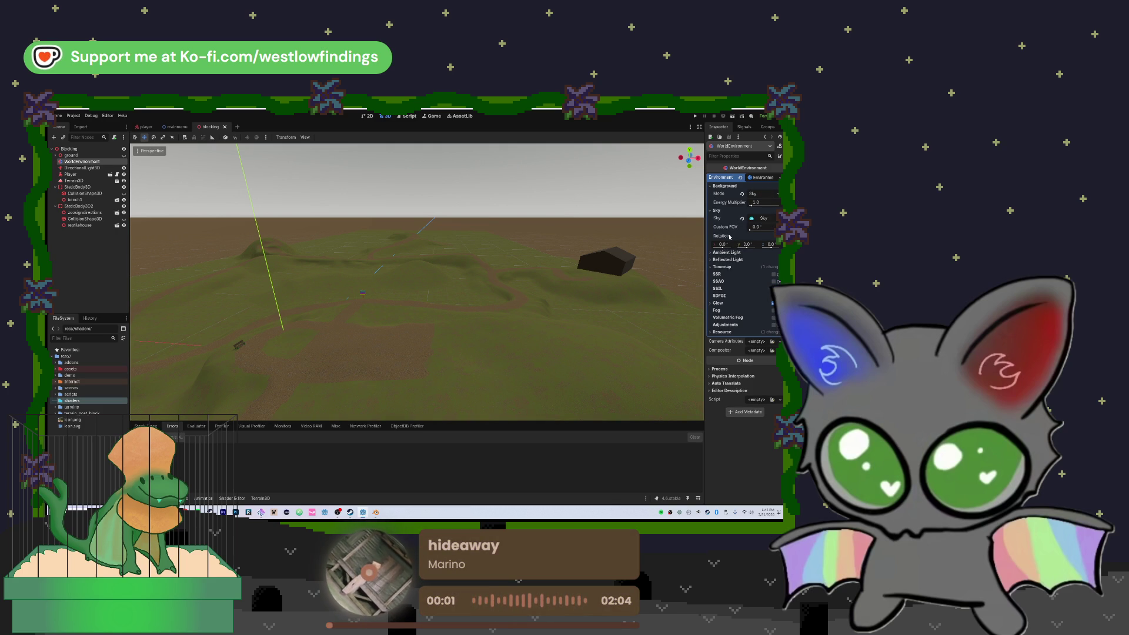
left_click(764, 218)
left_click(778, 219)
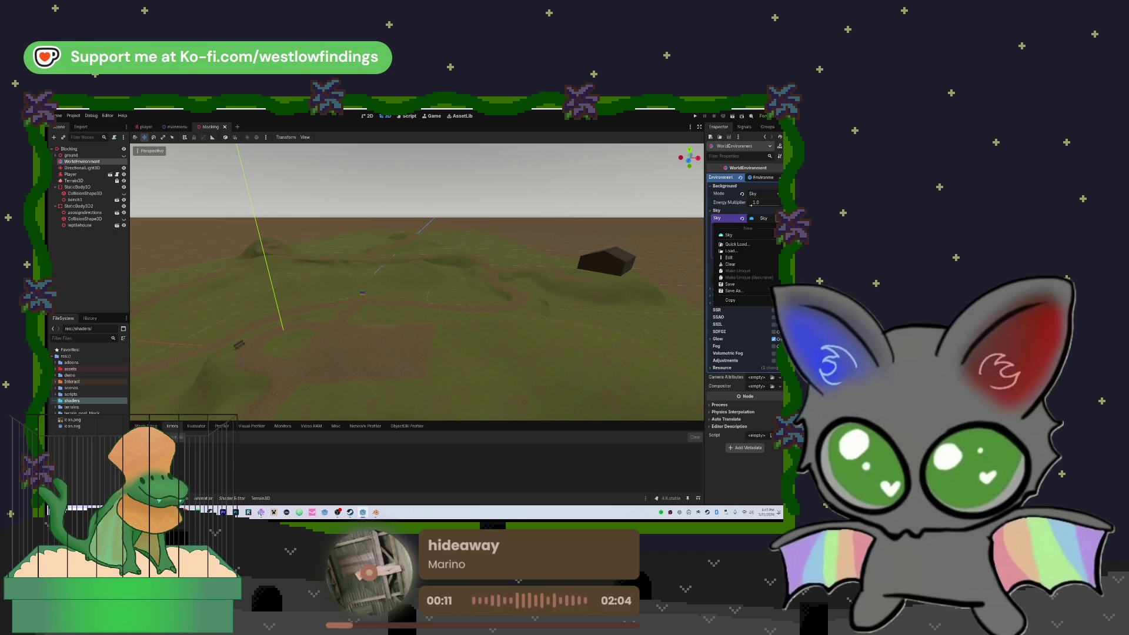
left_click(759, 235)
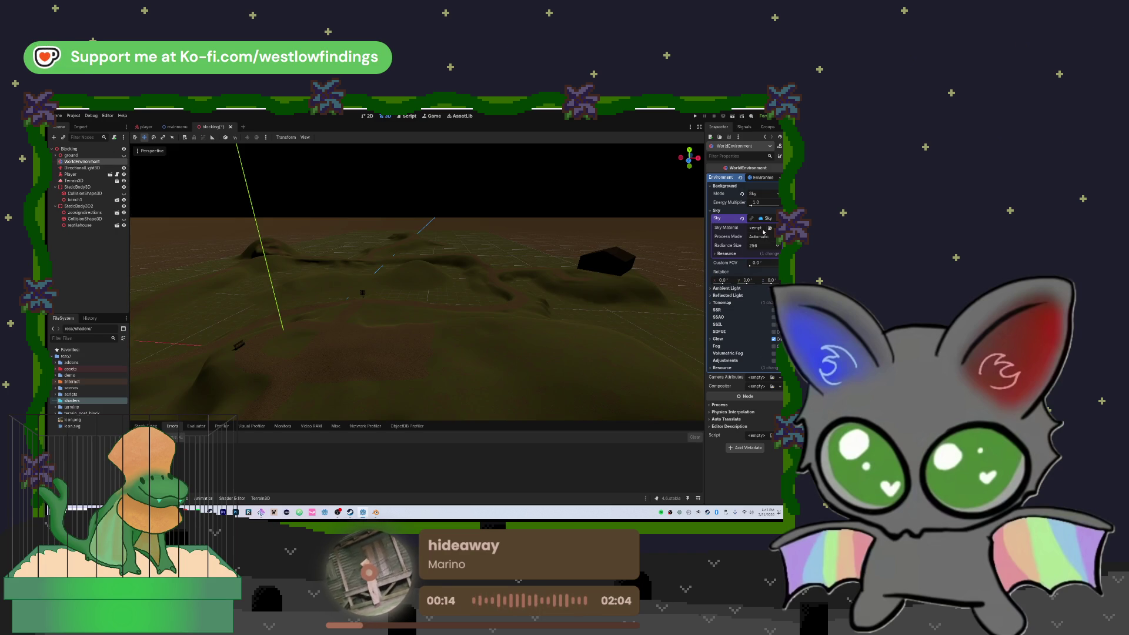
- Set the sky material to a new ShaderMaterial and browse for a shader file in File Explorer
left_click(763, 229)
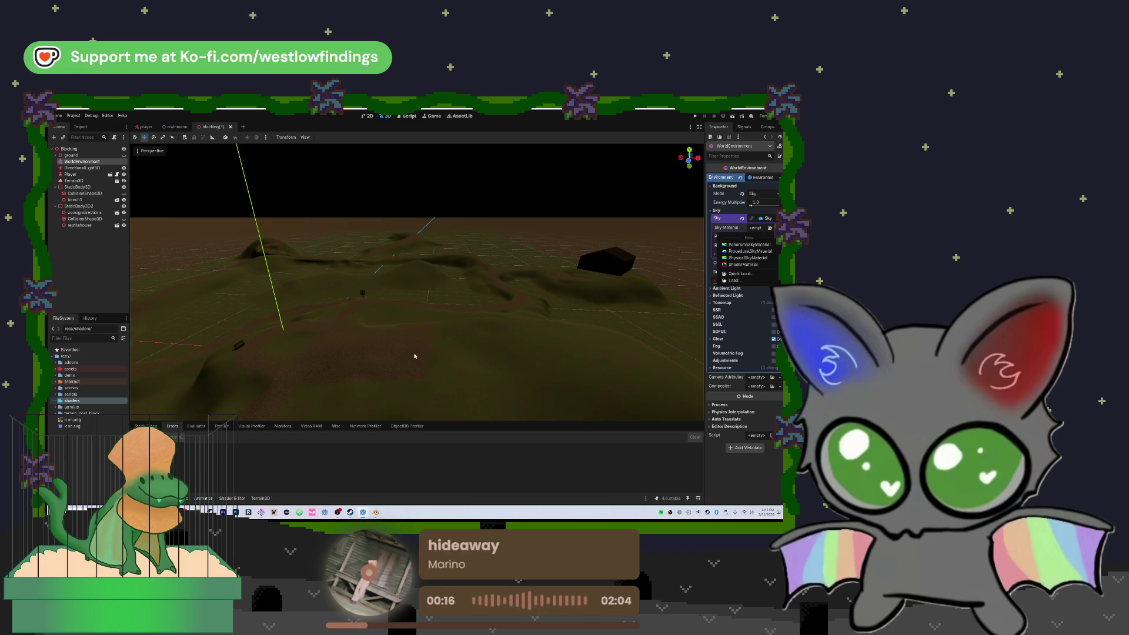
key("Escape")
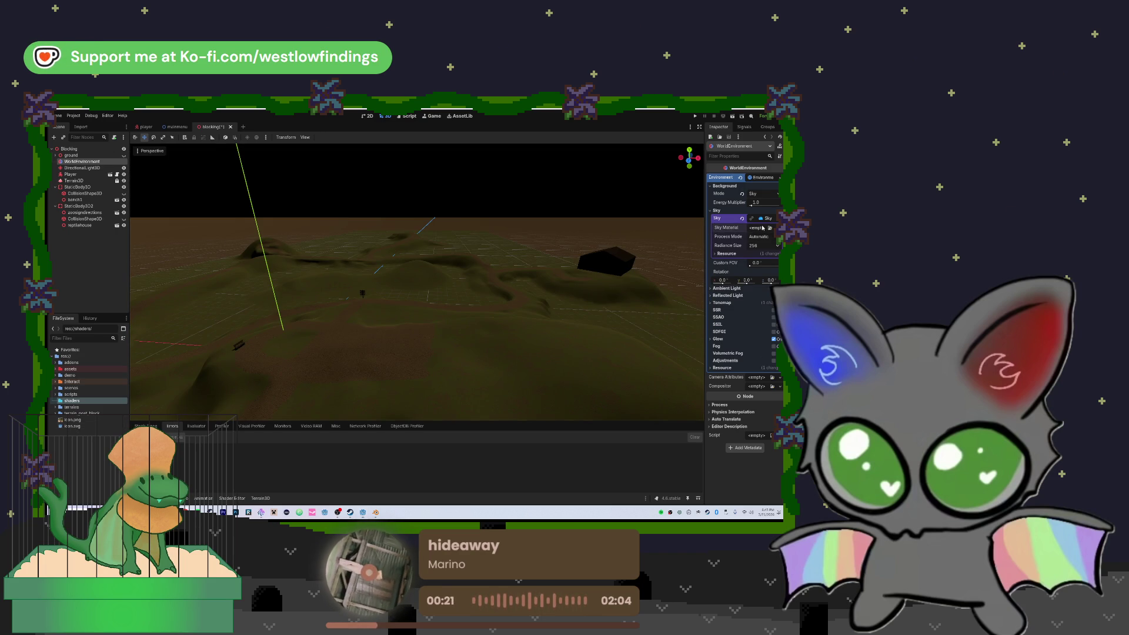
left_click(763, 227)
left_click(750, 268)
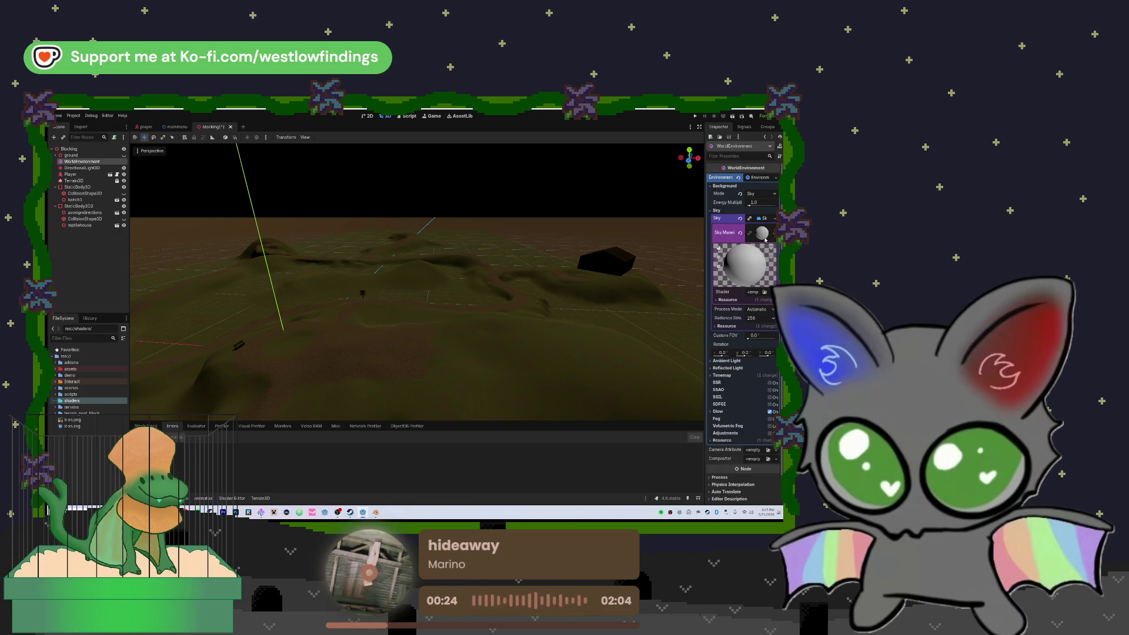
left_click(765, 293)
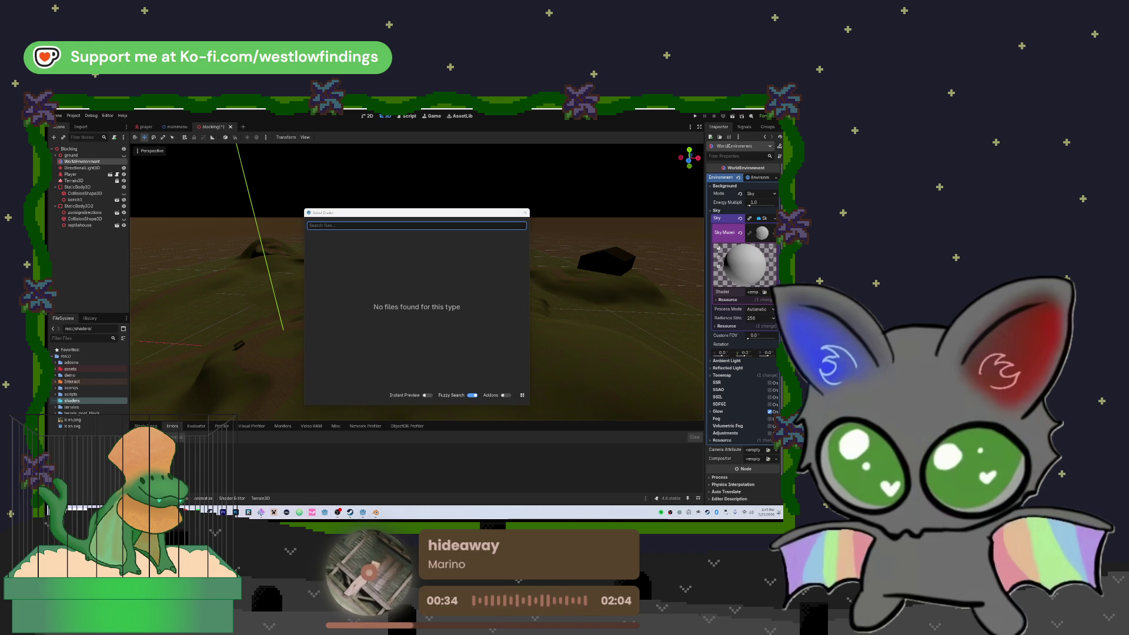
key("super+e")
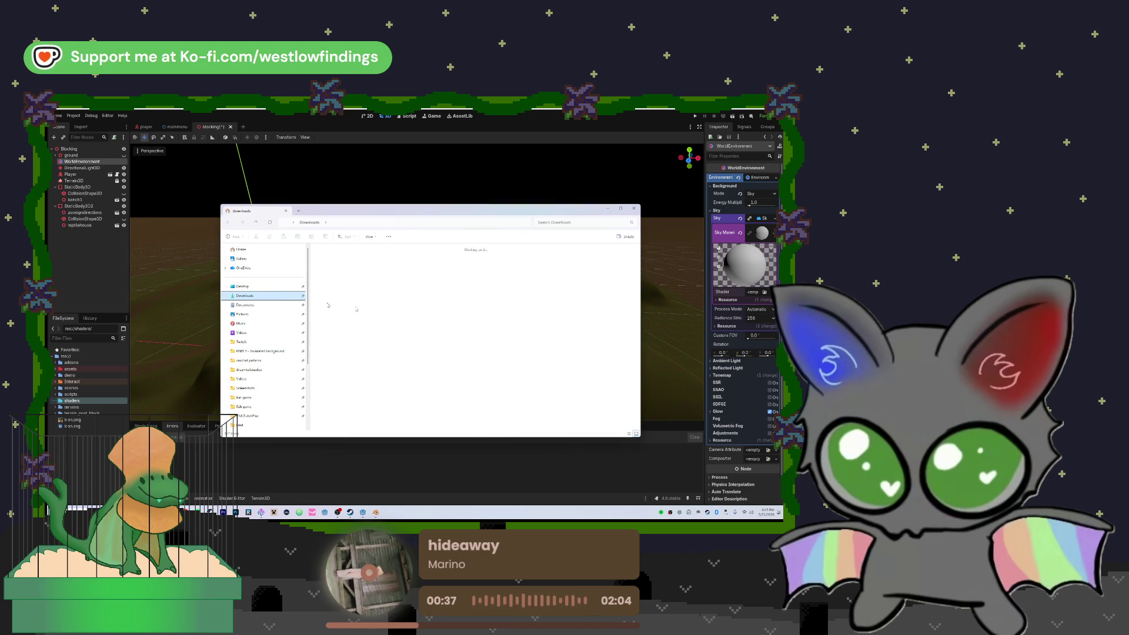
- Open Downloads > AllSkyFree_Godot_itch > AllSkyFree_Godot > AllSkyFree > AllSkyFree_Skyboxes in File Explorer
left_click(293, 299)
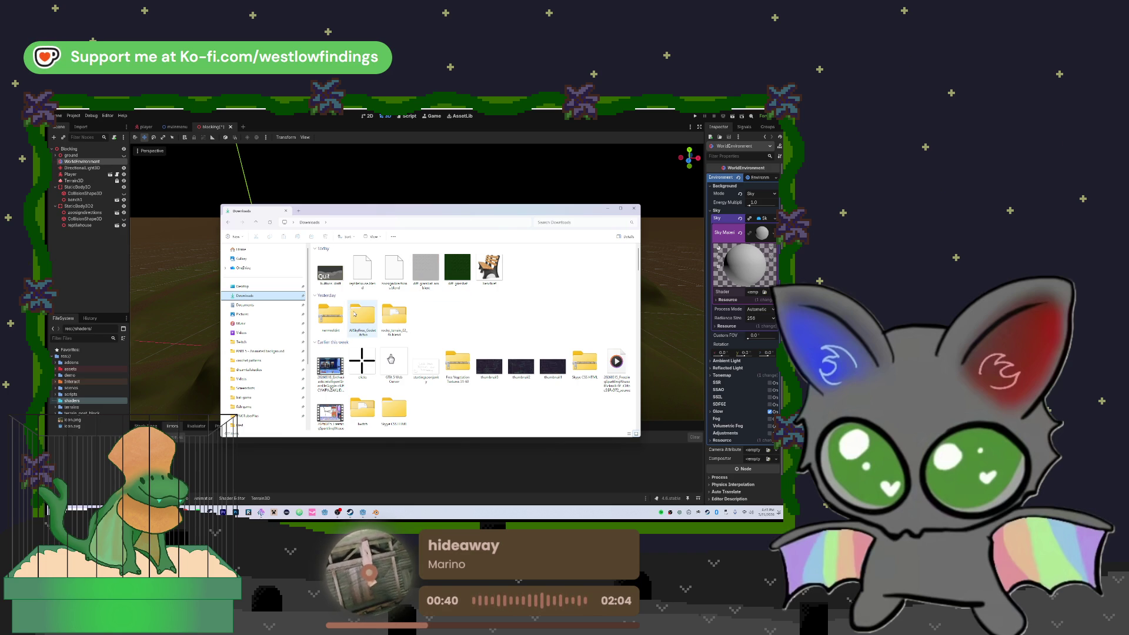
double_click(362, 314)
double_click(347, 263)
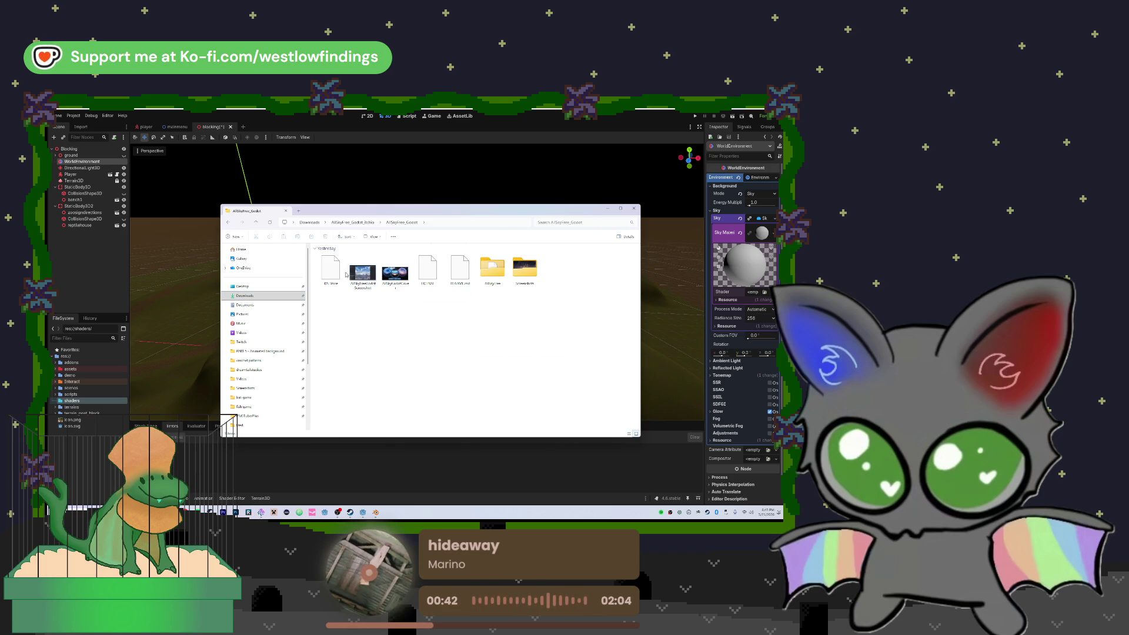
left_click(497, 283)
double_click(498, 283)
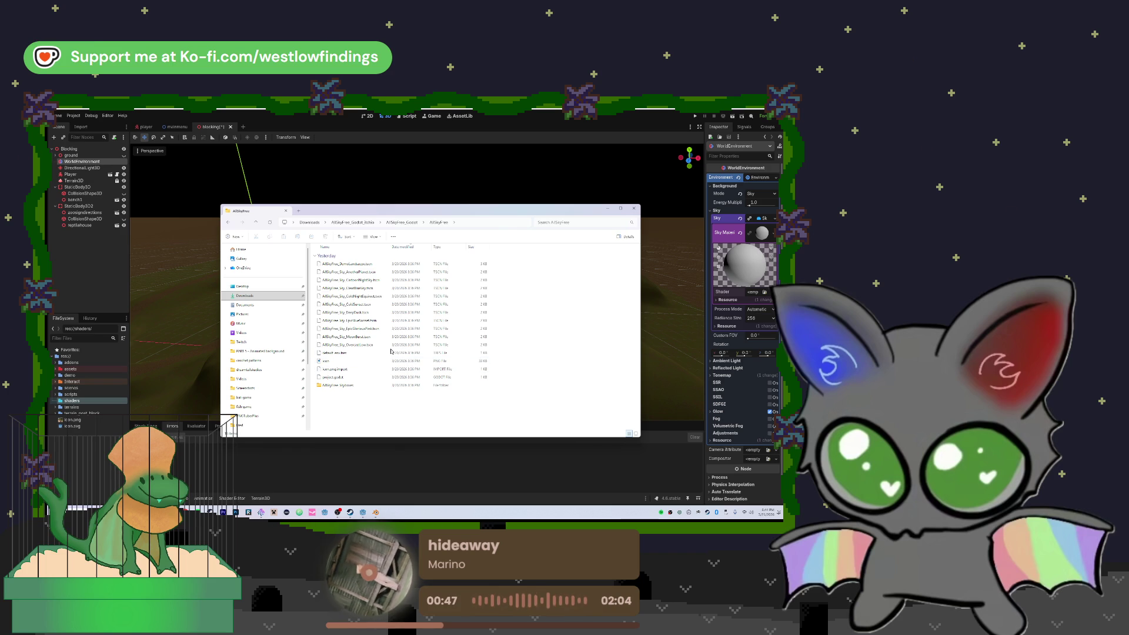
double_click(365, 386)
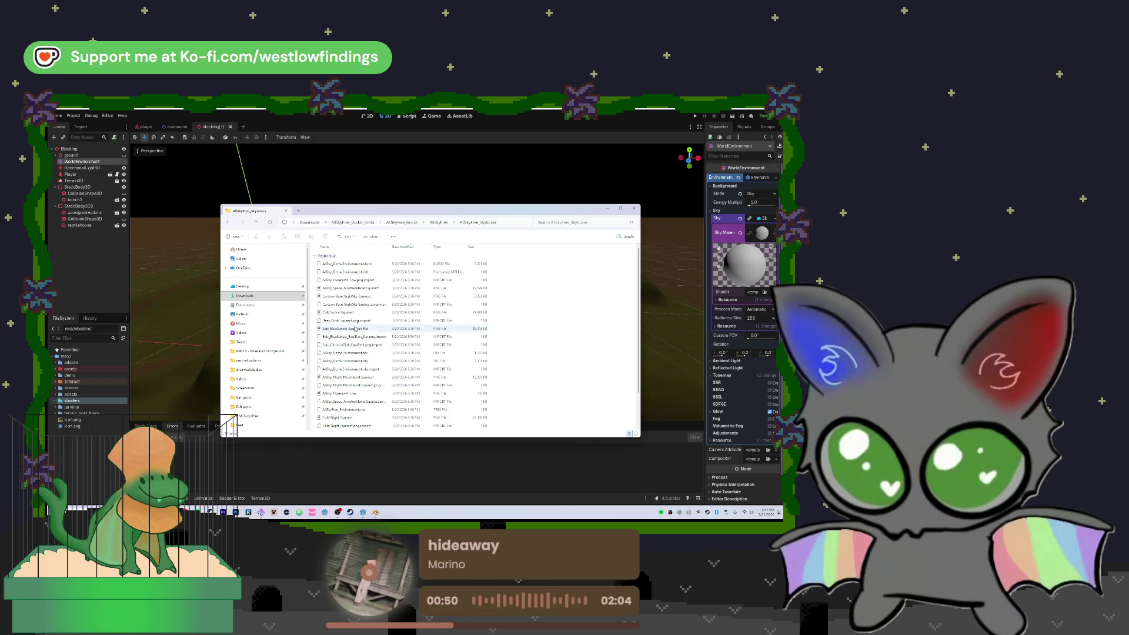
- Drag AllSkyFree_Environment.tres into the Godot project's shaders folder
scroll(359, 312, "down", 2)
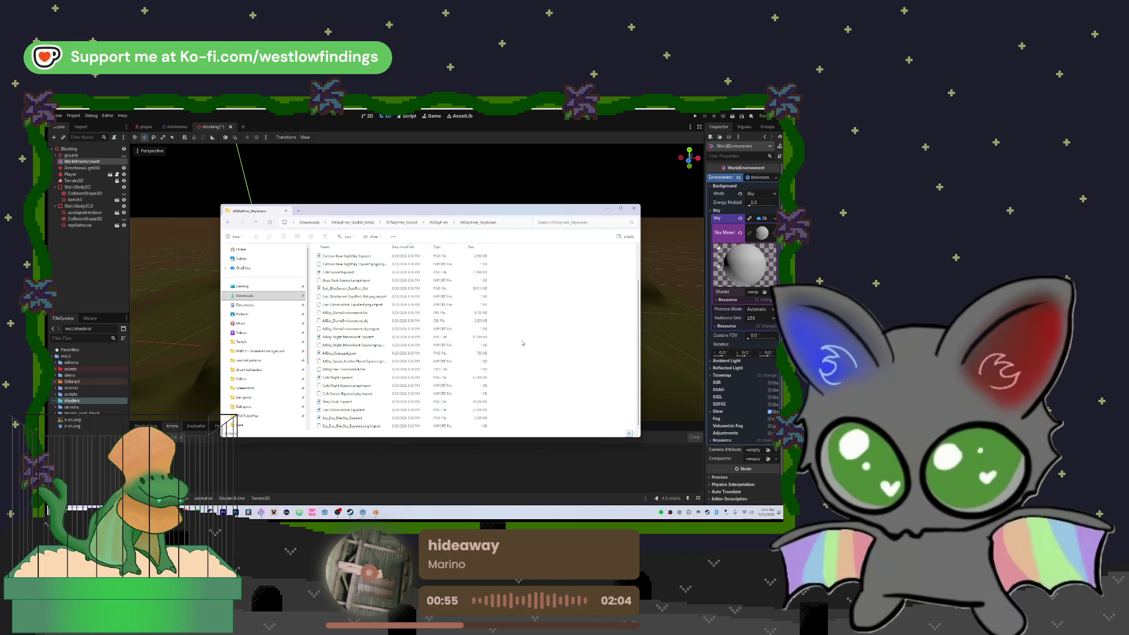
left_click(370, 372)
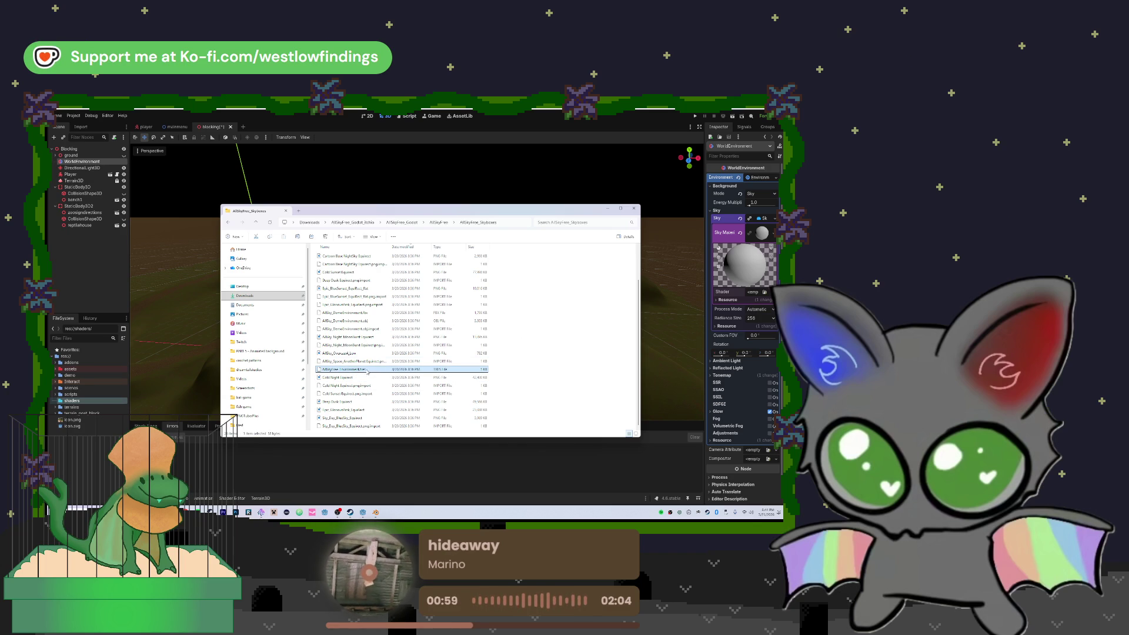
mouse_move(331, 372)
left_mouse_down()
mouse_move(341, 371)
mouse_move(330, 389)
mouse_move(100, 401)
left_mouse_up()
left_click(94, 403)
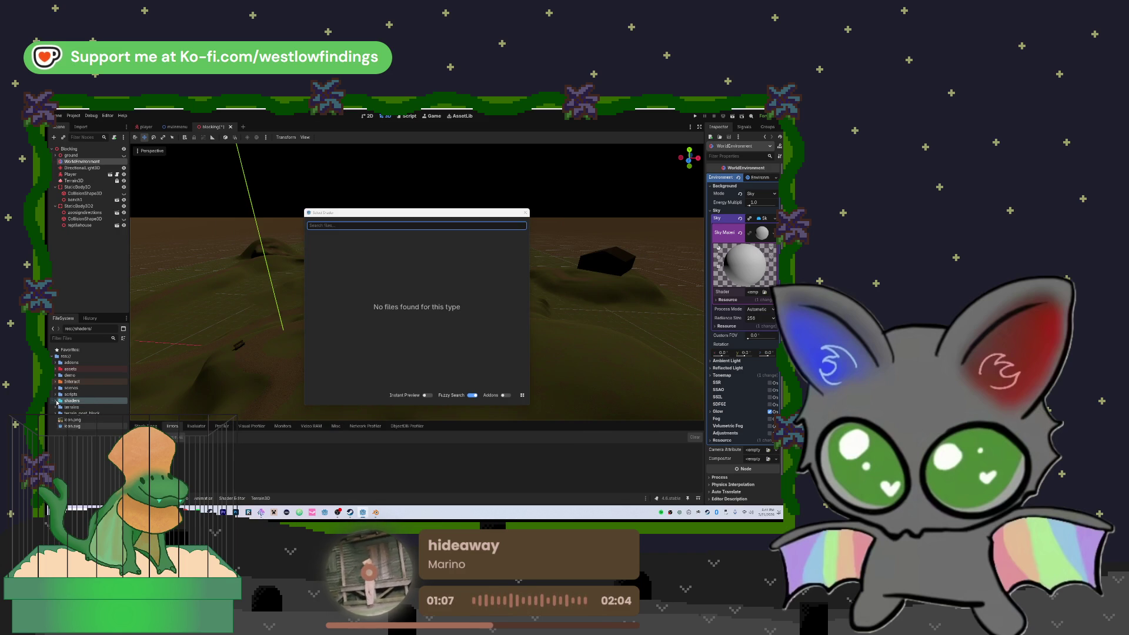
- Expand the shaders folder and try dropping AllSkyFree_Environment.tres onto the Shader slot
left_click(525, 213)
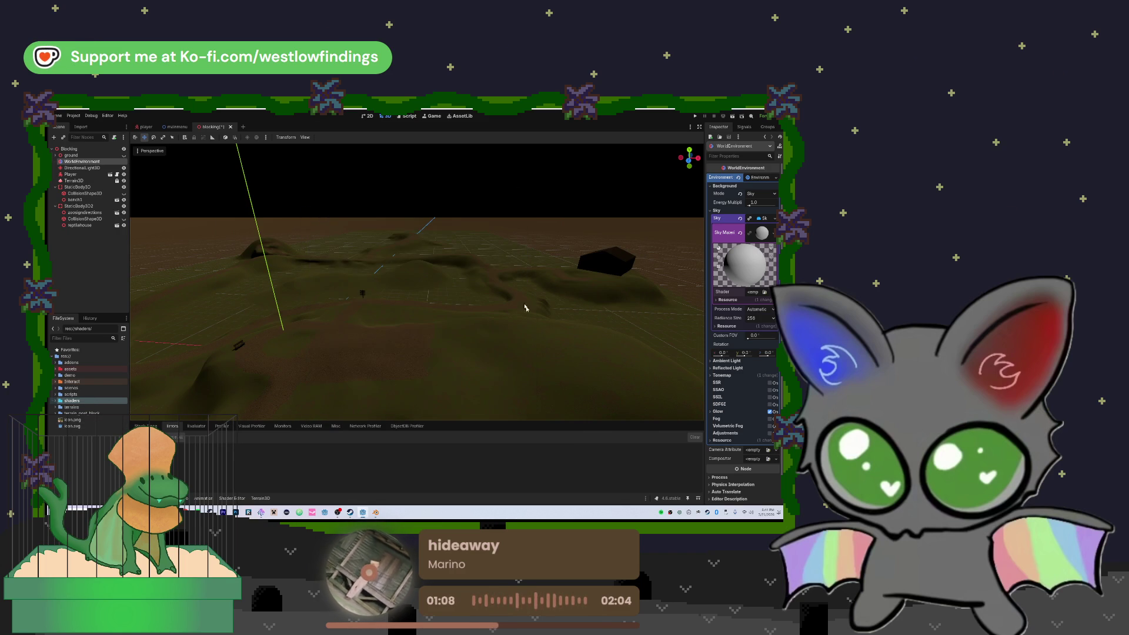
double_click(70, 401)
mouse_move(71, 407)
left_mouse_down()
mouse_move(317, 408)
mouse_move(742, 350)
mouse_move(765, 294)
left_mouse_up()
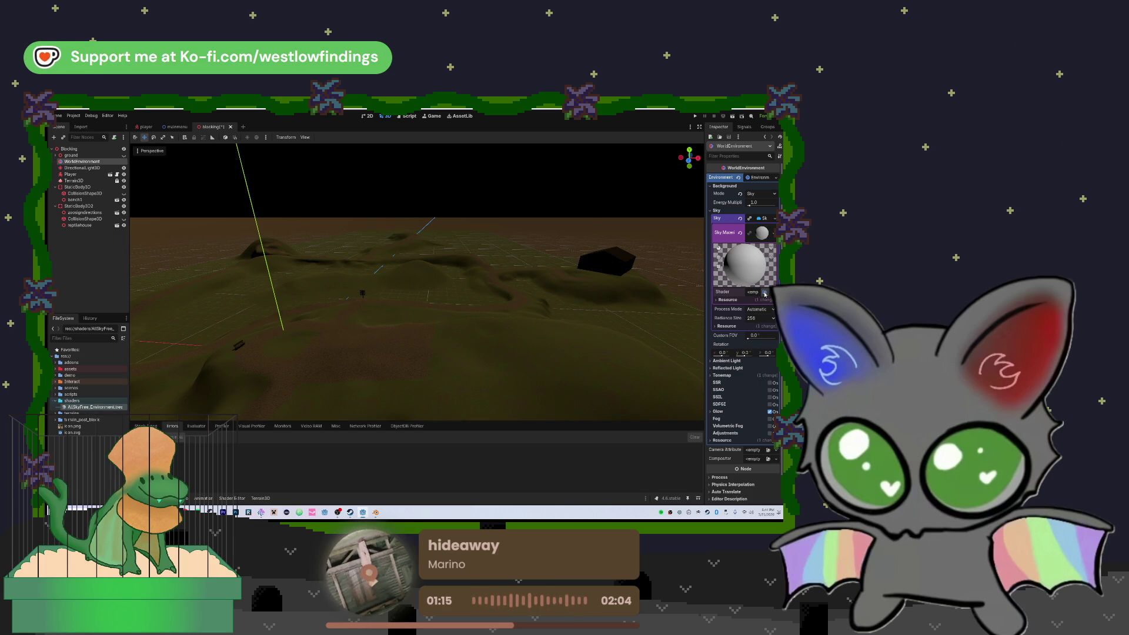
- Reopen the shader picker, turn off fuzzy search, close it, and expand the material details
left_click(765, 293)
left_click(473, 395)
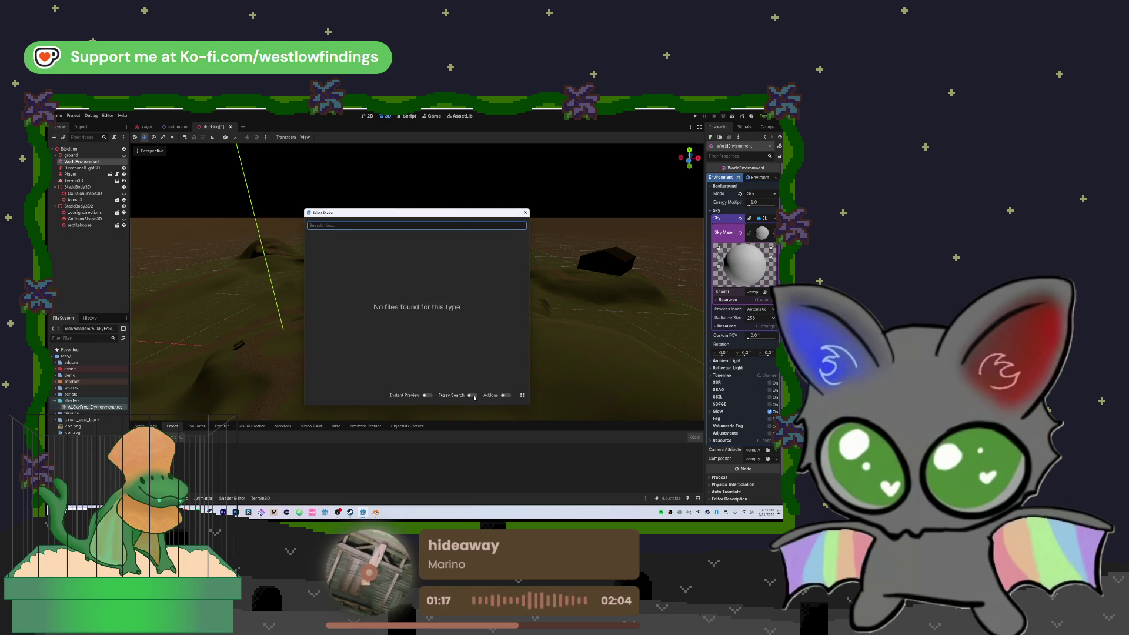
left_click(525, 213)
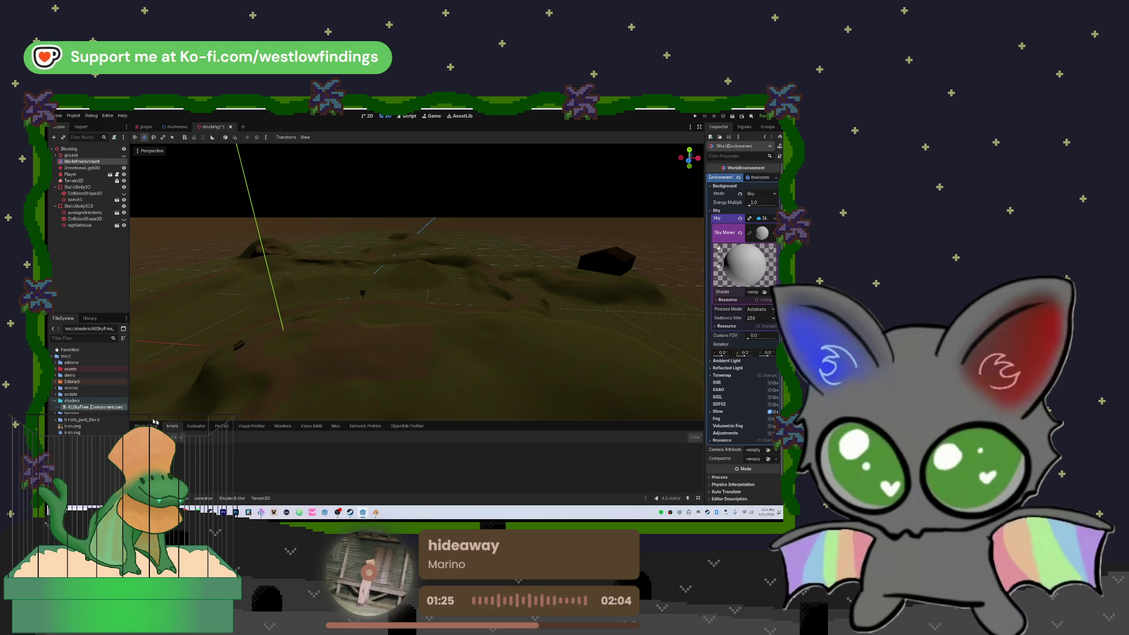
left_click(726, 300)
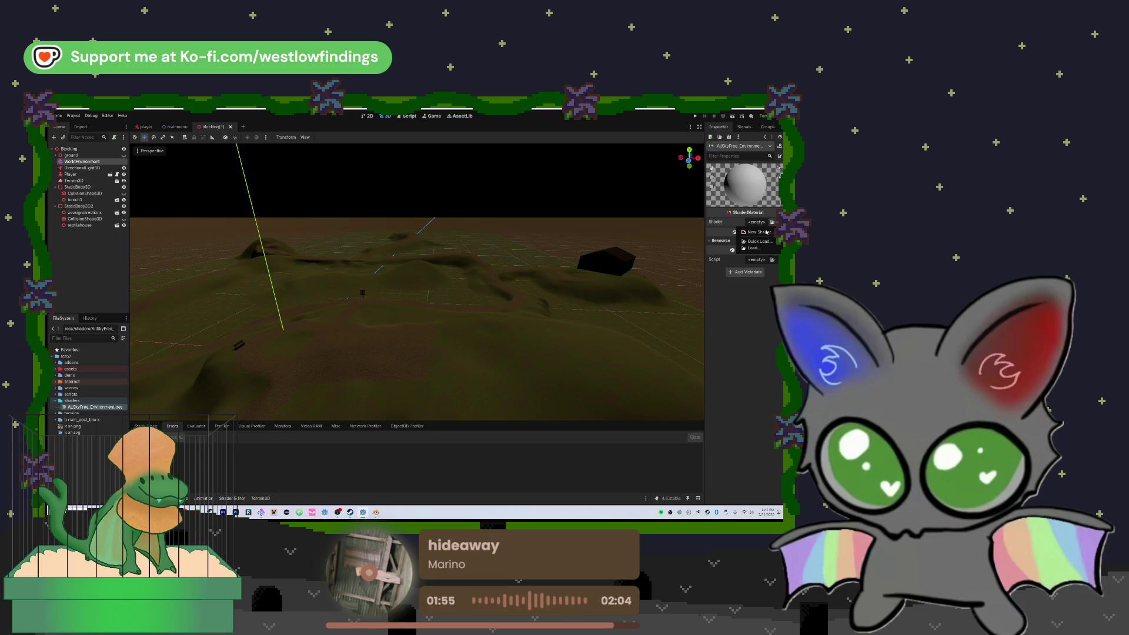
- Start a new shader, but pick and load the existing shader file path instead
left_click(766, 234)
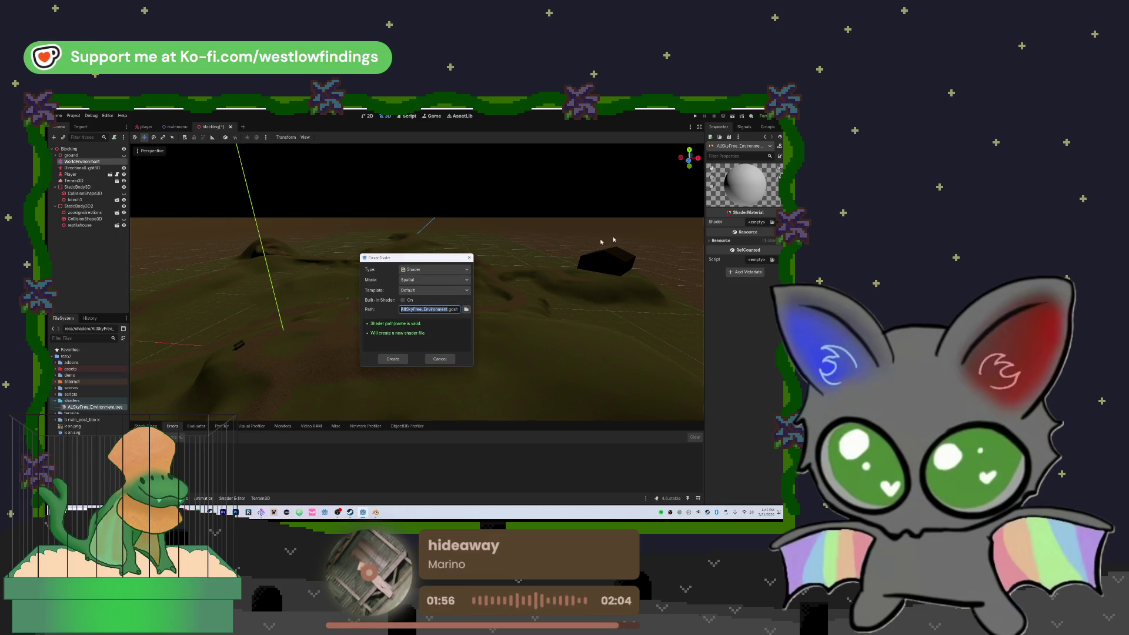
left_click(427, 281)
key("Escape")
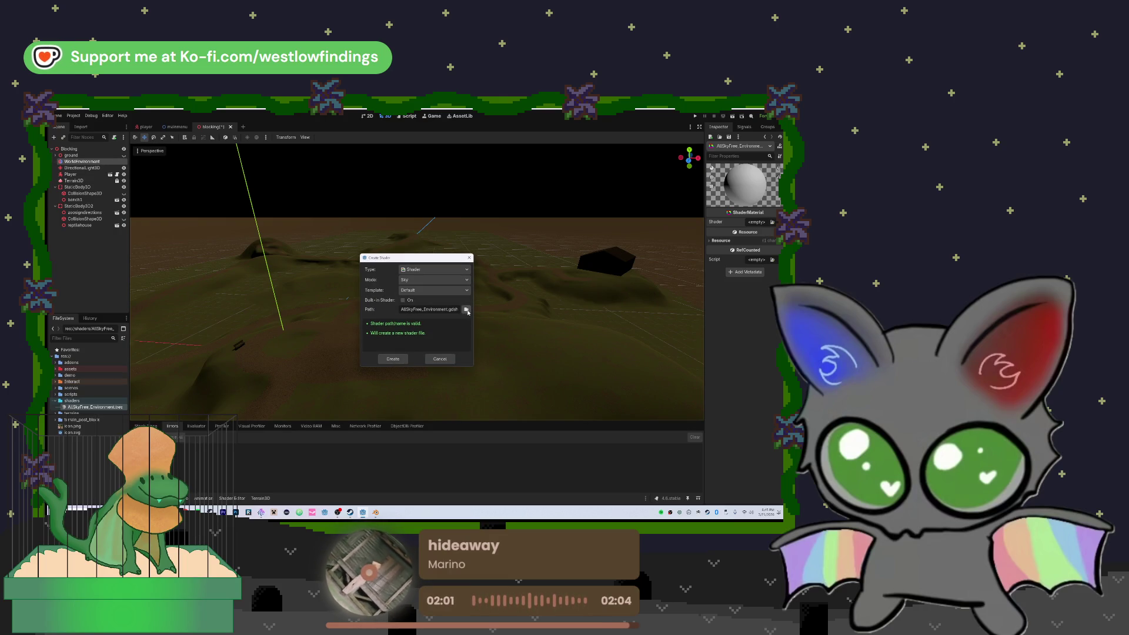
left_click(467, 309)
left_click(327, 250)
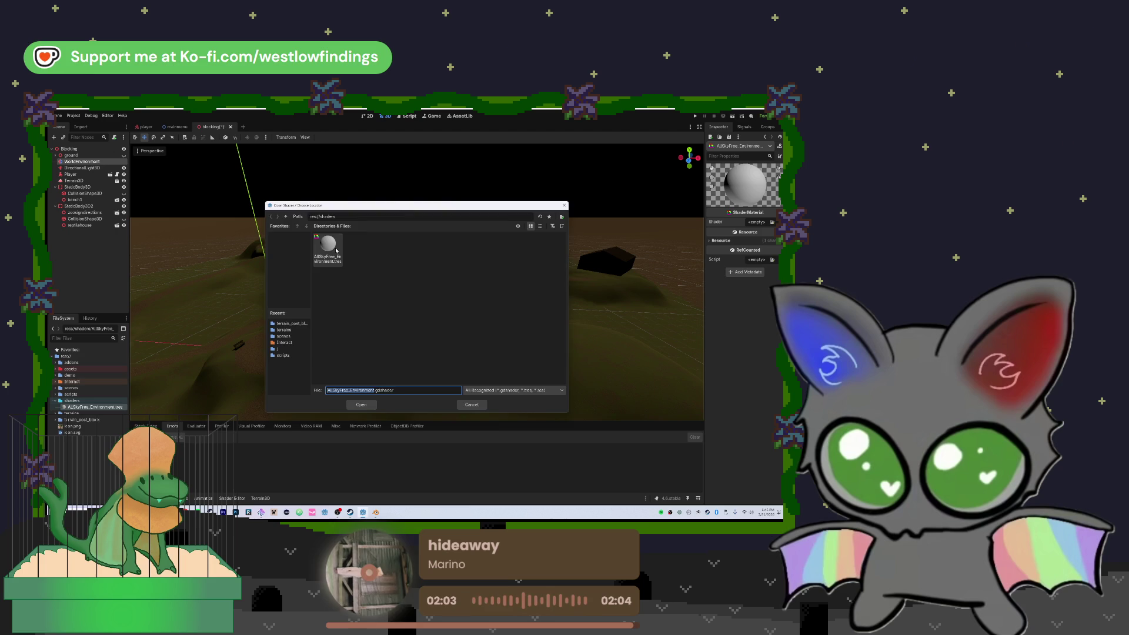
left_click(389, 393)
left_click(393, 359)
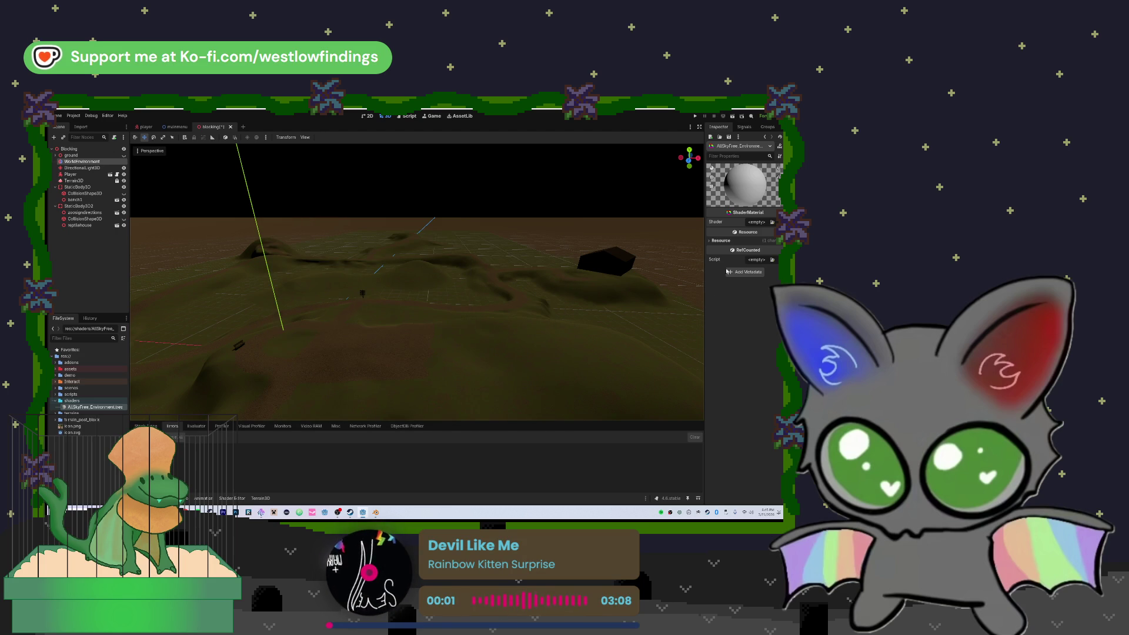
- Create a new built-in Sky shader for the material, then reselect WorldEnvironment
mouse_move(738, 254)
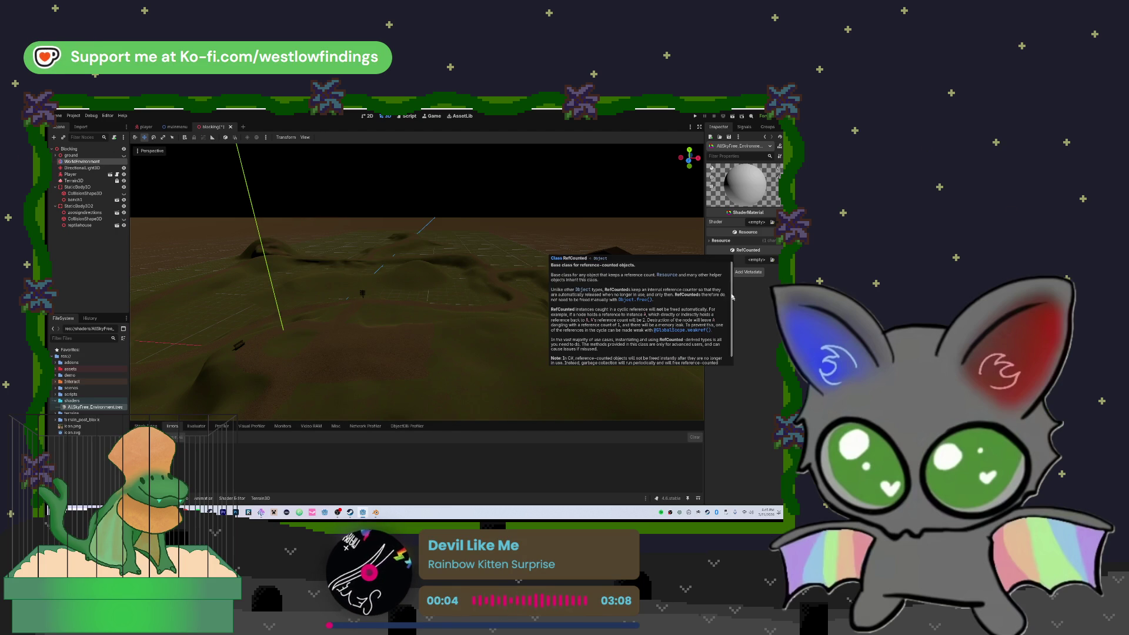
left_click(773, 222)
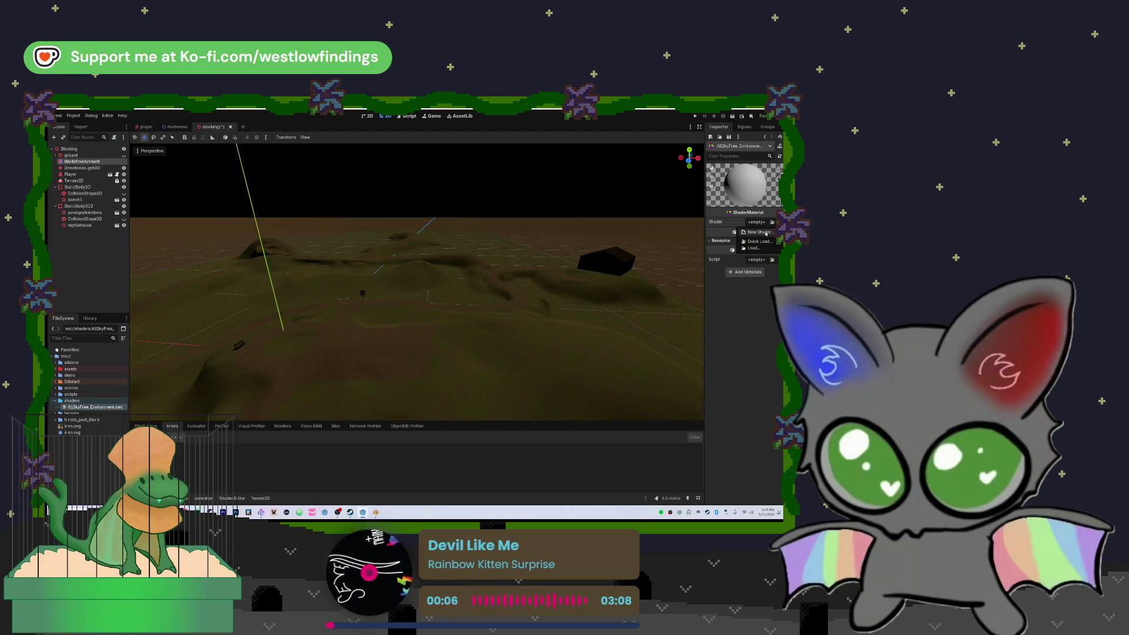
left_click(761, 233)
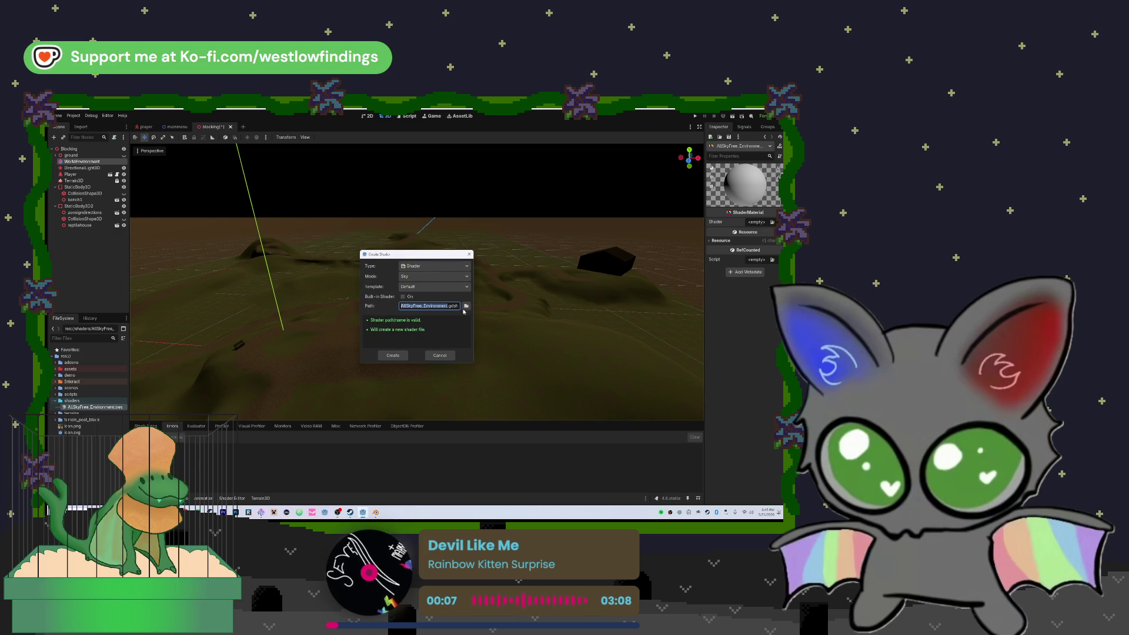
left_click(406, 296)
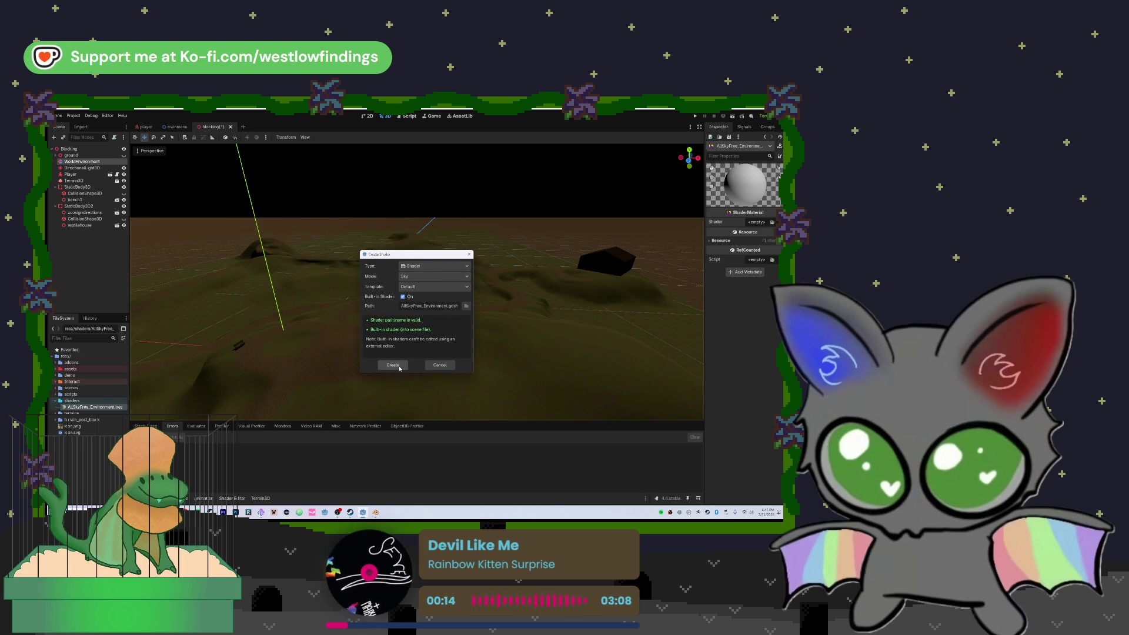
left_click(399, 367)
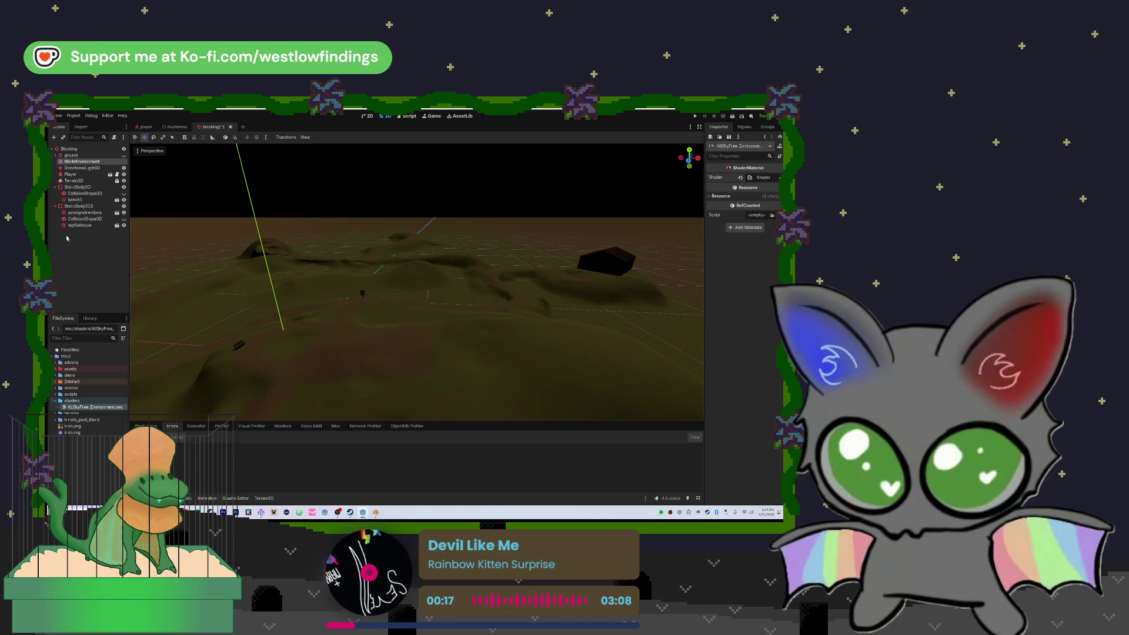
left_click(80, 162)
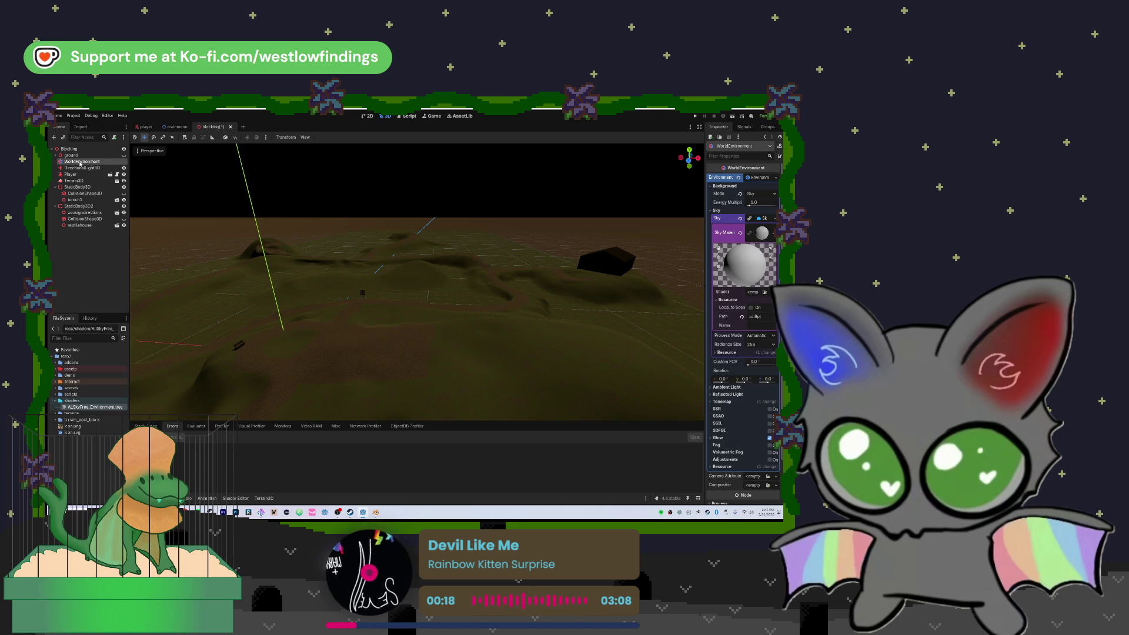
- Replace the sky material with a new PanoramaSkyMaterial and open its Panorama texture picker
left_click(765, 292)
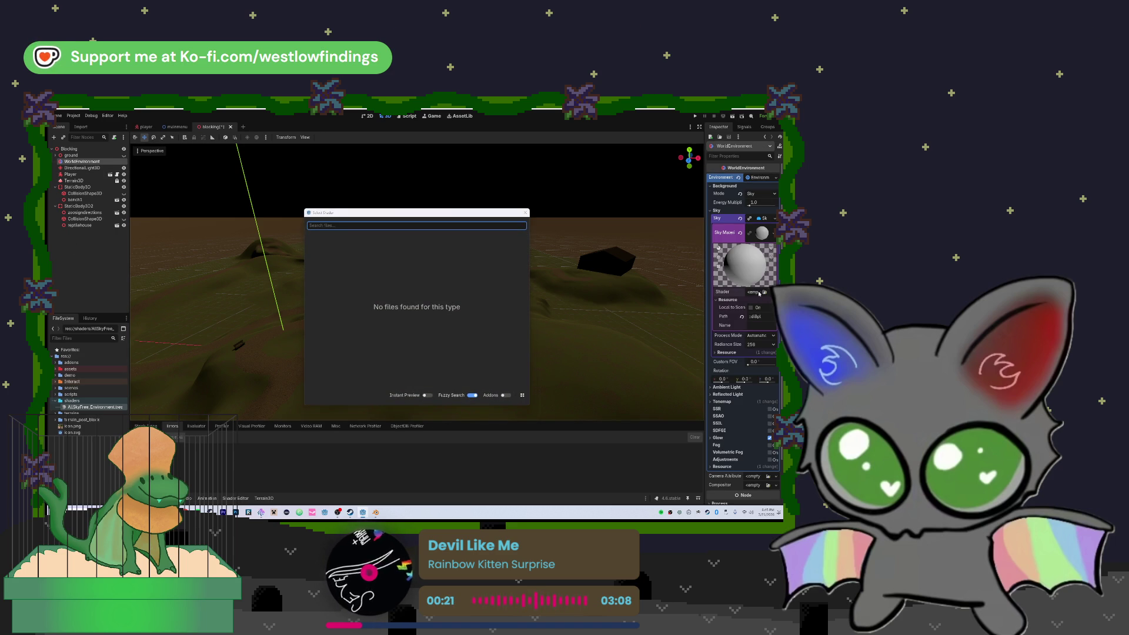
left_click(525, 213)
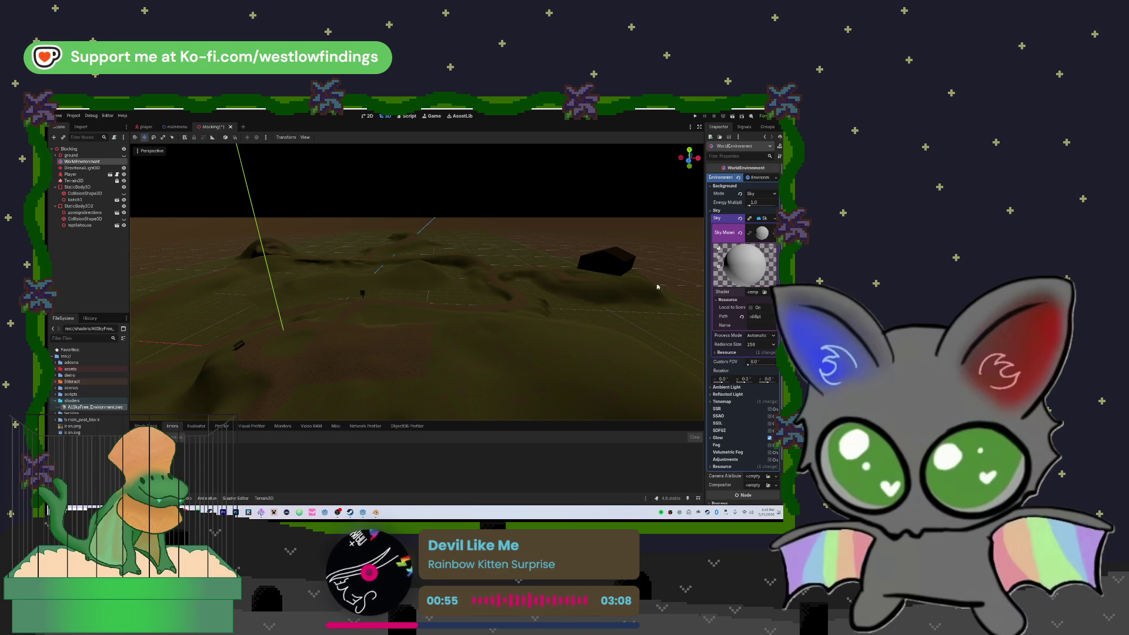
left_click(771, 234)
left_click(773, 236)
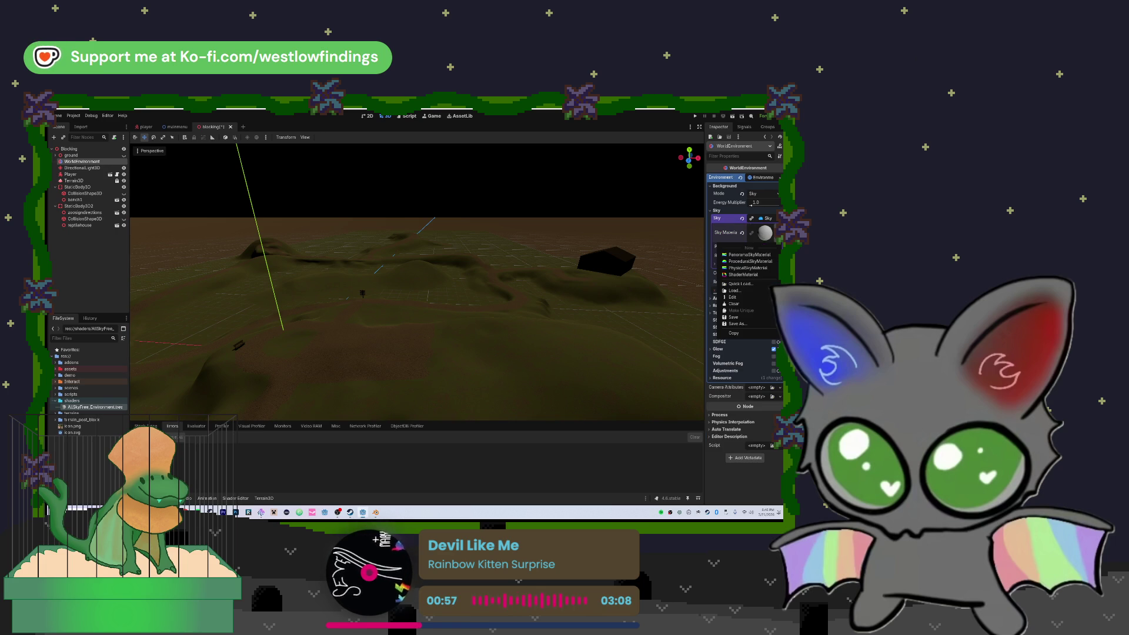
left_click(750, 255)
left_click(767, 229)
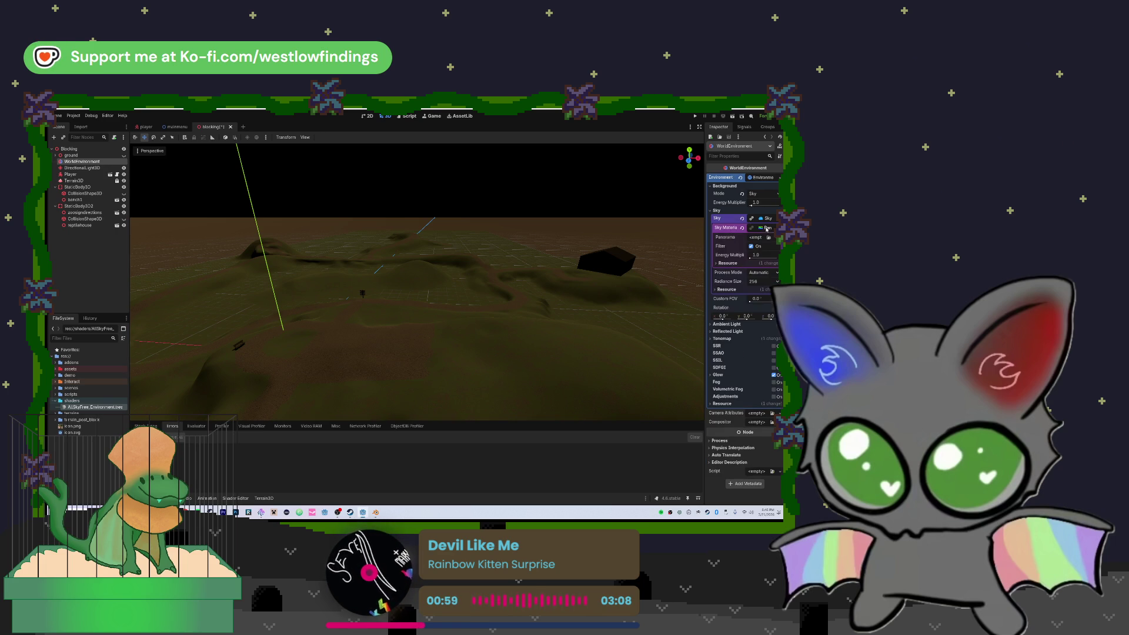
left_click(769, 238)
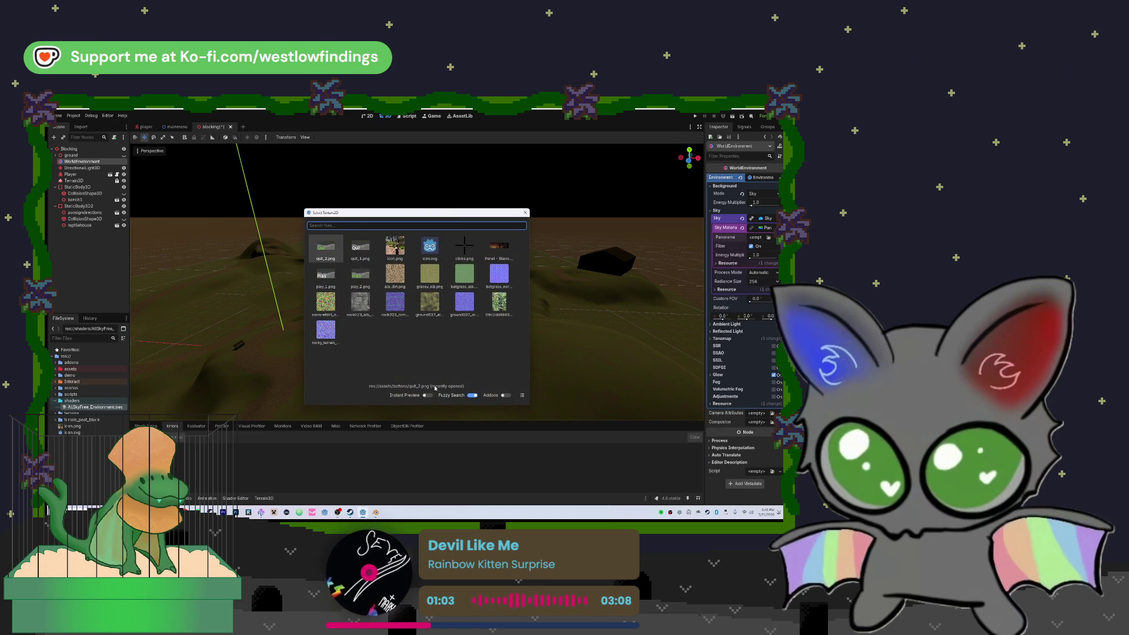
- Turn fuzzy search back on and close the Select Texture2D picker without a texture
left_click(473, 395)
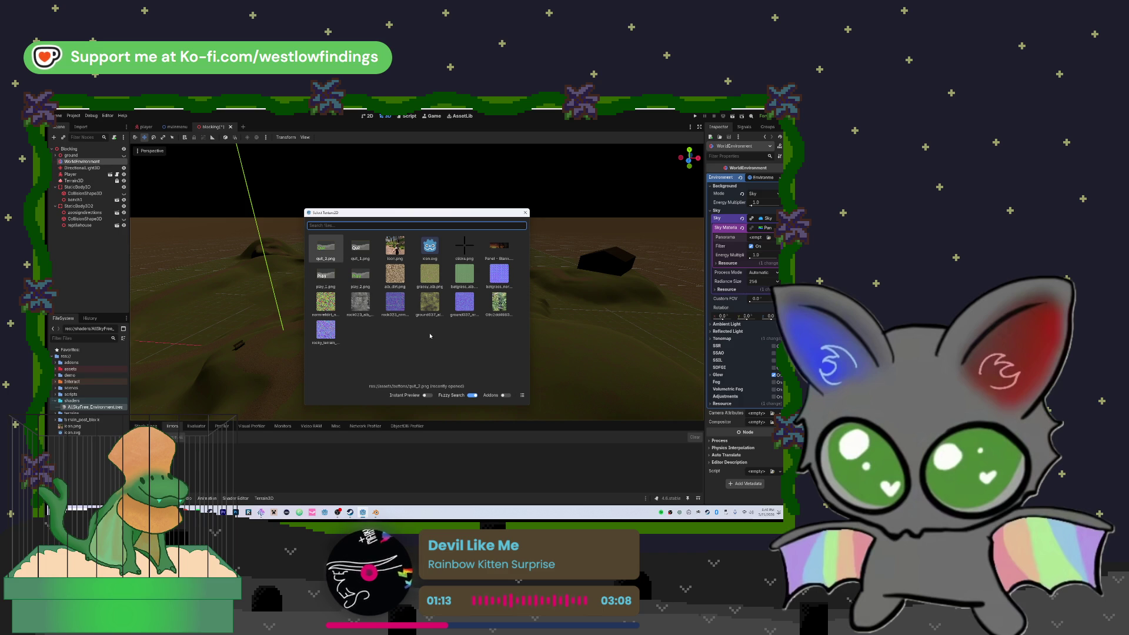
left_click(522, 218)
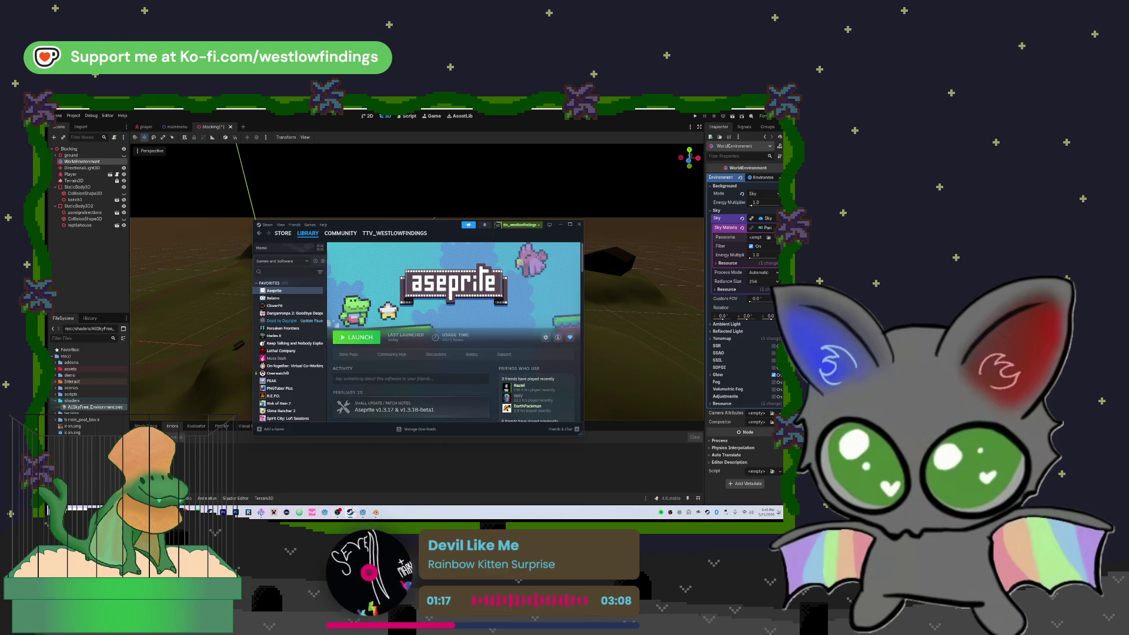
- Check the project's assets and textures folders in Godot's FileSystem
key("alt+Tab")
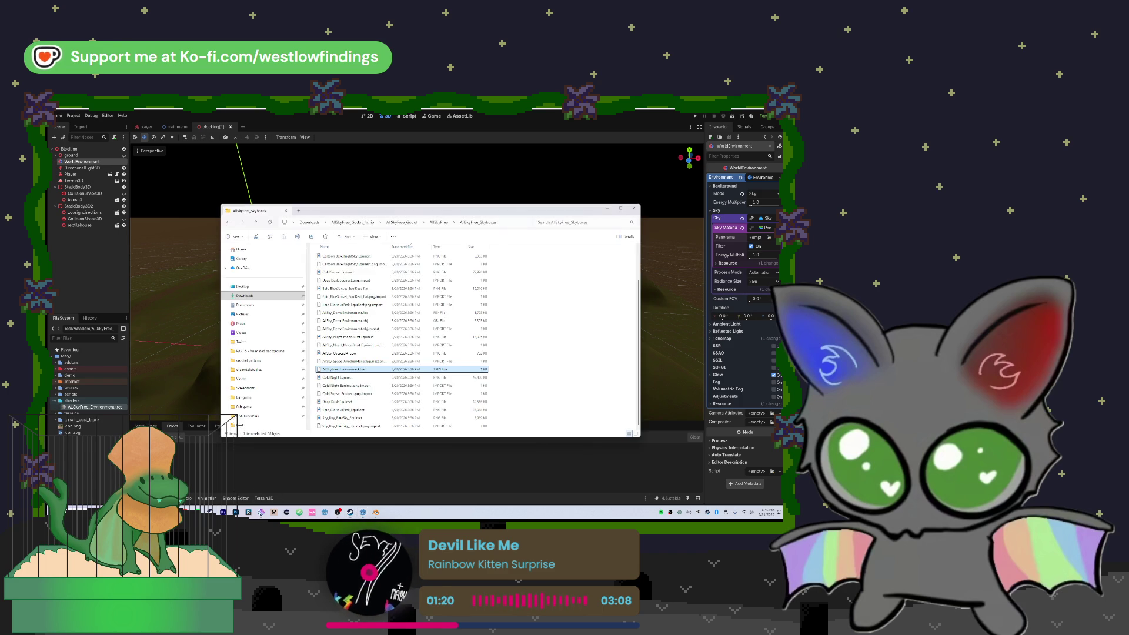
left_click(71, 369)
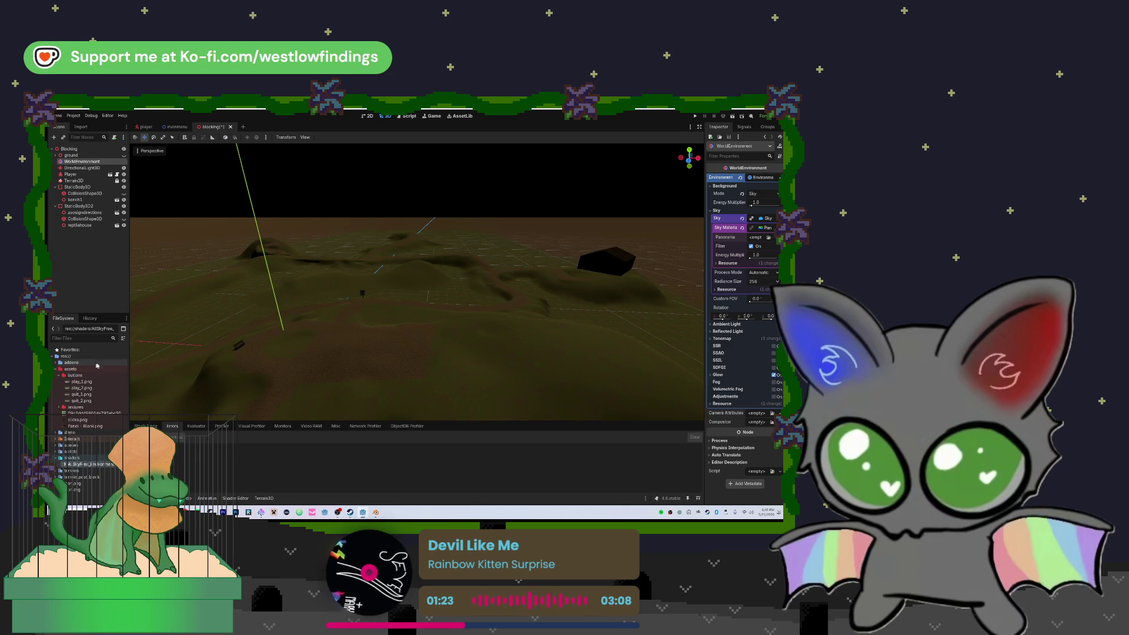
left_click(59, 375)
left_click(60, 382)
left_click(60, 382)
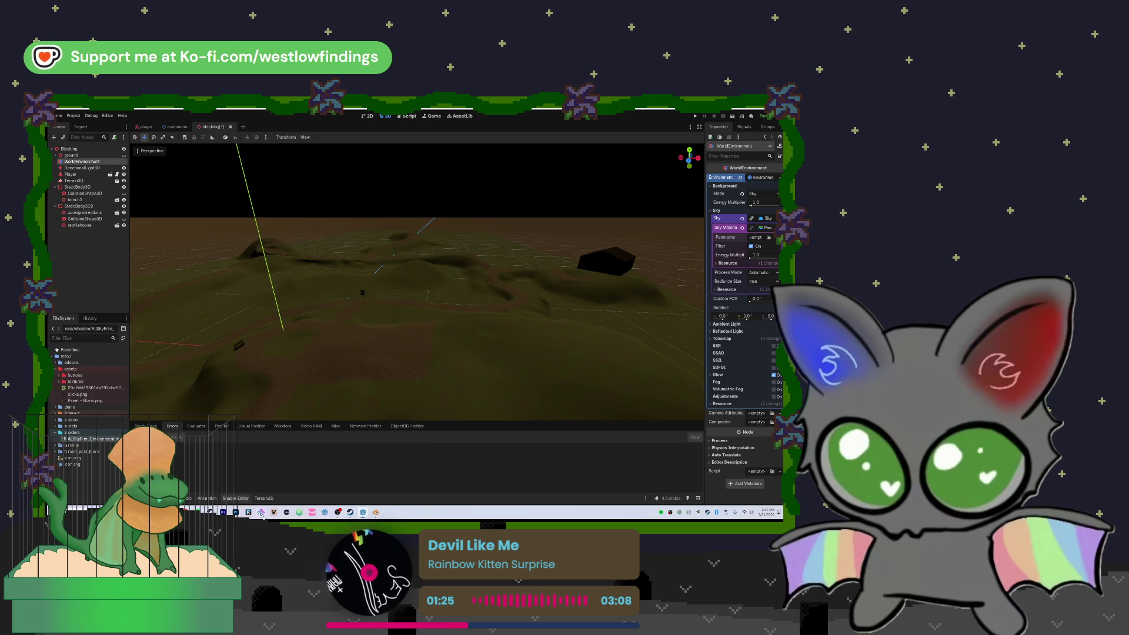
key("alt+Tab")
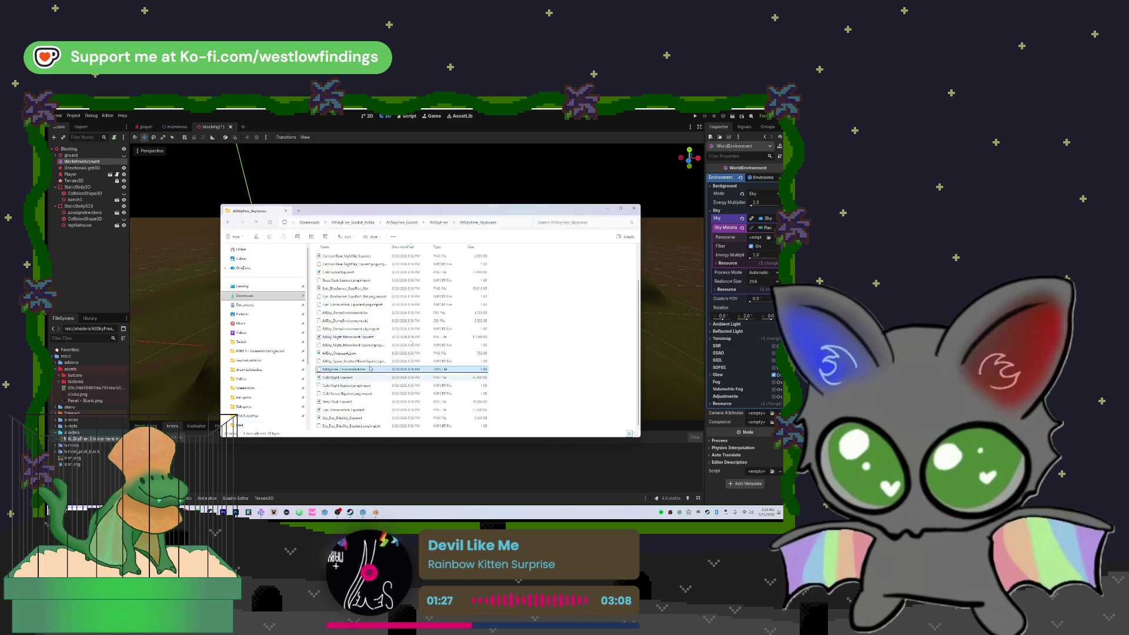
- Add the AllSky_Night_MoonBurst image to the textures folder and select it in Godot
left_click(539, 288)
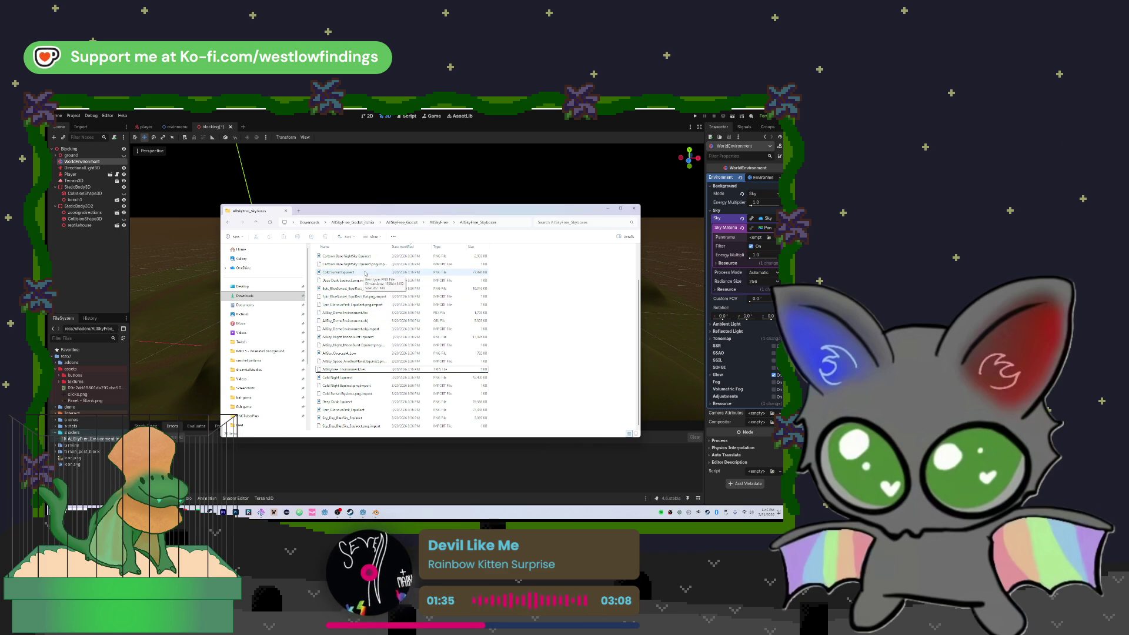
left_click(389, 256)
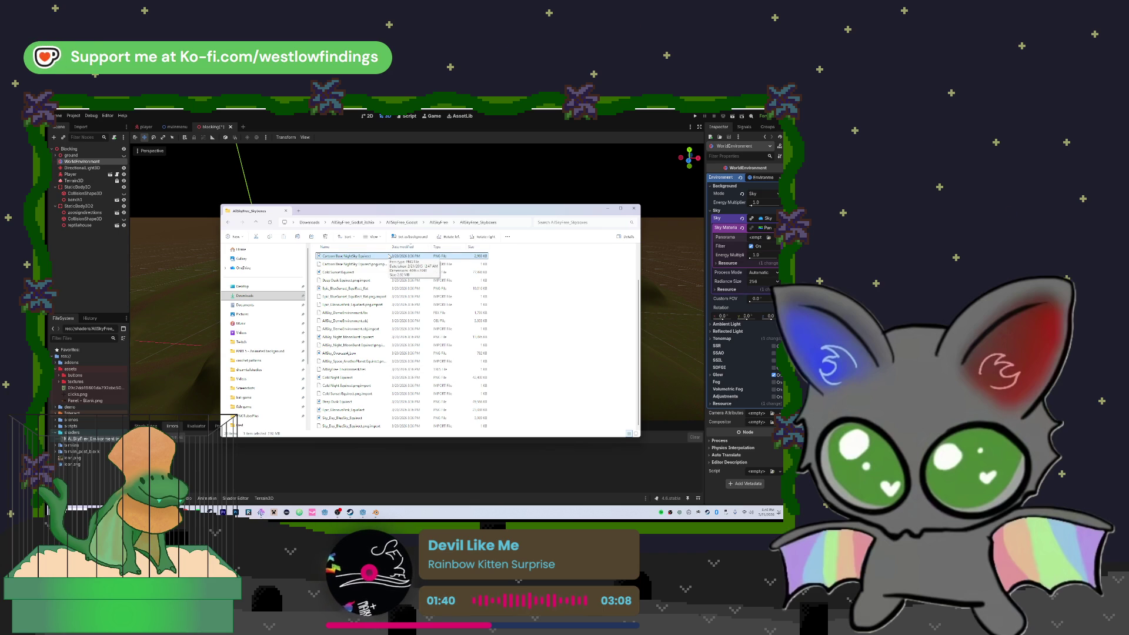
left_click(384, 337)
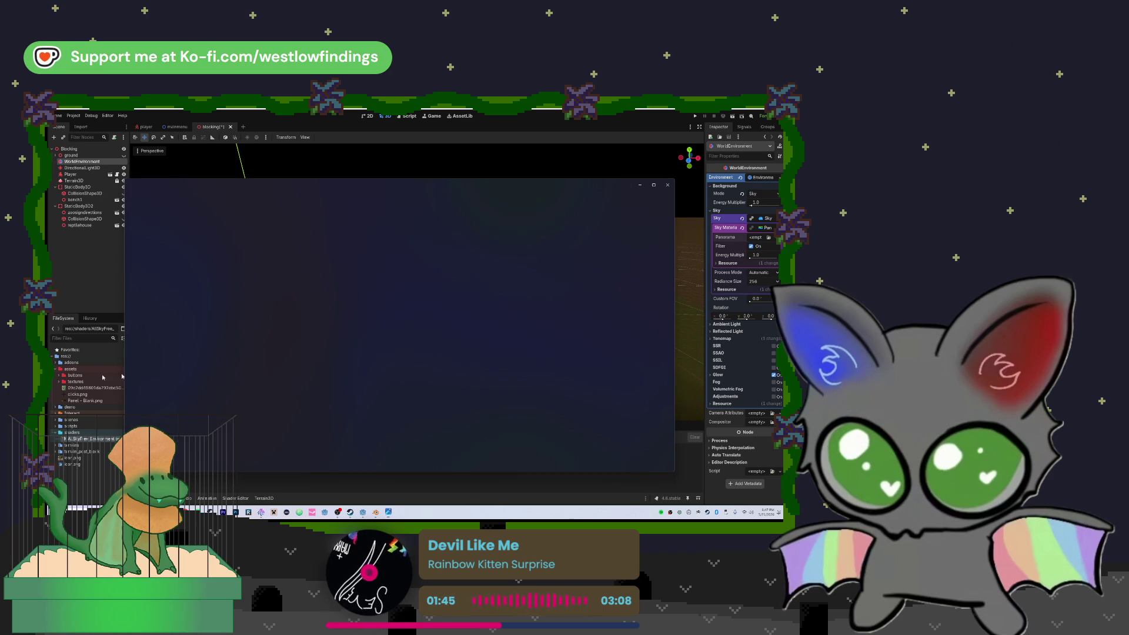
left_click(667, 185)
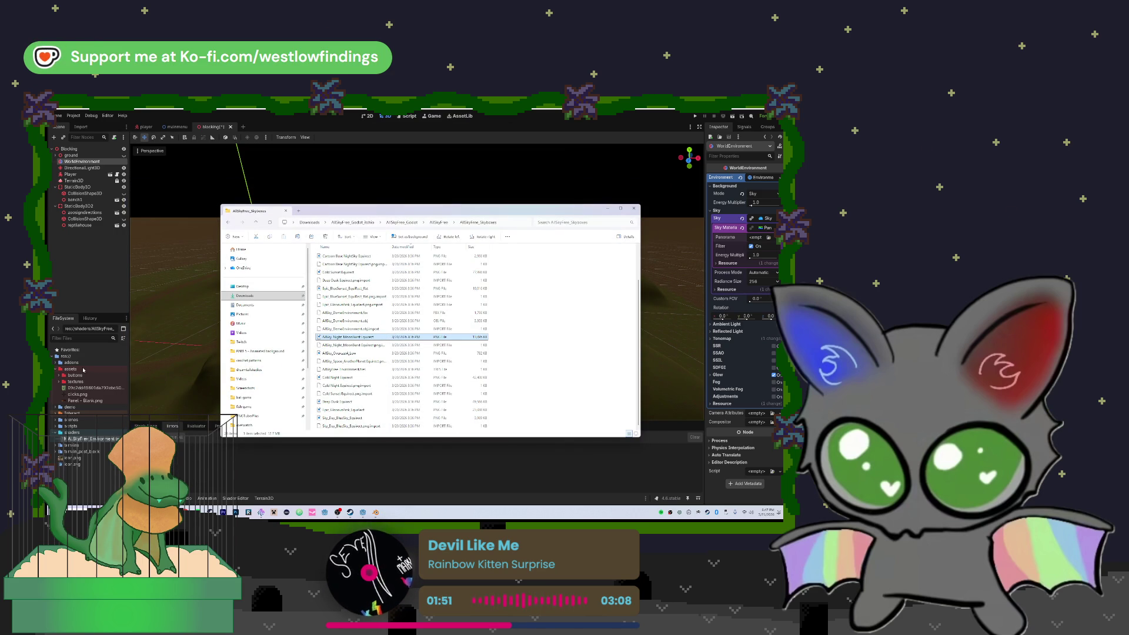
left_click(84, 370)
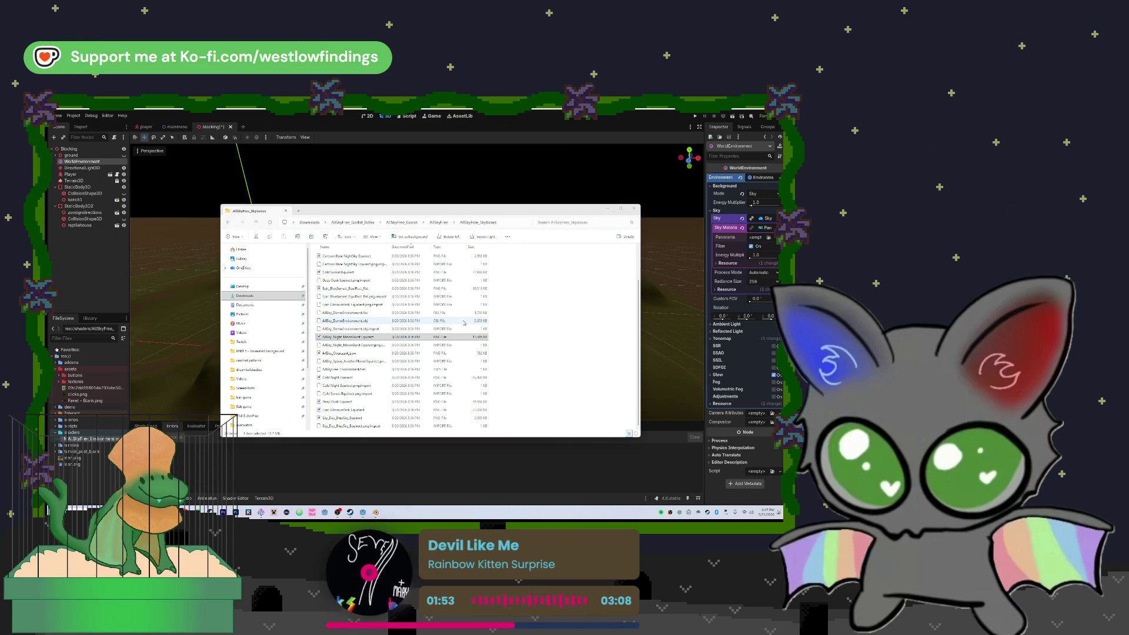
left_click(633, 208)
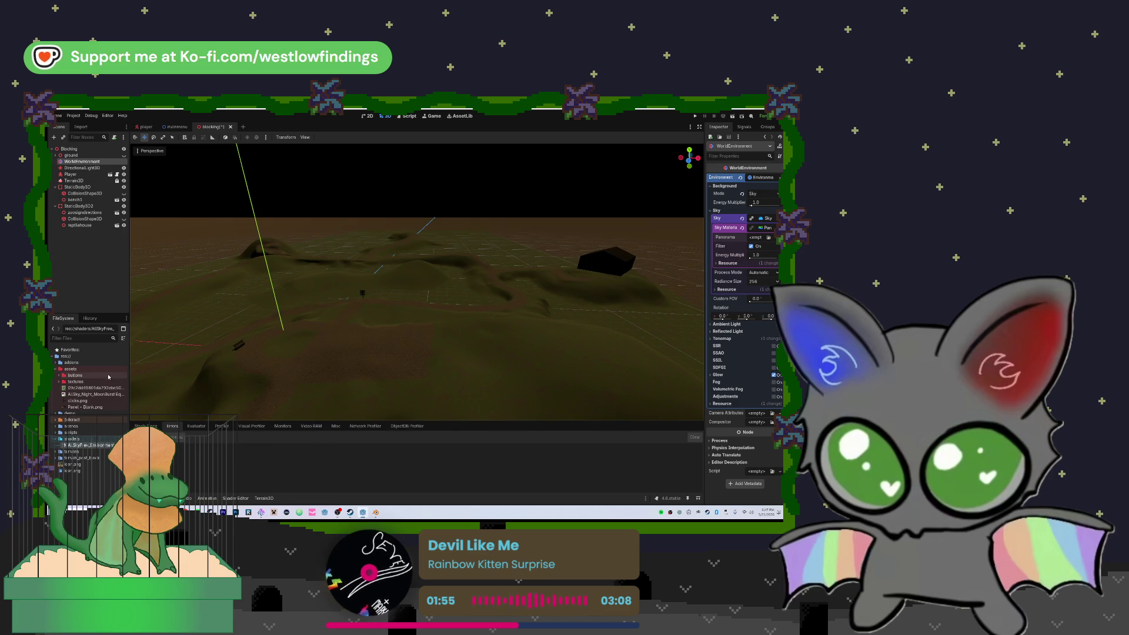
left_click(94, 394)
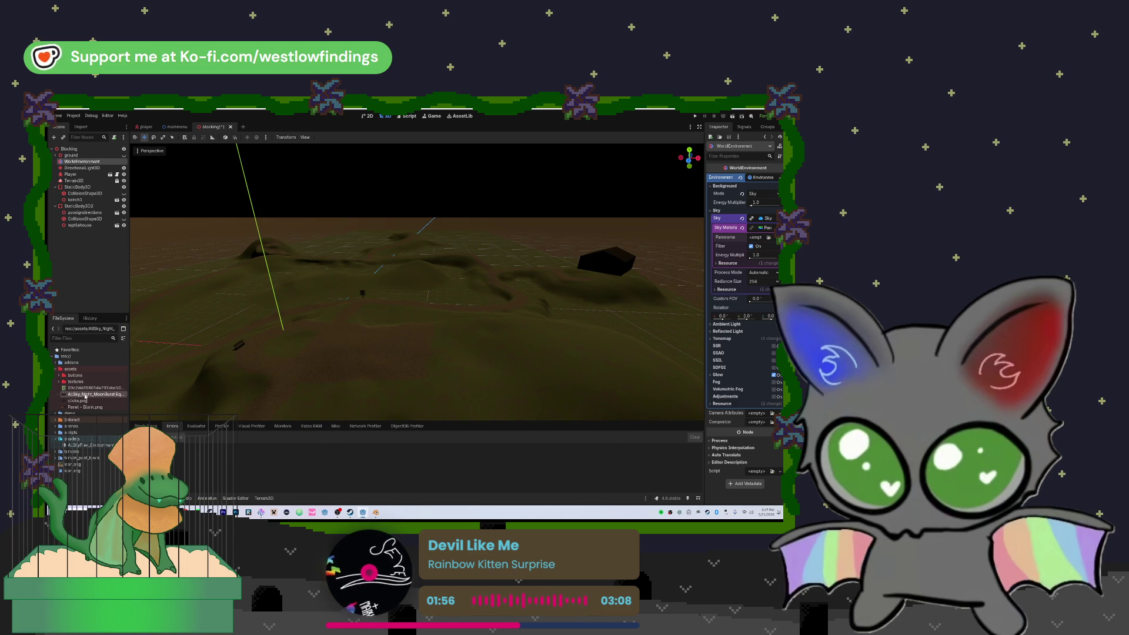
- Load the AllSky_Night image as the sky material's Panorama texture
left_click(766, 238)
left_click(768, 239)
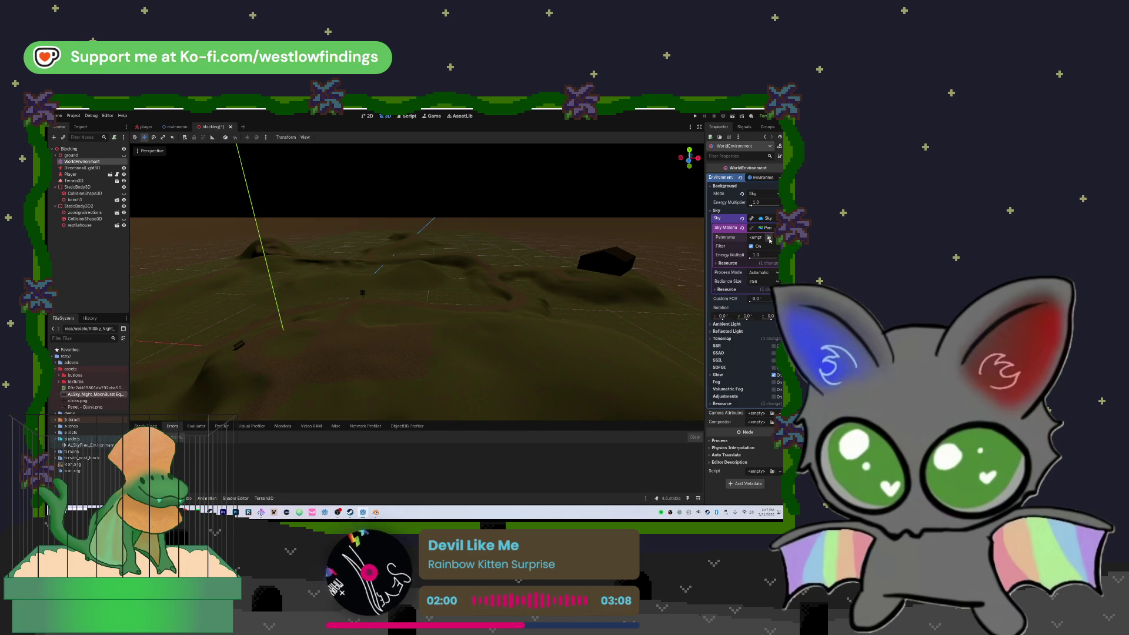
left_click(769, 238)
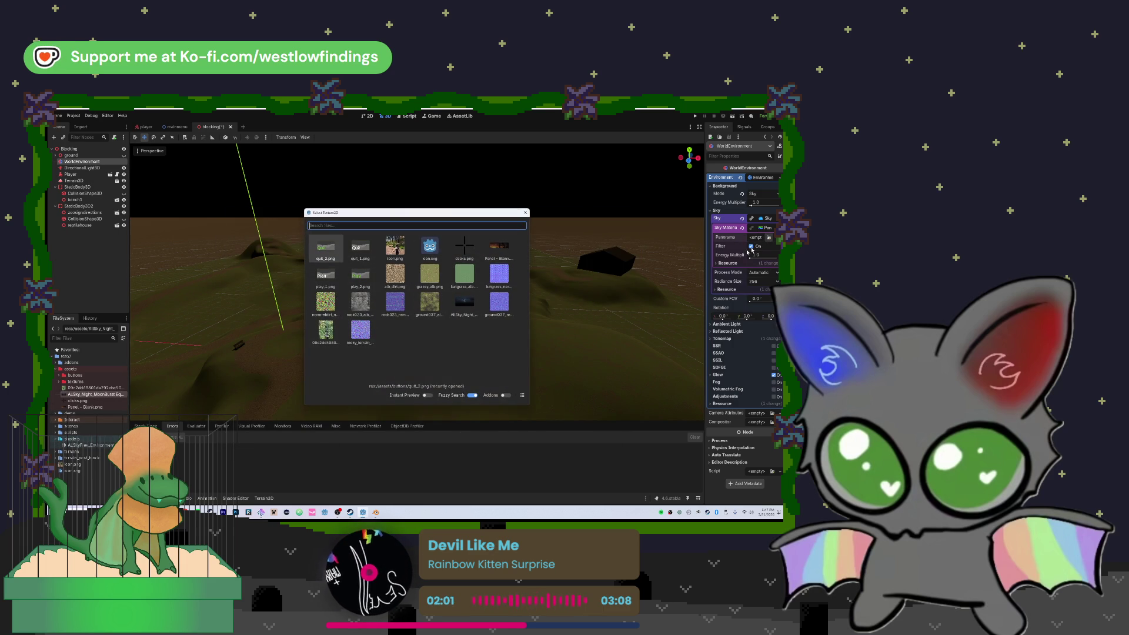
double_click(467, 307)
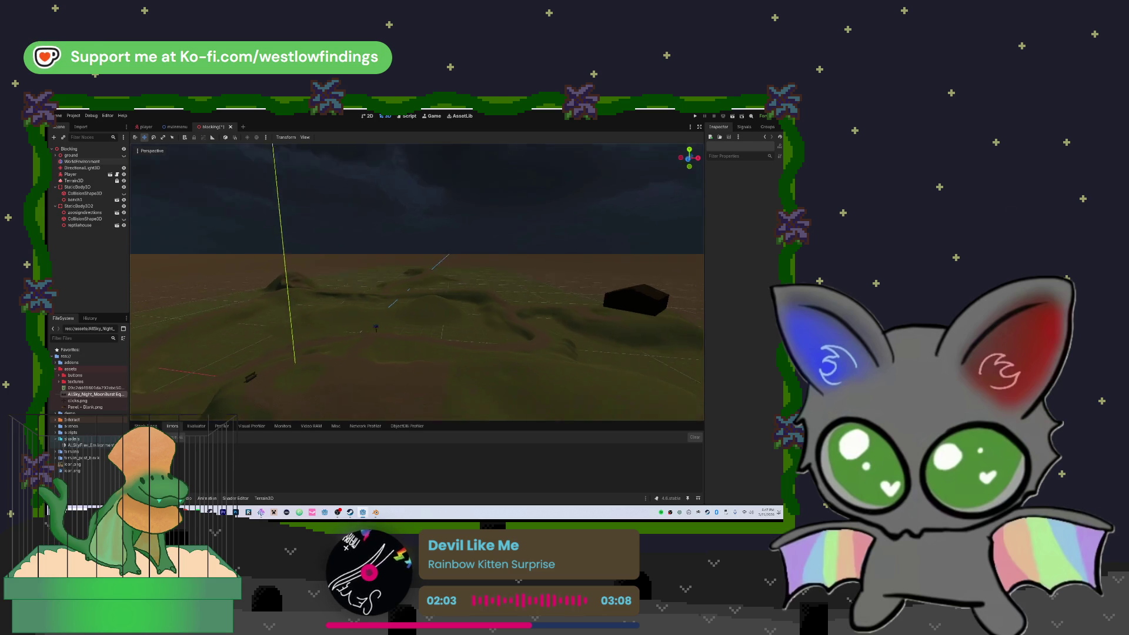
- Aim the view at the terrain, then save and run the current scene
left_click_drag(416, 282, 393, 337)
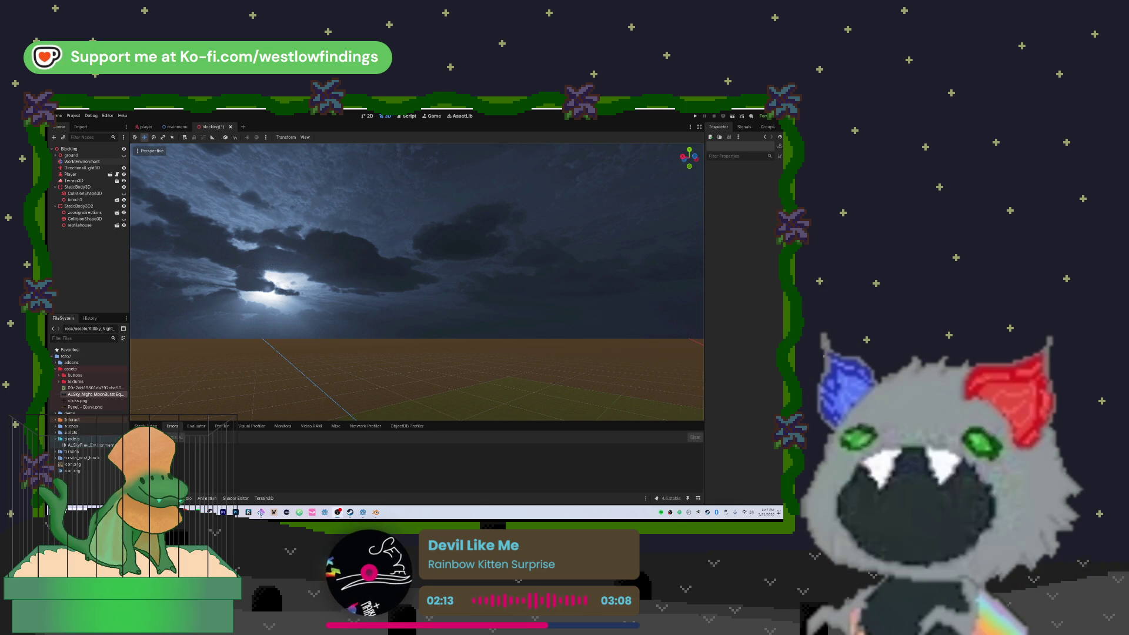
key("f")
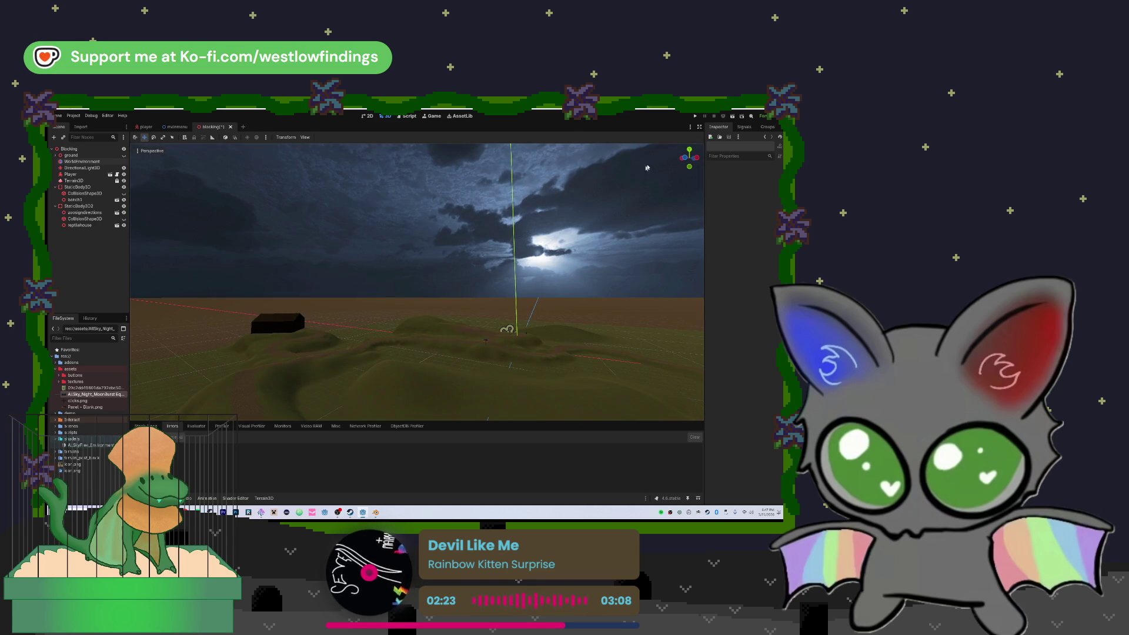
left_click(733, 116)
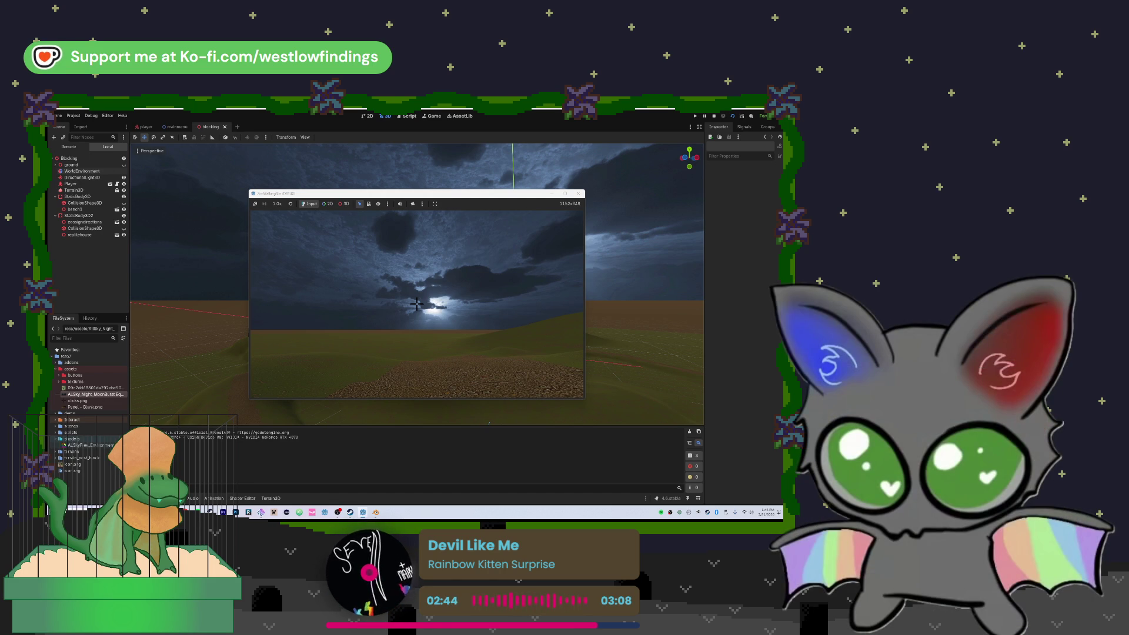
- Stop the running game with Escape to return to the editor
mouse_move(416, 304)
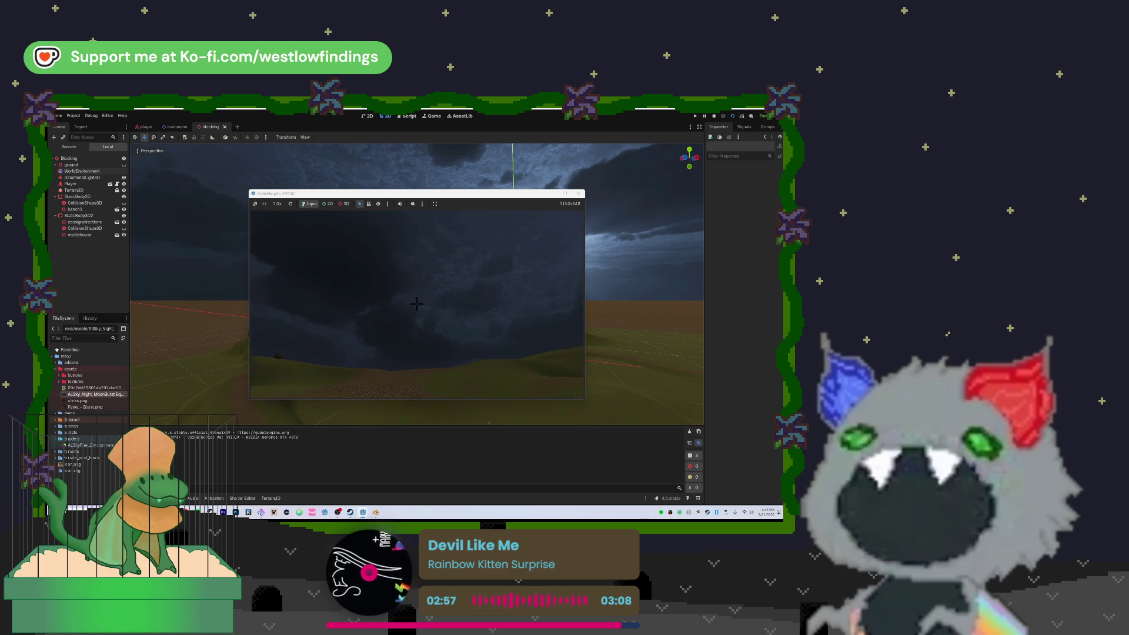
key("Escape")
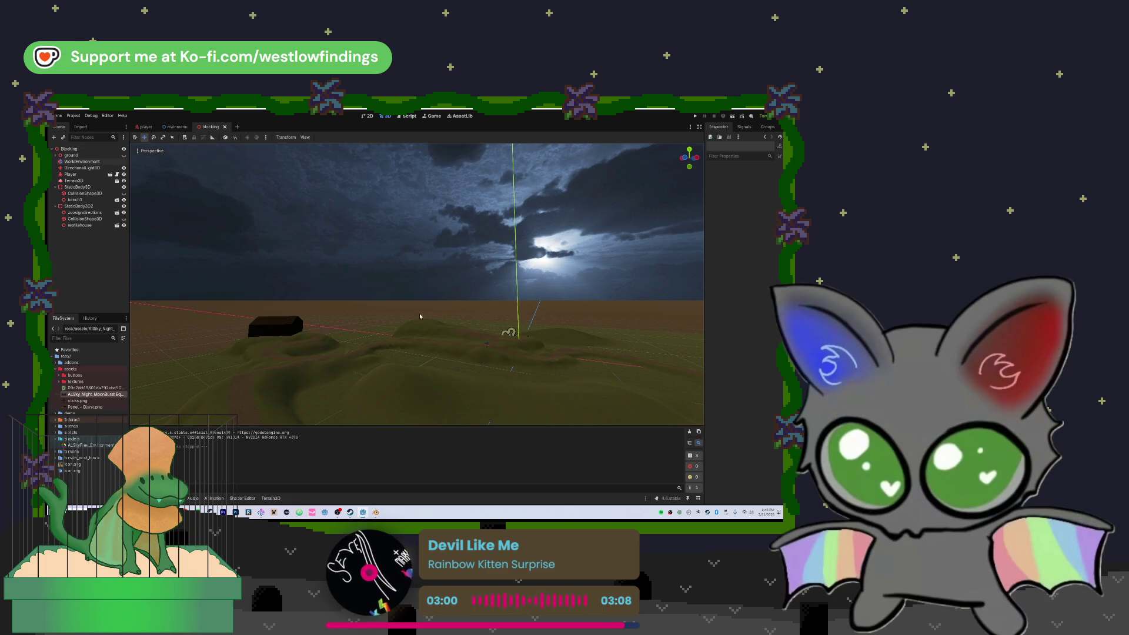
- Frame the night hills with bench, sign and house, then snip a screenshot of the viewport
mouse_move(415, 305)
left_mouse_down()
mouse_move(380, 301)
mouse_move(376, 318)
left_mouse_up()
left_click_drag(421, 287, 409, 293)
key("w")
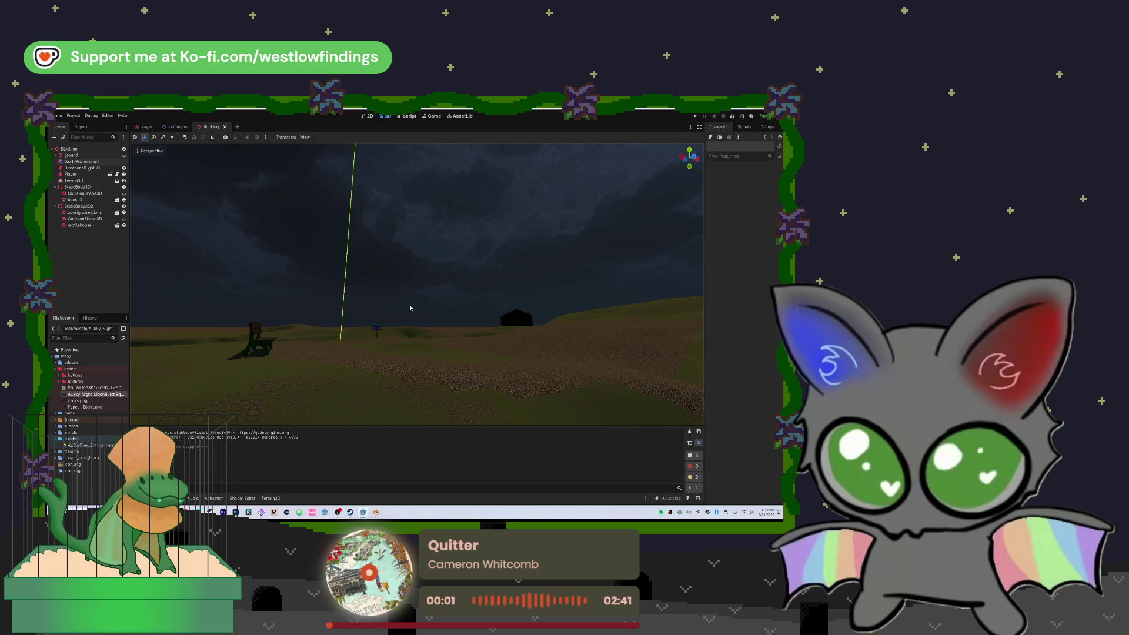
key("super+shift+s")
mouse_move(133, 165)
left_mouse_down()
mouse_move(556, 413)
mouse_move(673, 418)
left_mouse_up()
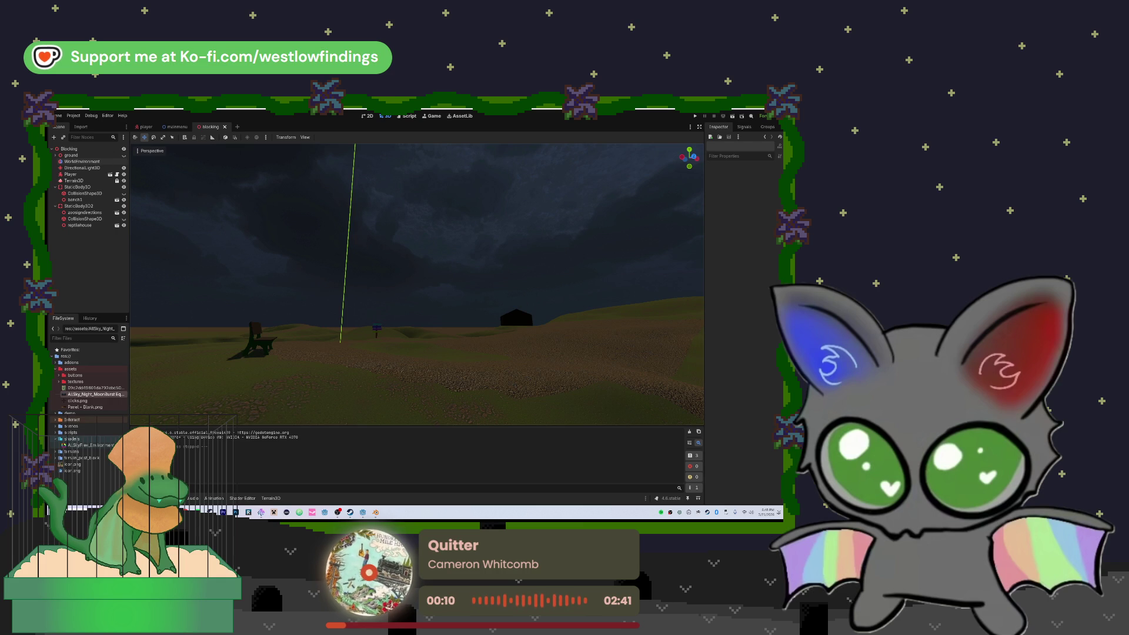
key("super+e")
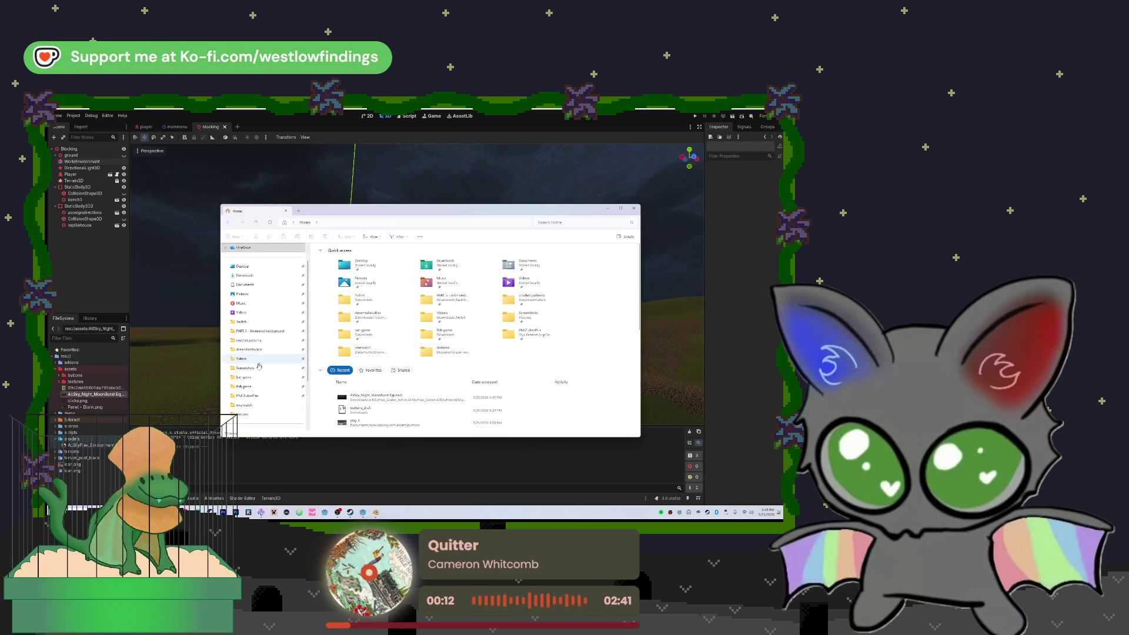
- Find the newest capture in Pictures > Screenshots, then close File Explorer
left_click(264, 368)
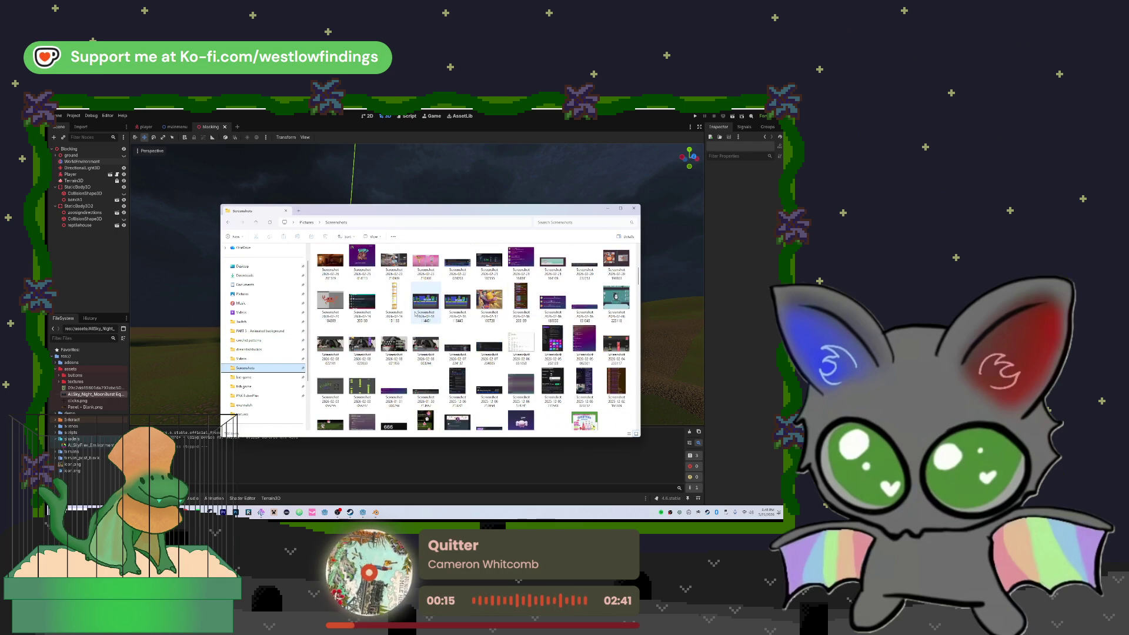
left_click(331, 267)
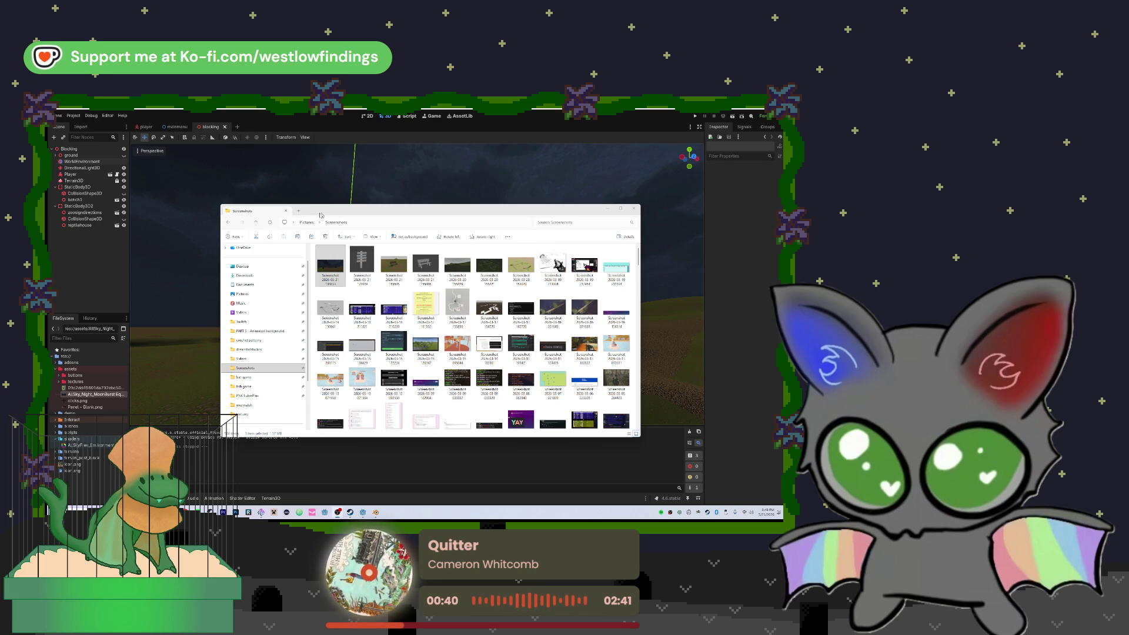
left_click(287, 210)
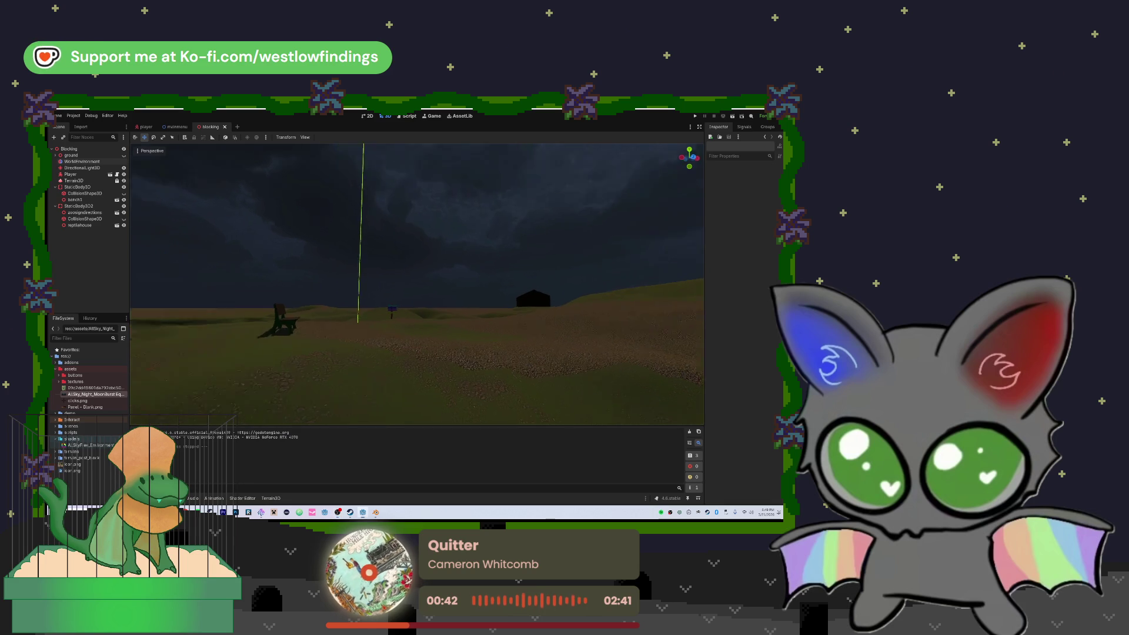
left_click_drag(449, 333, 449, 327)
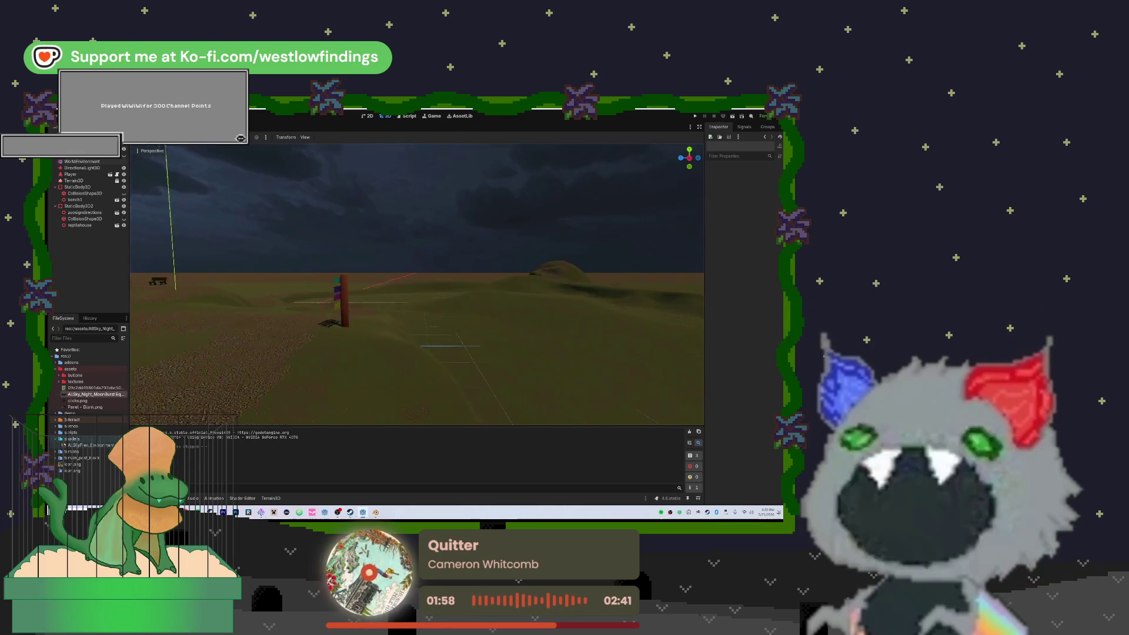
left_click(94, 168)
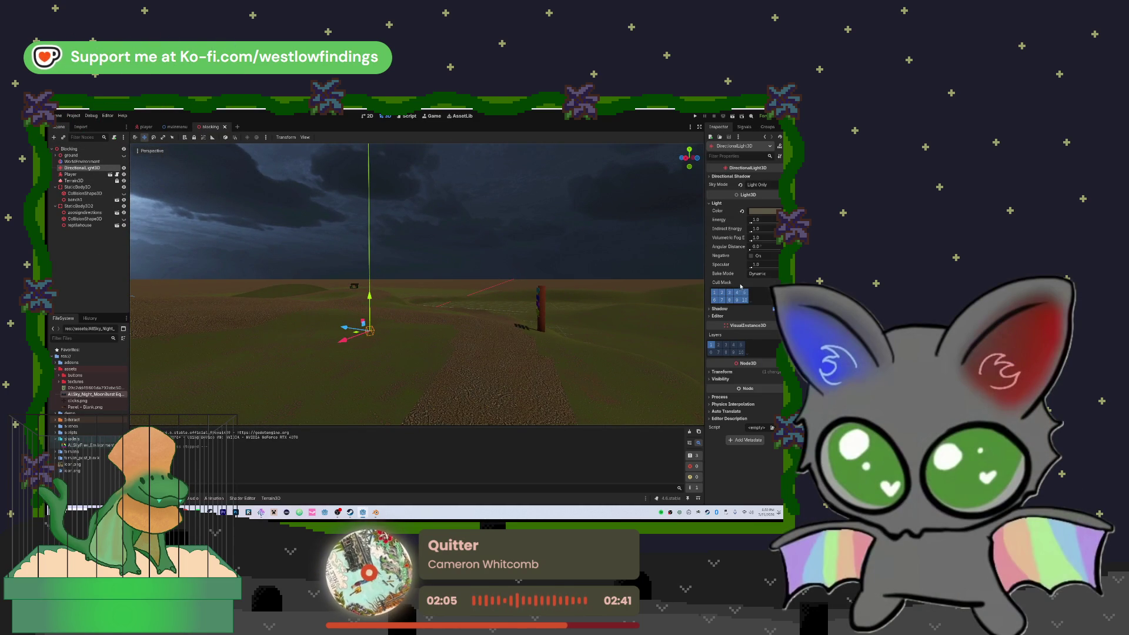
- Delete the DirectionalLight3D node from the blocking scene, leaving the terrain flatly lit
left_click(732, 177)
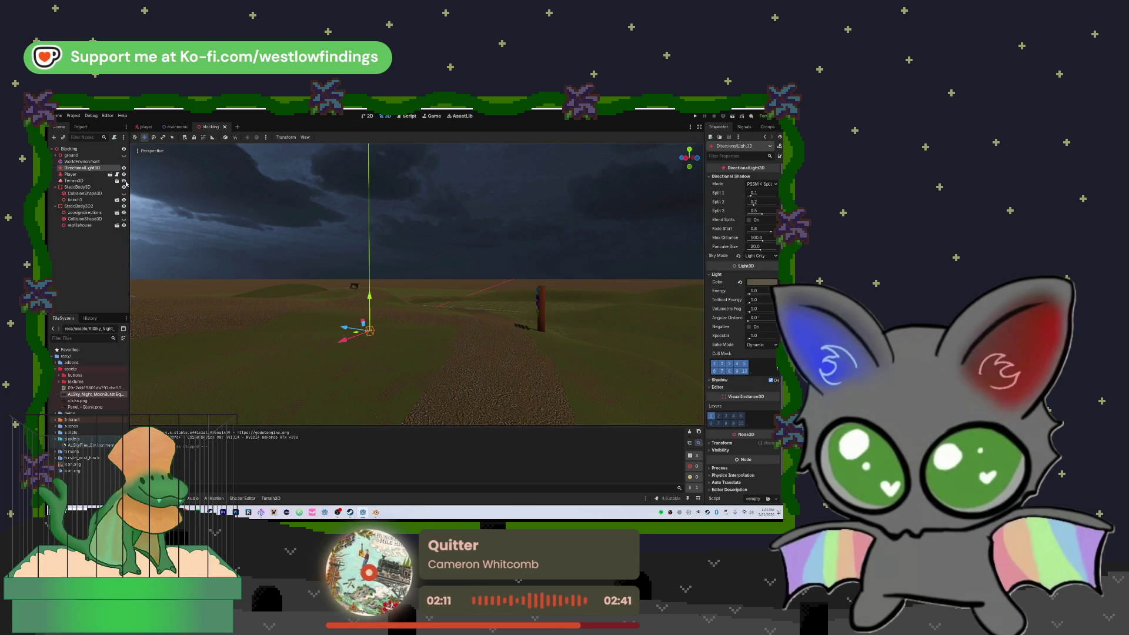
key("Delete")
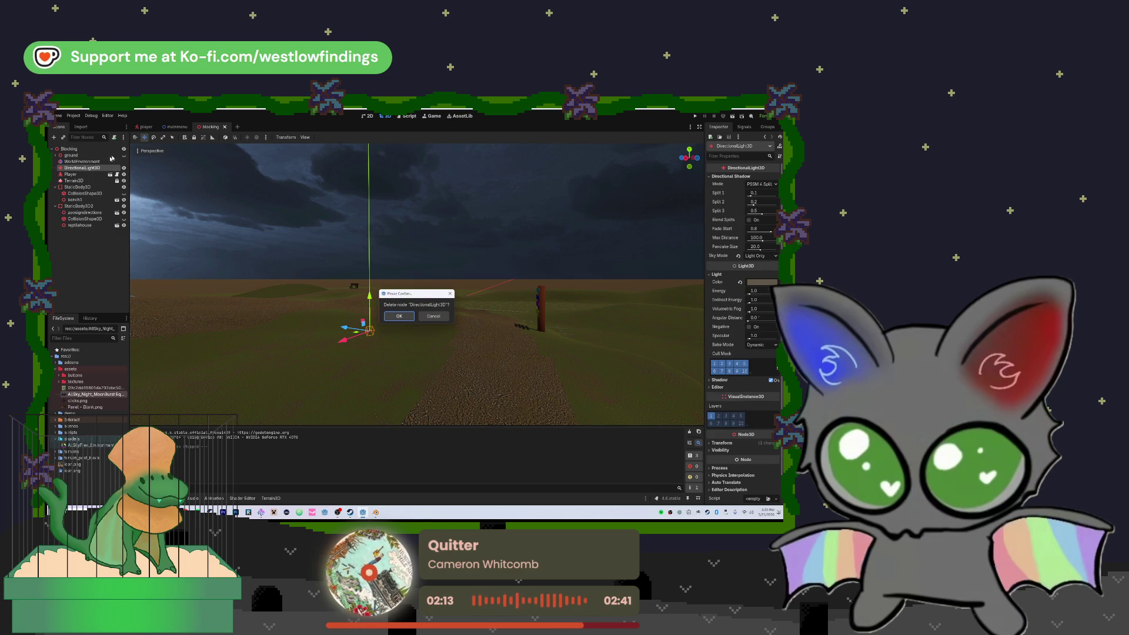
left_click(403, 320)
mouse_move(457, 304)
left_mouse_down()
mouse_move(400, 303)
mouse_move(406, 330)
mouse_move(420, 288)
mouse_move(459, 303)
mouse_move(465, 291)
mouse_move(468, 306)
mouse_move(474, 288)
mouse_move(480, 309)
mouse_move(486, 298)
mouse_move(433, 290)
left_mouse_up()
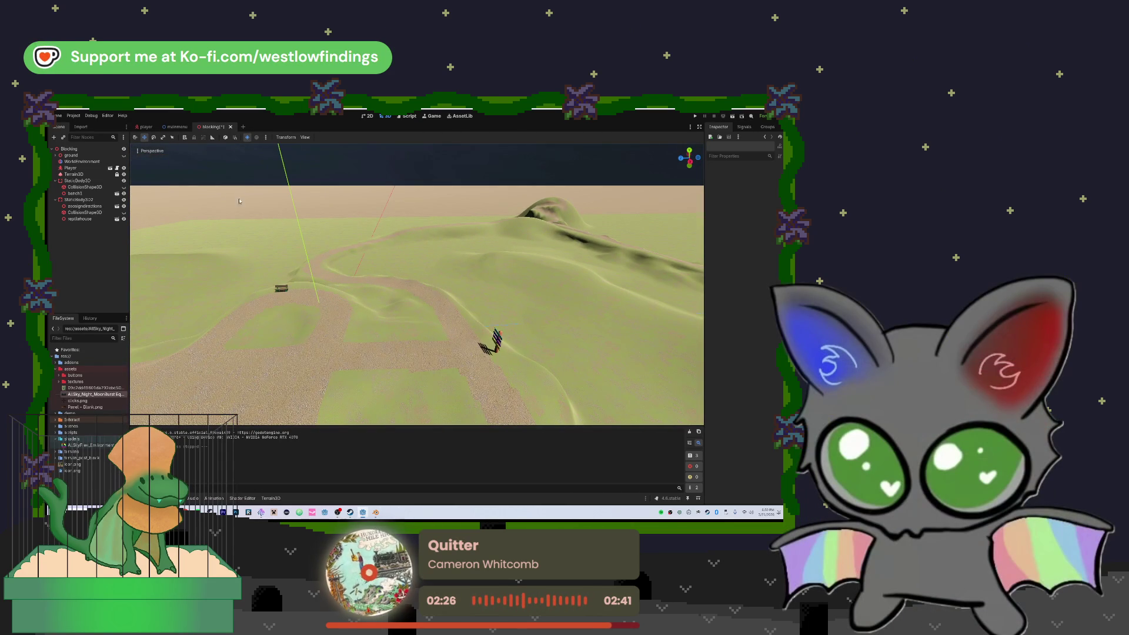
- Add a preview sun with dark brown colour 4b4537 and lowered angular altitude to the scene
left_click(247, 137)
left_click(247, 137)
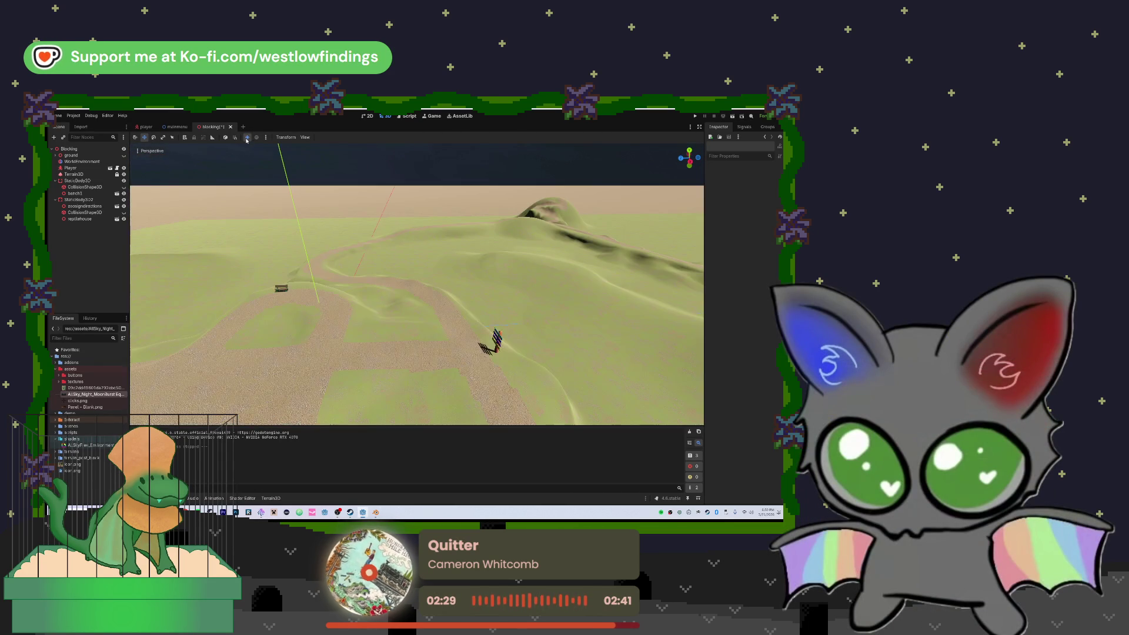
left_click(267, 137)
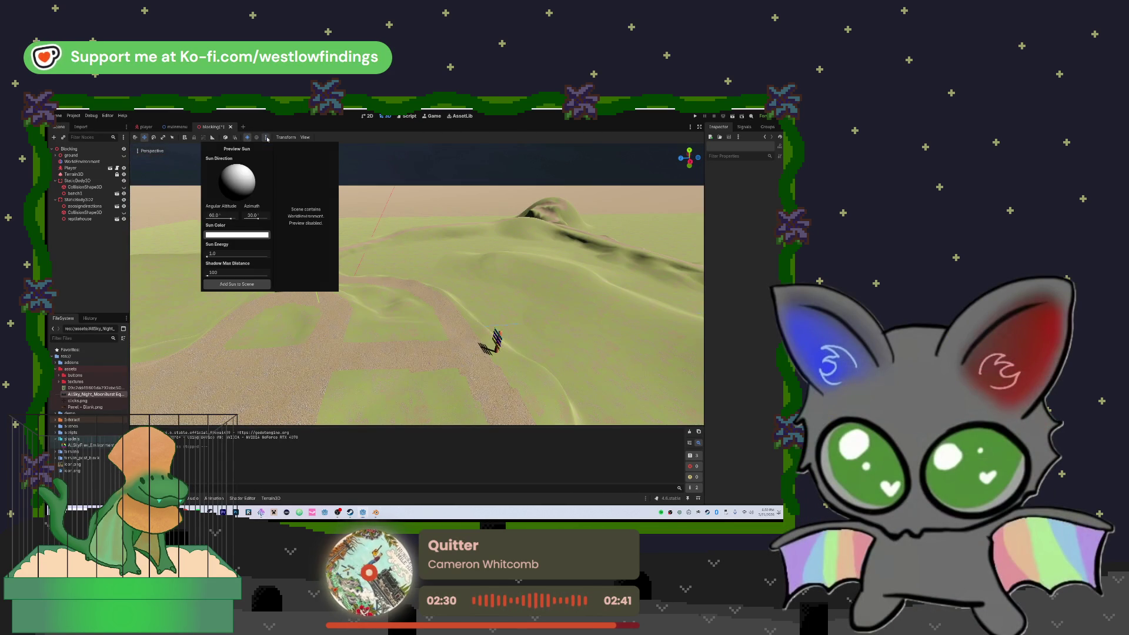
left_click(234, 235)
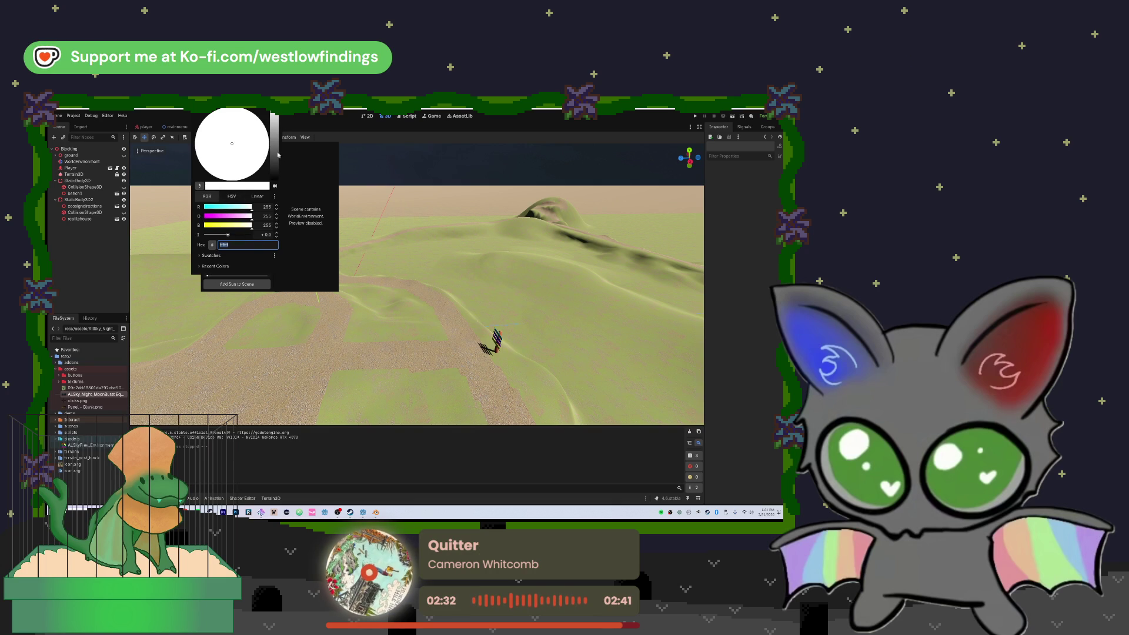
left_click(276, 160)
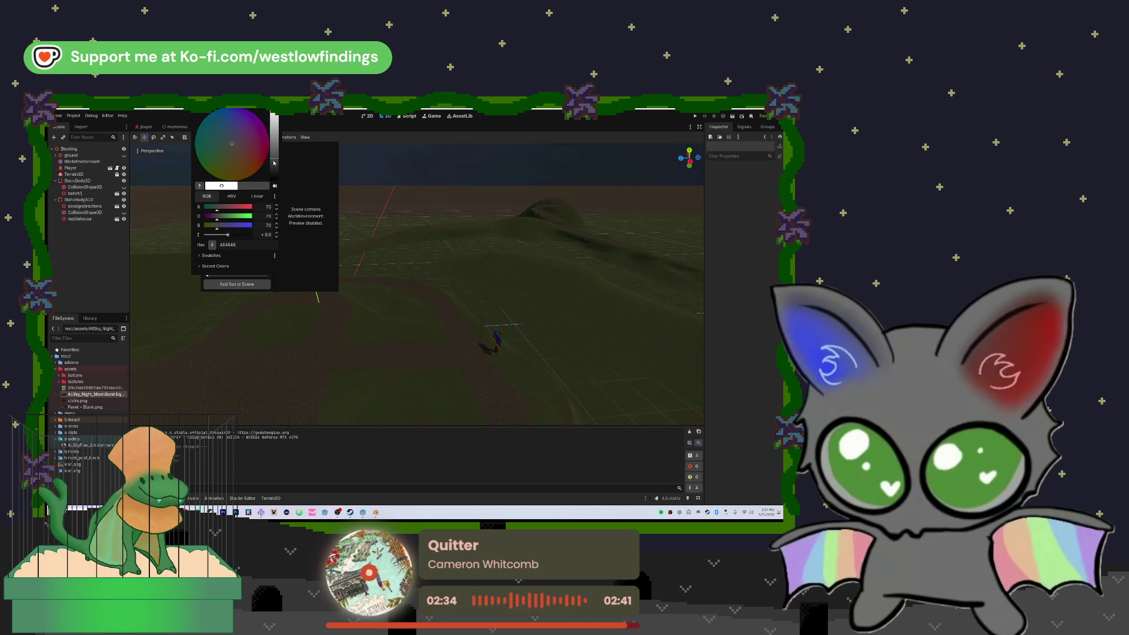
left_click_drag(230, 149, 234, 153)
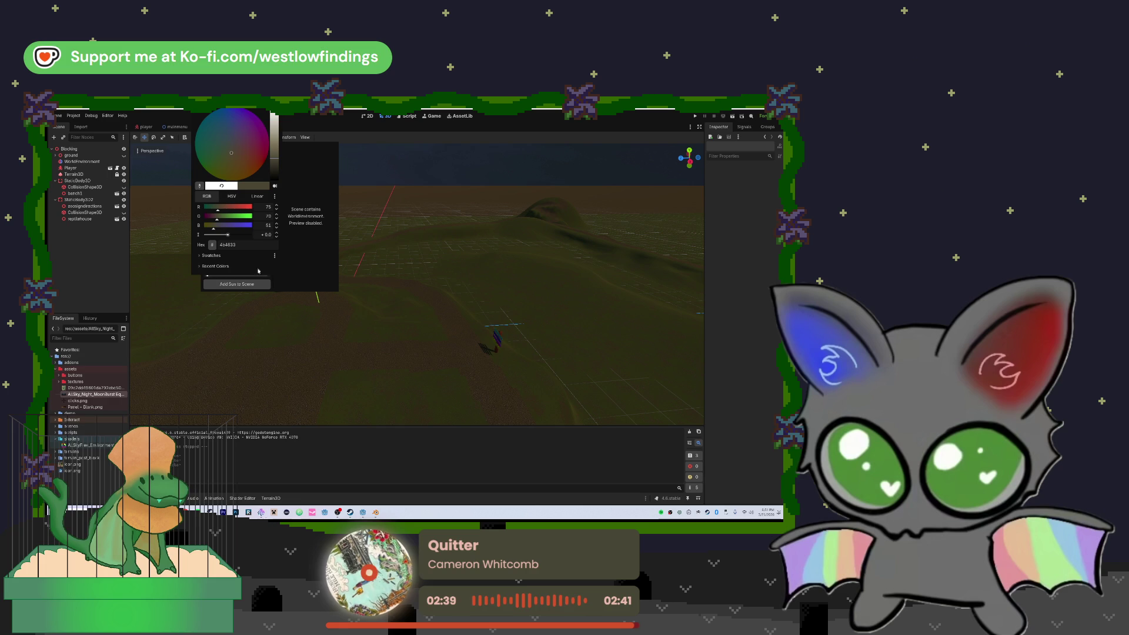
left_click(304, 176)
mouse_move(232, 221)
left_mouse_down()
mouse_move(249, 219)
mouse_move(225, 220)
left_mouse_up()
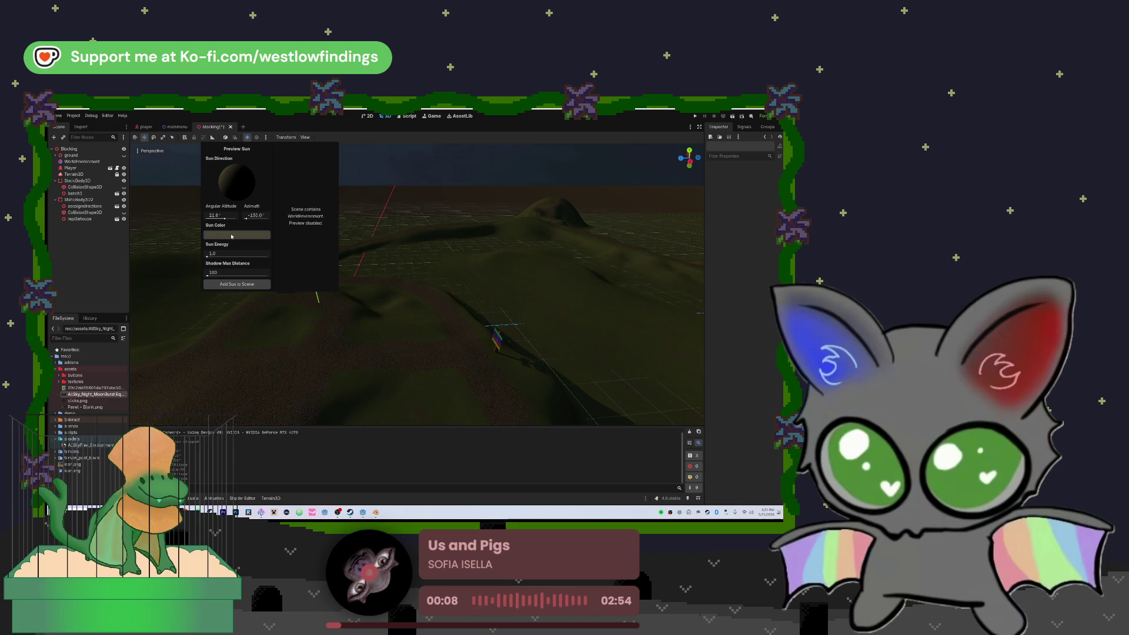
left_click(247, 283)
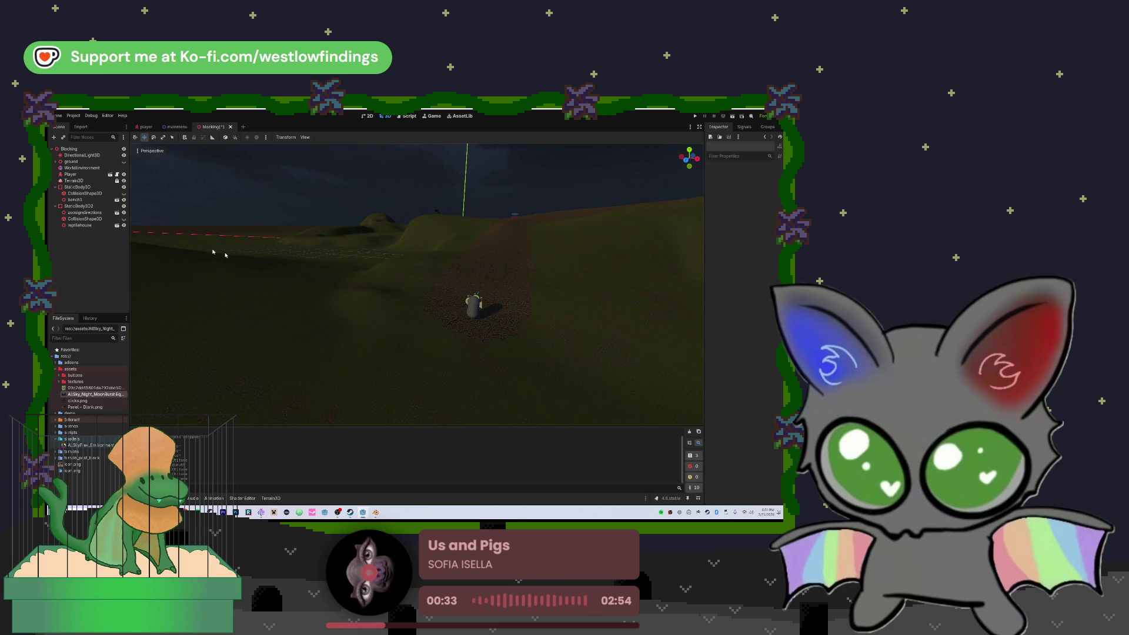
- Rename the first static body to BENCH1 and collapse its branch
left_click(78, 187)
left_click(78, 187)
type("BENCH")
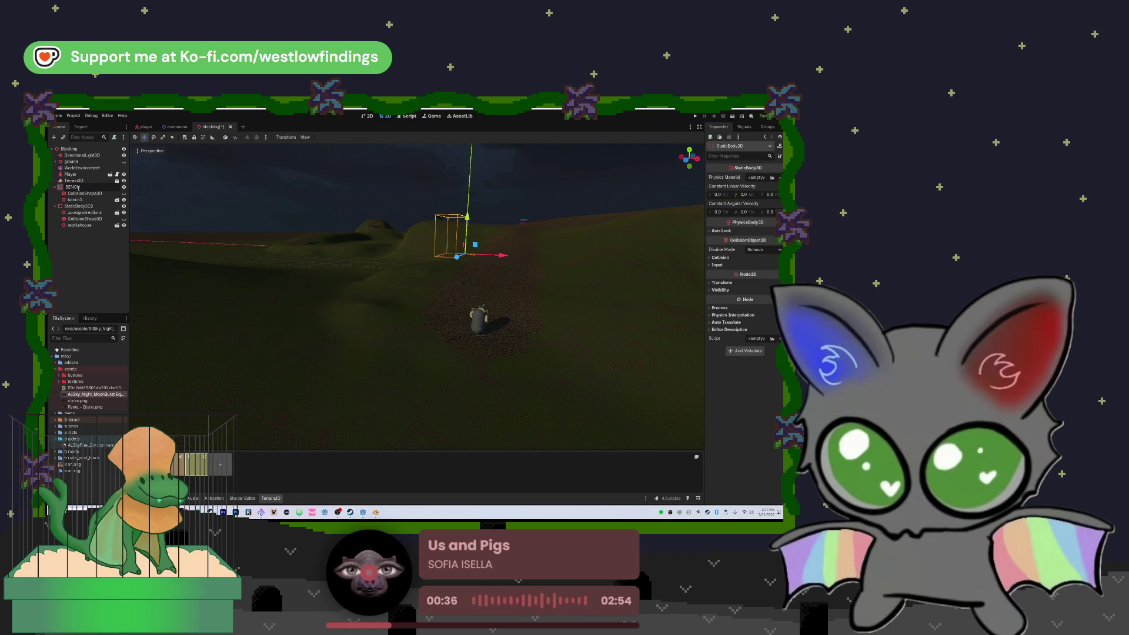
left_click_drag(79, 190, 66, 189)
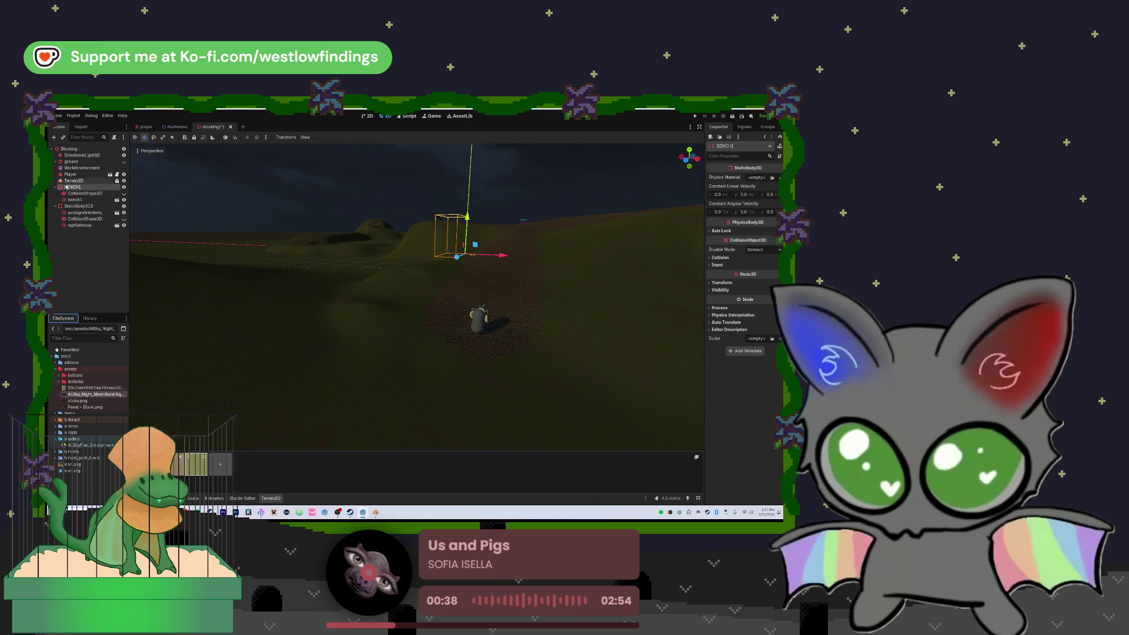
left_click(57, 188)
- Rename the second static body, StaticBody3D2, to zoosignatfork1
left_click(73, 194)
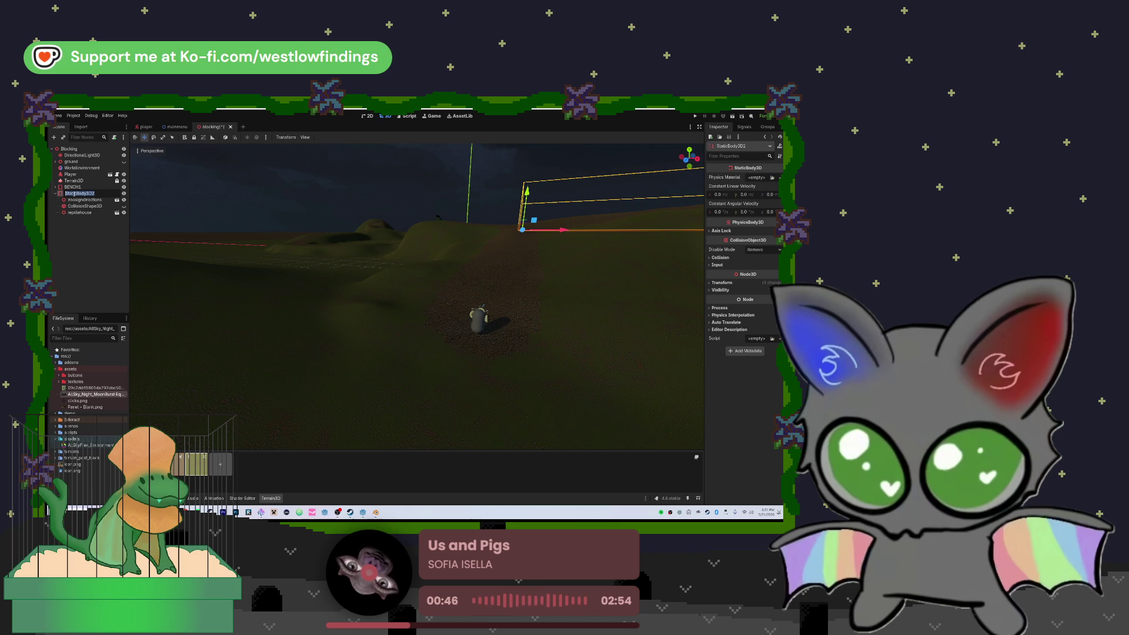
type("zoosignplatform1")
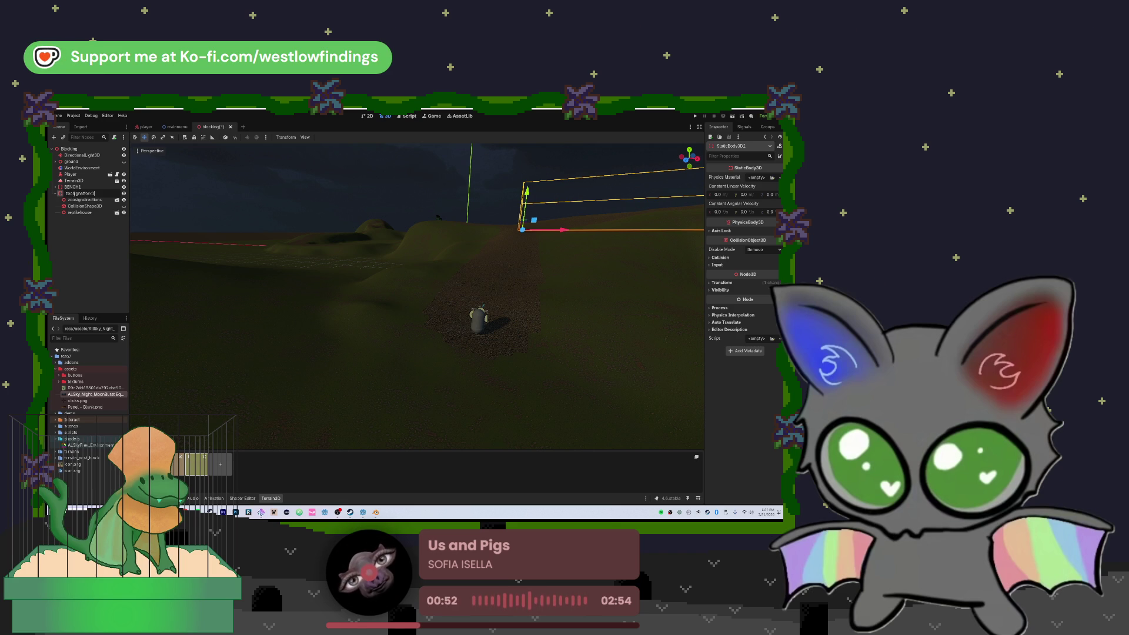
key("Return")
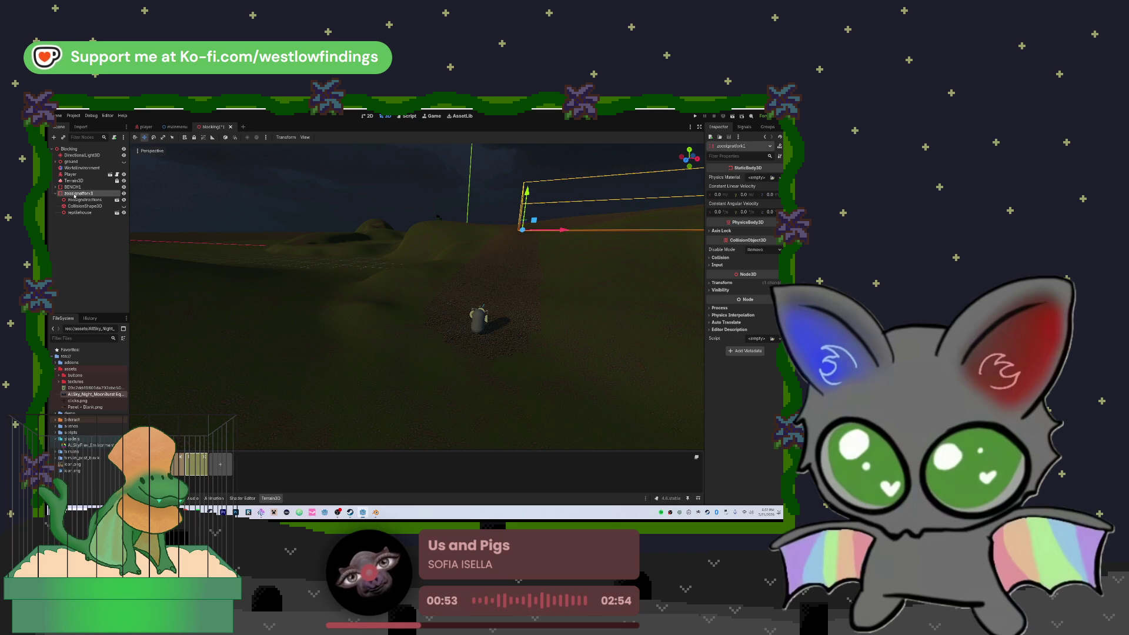
left_click(99, 212)
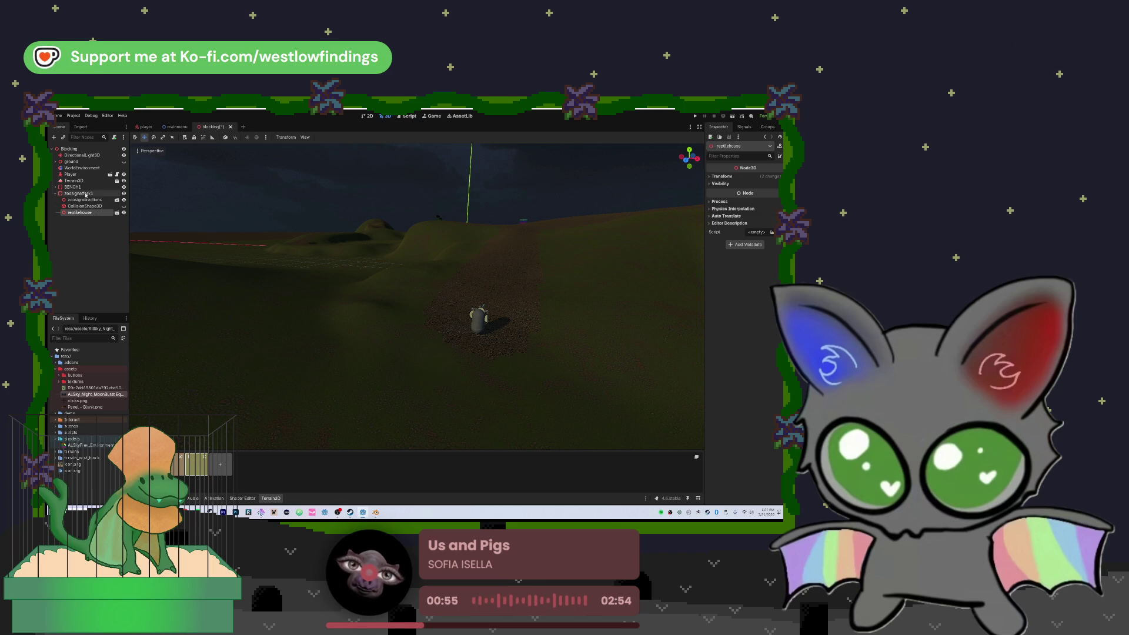
- Add a new StaticBody3D under the Blocking root
left_click(81, 149)
key("ctrl+a")
type("stat")
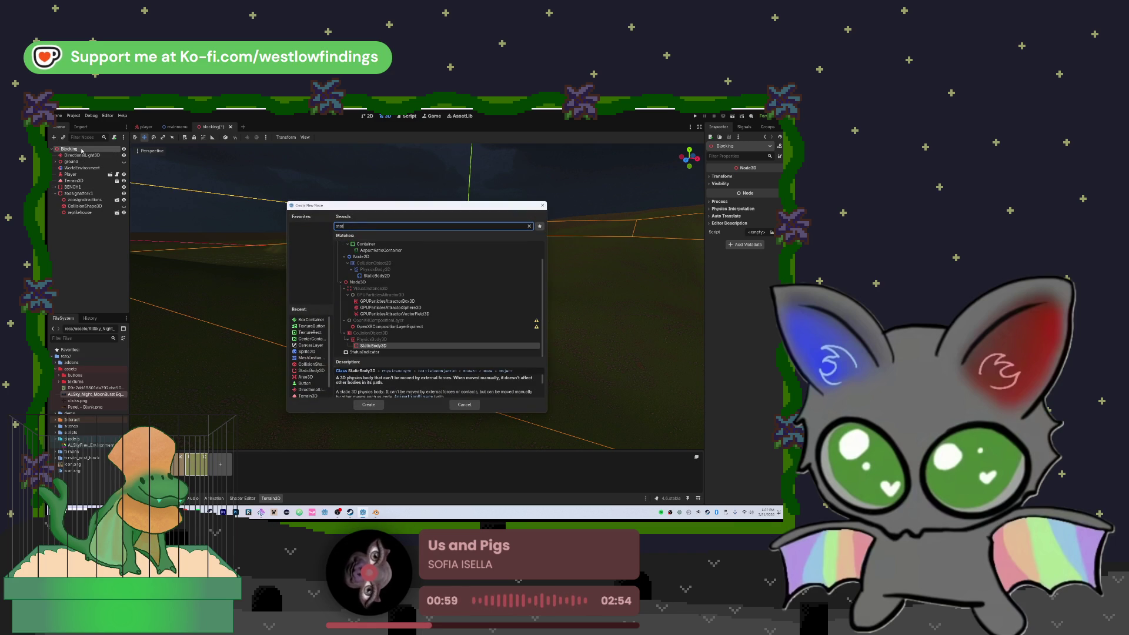
key("Return")
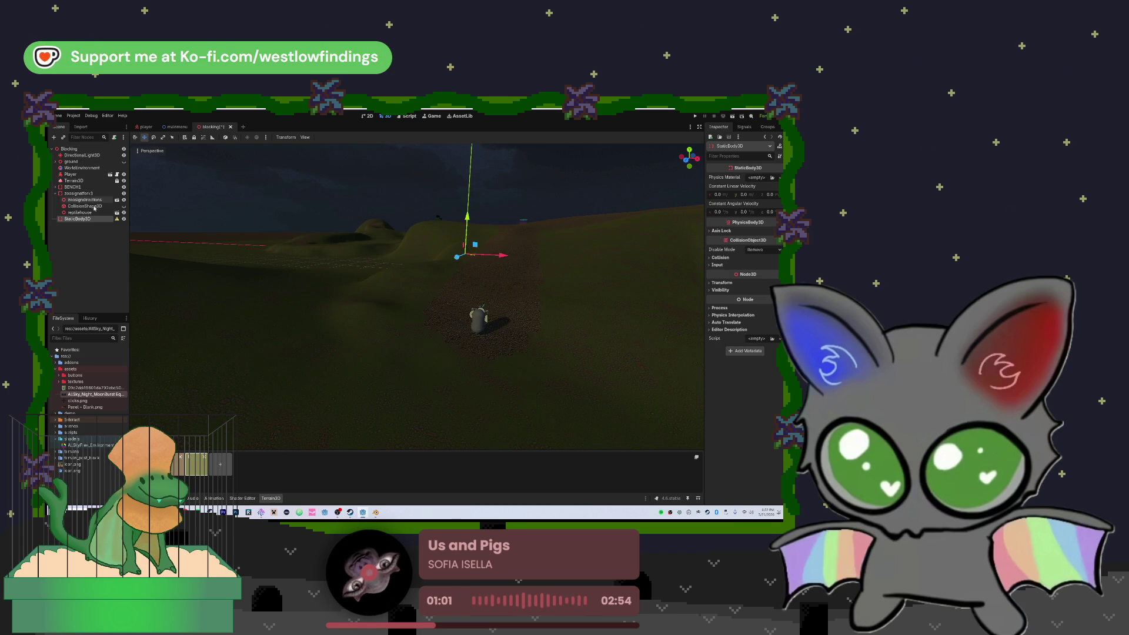
- Move reptilehouse into the new static body and rename the body rephouse
left_click_drag(79, 212, 82, 218)
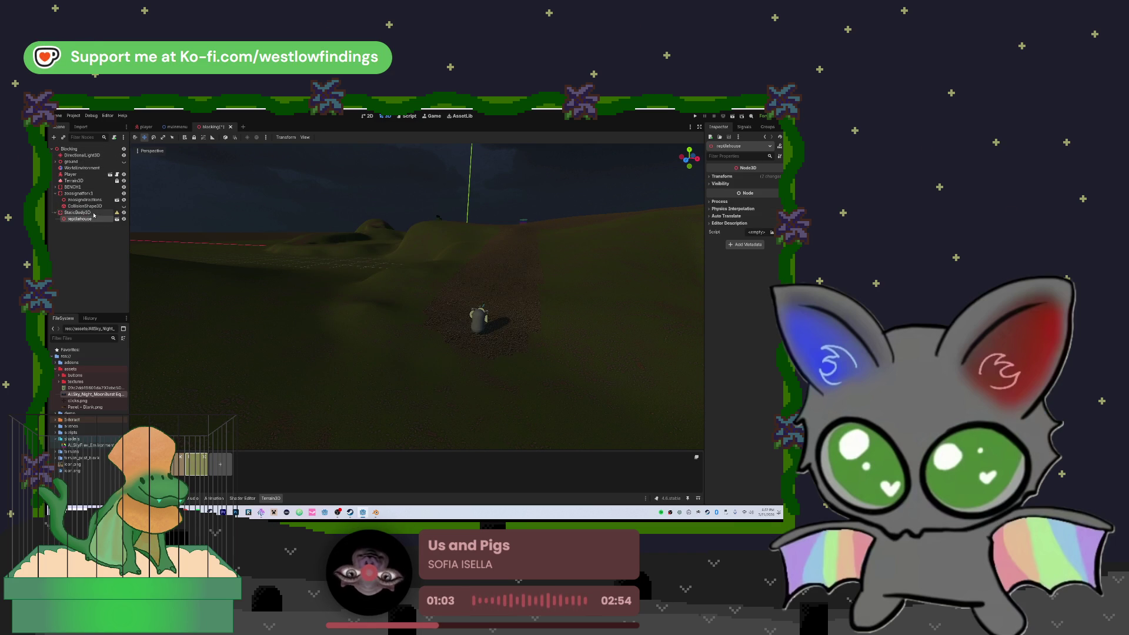
type("rephouse")
key("Return")
left_click_drag(418, 219, 419, 219)
left_click(406, 285)
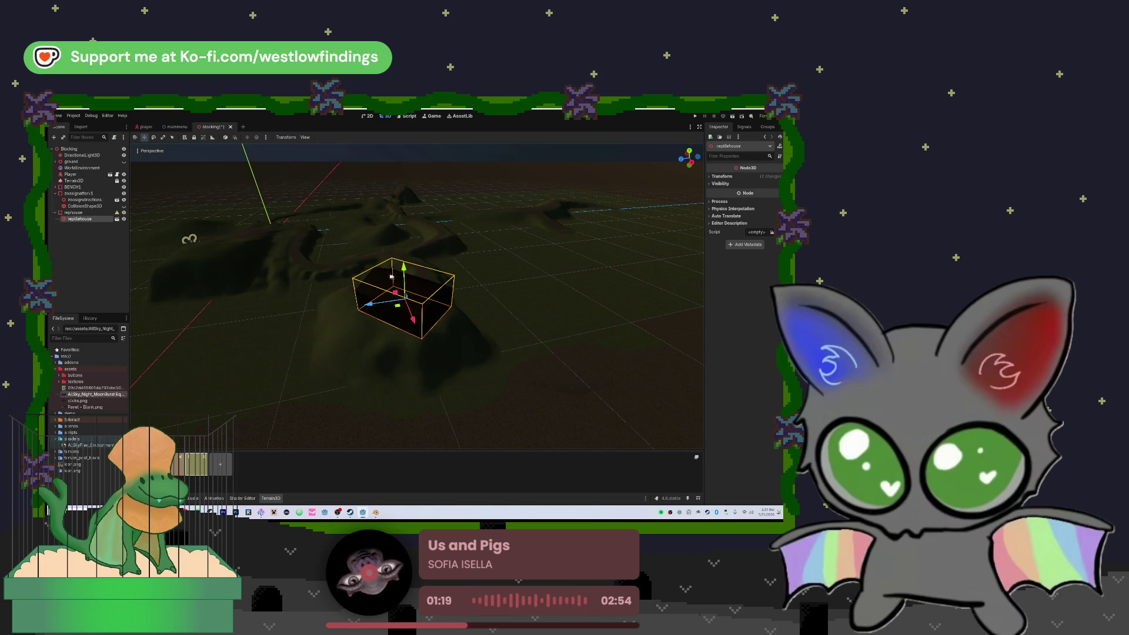
- Add a CollisionShape3D child under reptilehouse and give it a new BoxShape3D
key("ctrl+a")
type("colli")
key("Return")
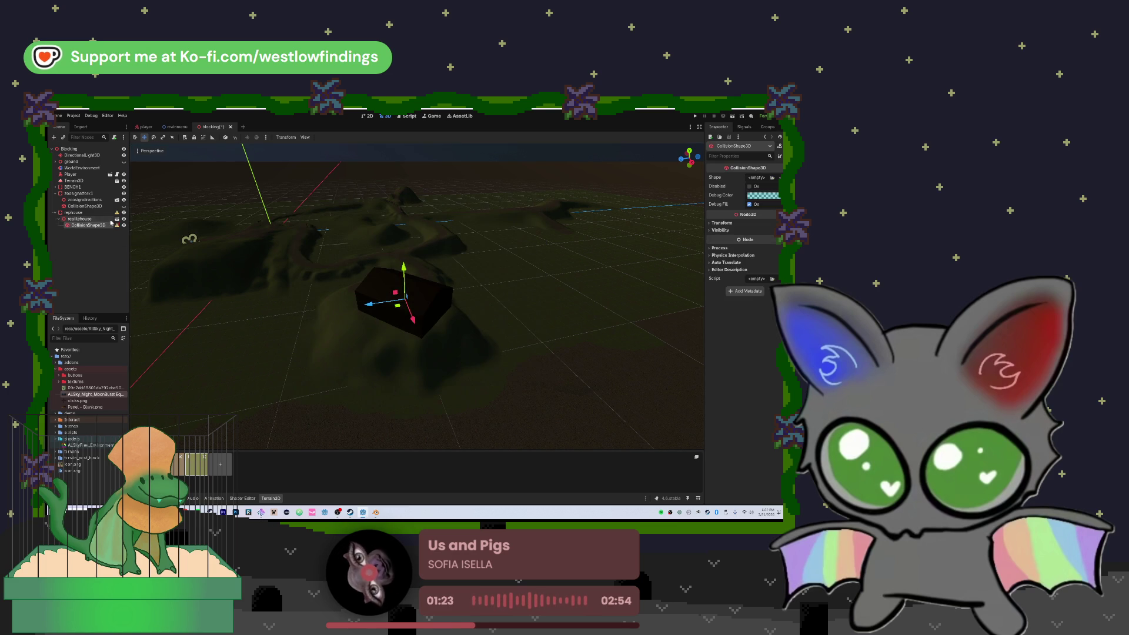
key("f")
scroll(530, 222, "up", 3)
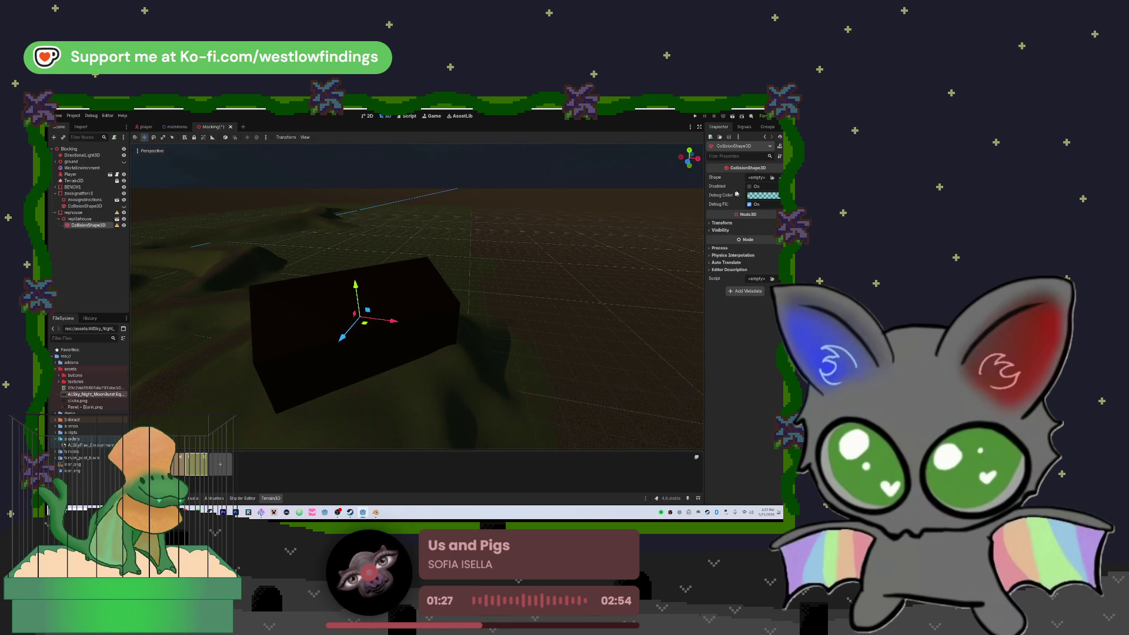
left_click(757, 177)
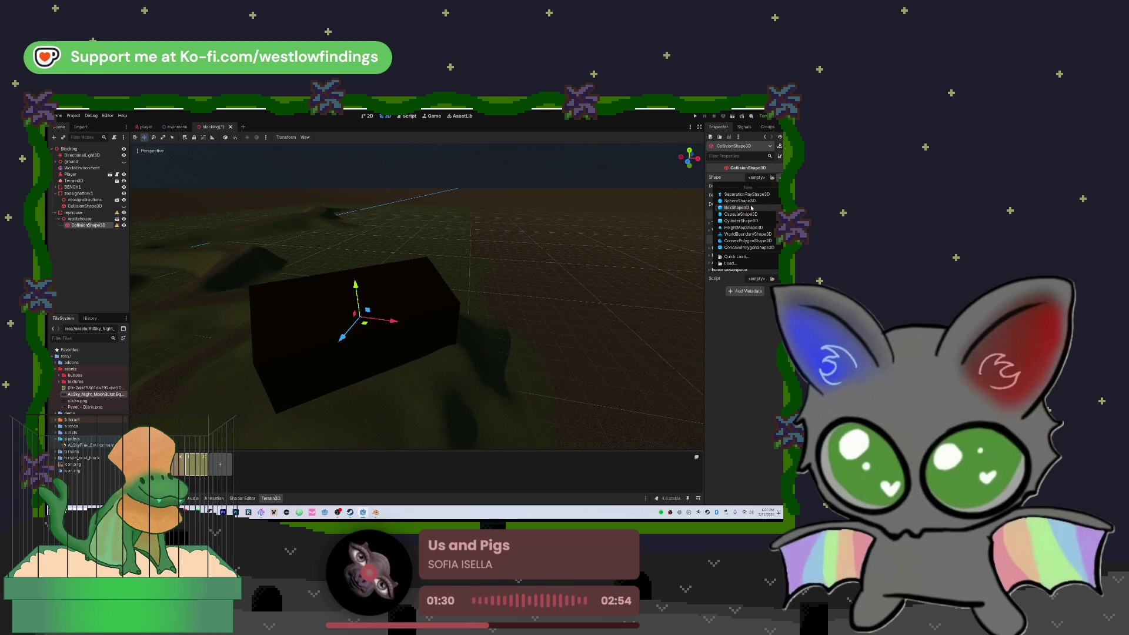
left_click(742, 207)
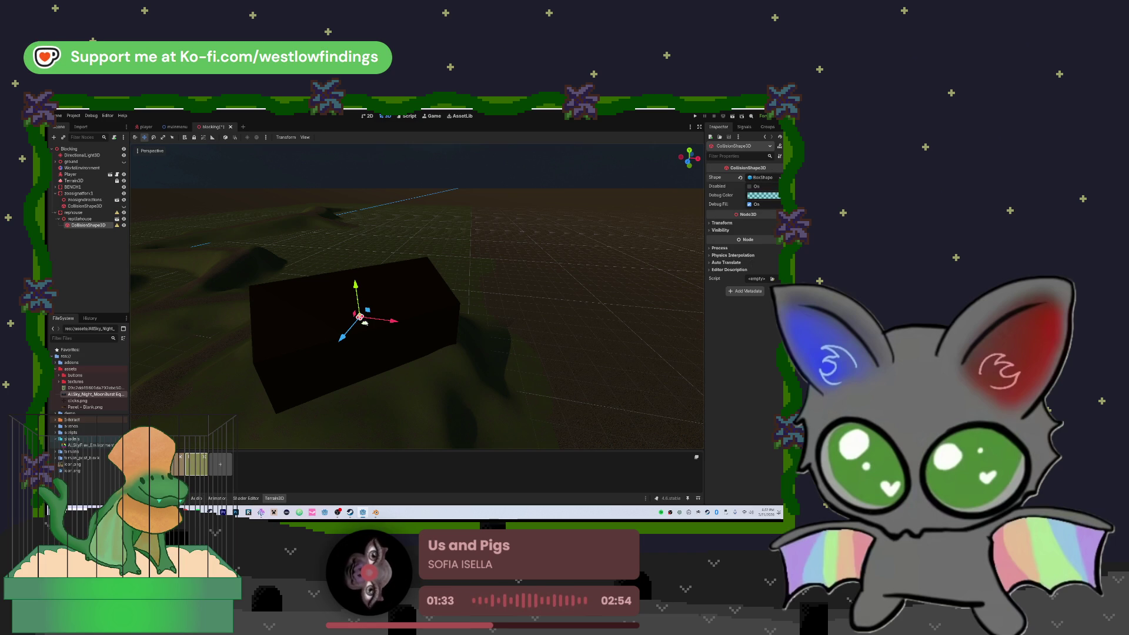
- Move and resize the box collider to match the reptile house's length, width and height
mouse_move(366, 320)
left_mouse_down()
mouse_move(373, 334)
mouse_move(442, 320)
mouse_move(380, 329)
mouse_move(333, 315)
left_mouse_up()
left_click_drag(388, 292, 343, 341)
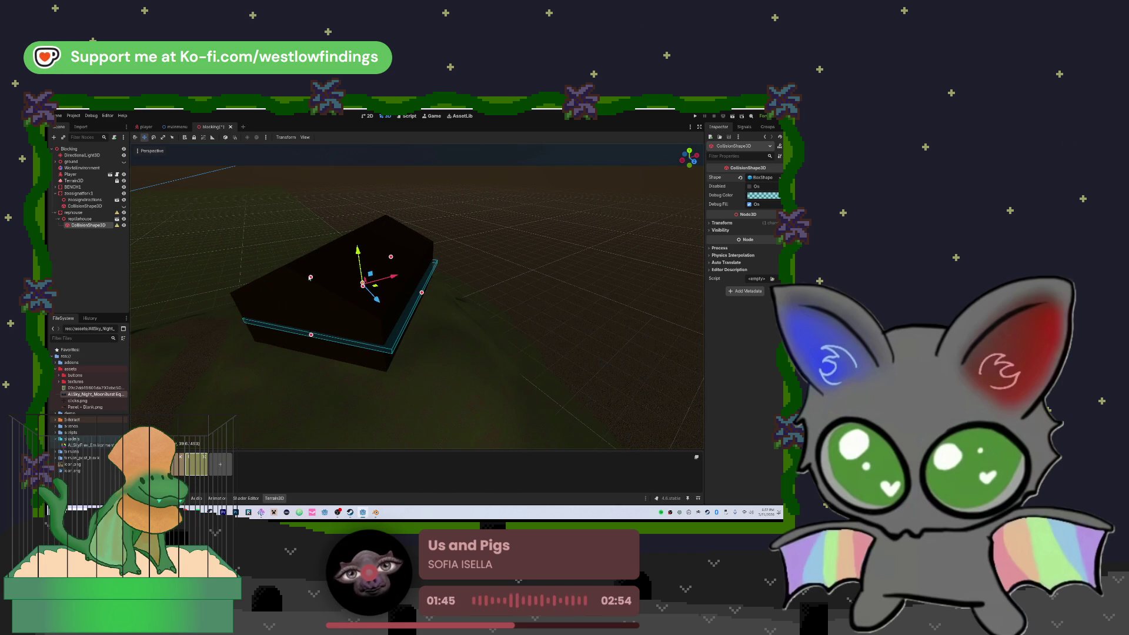
mouse_move(362, 282)
left_mouse_down()
mouse_move(423, 290)
mouse_move(349, 292)
mouse_move(401, 281)
left_mouse_up()
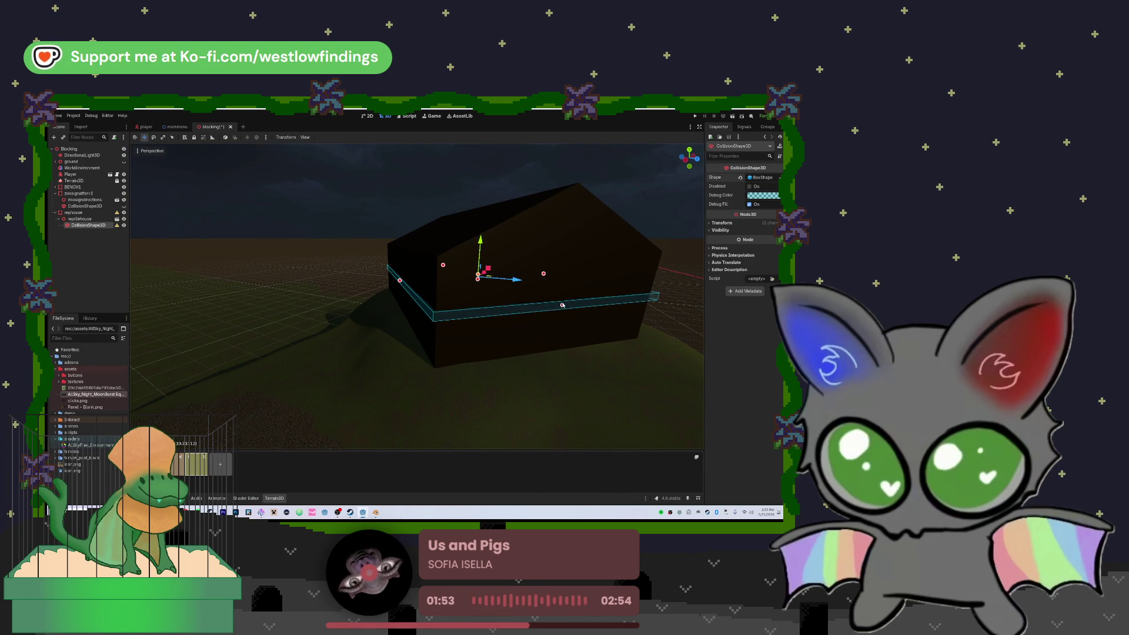
scroll(568, 307, "up", 2)
mouse_move(417, 296)
left_mouse_down()
mouse_move(377, 294)
mouse_move(412, 288)
mouse_move(389, 282)
mouse_move(400, 329)
mouse_move(595, 306)
left_mouse_up()
mouse_move(437, 310)
left_mouse_down()
mouse_move(412, 294)
mouse_move(459, 291)
mouse_move(460, 313)
left_mouse_up()
scroll(466, 278, "up", 2)
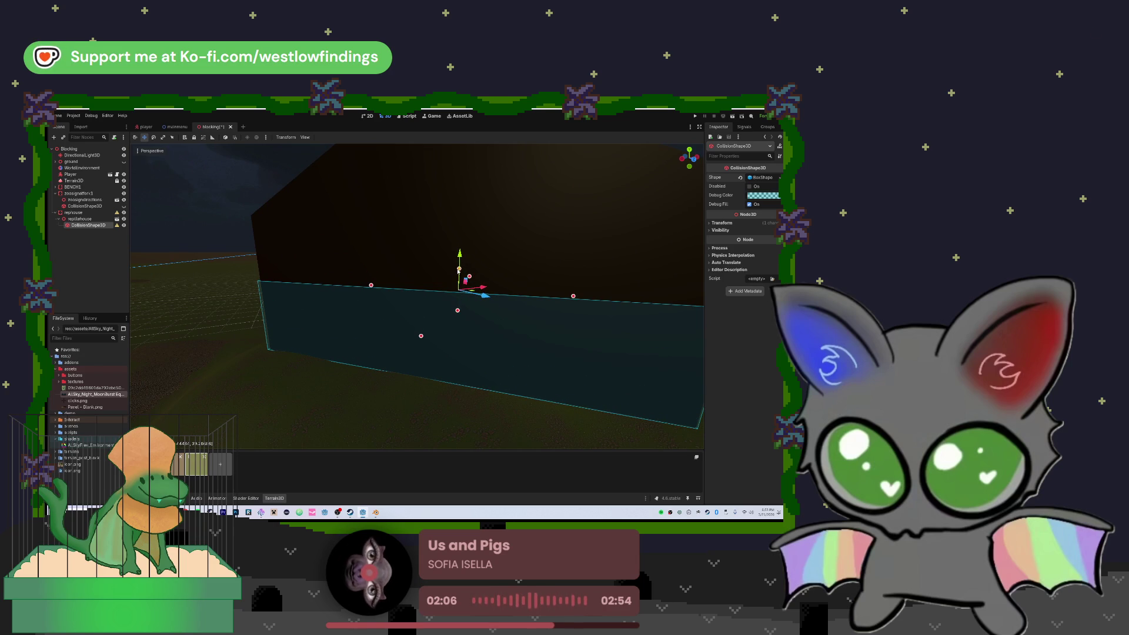
left_click_drag(459, 271, 460, 227)
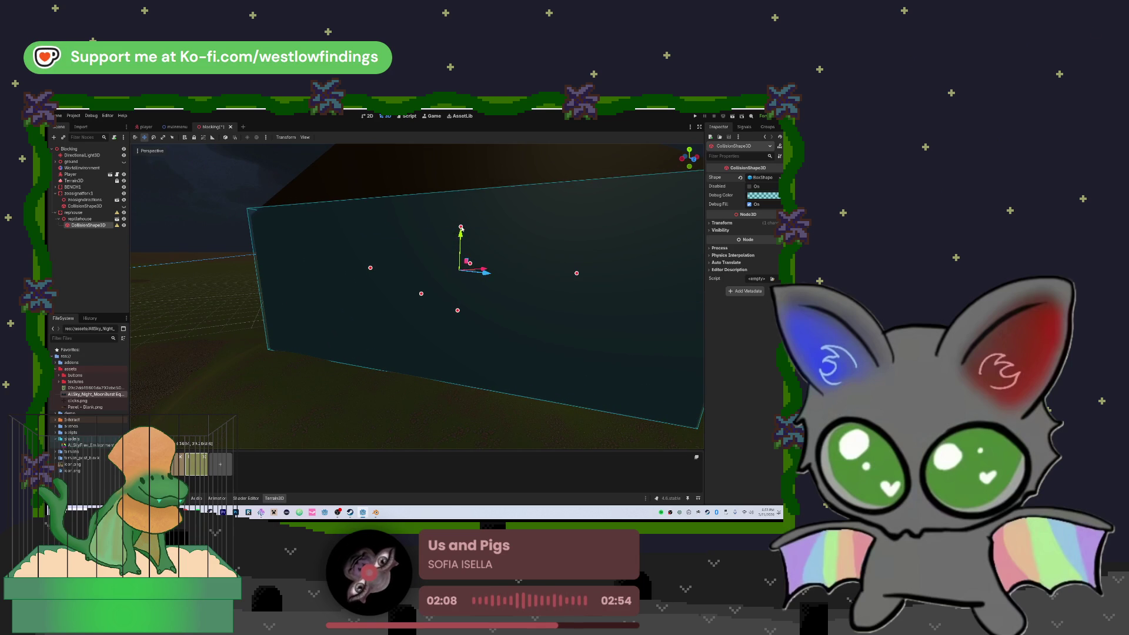
scroll(474, 247, "down", 6)
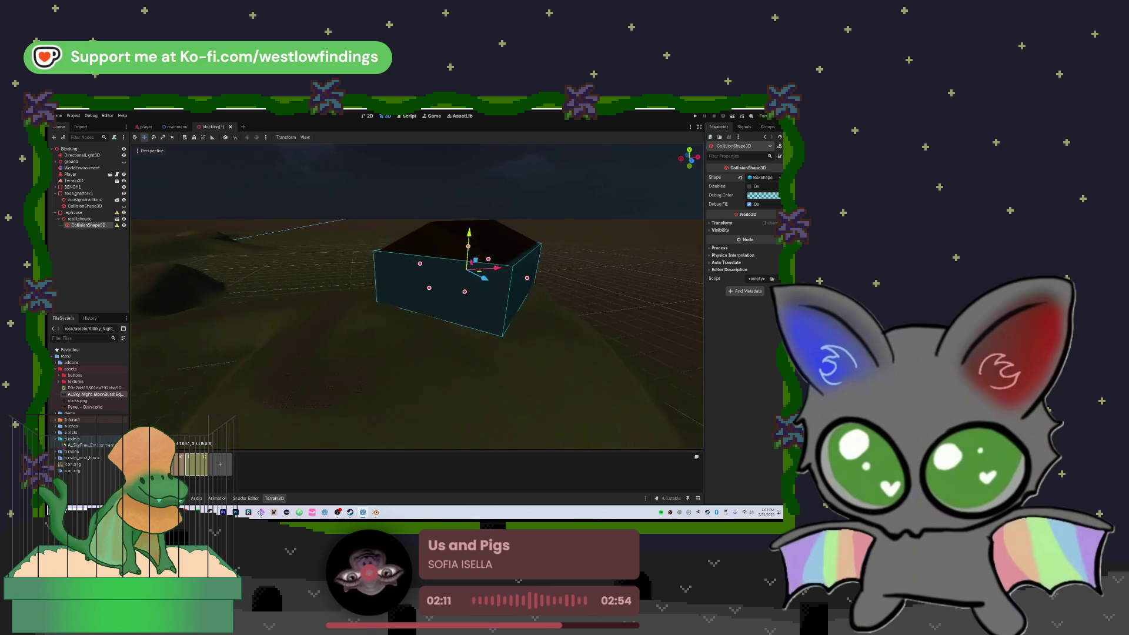
mouse_move(482, 259)
left_mouse_down()
mouse_move(373, 265)
mouse_move(396, 348)
mouse_move(356, 341)
mouse_move(189, 391)
mouse_move(533, 248)
left_mouse_up()
left_click_drag(85, 225, 76, 215)
left_click(56, 214)
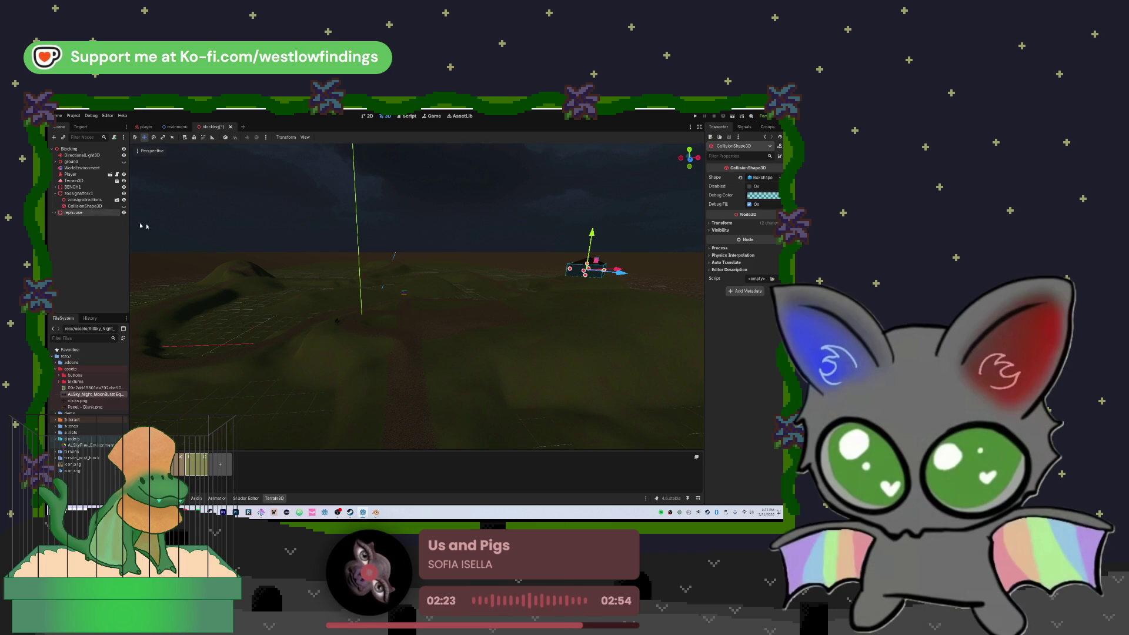
- Hide the old ground geometry so only the Terrain3D hills and house remain visible
left_click(464, 297)
left_click_drag(464, 297, 244, 240)
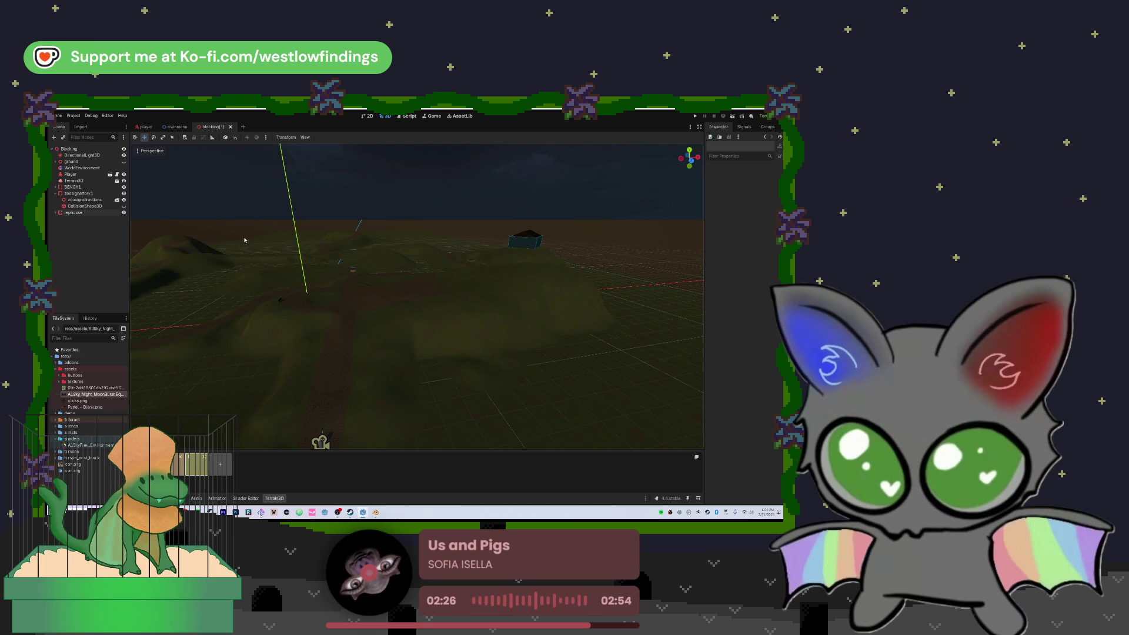
left_click(79, 155)
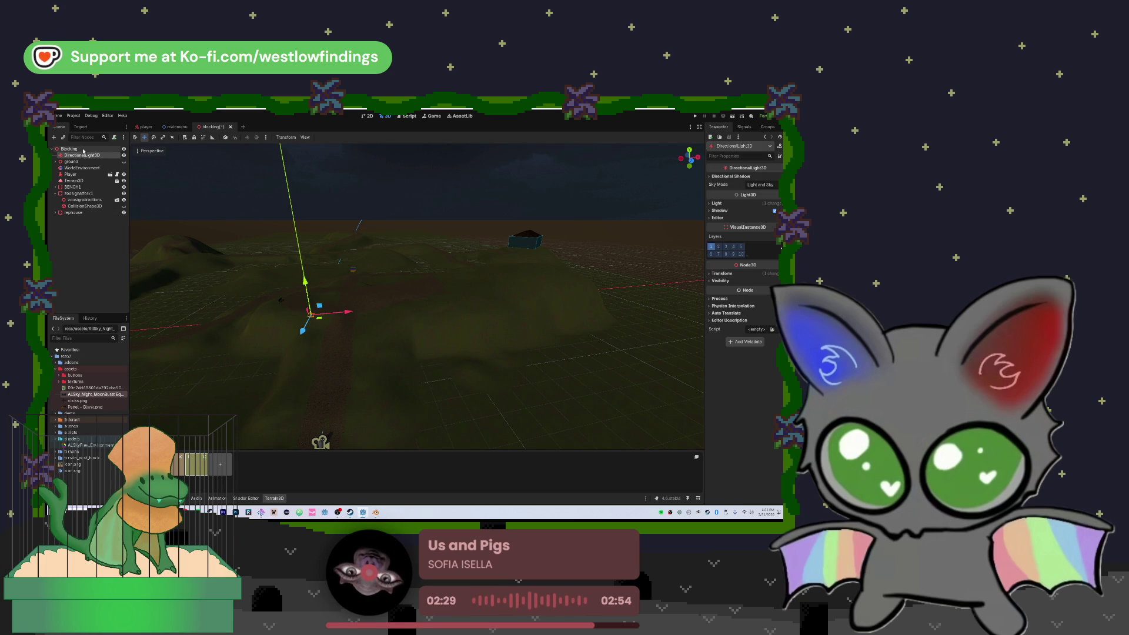
left_click(124, 163)
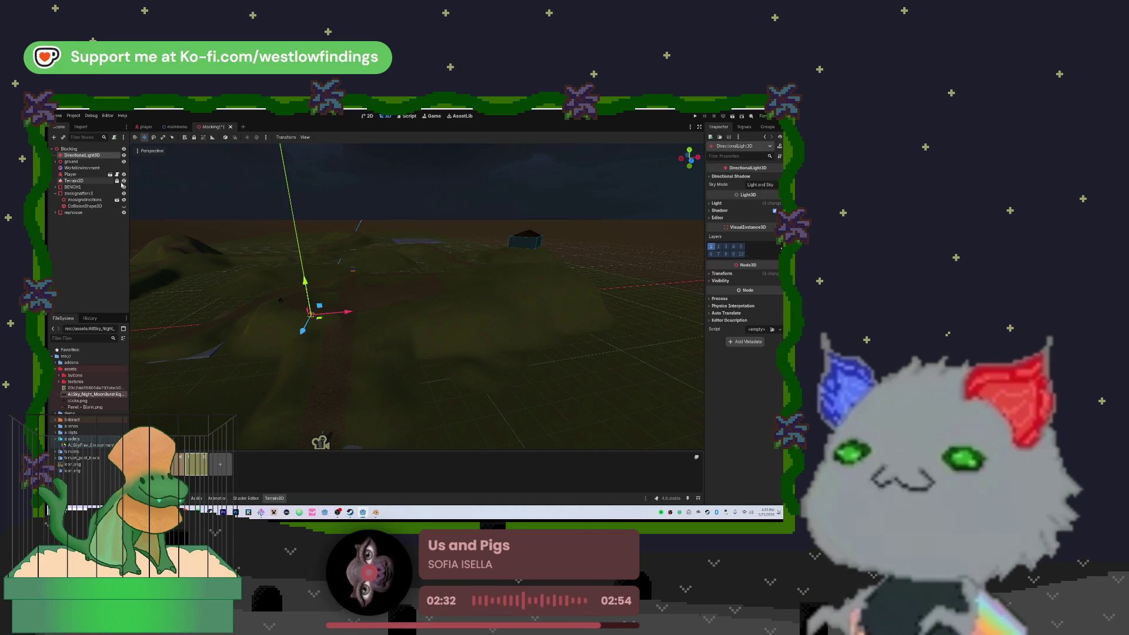
left_click(124, 183)
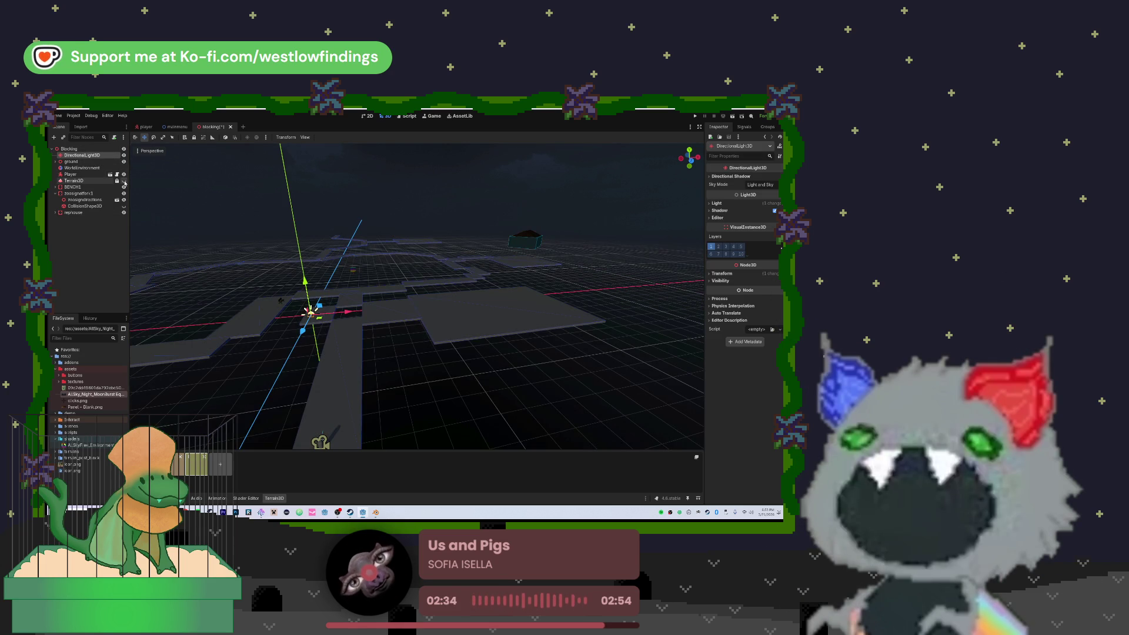
left_click(124, 183)
left_click(124, 161)
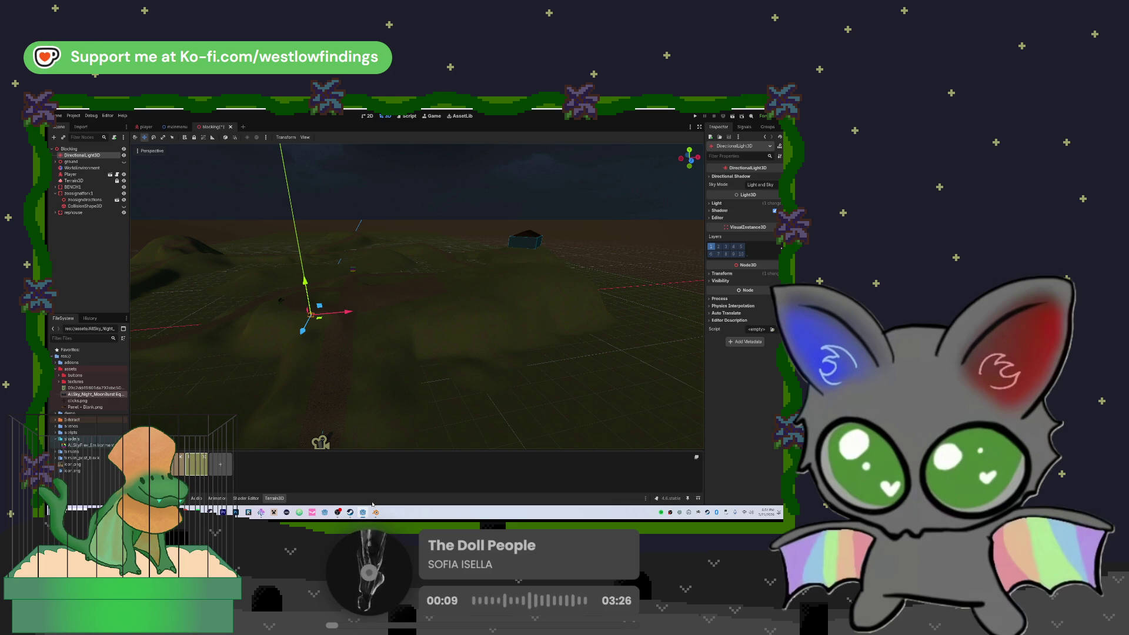
- Save the house model in Blender and quit Blender
key("alt+Tab")
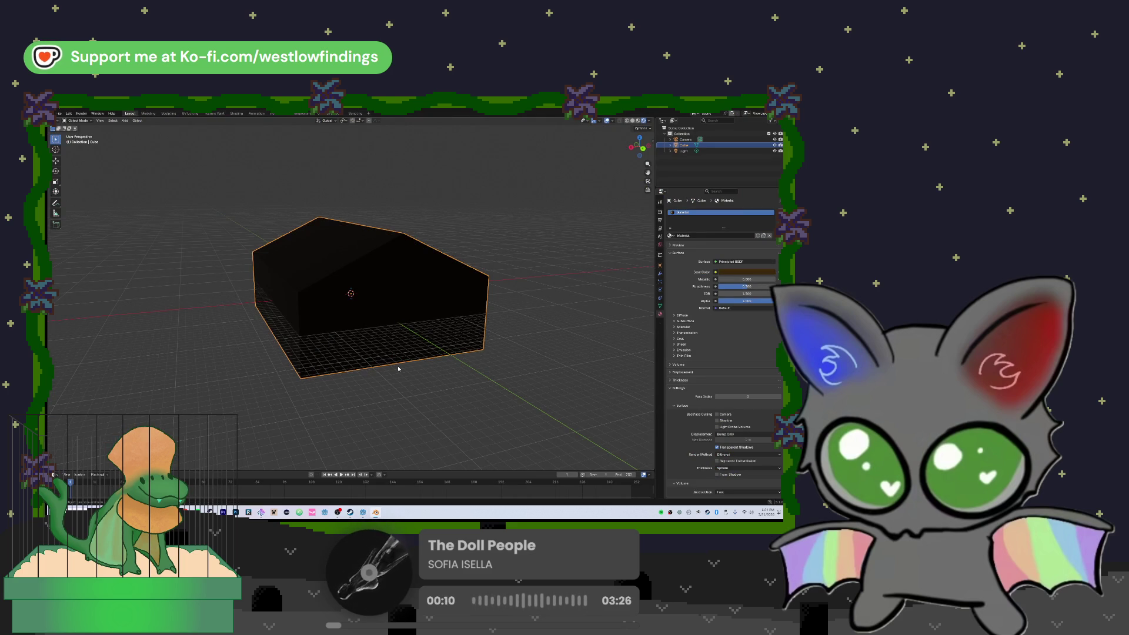
key("ctrl+s")
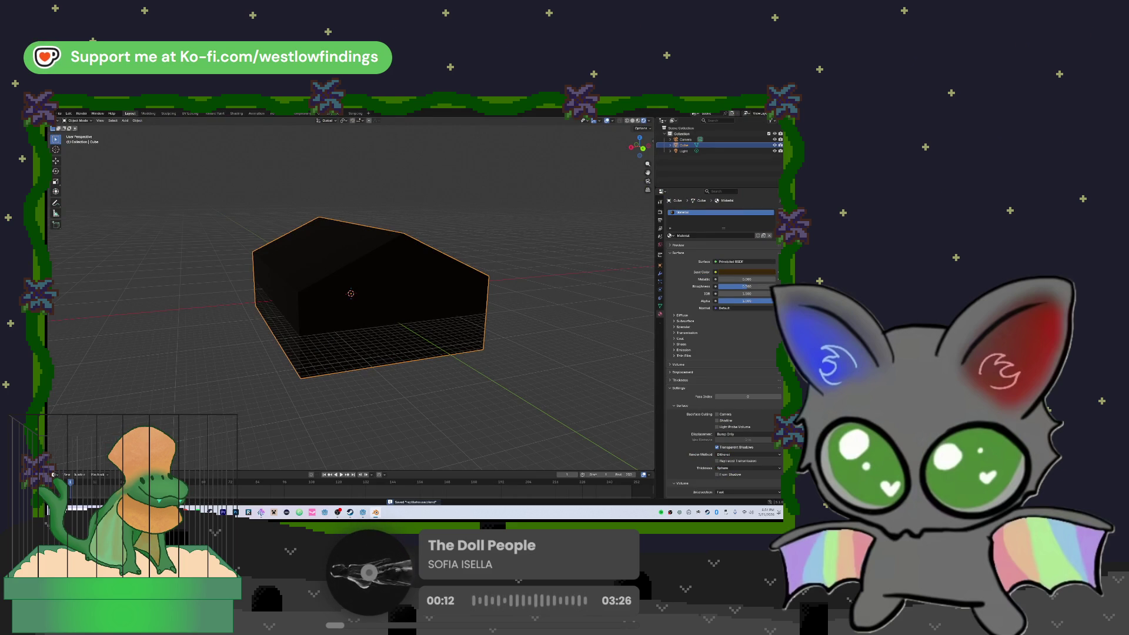
key("ctrl+q")
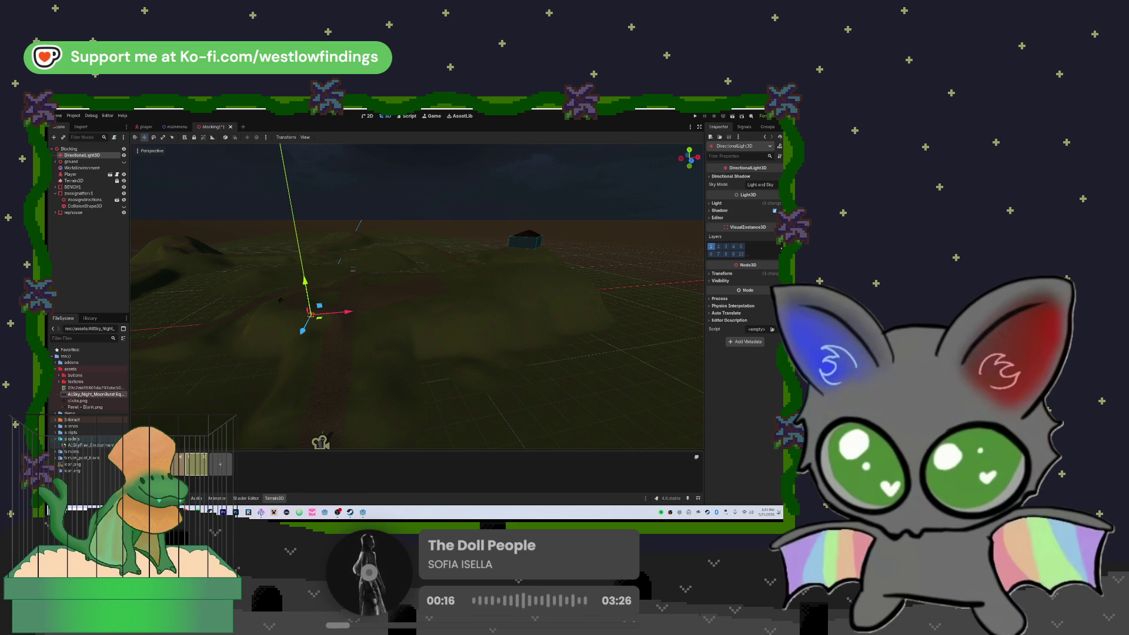
- Search 'soundly' in the Windows Start menu and launch the Soundly app
mouse_move(211, 512)
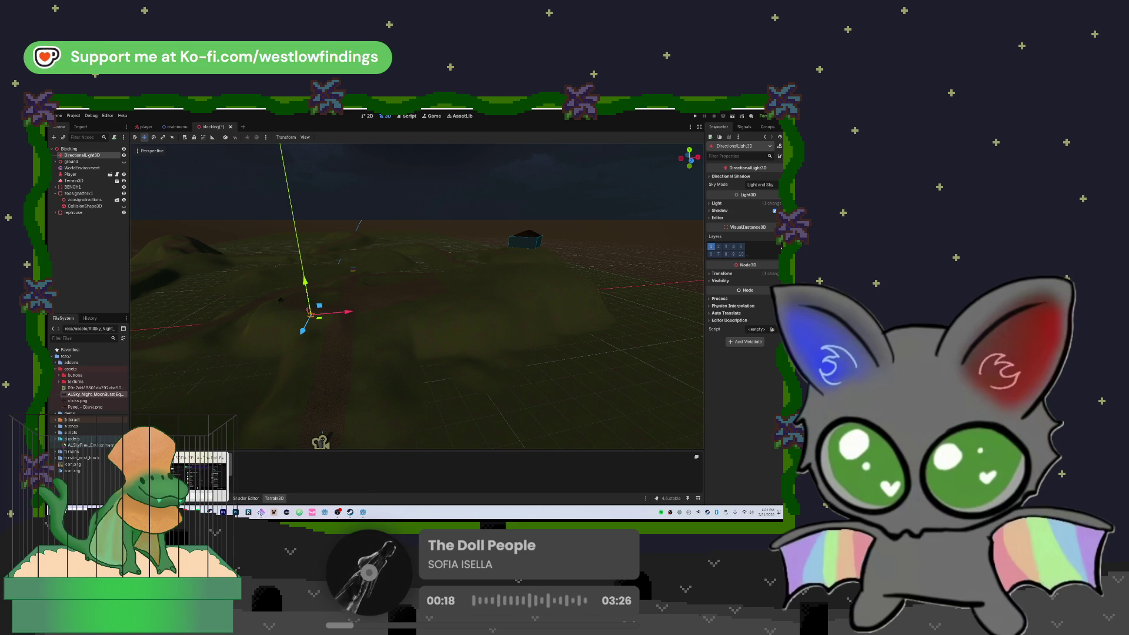
key("super")
type("soundly")
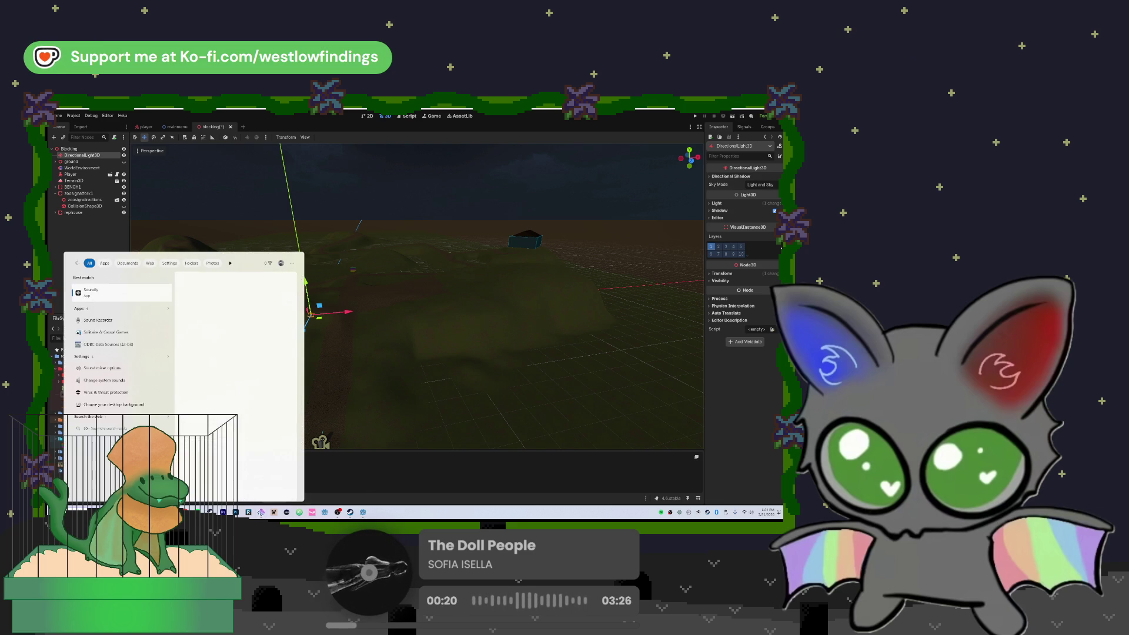
key("Return")
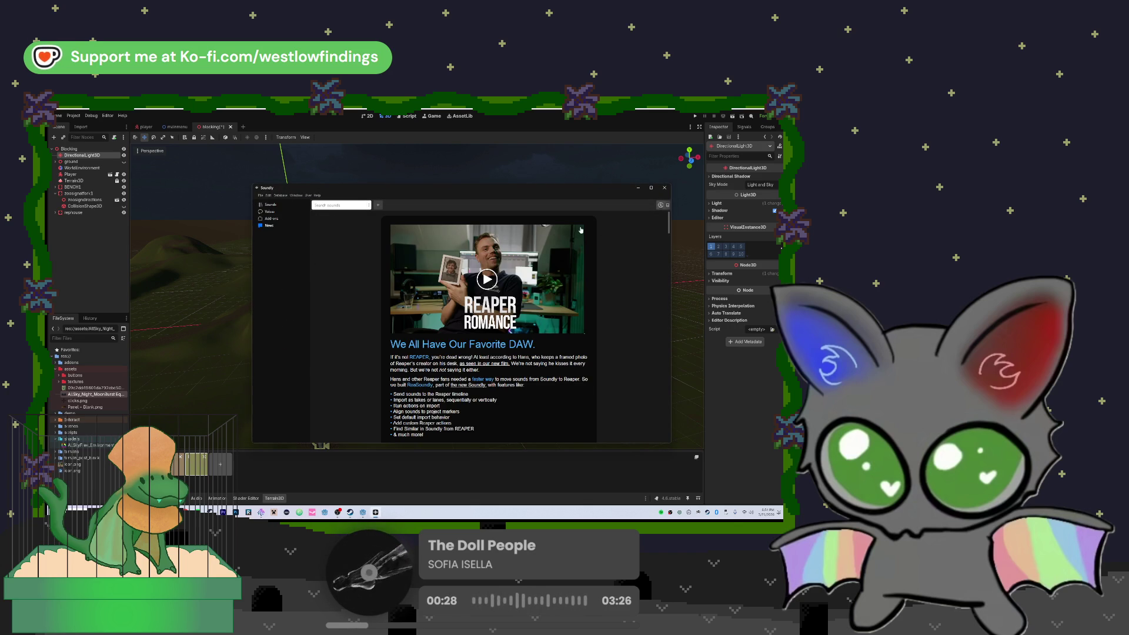
- Search the Soundly Sounds library for 'click'
left_click(275, 205)
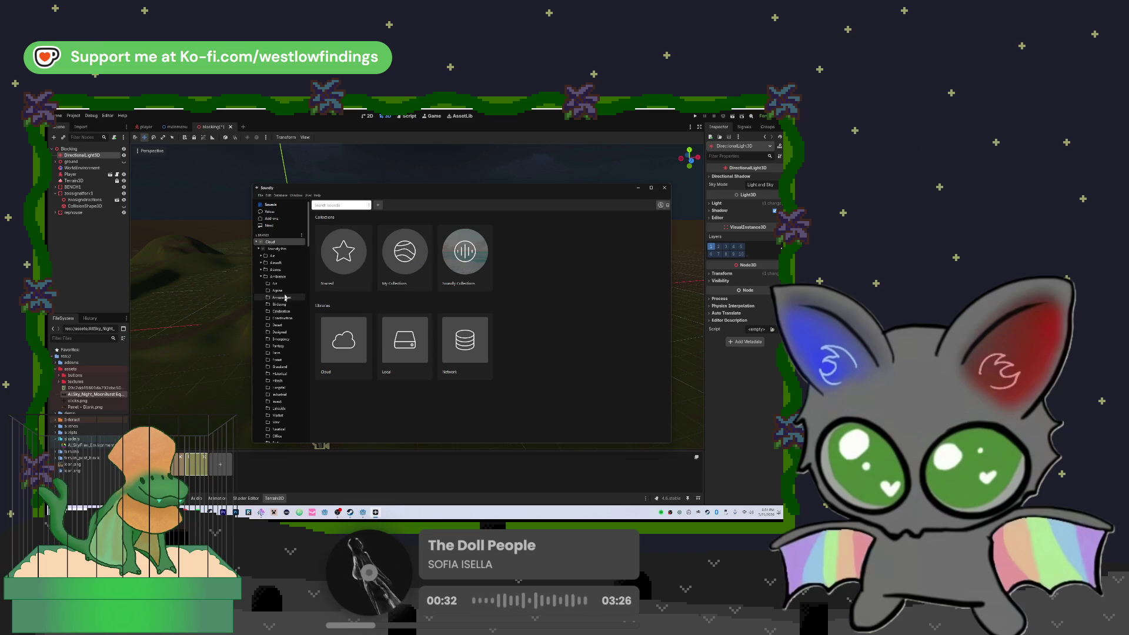
scroll(281, 305, "down", 3)
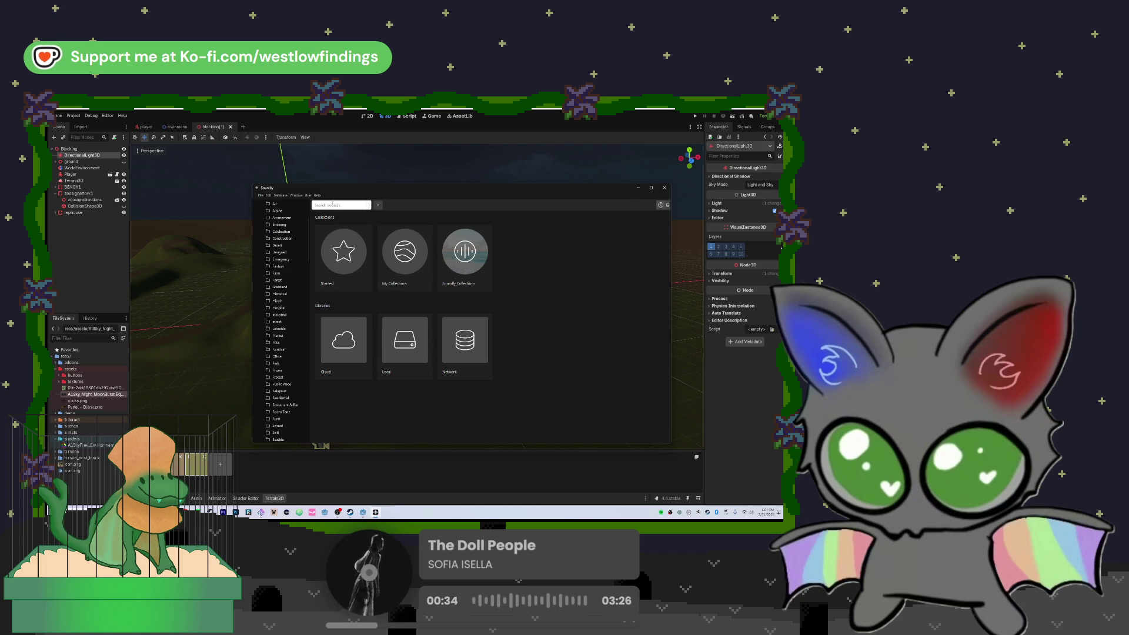
type("click")
key("Return")
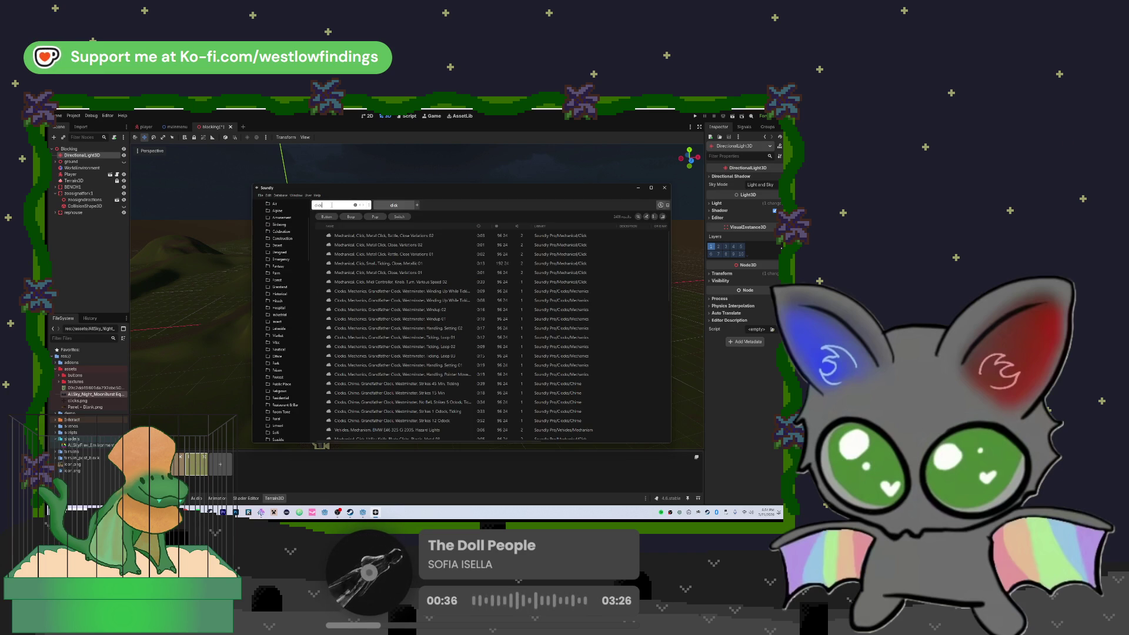
- Preview the click results, from rattle and metal clicks to a UI button press
left_click(361, 236)
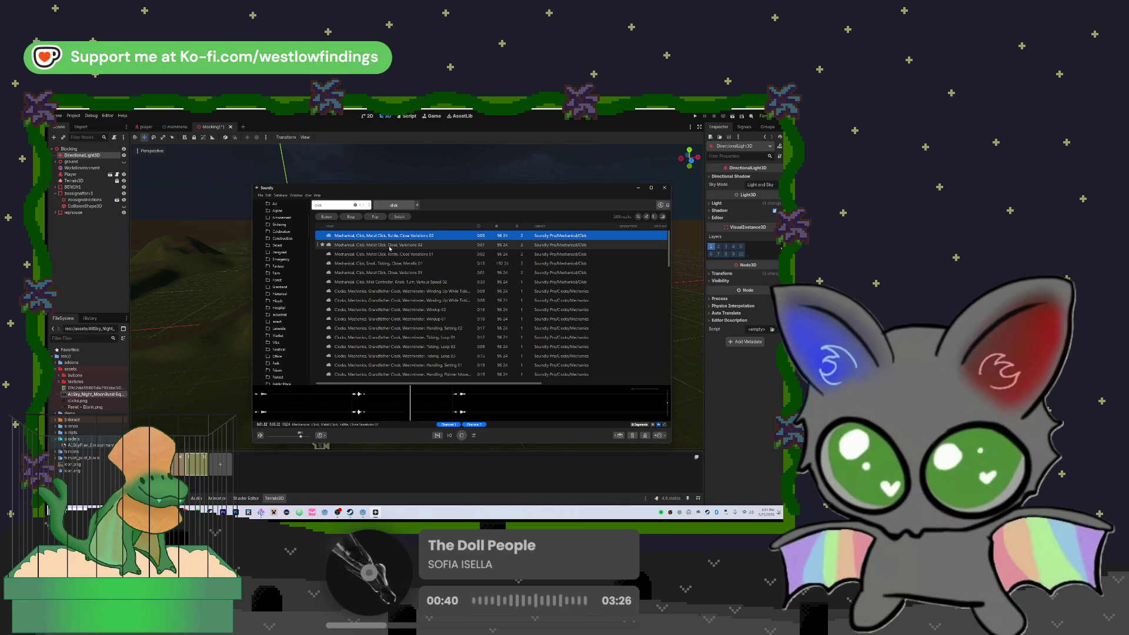
left_click(390, 246)
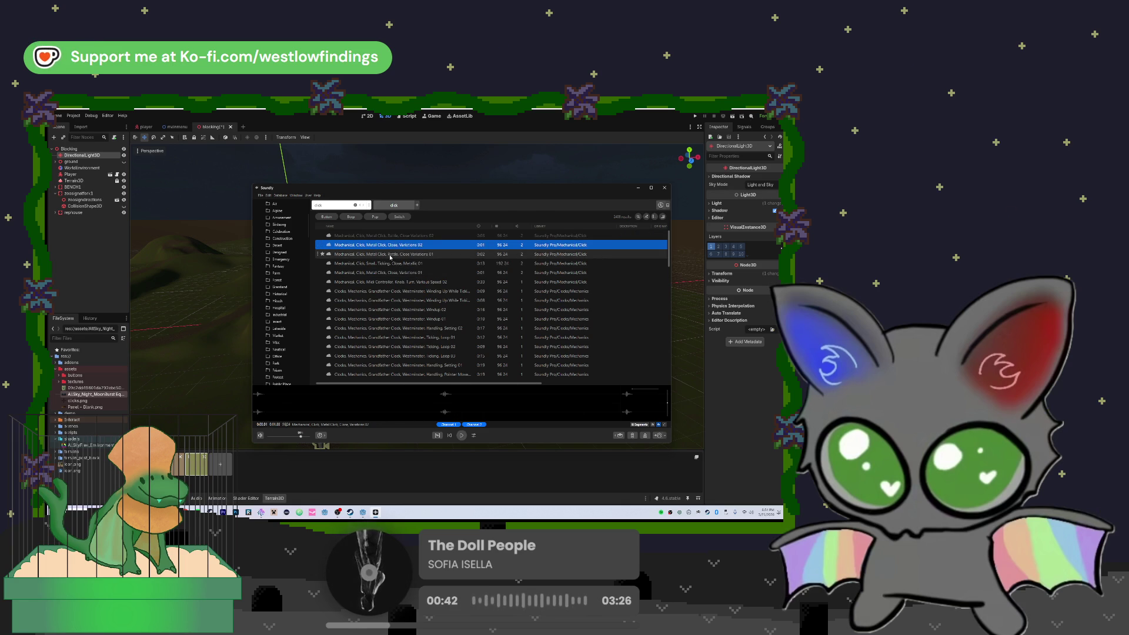
left_click(390, 256)
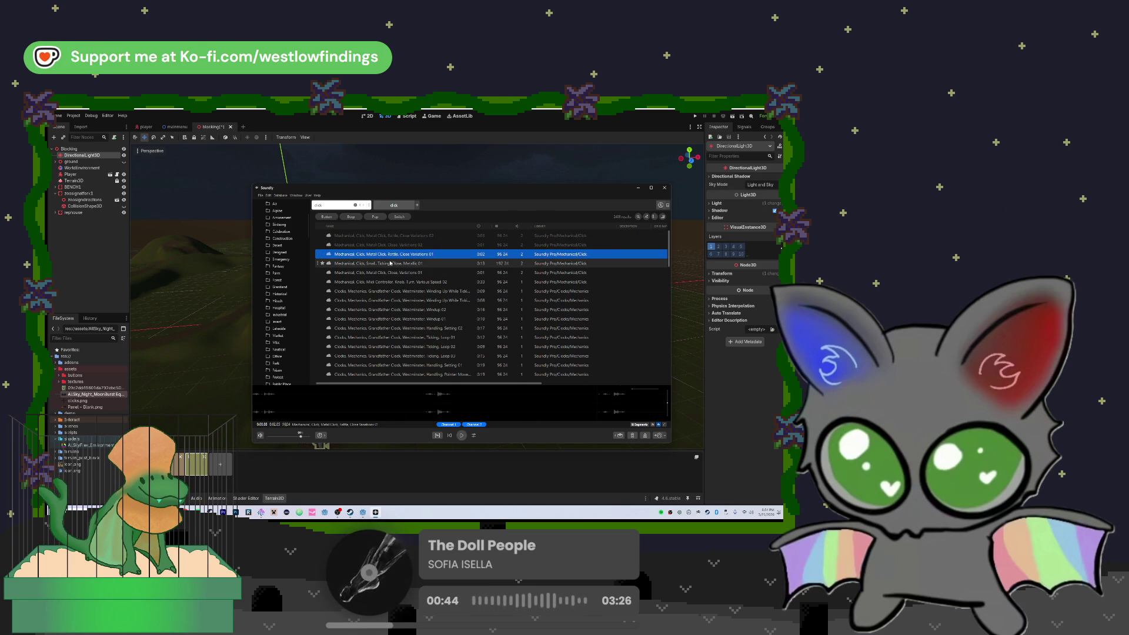
left_click(391, 264)
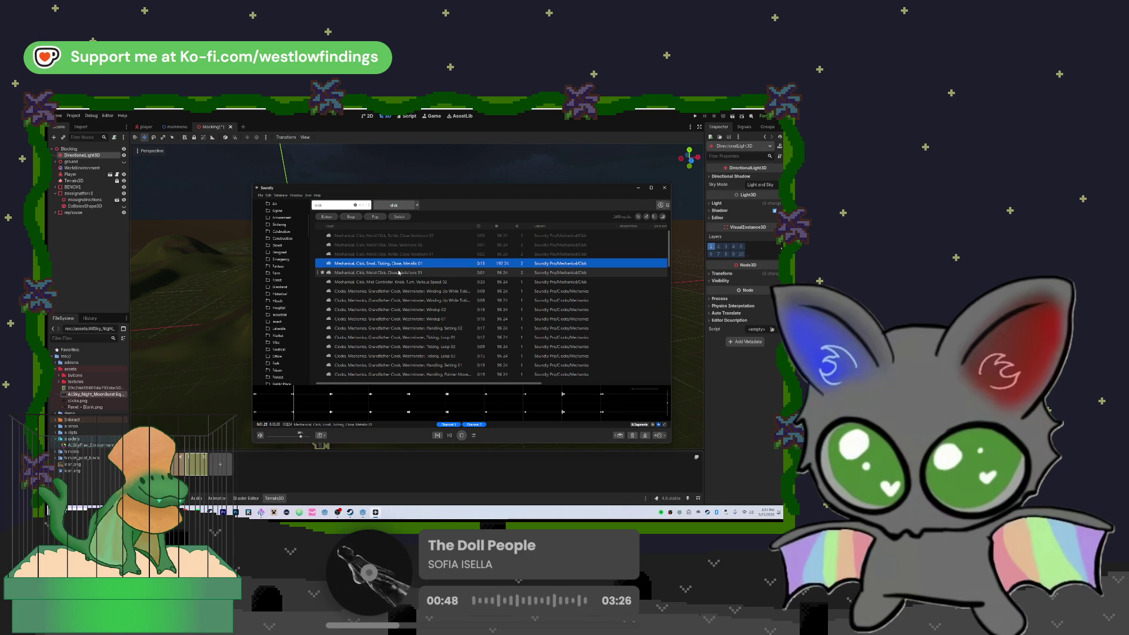
left_click(398, 273)
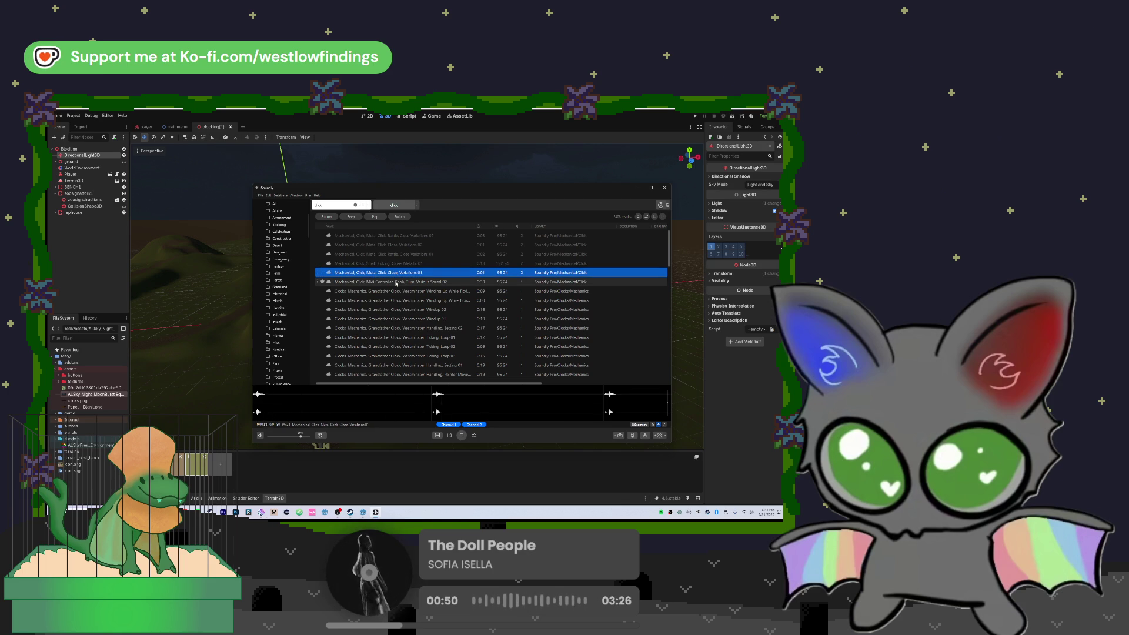
left_click(396, 283)
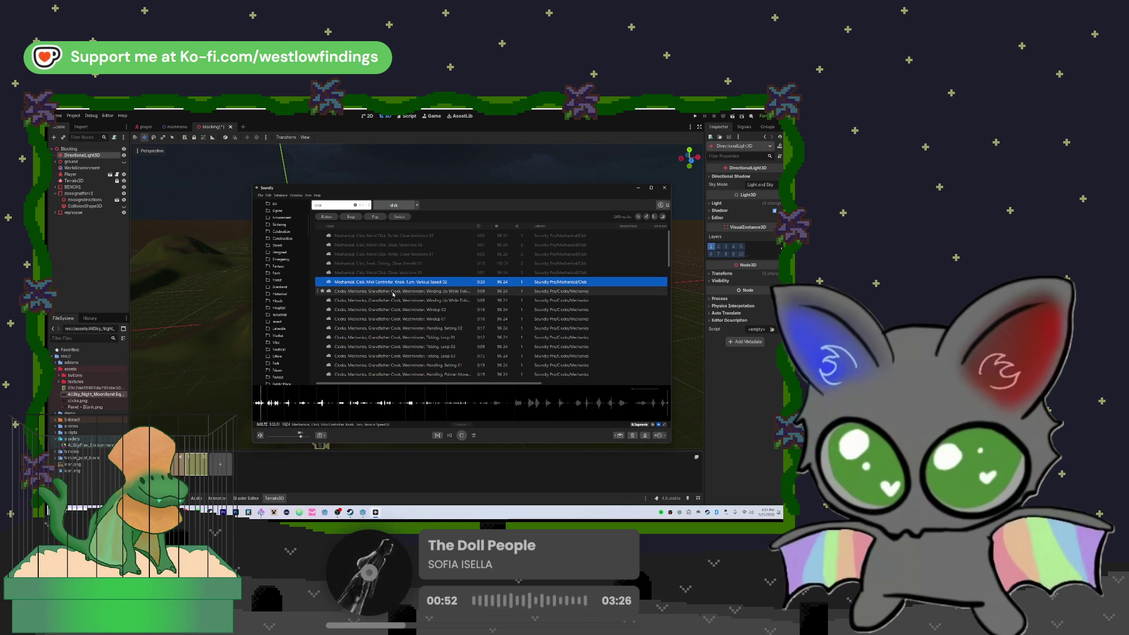
left_click(393, 292)
scroll(393, 293, "down", 2)
left_click(383, 249)
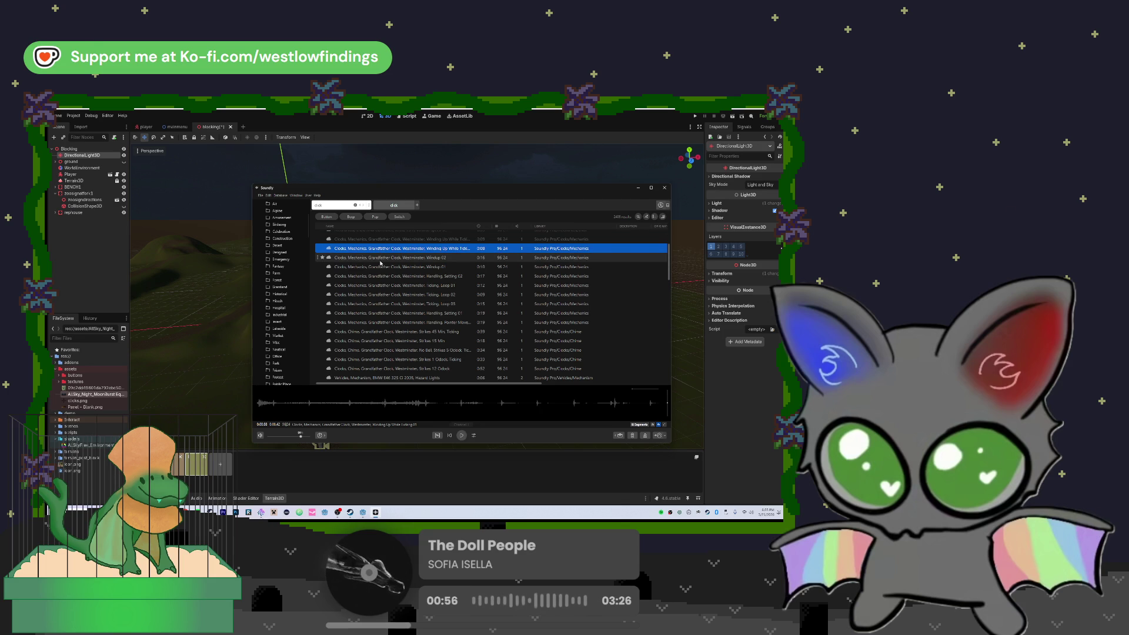
scroll(383, 294, "down", 10)
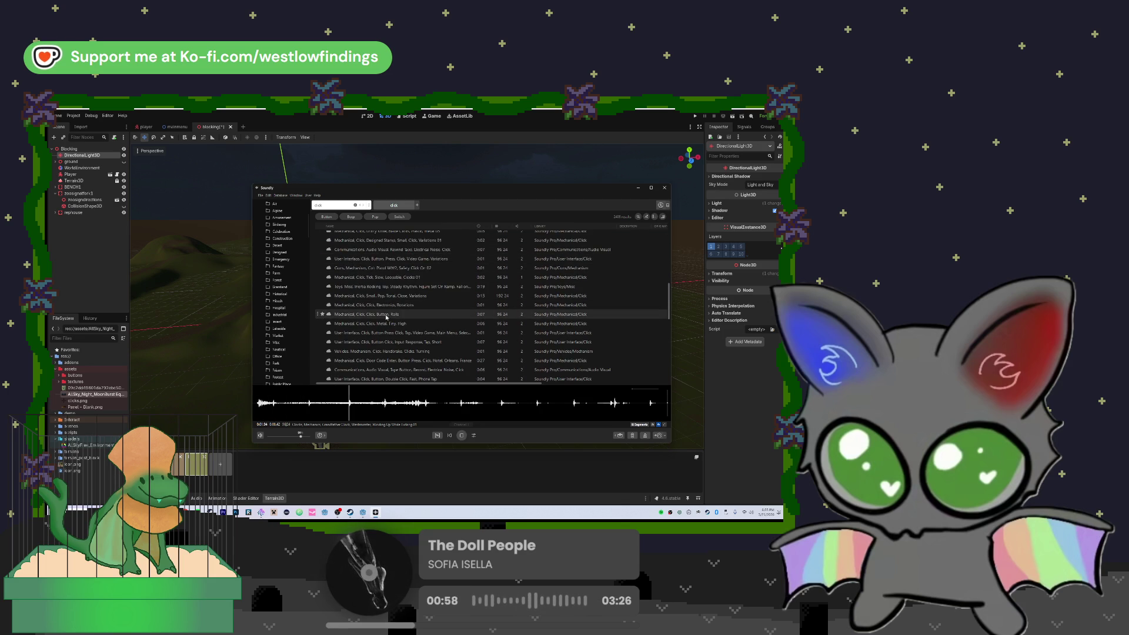
left_click(387, 315)
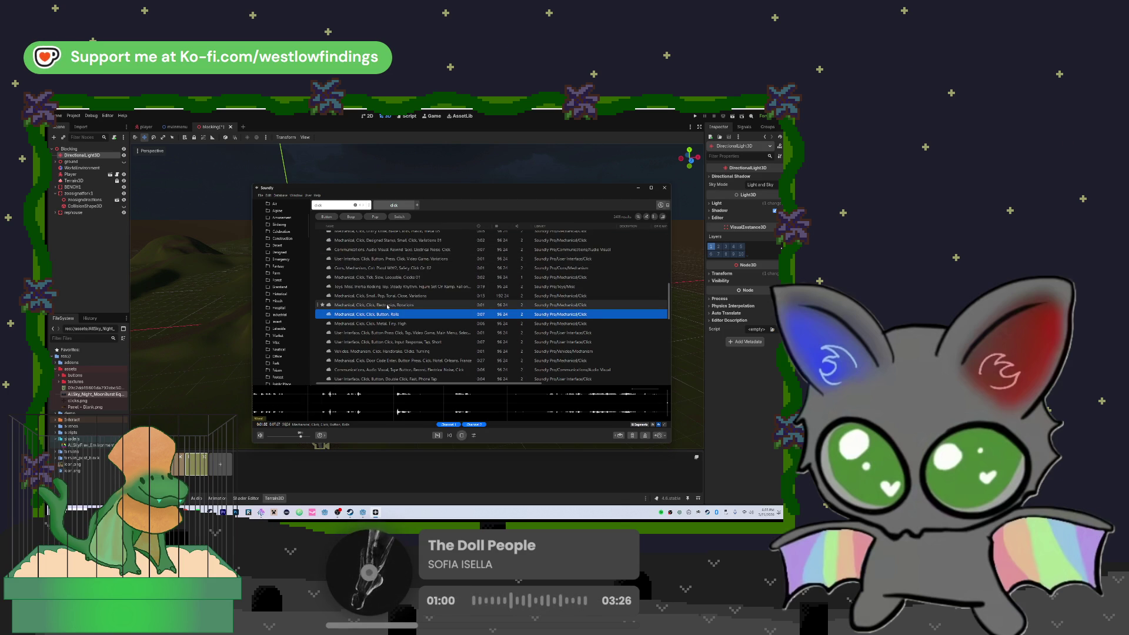
left_click(388, 306)
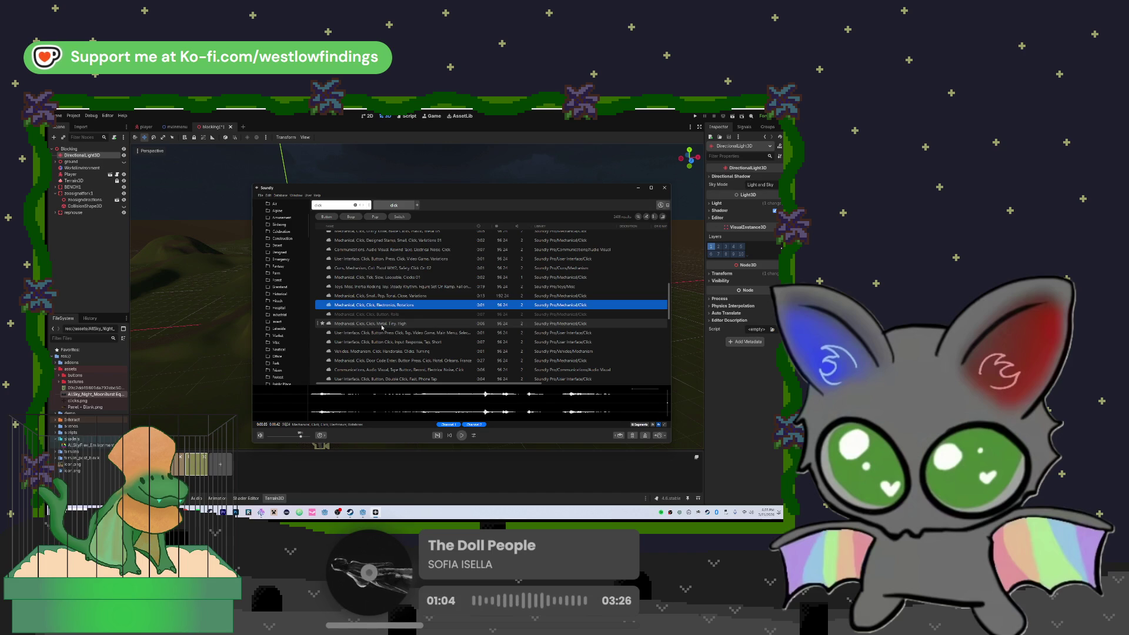
left_click(385, 326)
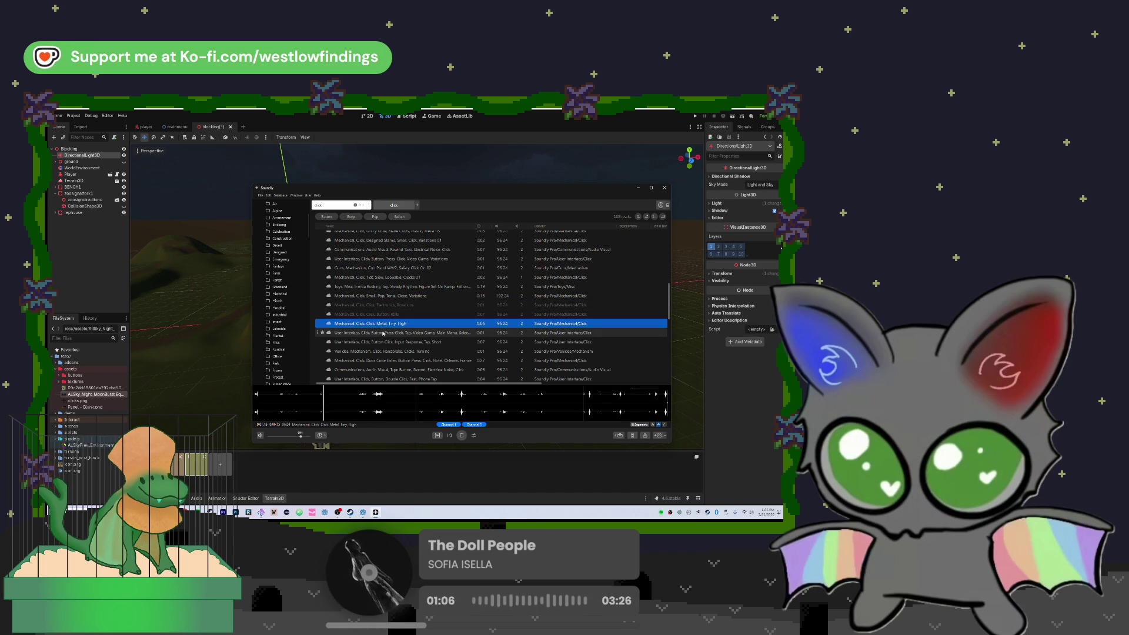
left_click(384, 333)
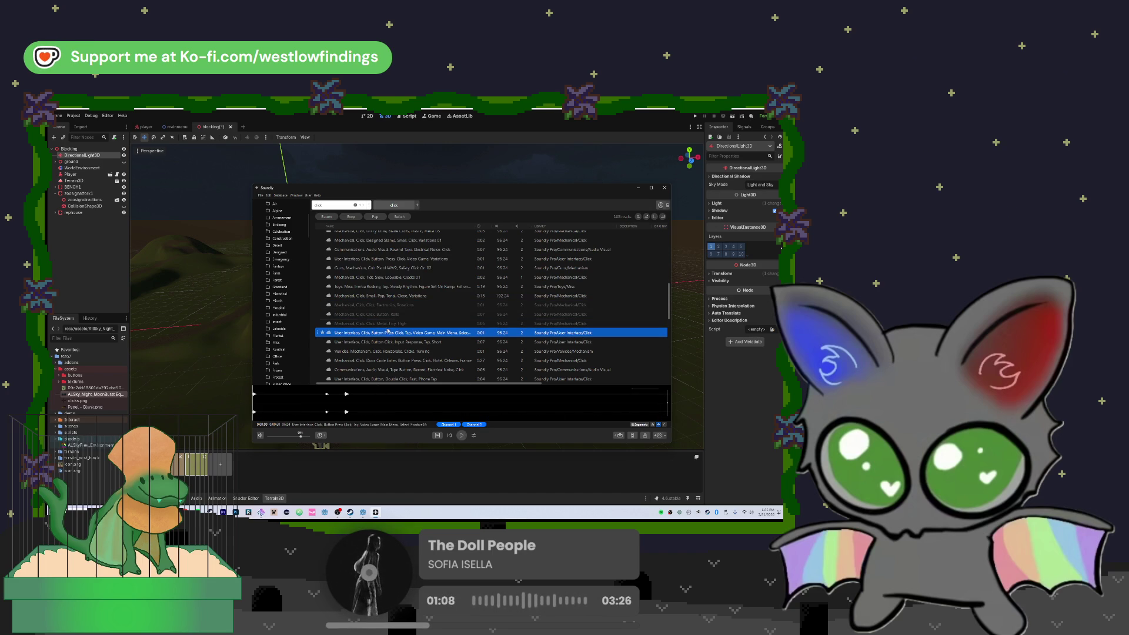
- Replace the search text with 'button' and run the new search
double_click(345, 205)
type("button")
key("Return")
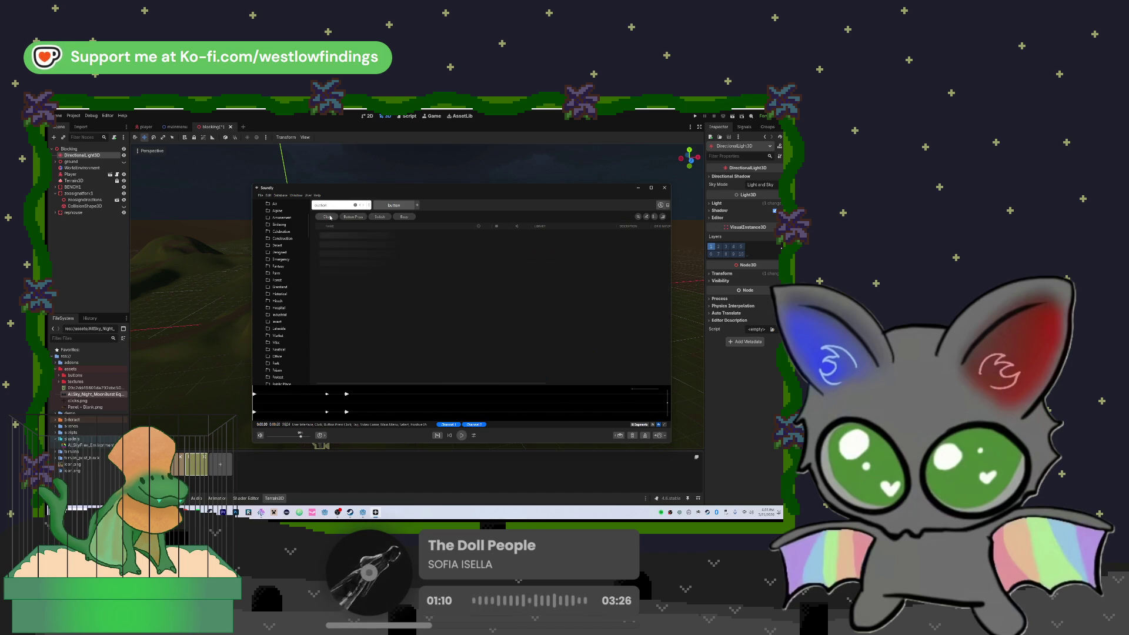
- Audition the button sound results one by one and settle on a GUI menu button sound
left_click(365, 236)
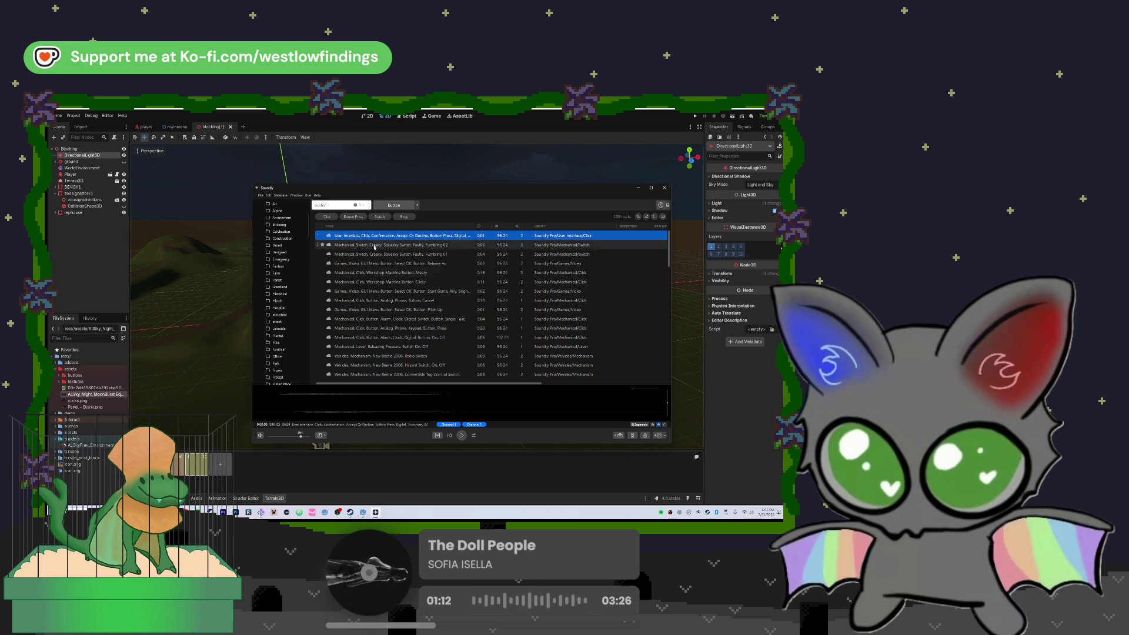
key("Down")
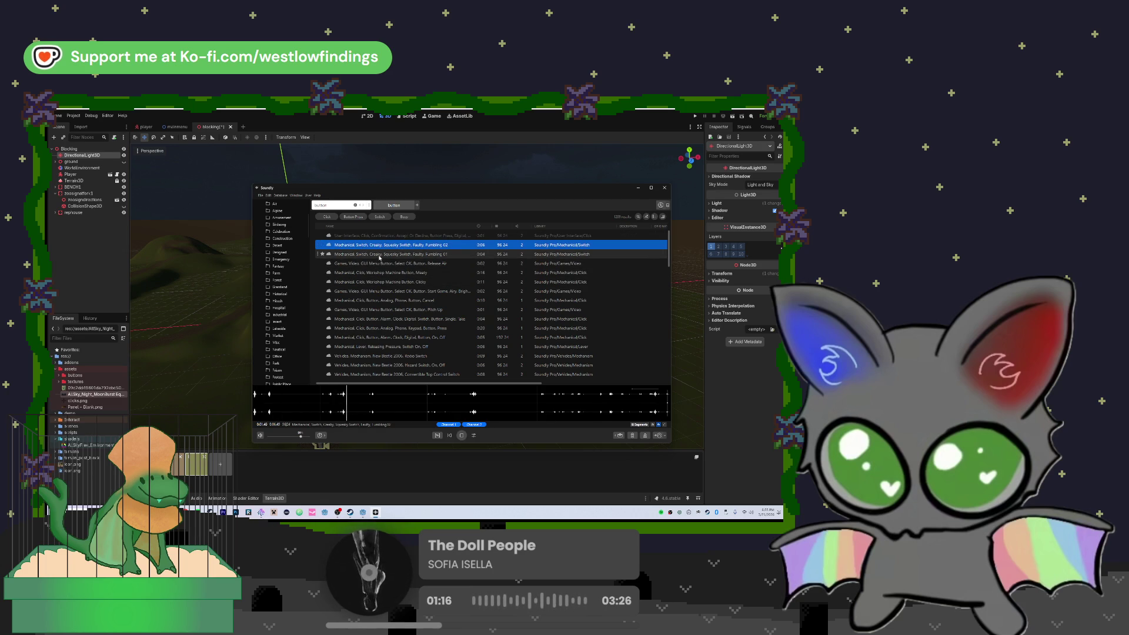
key("Down")
key("Down")
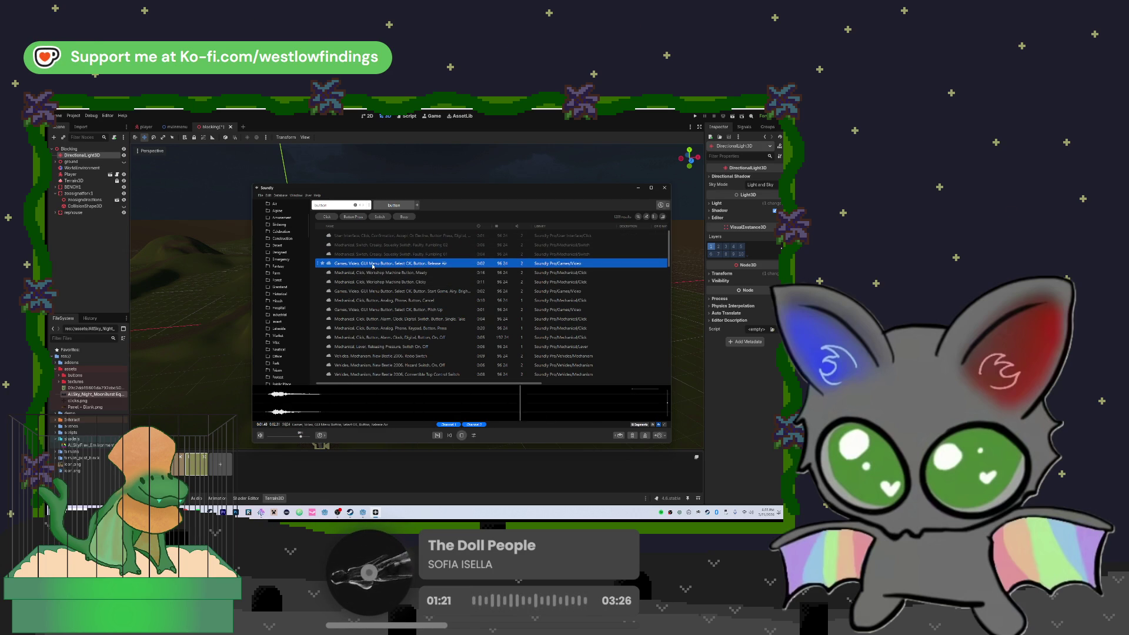
left_click(462, 436)
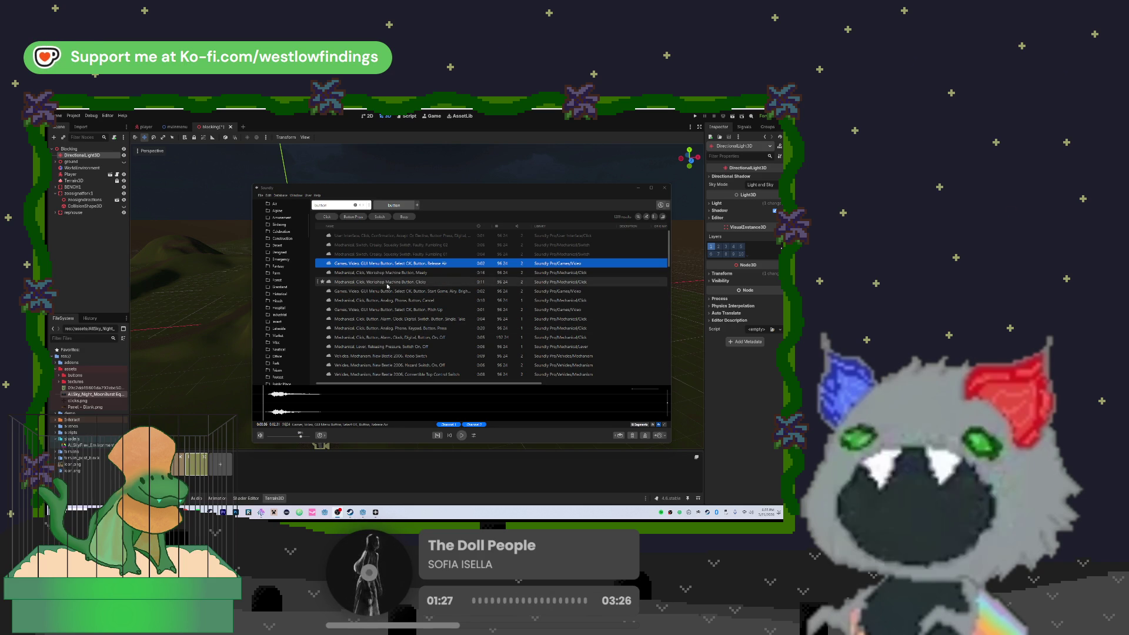
key("Down")
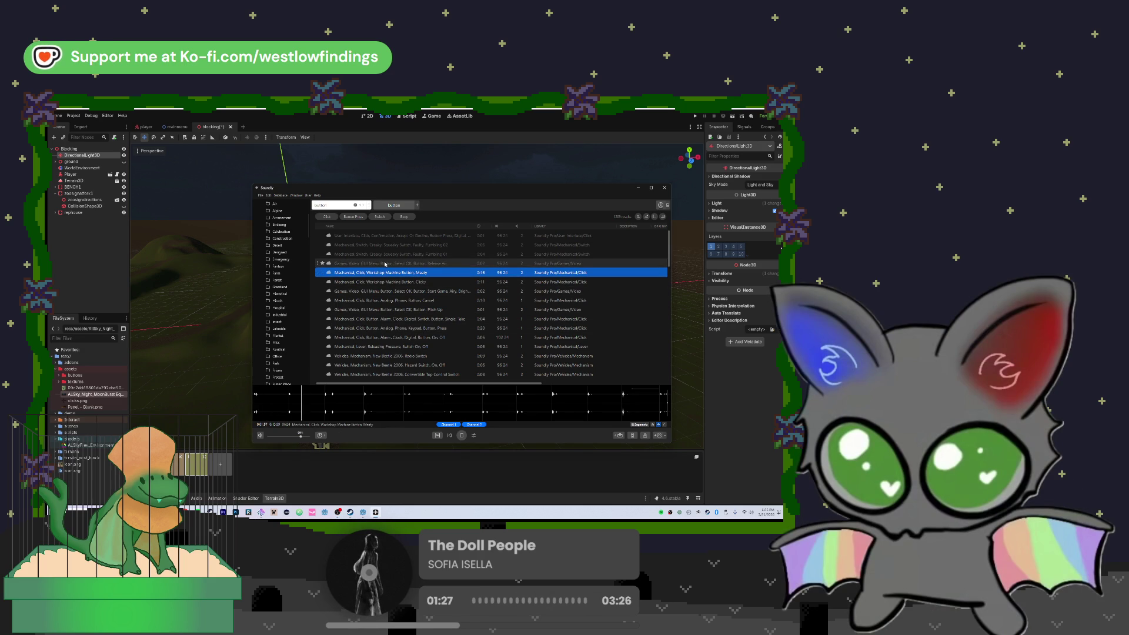
left_click(385, 264)
key("Down")
key("Down")
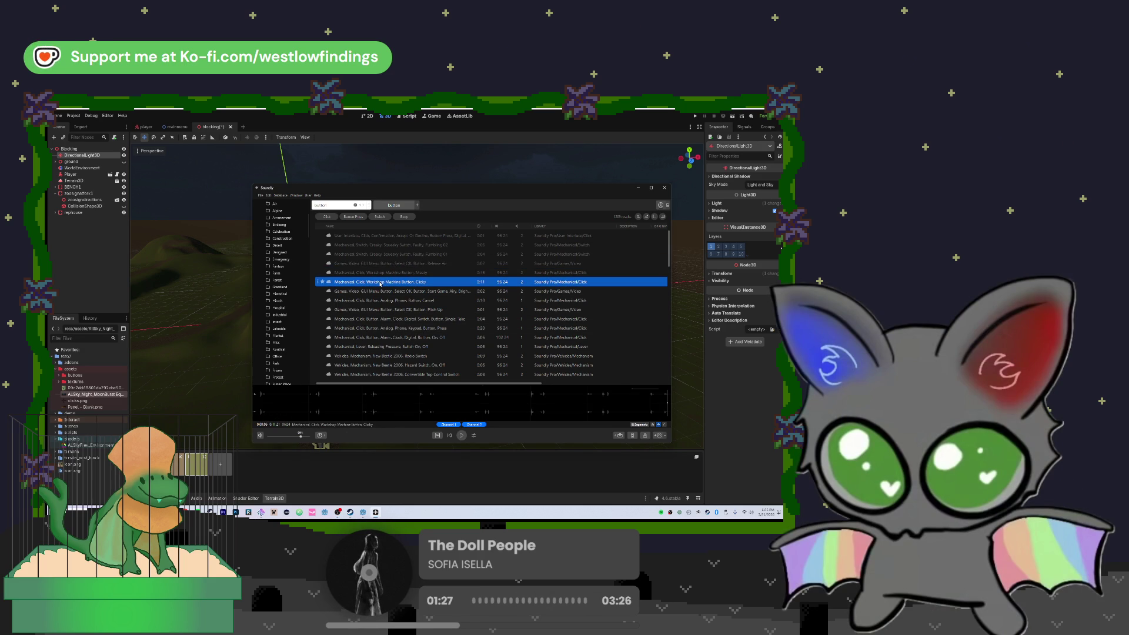
key("Down")
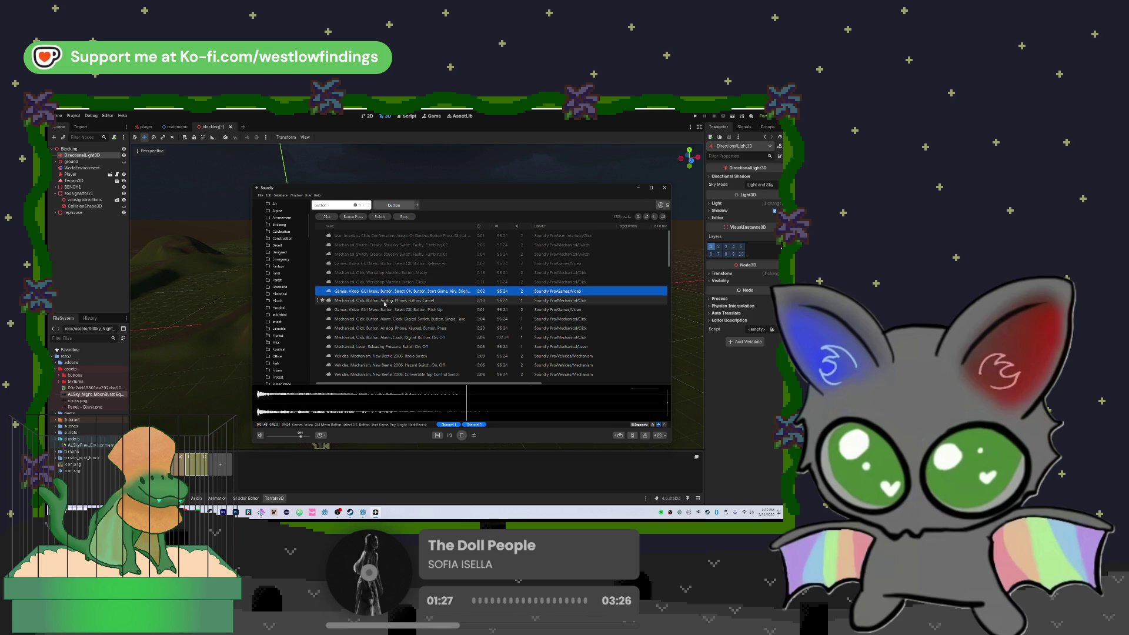
key("Up")
left_click(383, 292)
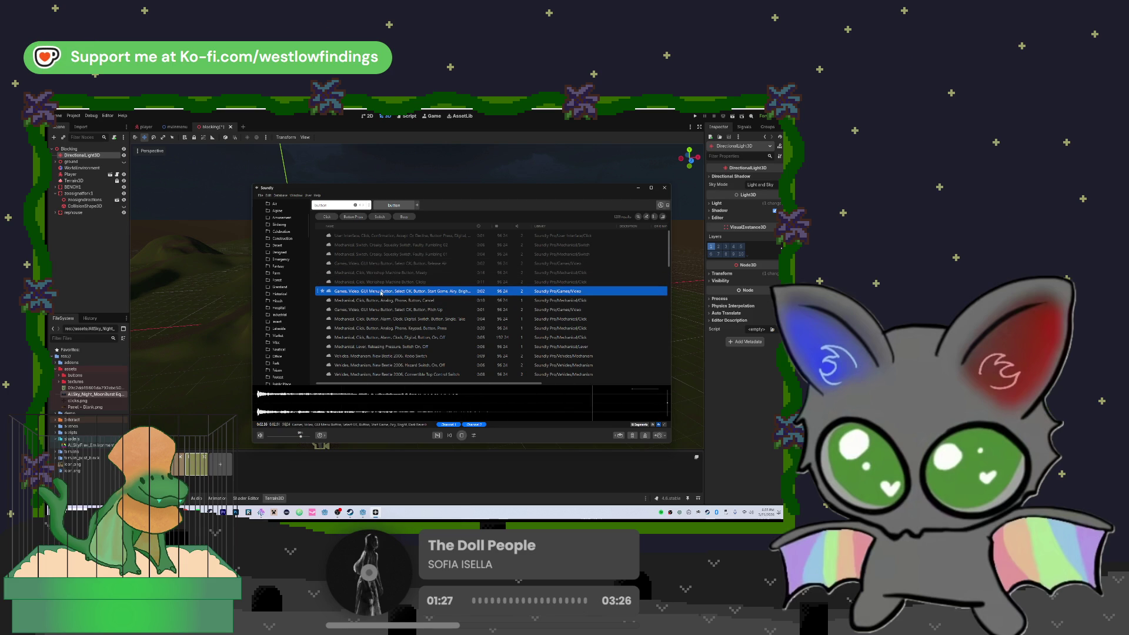
- Play the chosen sound, adjust the preview volume, and mark a short waveform section
left_click(464, 436)
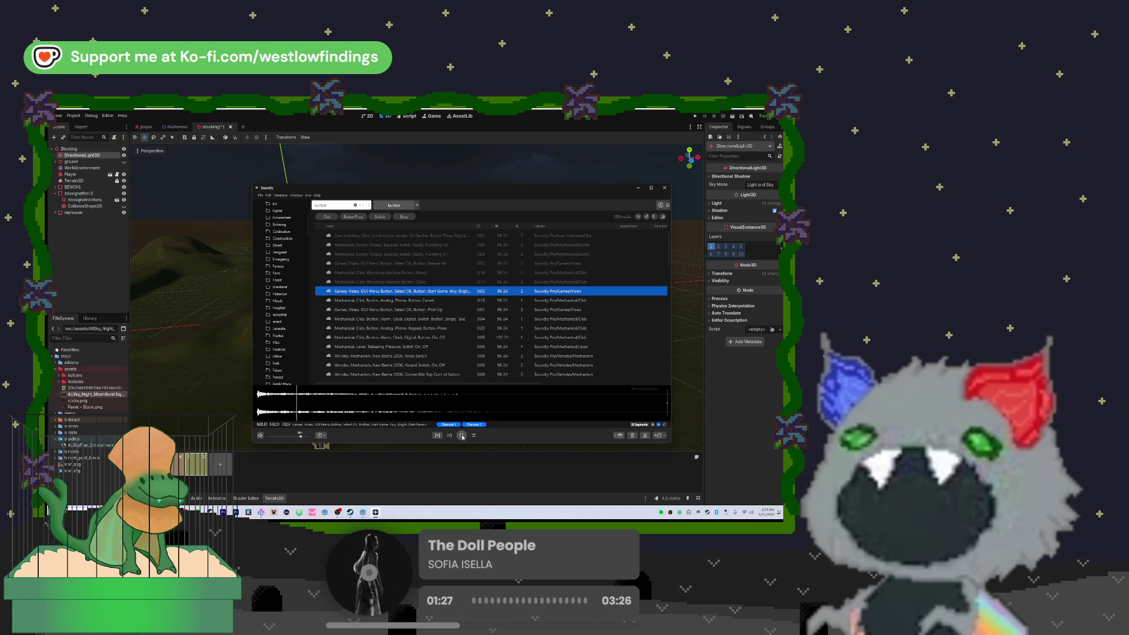
left_click(462, 436)
left_click_drag(300, 436, 318, 438)
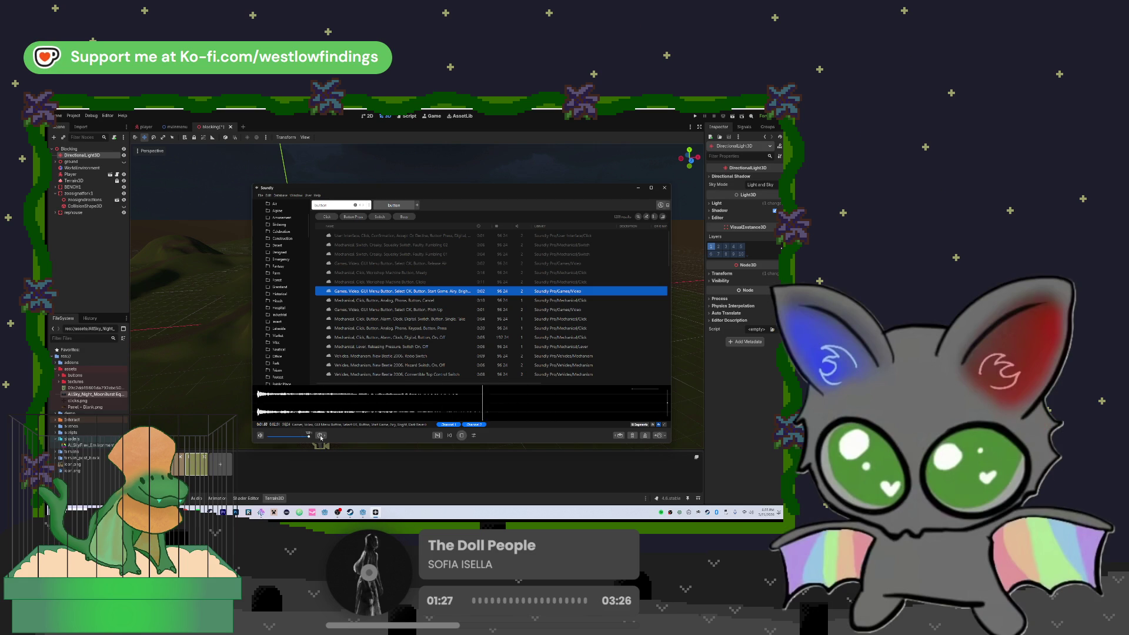
left_click(458, 435)
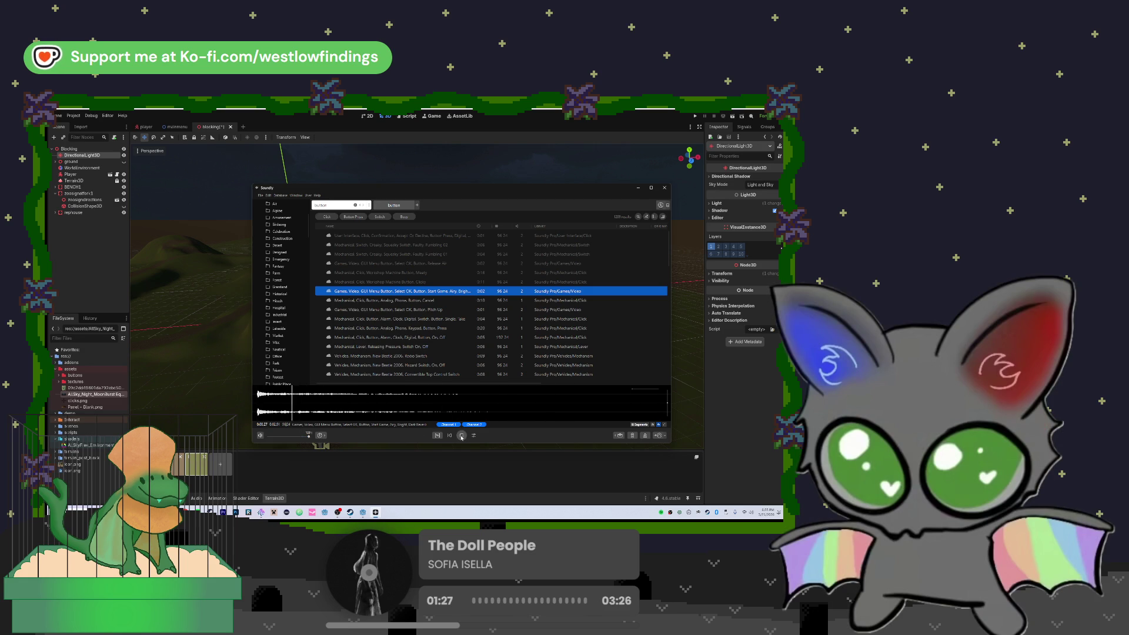
left_click_drag(308, 436, 304, 437)
left_click_drag(474, 393, 255, 395)
left_click(496, 398)
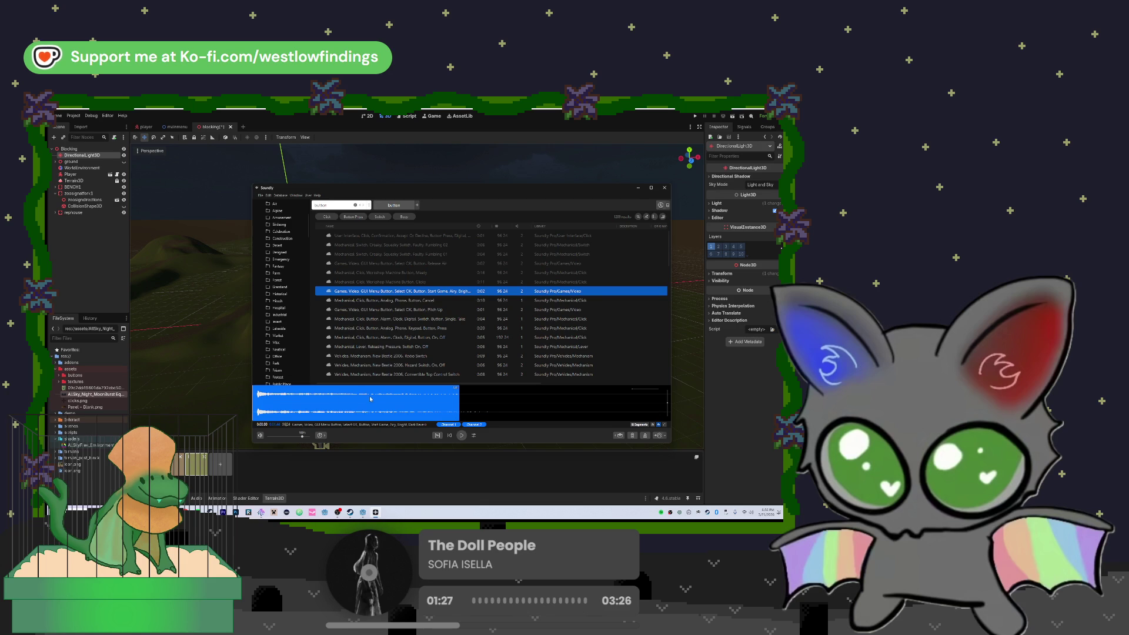
- Create a new folder named 'sounds' in the project FileSystem
right_click(97, 484)
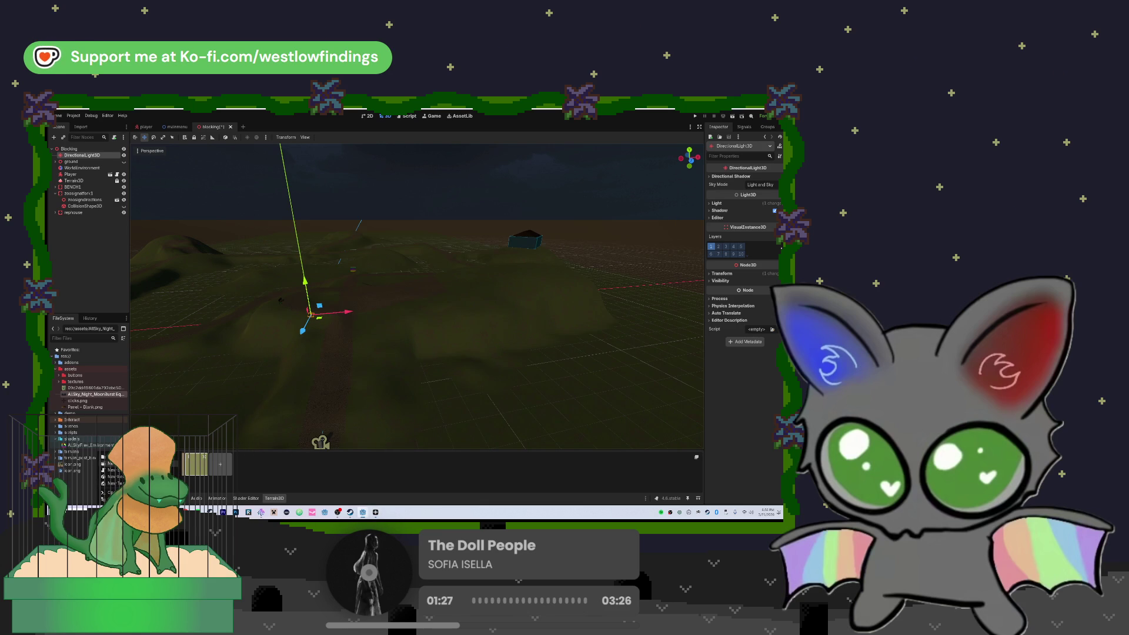
left_click(108, 464)
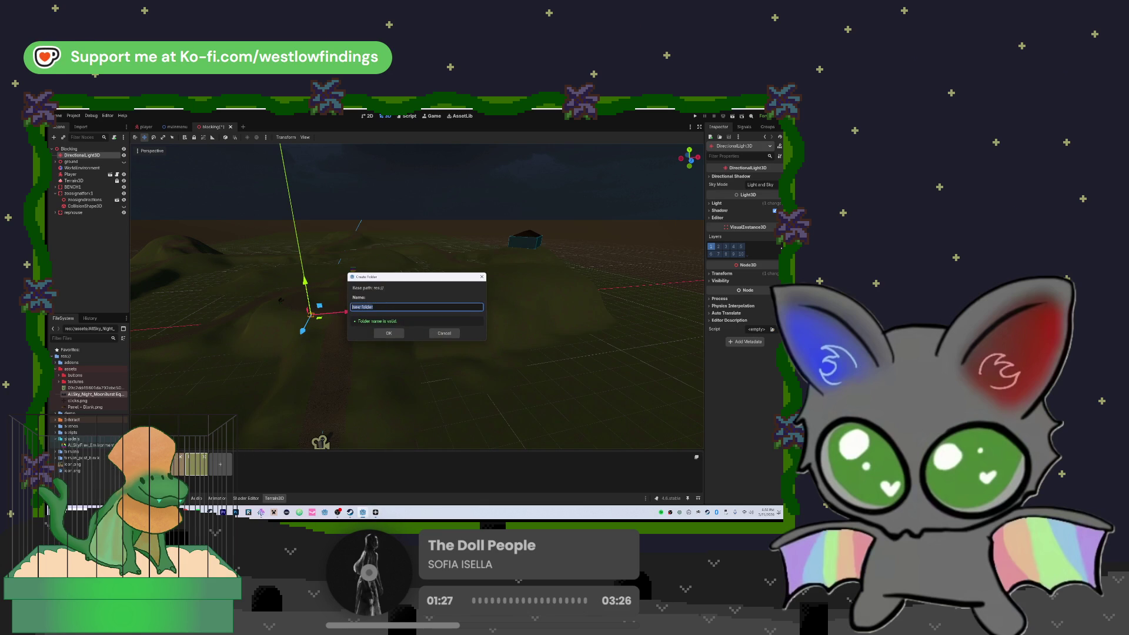
type("sounds")
key("Return")
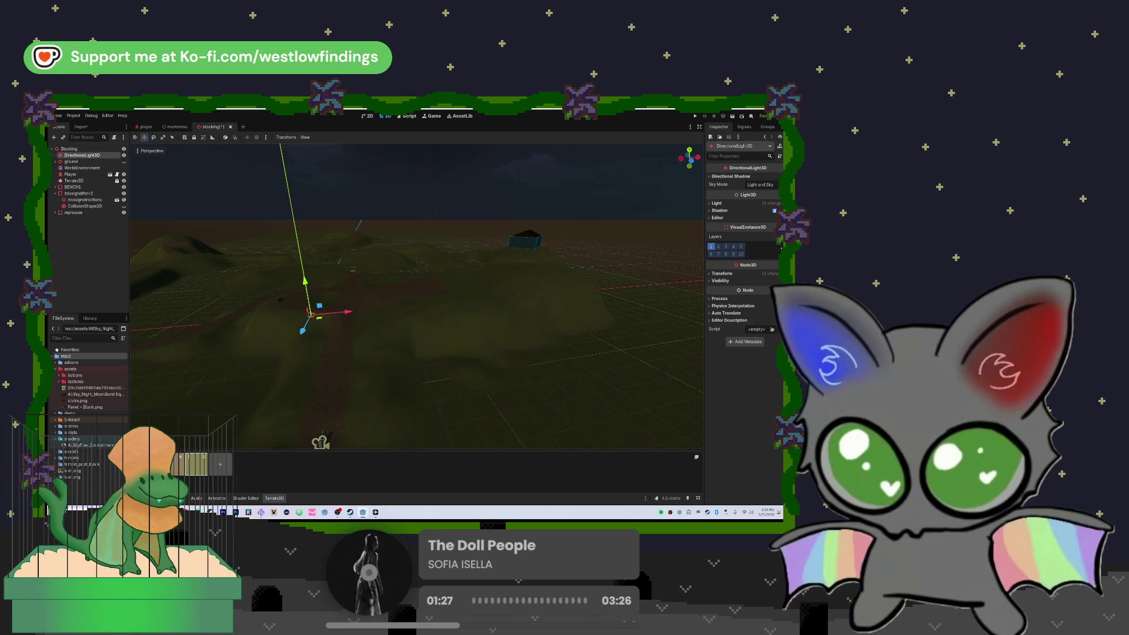
- Colour the sounds folder and drag the GUI Menu Button sound from Soundly into it
right_click(79, 452)
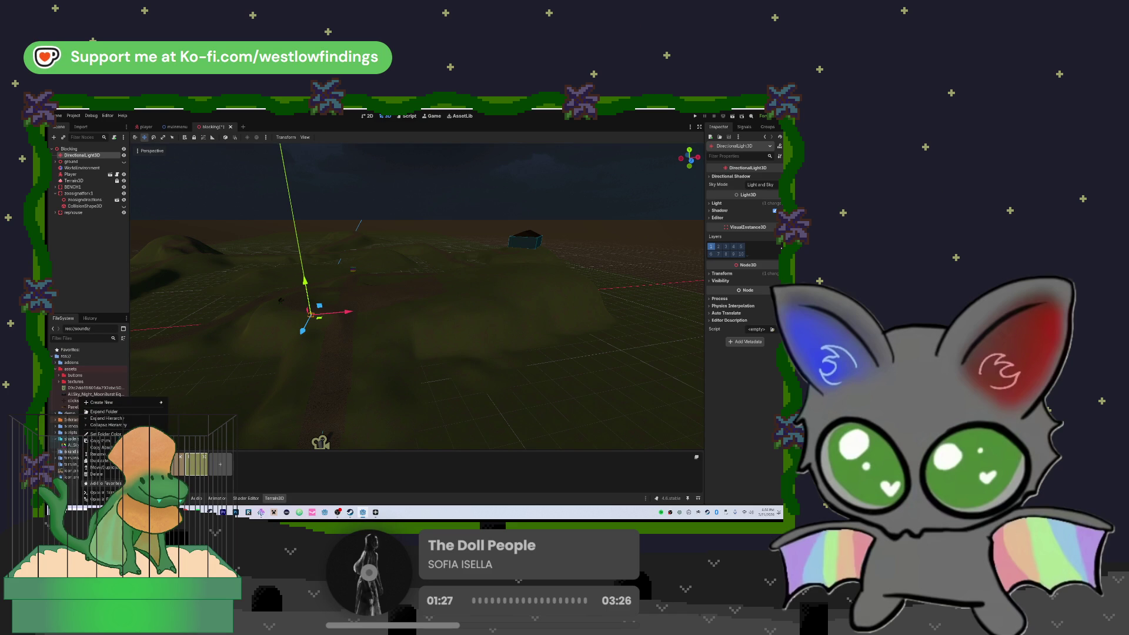
mouse_move(106, 434)
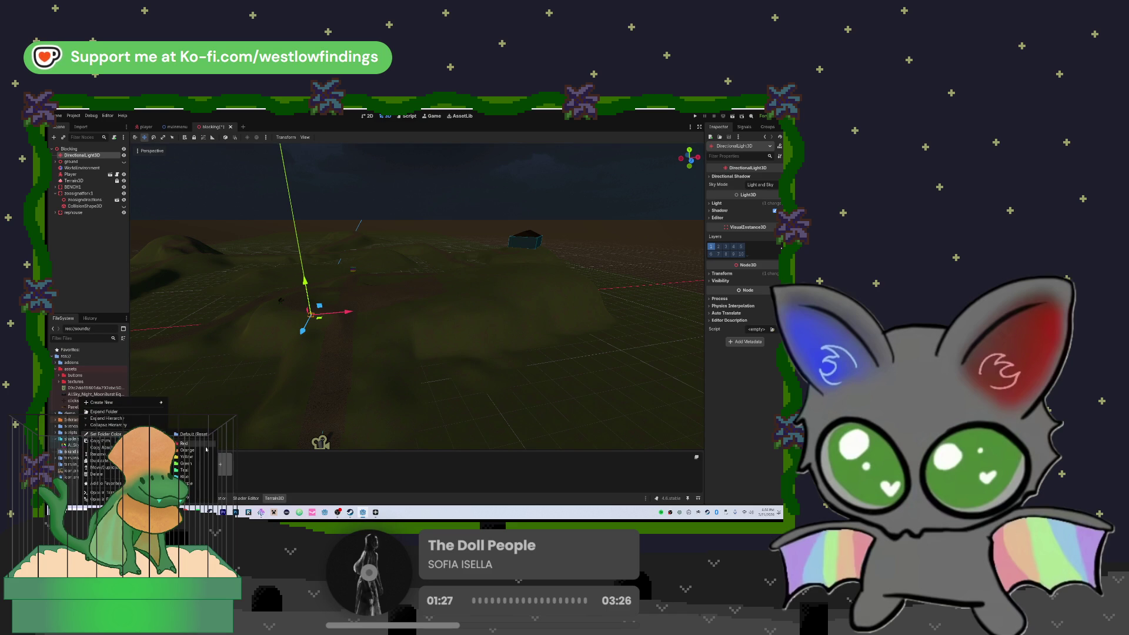
left_click(198, 491)
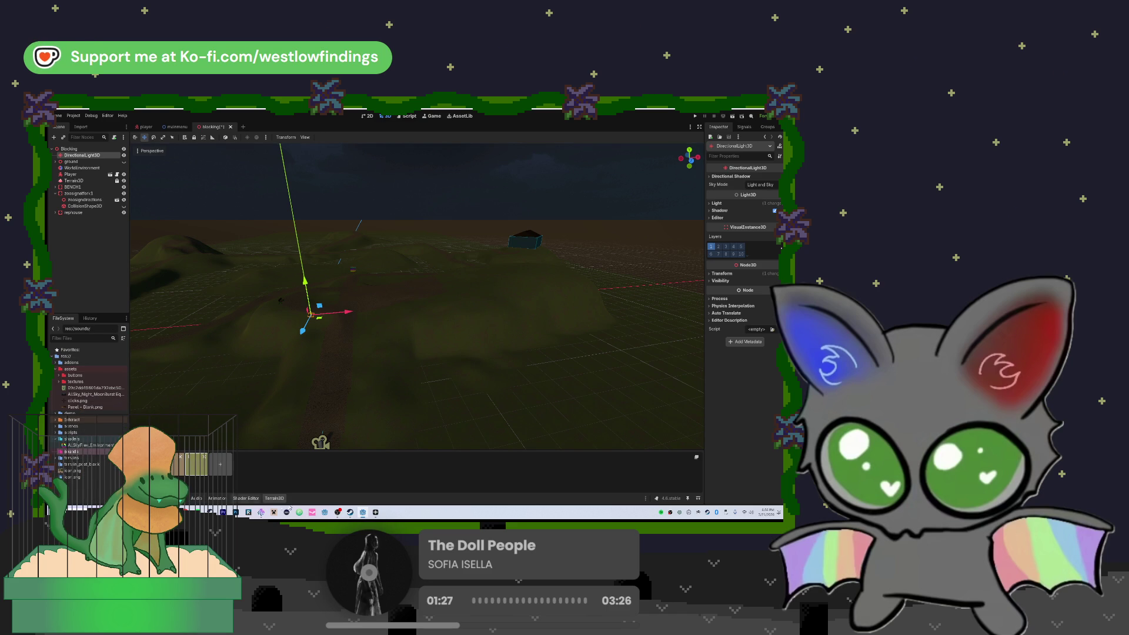
left_click(363, 513)
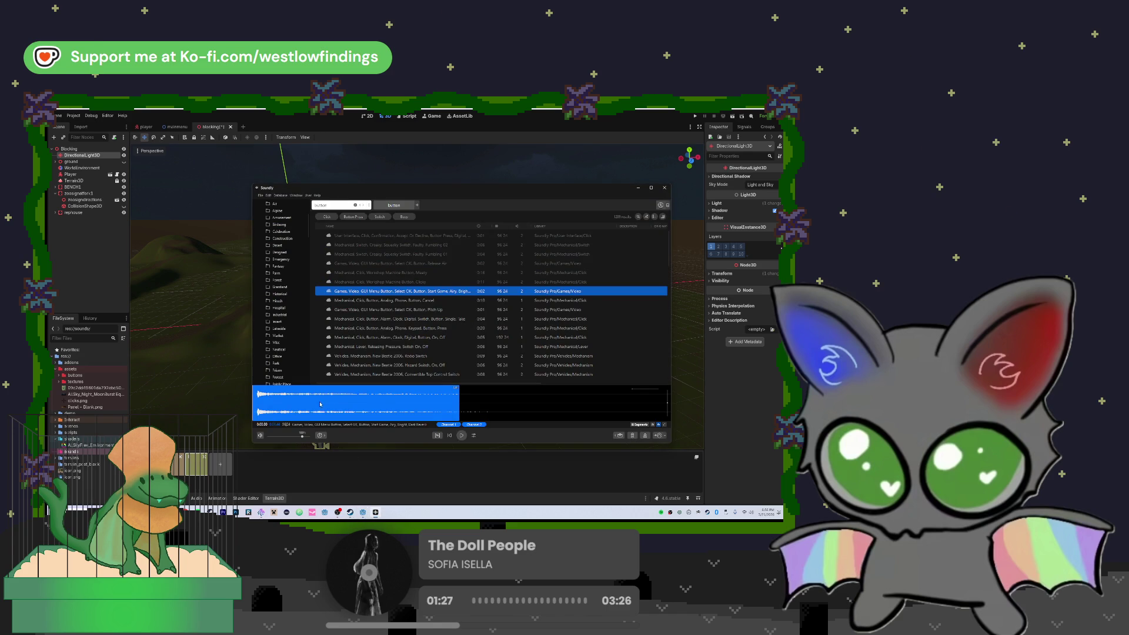
mouse_move(351, 396)
left_mouse_down()
mouse_move(244, 444)
mouse_move(82, 468)
mouse_move(84, 453)
left_mouse_up()
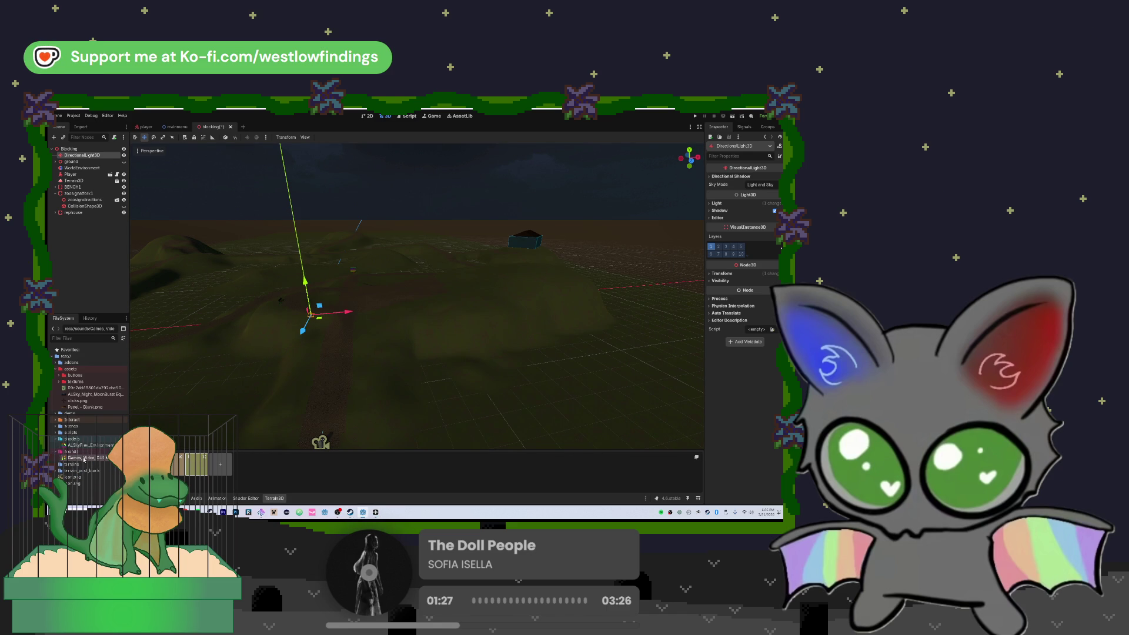
- Rename the imported sound file and dismiss the unrecognized extension warning
left_click(83, 460)
right_click(84, 460)
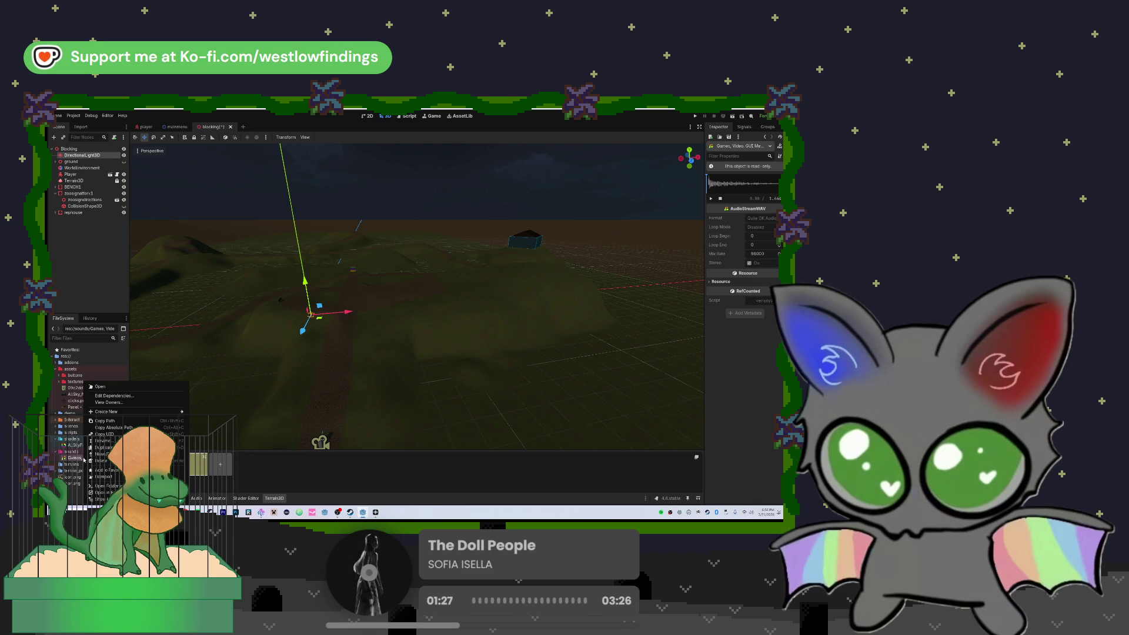
left_click(103, 440)
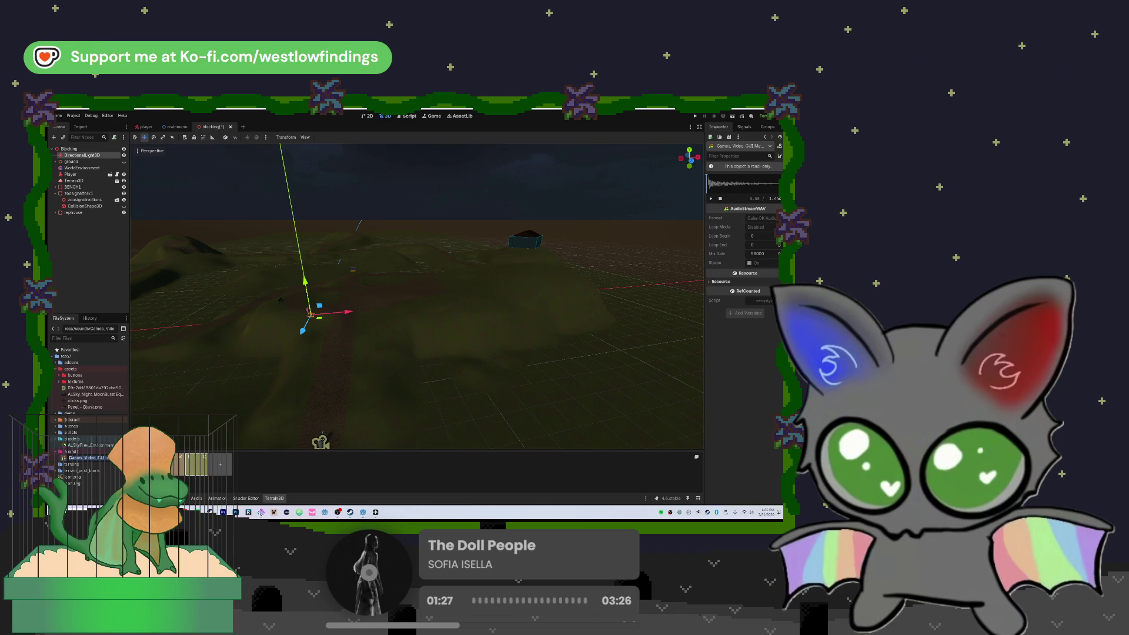
type("dialbat")
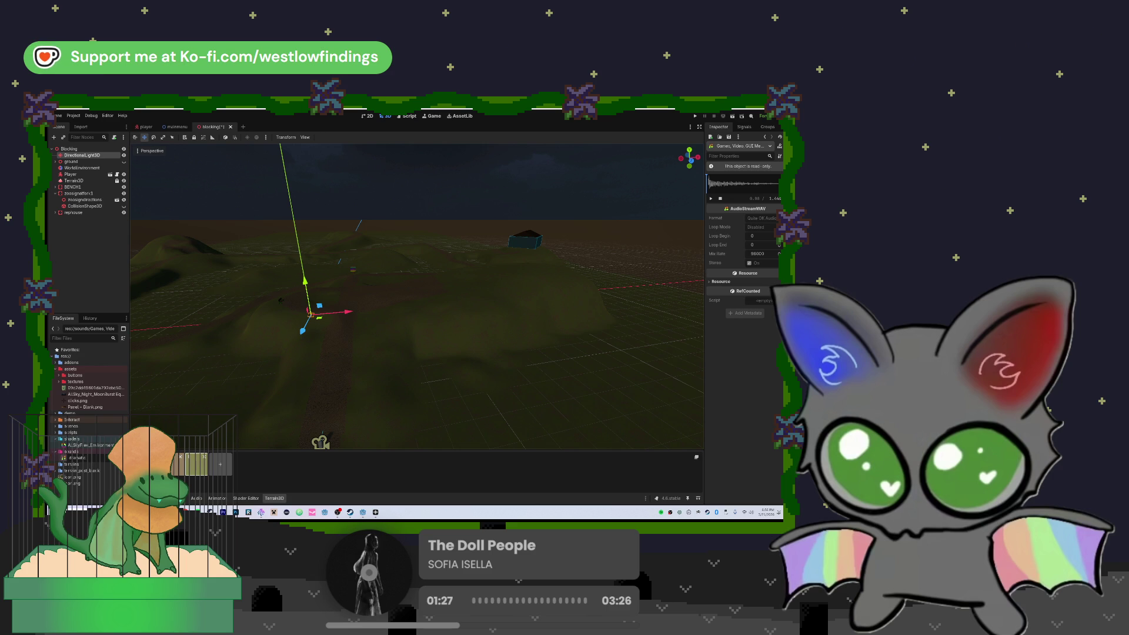
key("Return")
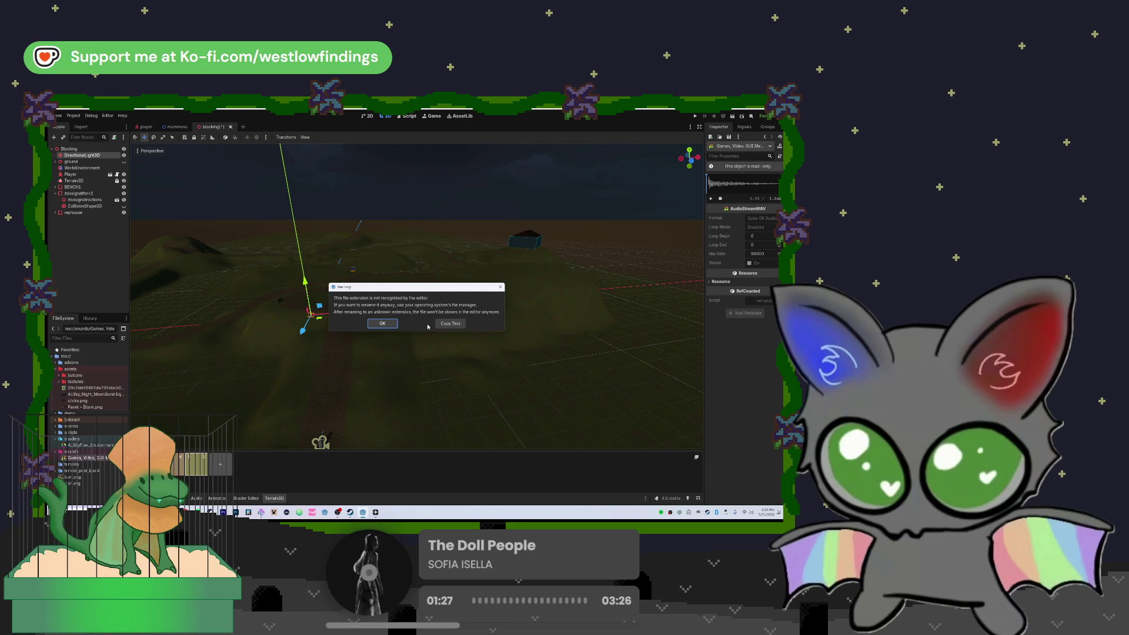
left_click(501, 287)
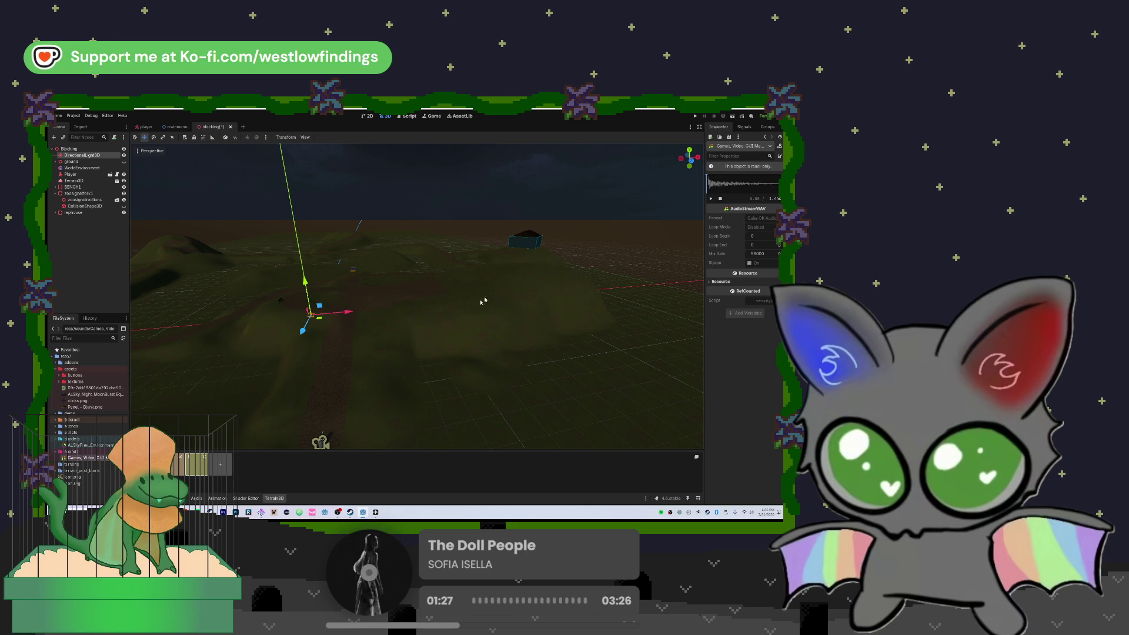
- Rename the sound file again to a dramatic_click .wav name, then show the player scene
right_click(108, 458)
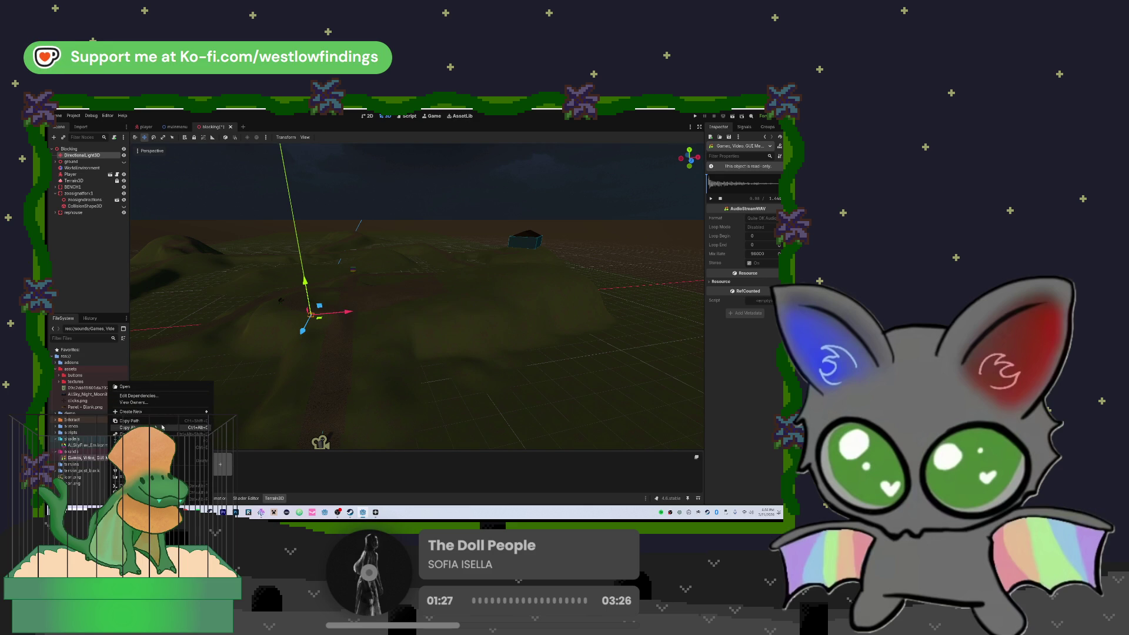
left_click(153, 421)
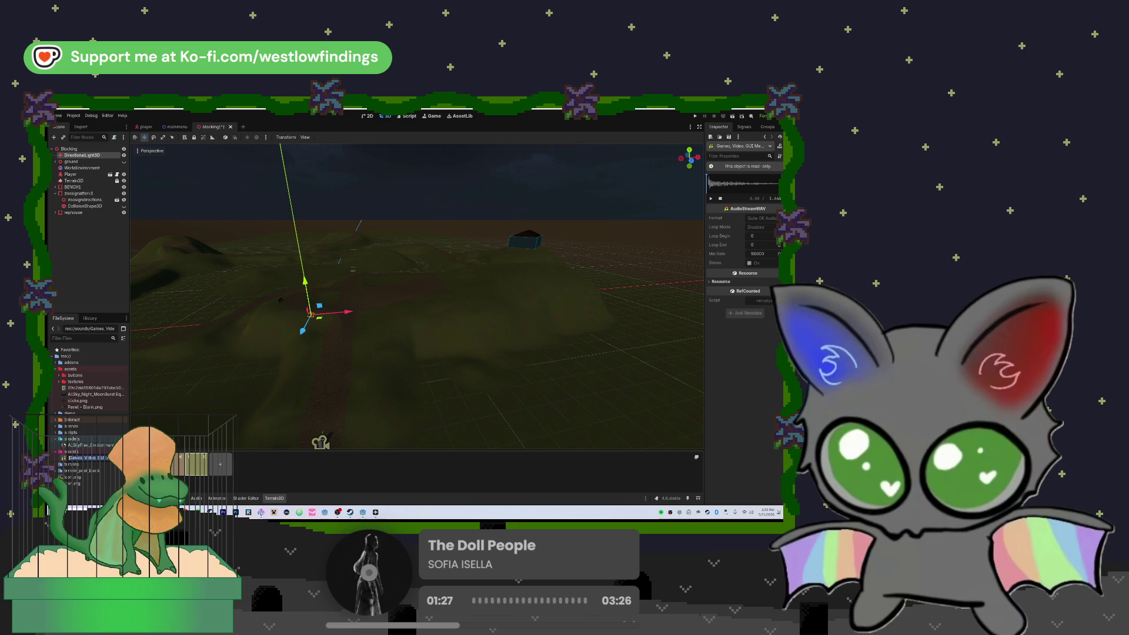
key("ctrl+v")
key("Return")
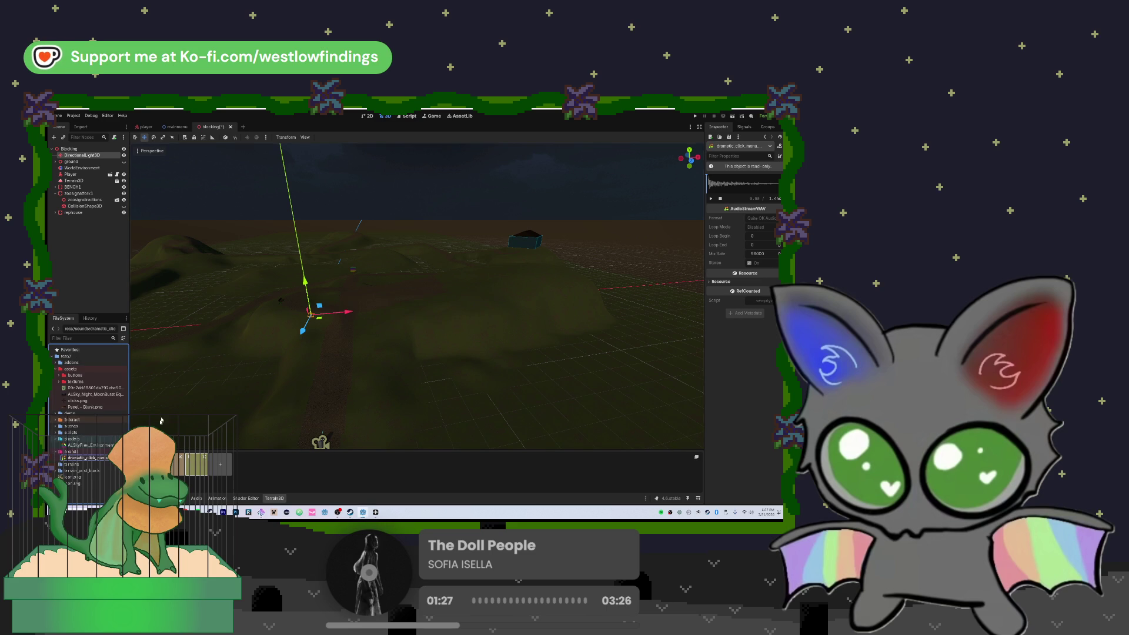
left_click(144, 127)
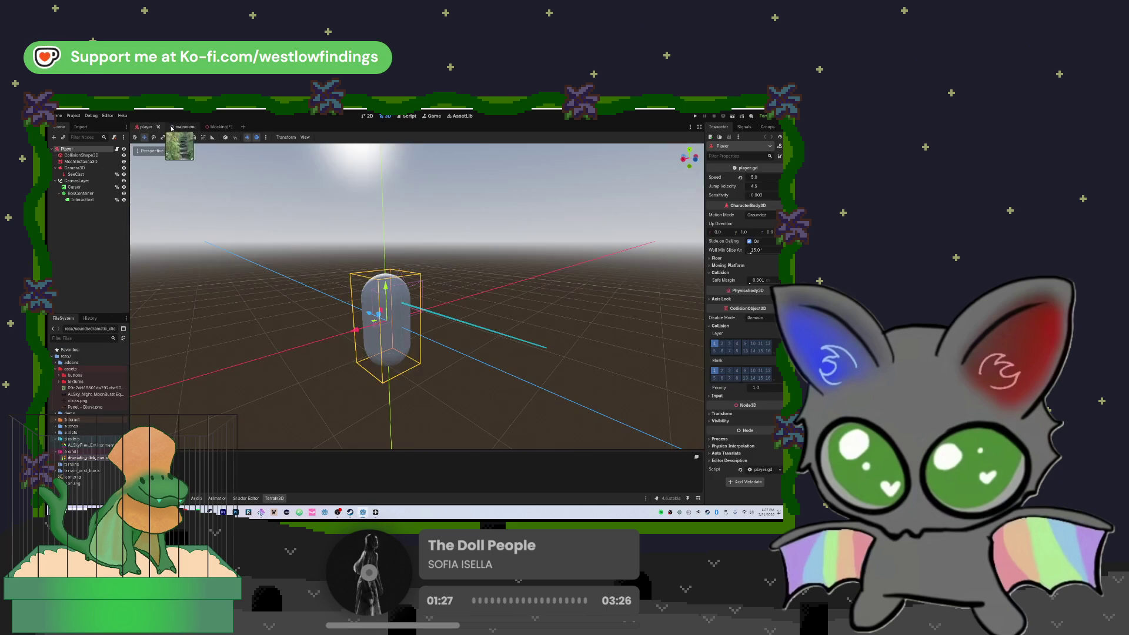
- Open mainmenu.gd from the mainmenu Play node and add an empty line inside _on_play_pressed
left_click(177, 127)
left_click(438, 297)
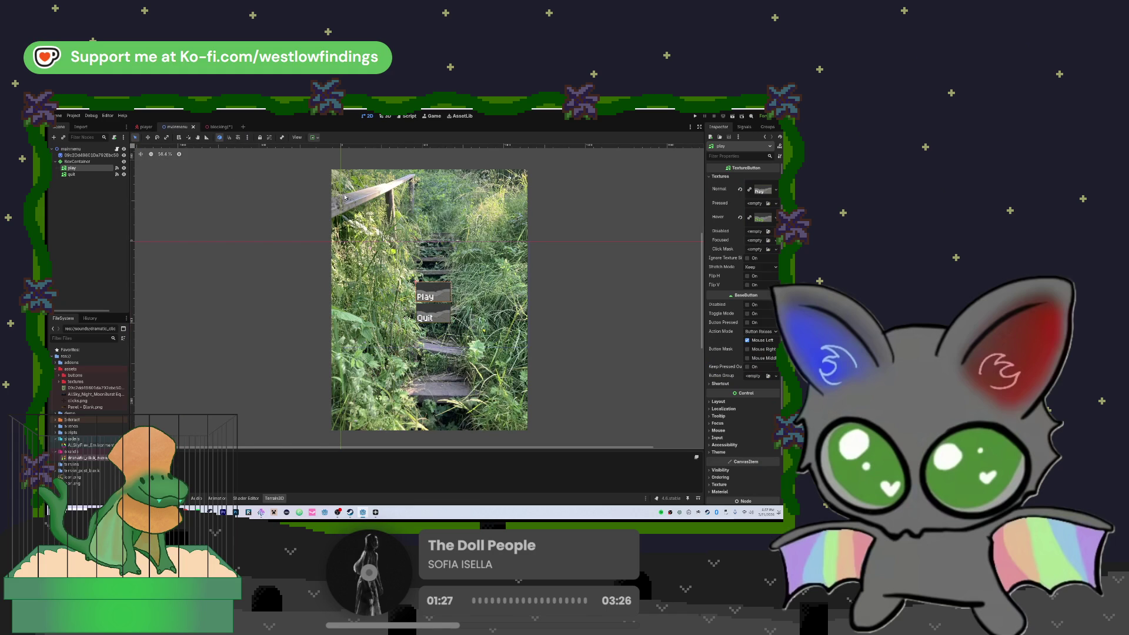
key("ctrl+F3")
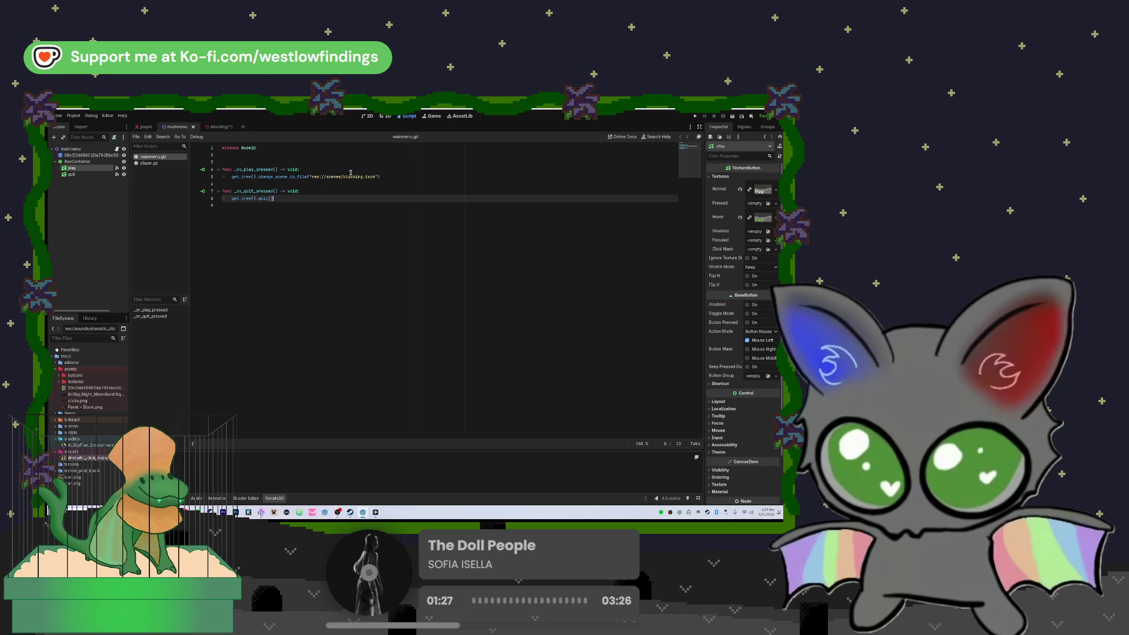
left_click(388, 176)
left_click(345, 169)
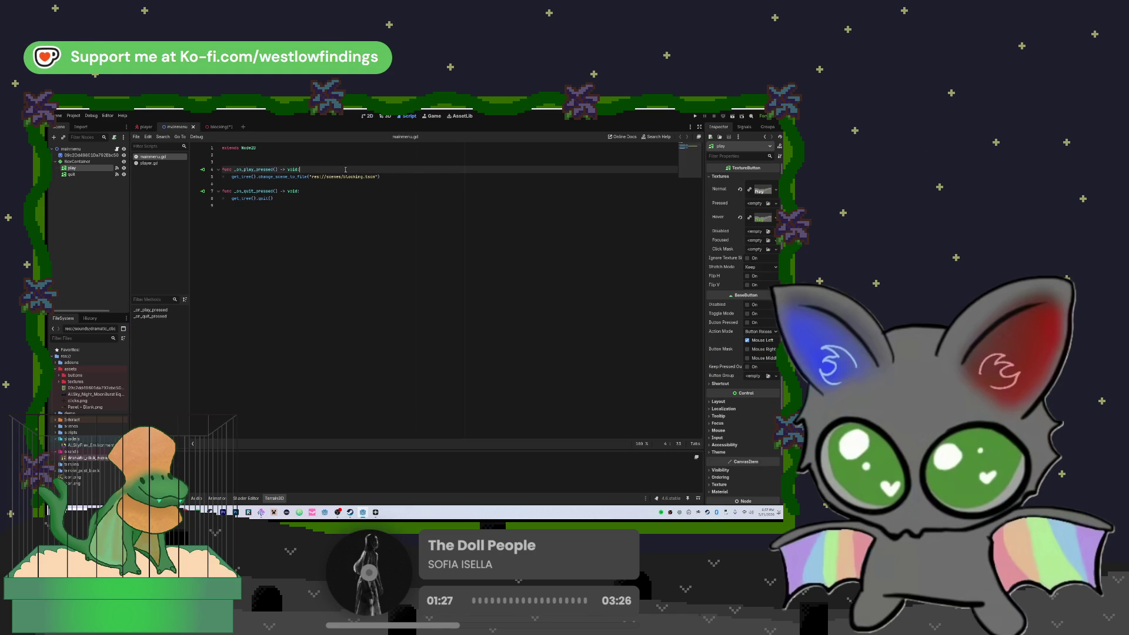
key("Return")
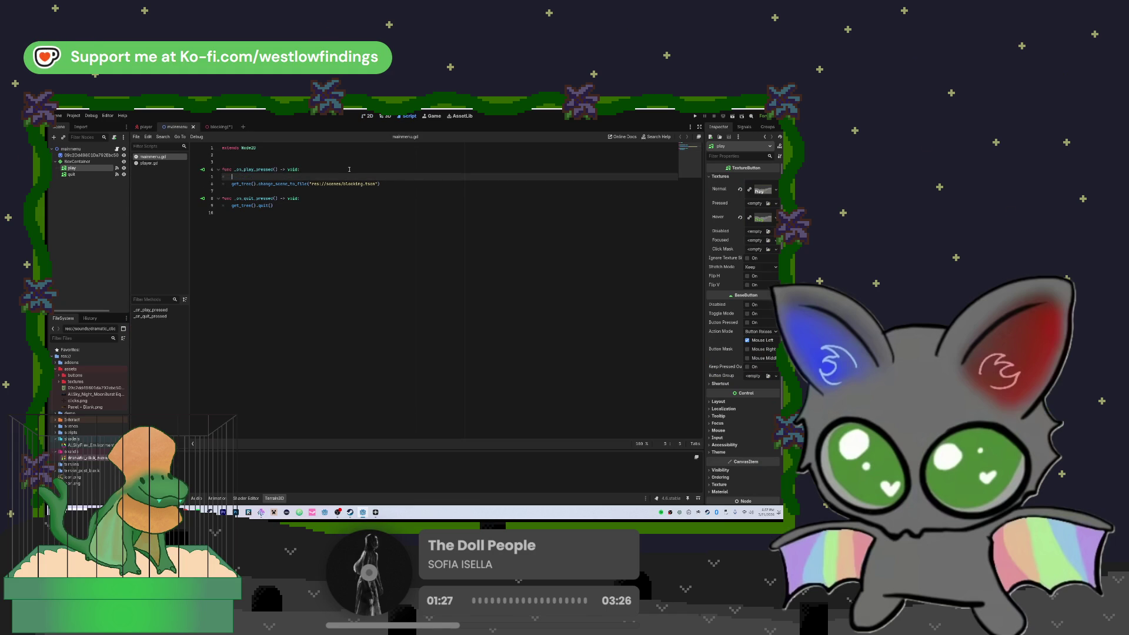
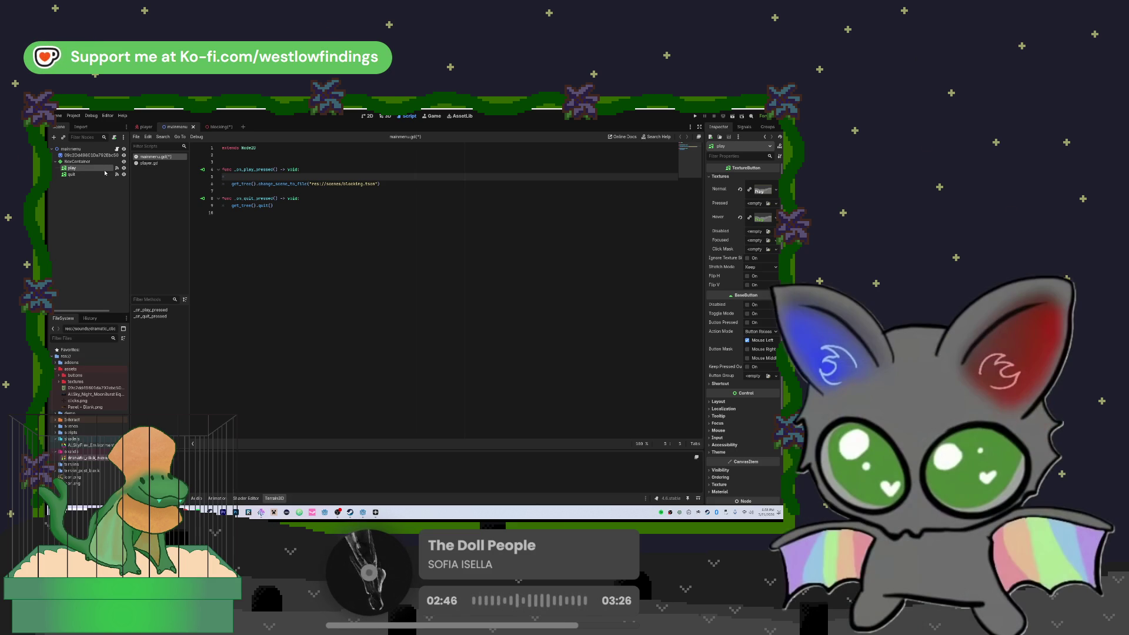
- Add an AudioStreamPlayer2D node under the play node
key("ctrl+a")
type("audio")
key("Down")
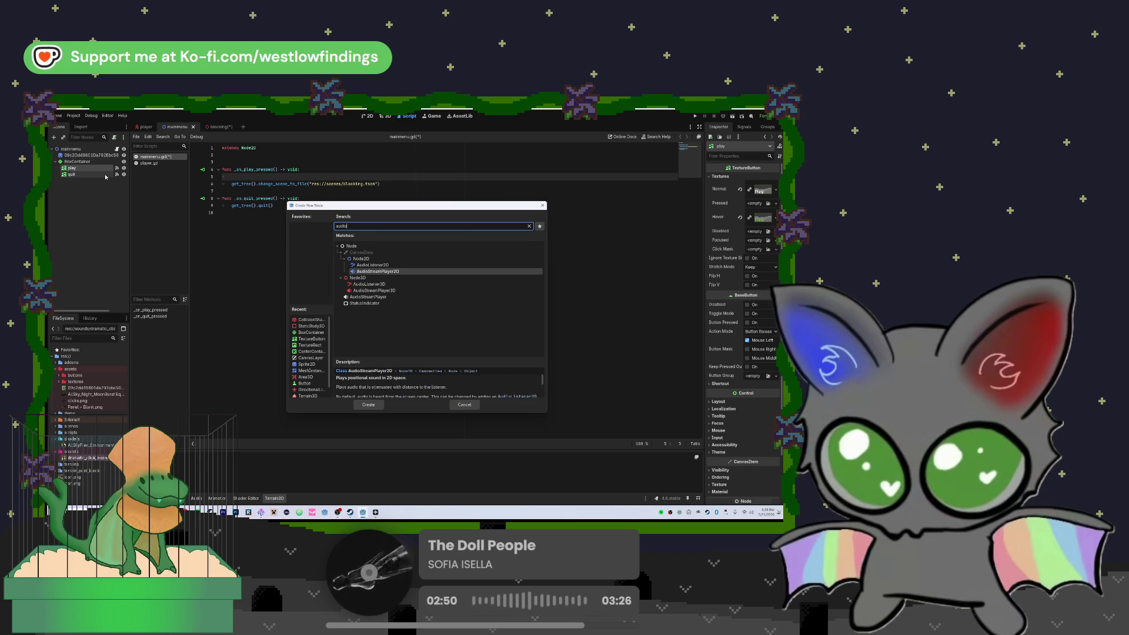
key("Return")
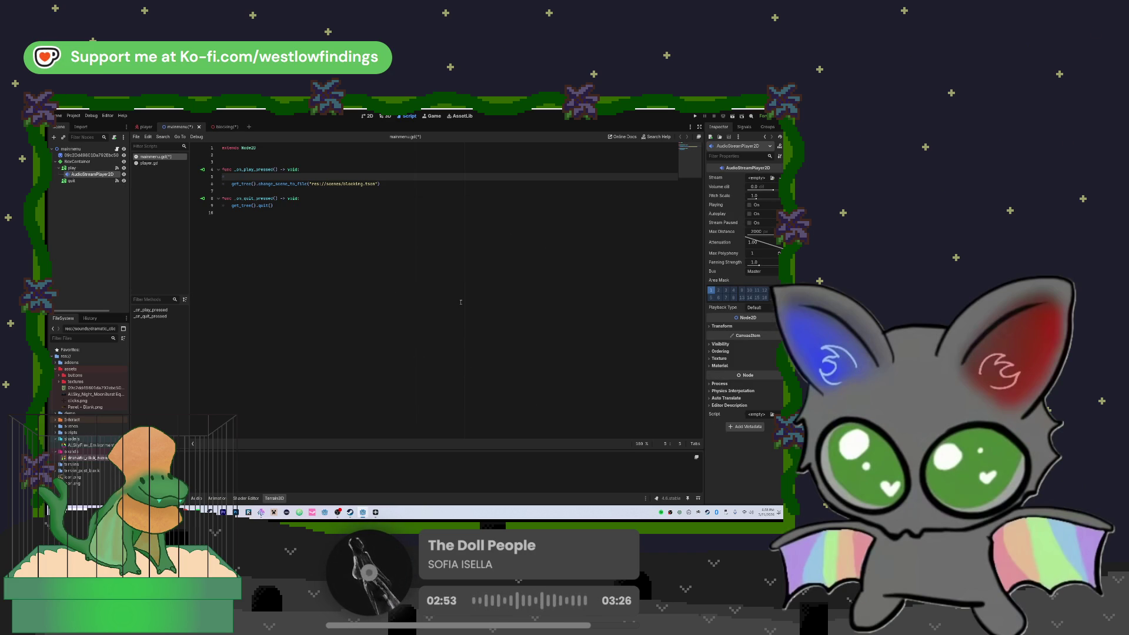
- Assign dramatic_click as the player's stream and insert its node path on script line 5
mouse_move(84, 461)
left_mouse_down()
mouse_move(265, 412)
mouse_move(539, 366)
mouse_move(754, 164)
mouse_move(756, 180)
left_mouse_up()
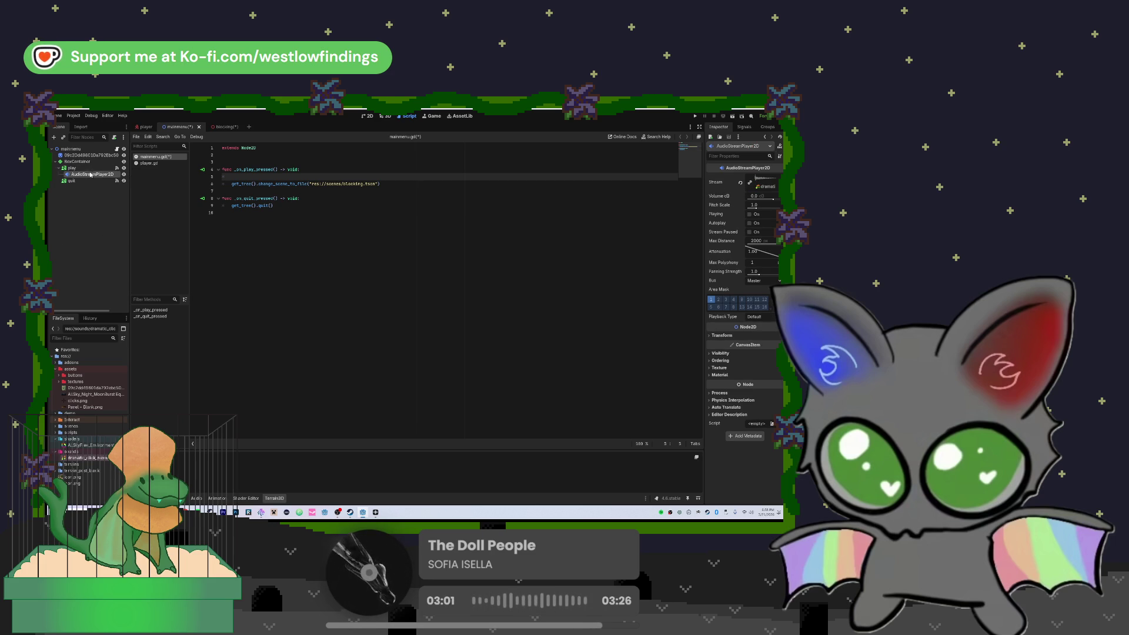
mouse_move(81, 175)
left_mouse_down()
mouse_move(276, 184)
mouse_move(268, 177)
left_mouse_up()
left_click(338, 175)
- Undo the node path, try typing AudioStreamPlayer2D on line 5, then clear the line
key("ctrl+z")
left_click(295, 177)
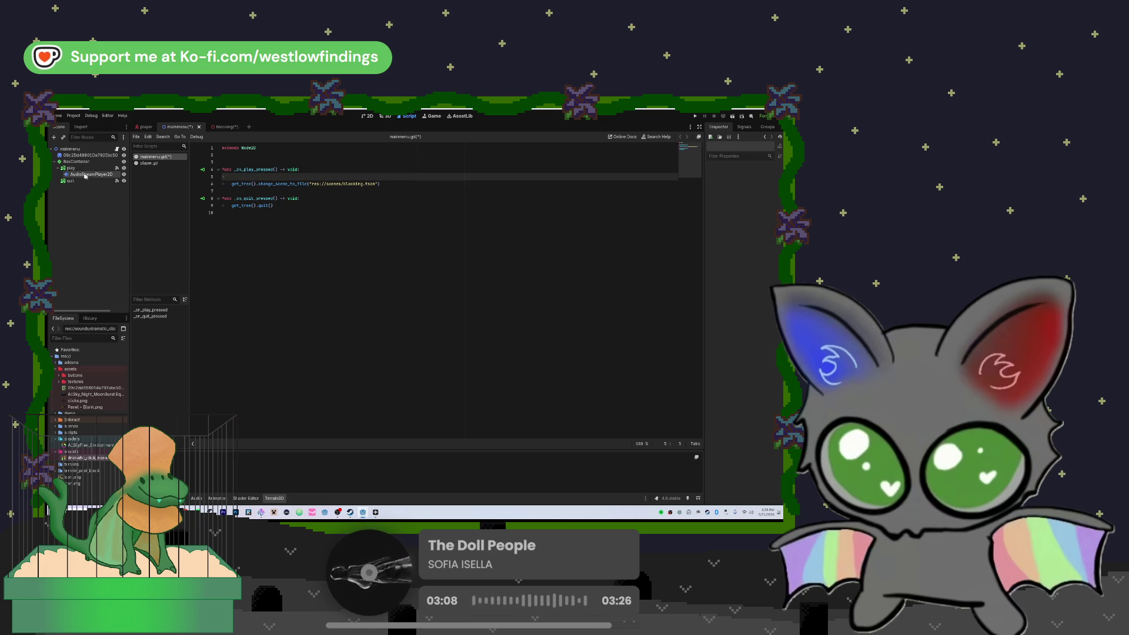
mouse_move(89, 174)
left_mouse_down()
mouse_move(305, 178)
mouse_move(230, 176)
left_mouse_up()
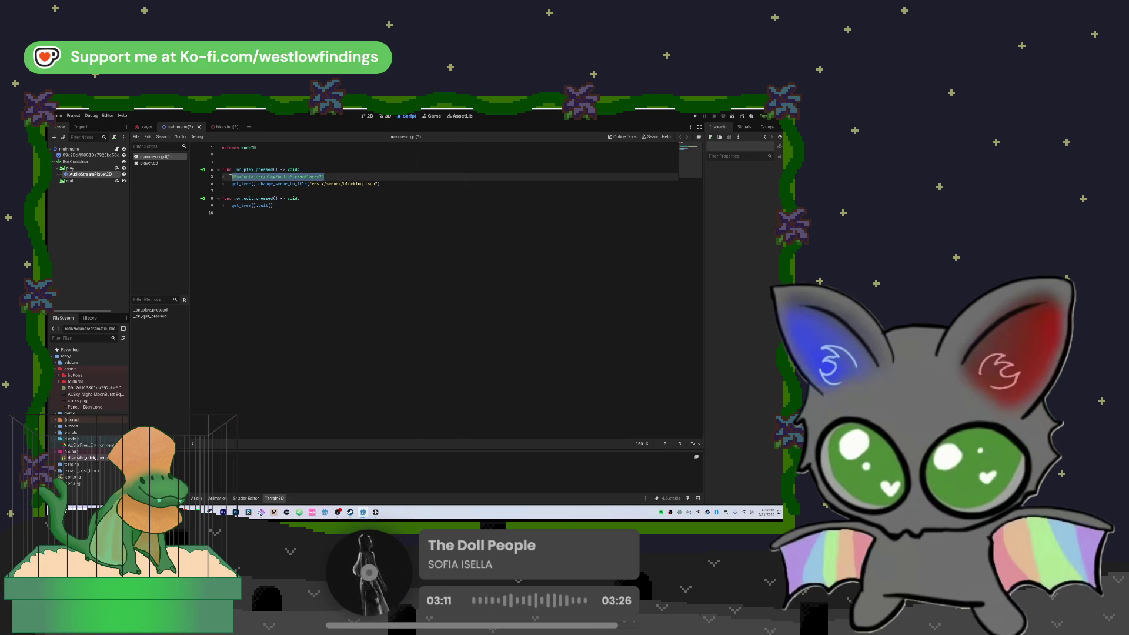
type("Audio")
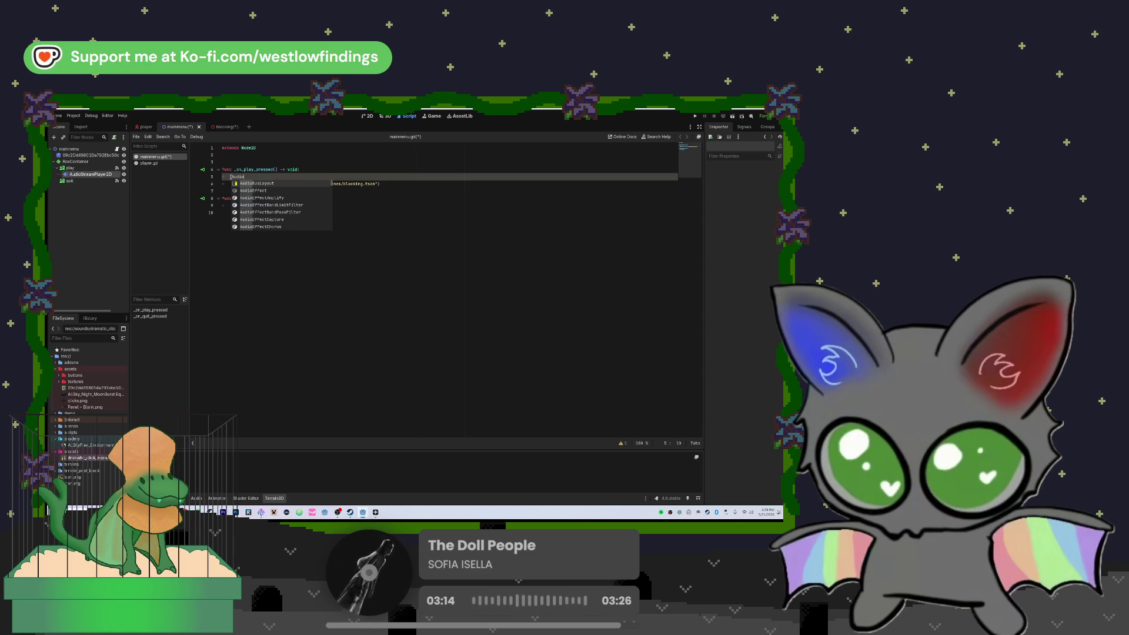
type("S")
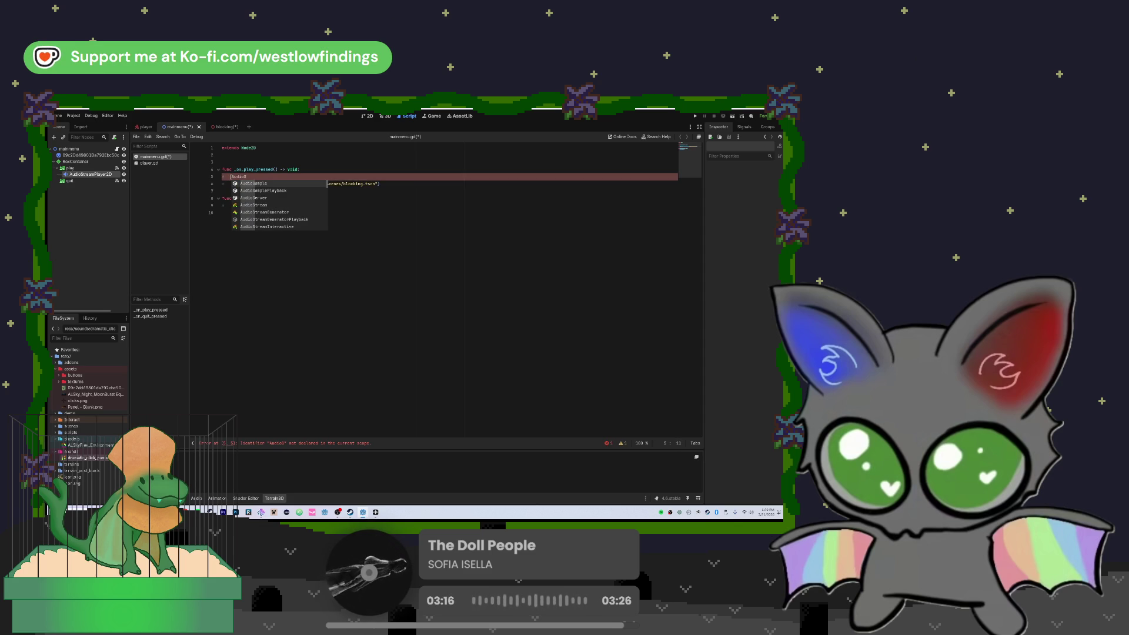
key("Down")
key("Down")
key("Down")
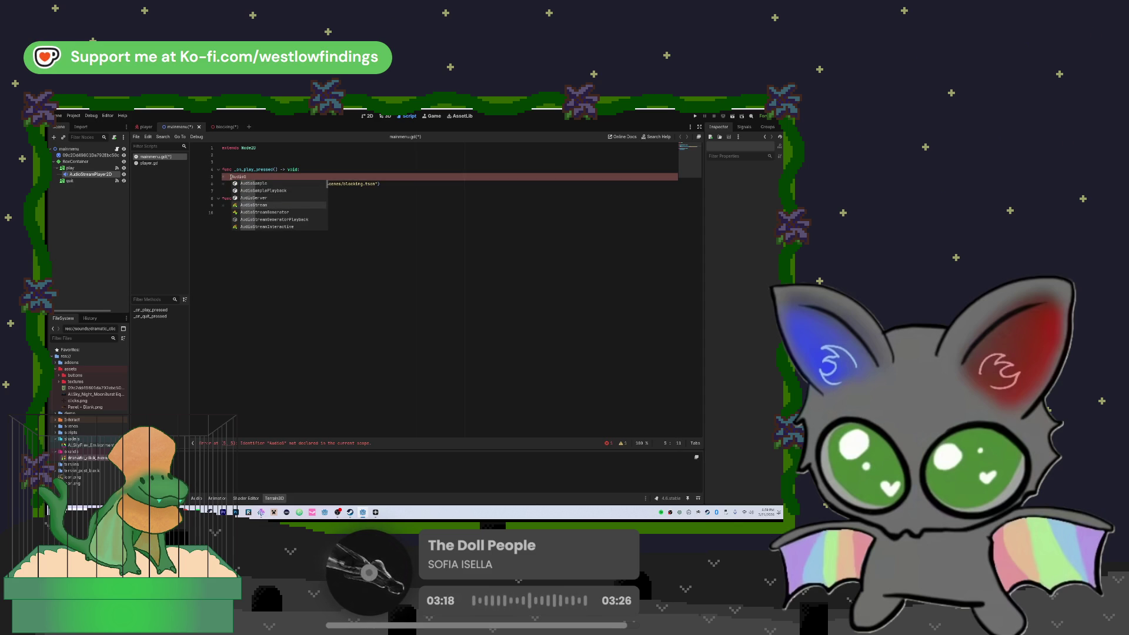
key("Return")
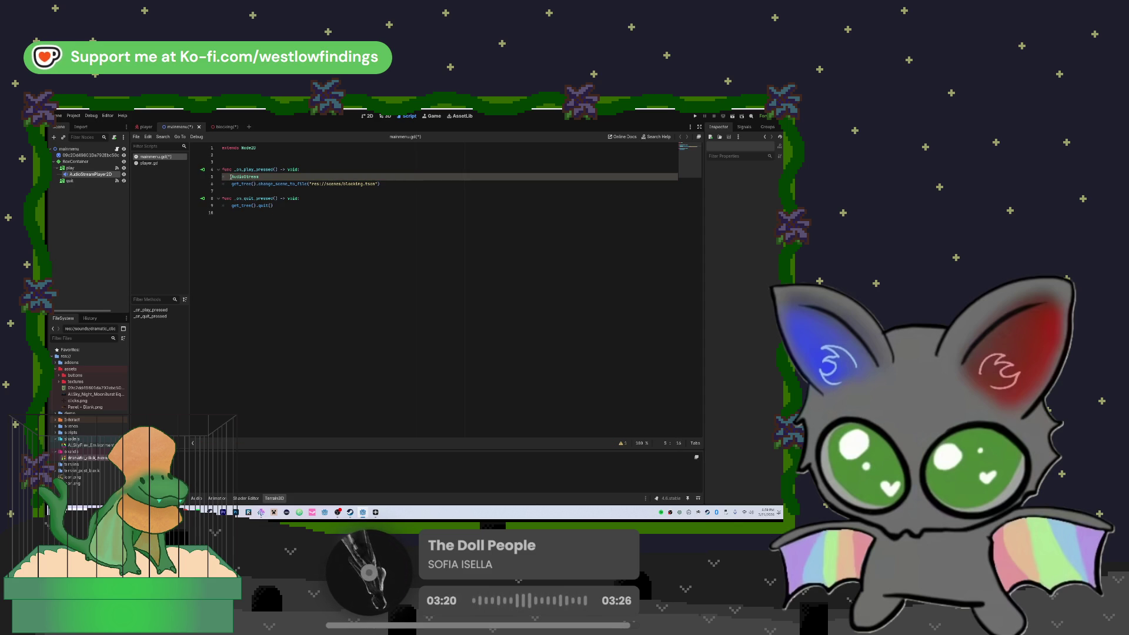
type("Playe")
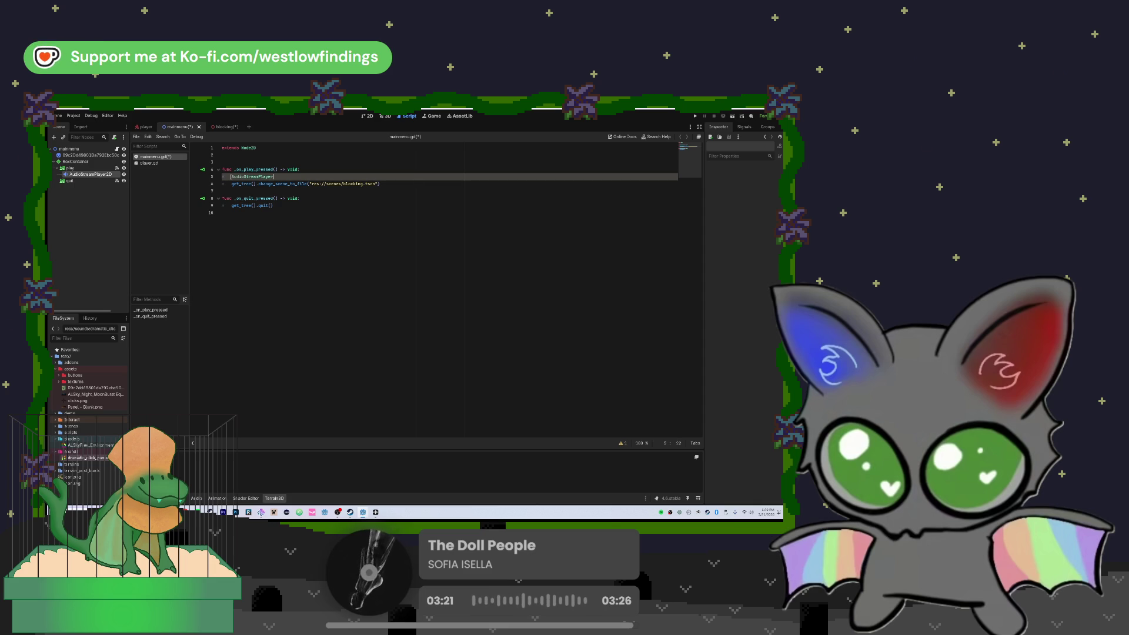
type("r")
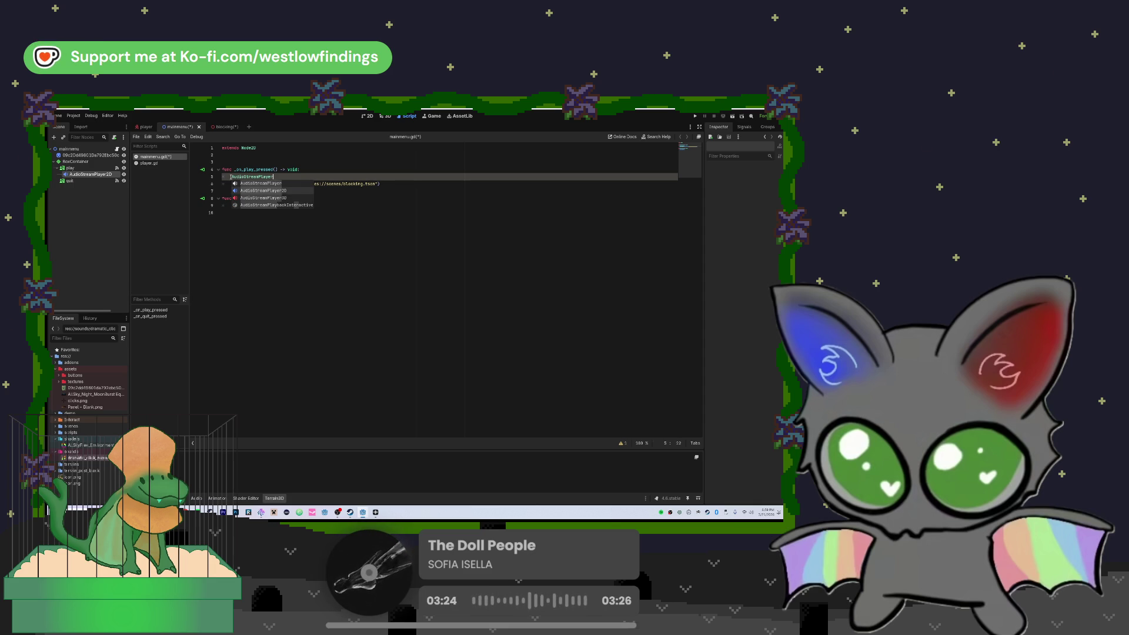
key("Return")
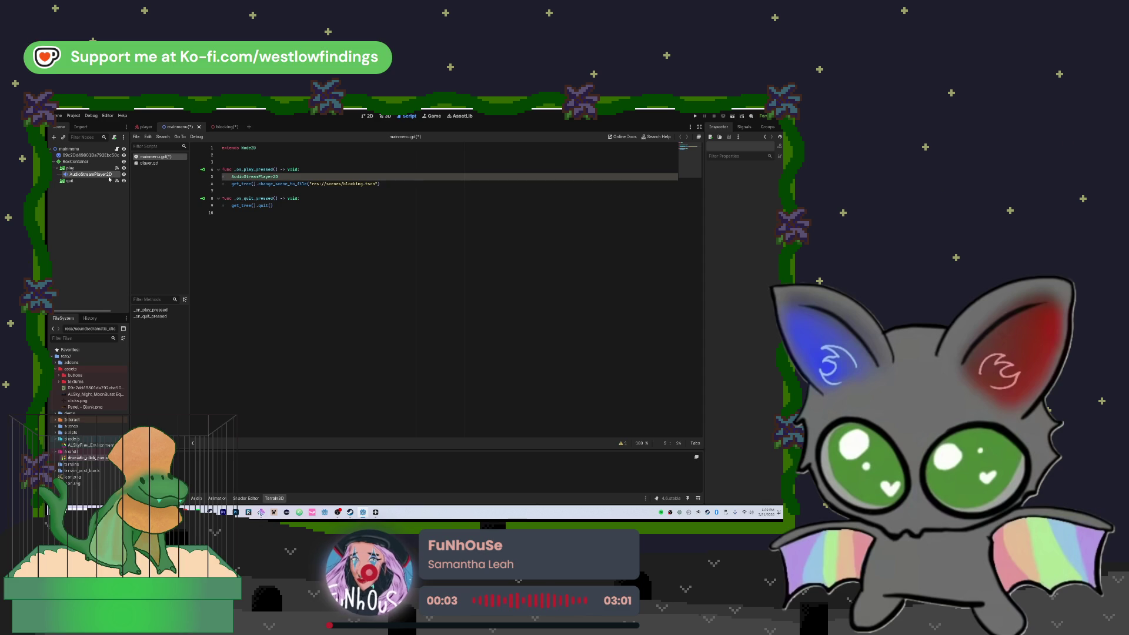
left_click_drag(233, 176, 231, 176)
key("BackSpace")
- Delete the AudioStreamPlayer2D node from under play
left_click(90, 174)
key("Delete")
left_click(398, 316)
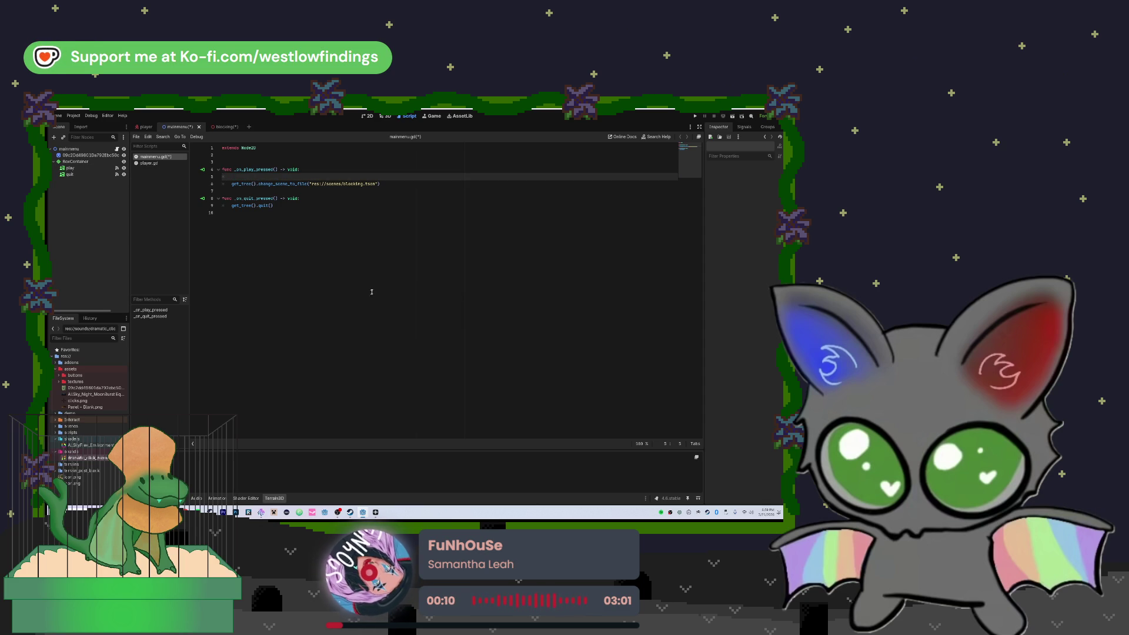
- Add an AudioStreamPlayer child to play and give it the dramatic_click sound as its stream
left_click(92, 170)
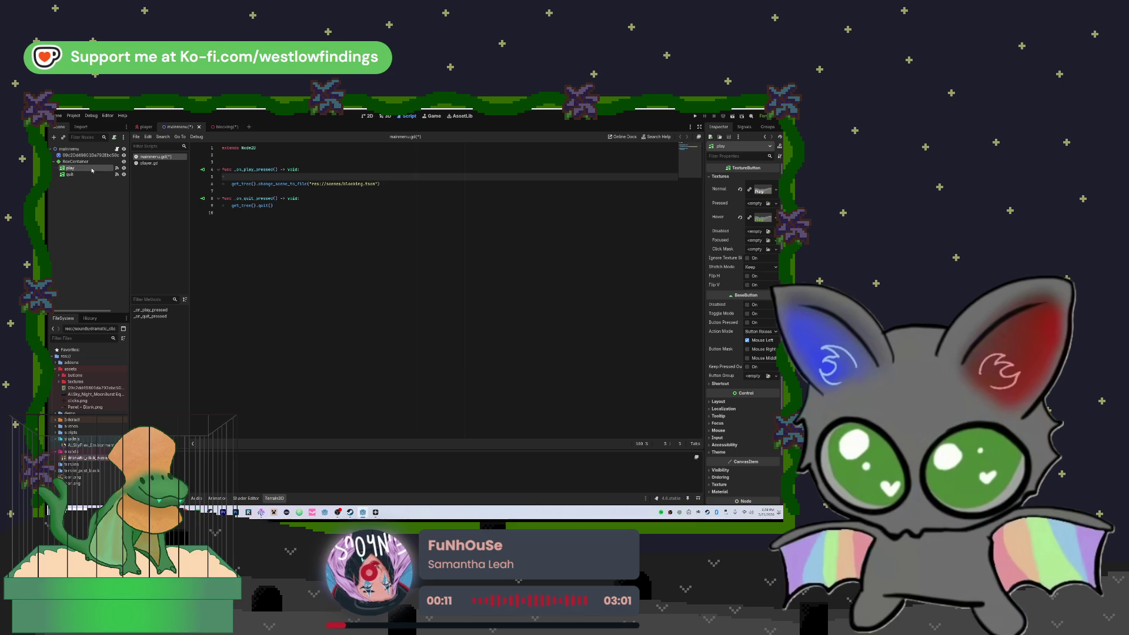
key("ctrl+a")
type("audio")
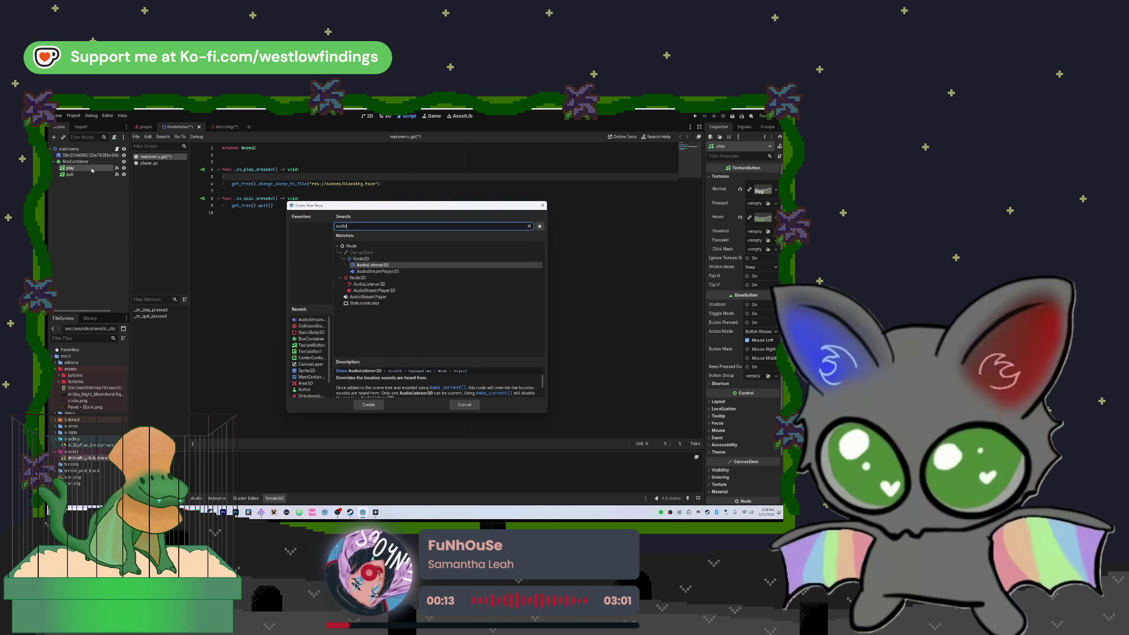
double_click(368, 297)
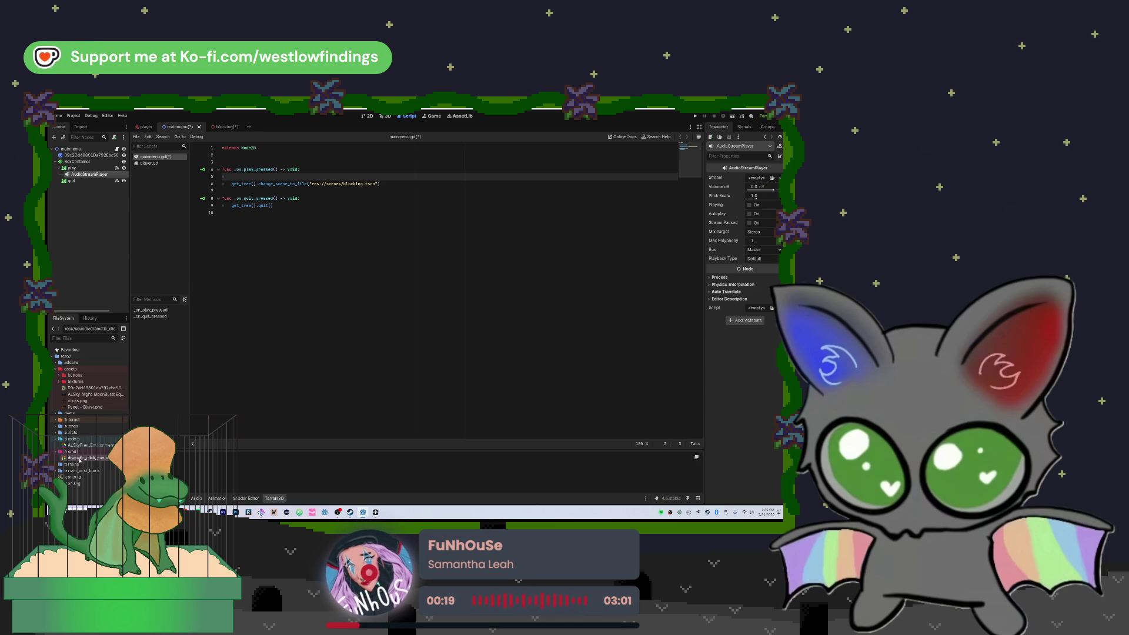
mouse_move(75, 460)
left_mouse_down()
mouse_move(762, 259)
mouse_move(756, 178)
left_mouse_up()
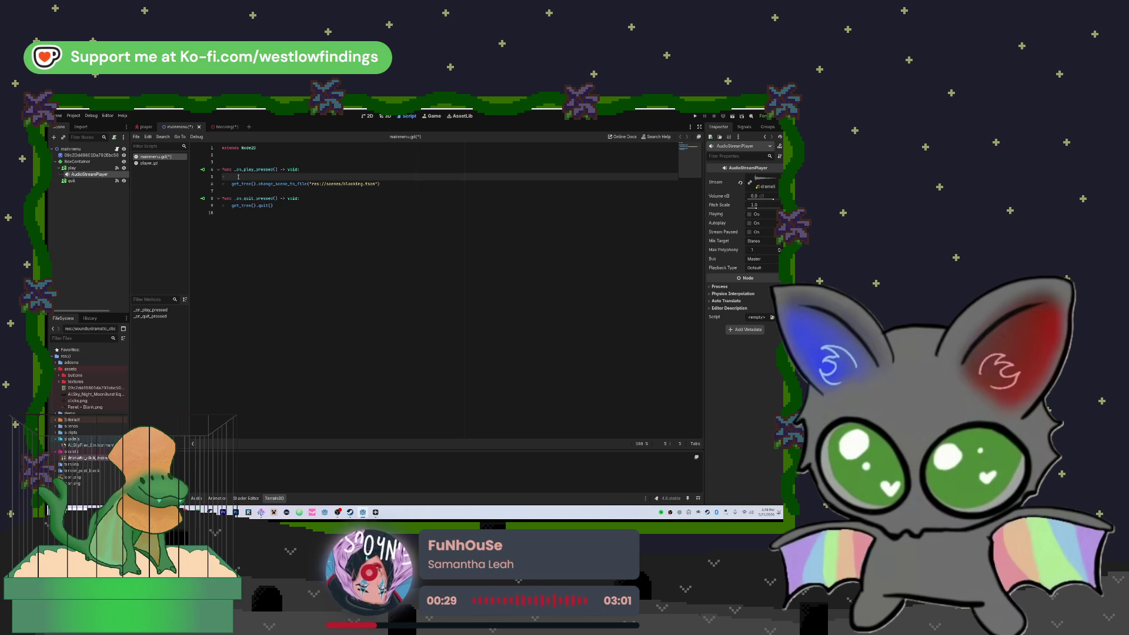
type("Audio")
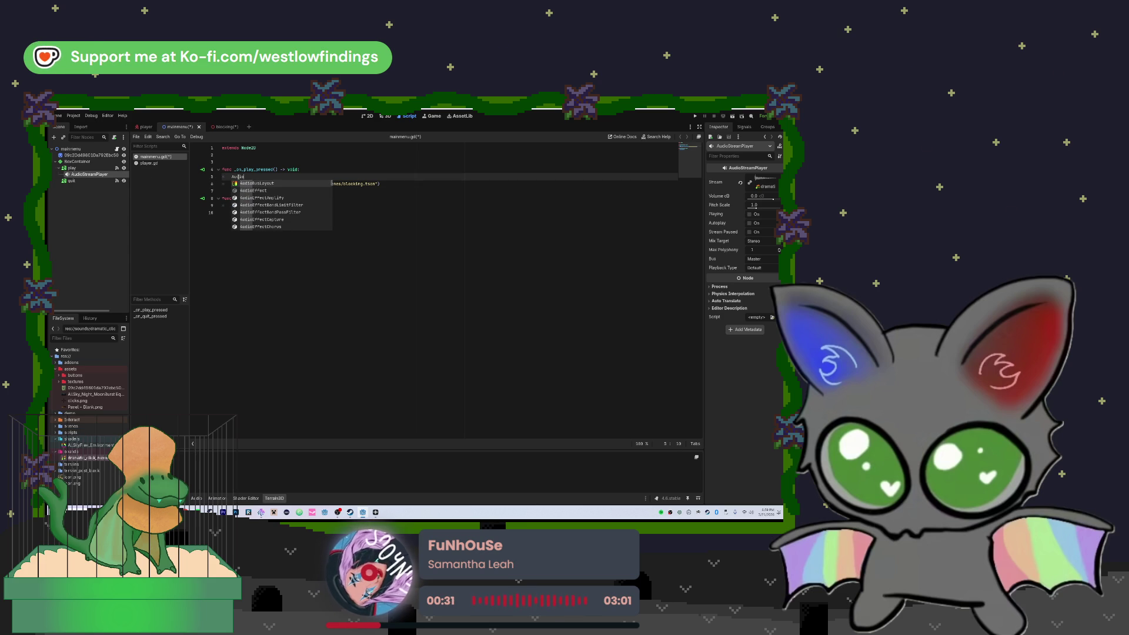
type("StreamPlayer")
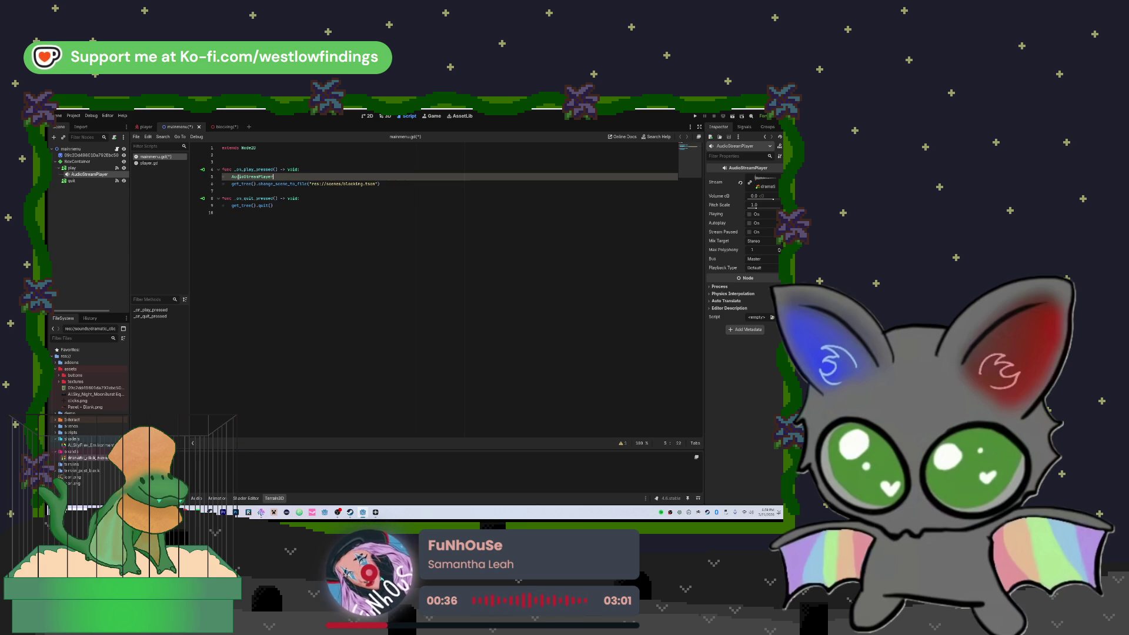
type(".play(")
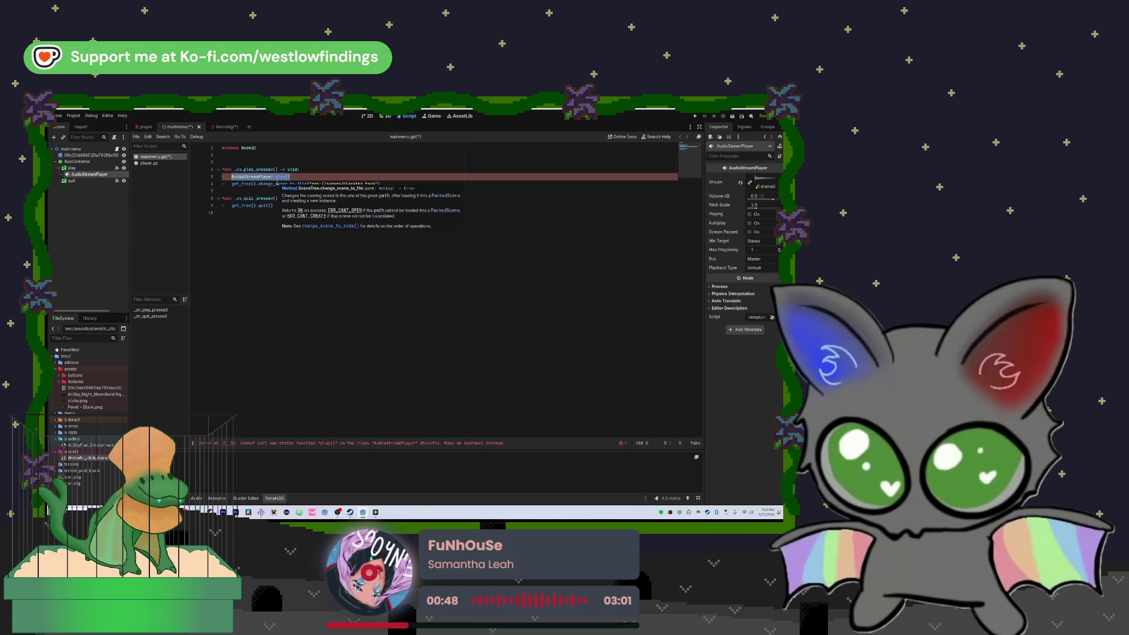
key("BackSpace")
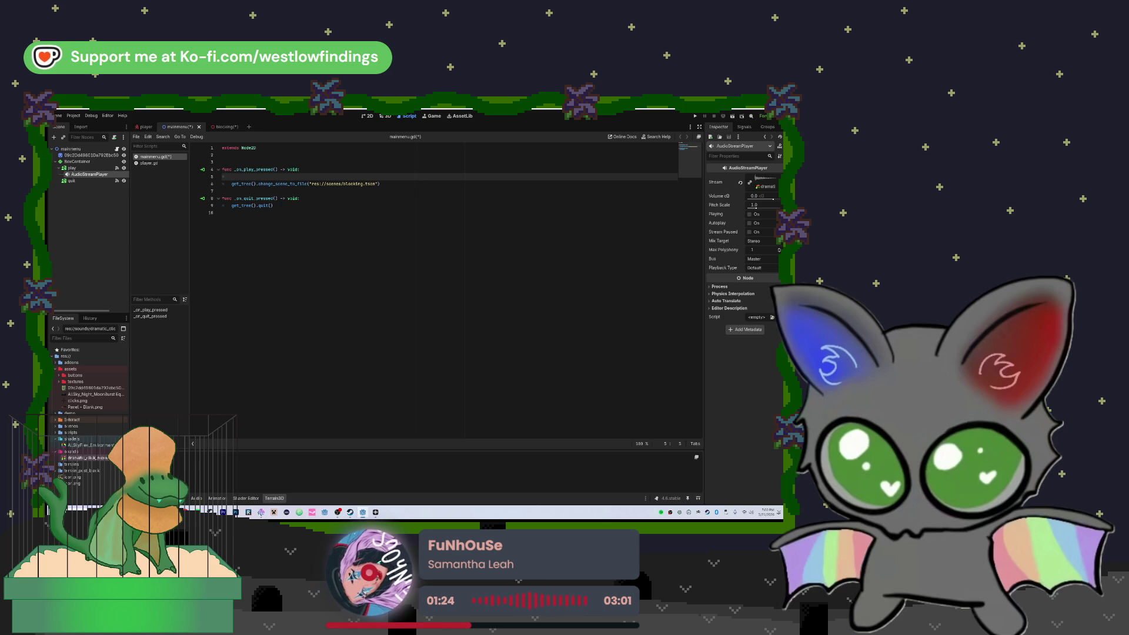
- Rename the AudioStreamPlayer node to ButtonClick
right_click(105, 175)
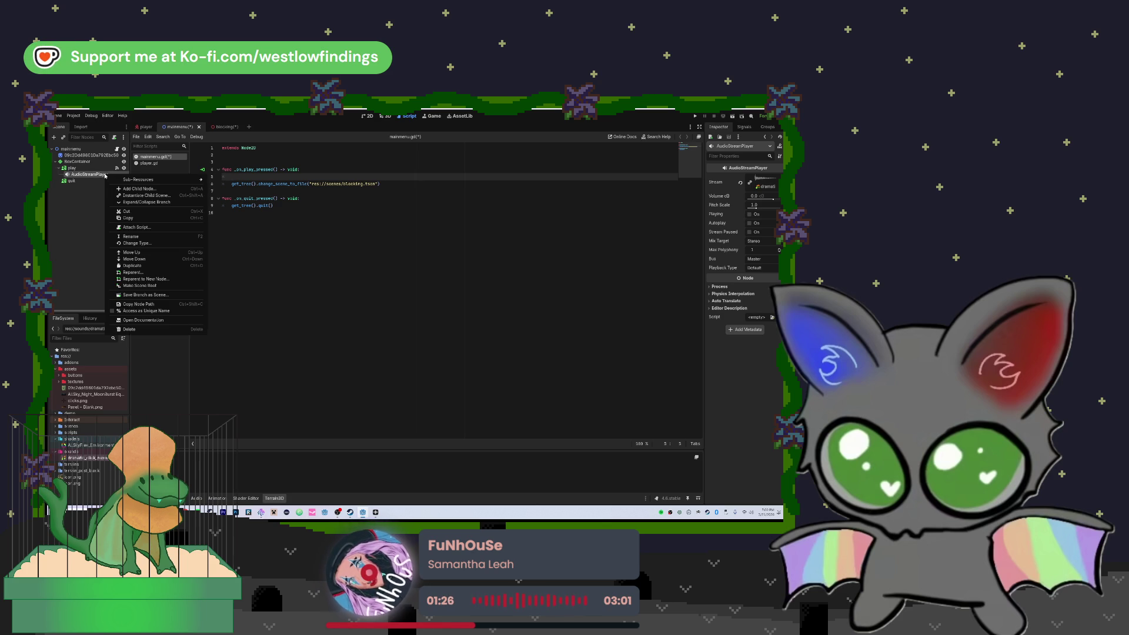
left_click(155, 238)
type("ButtonClic")
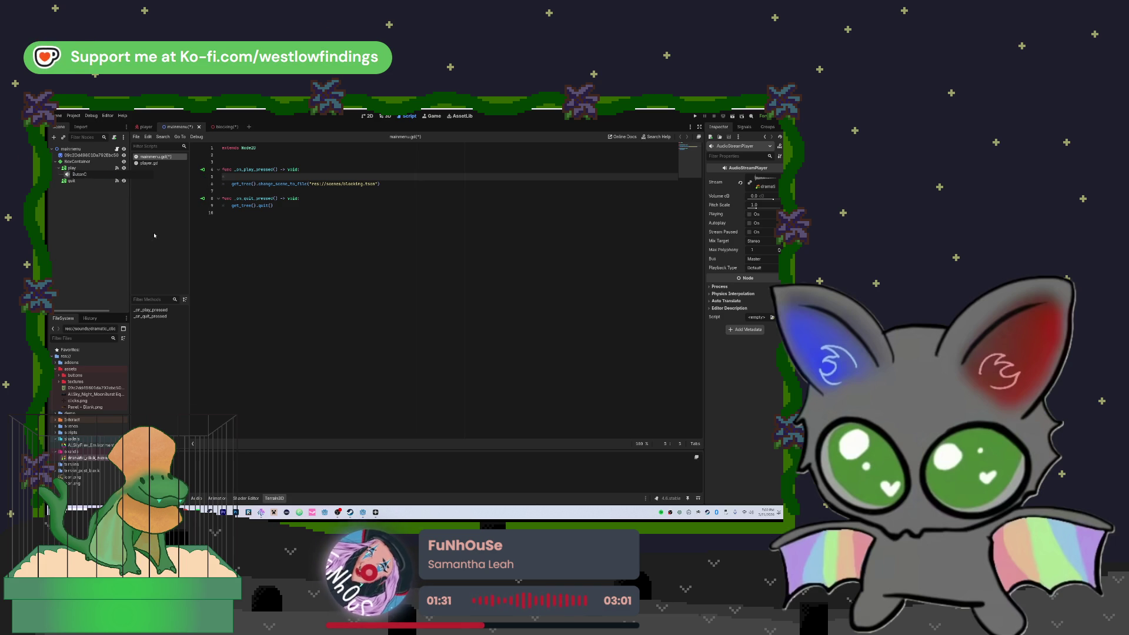
type("ick")
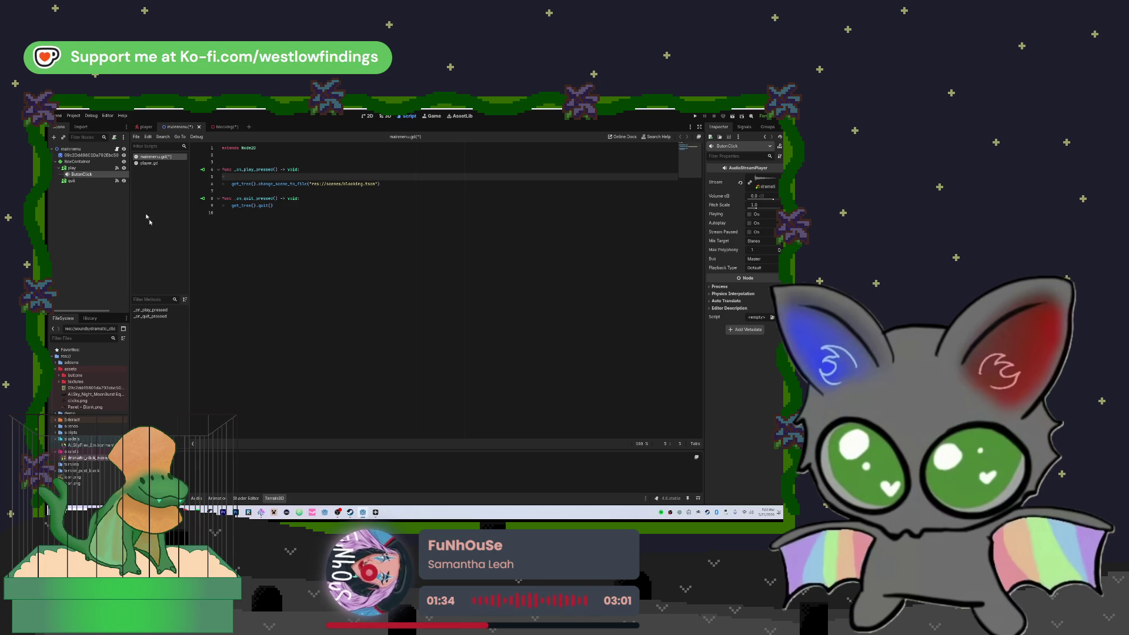
- Make ButtonClick accessible as a unique name and insert its reference on line 5
right_click(116, 175)
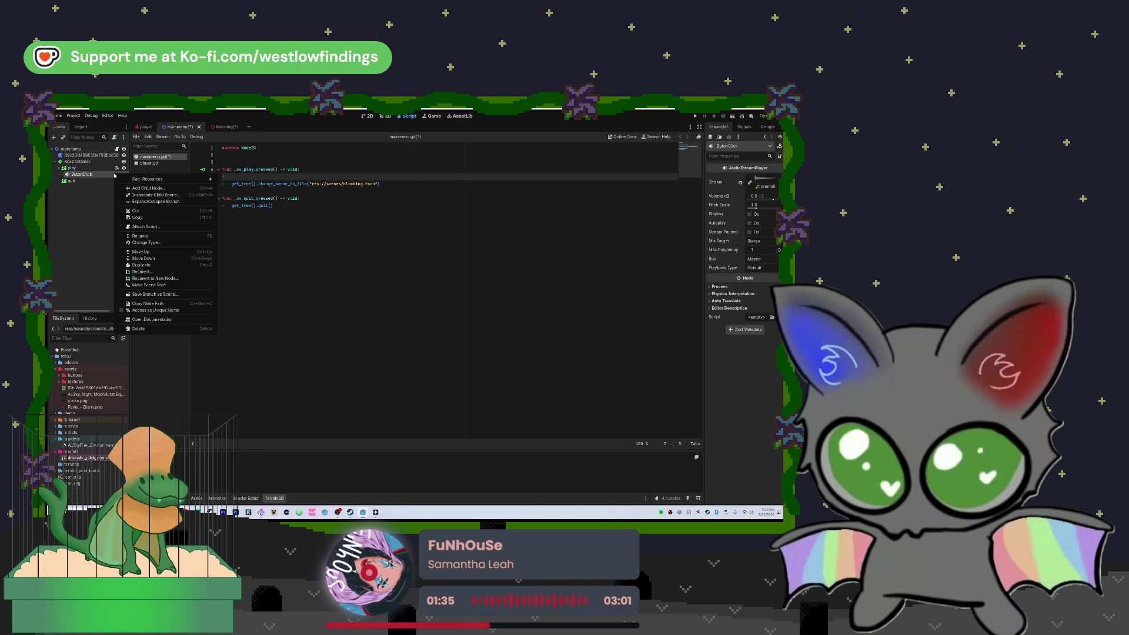
left_click(154, 312)
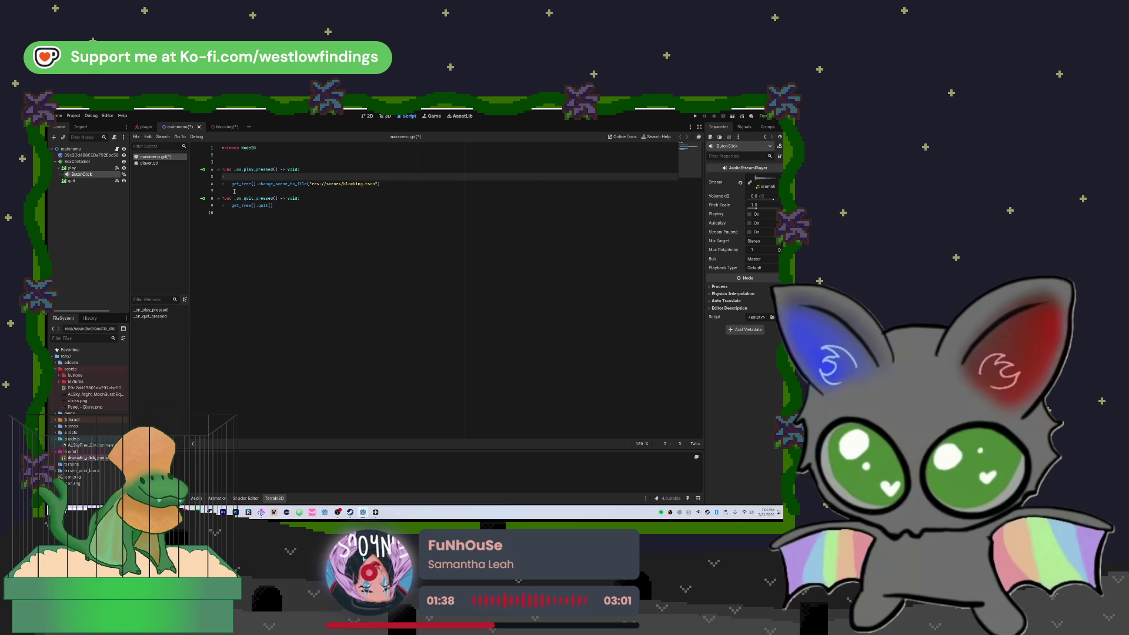
left_click_drag(81, 174, 281, 176)
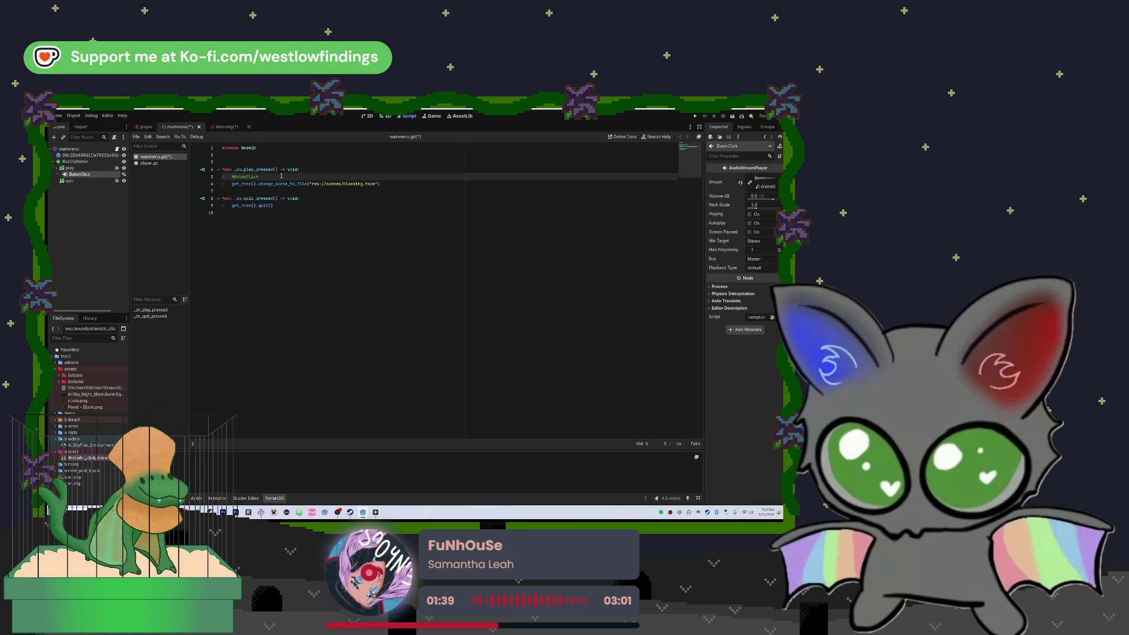
- Complete line 5 as $ButtonClick.play() in the play handler
type(".play")
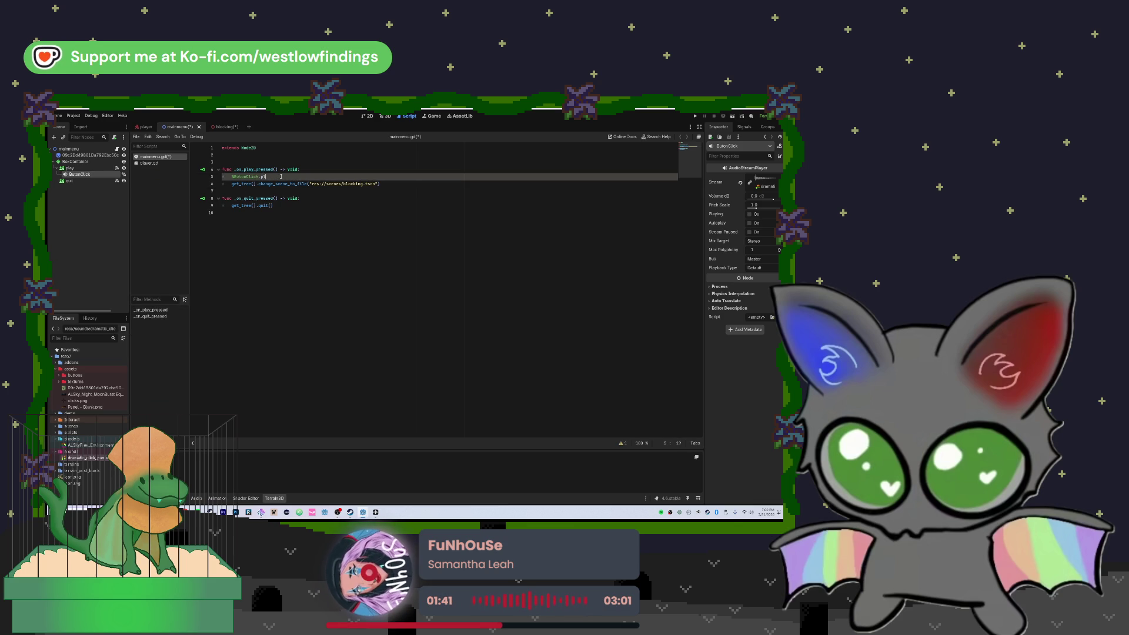
key("Return")
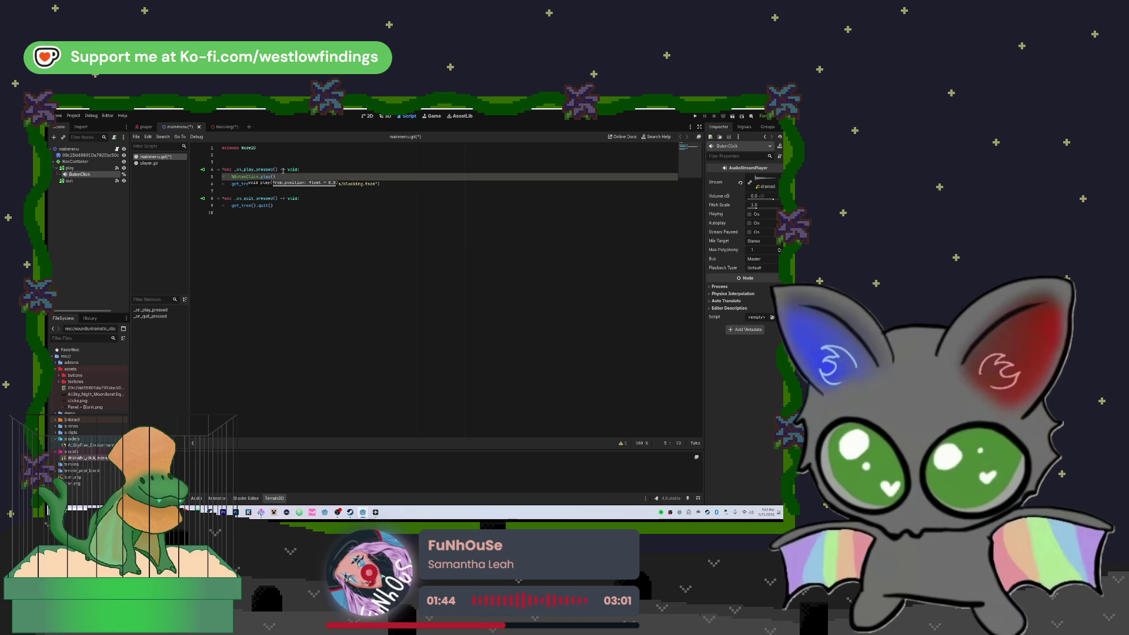
key("End")
- Test-run the project twice, pressing Play to load the level, and leave Playback Type on Default
left_click(695, 116)
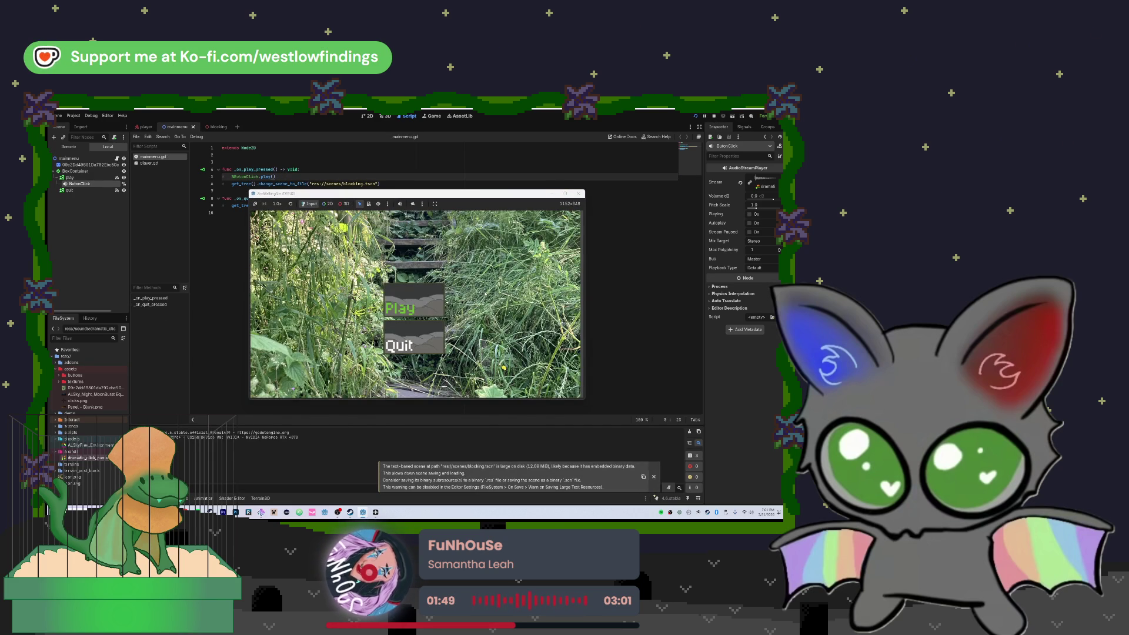
left_click(413, 305)
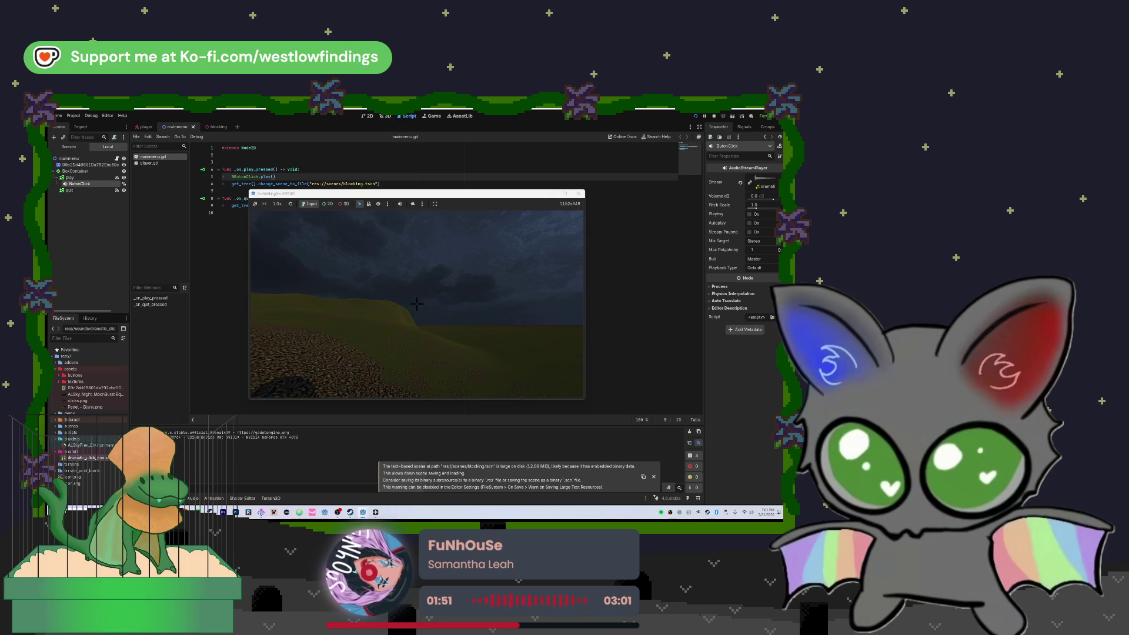
key("w")
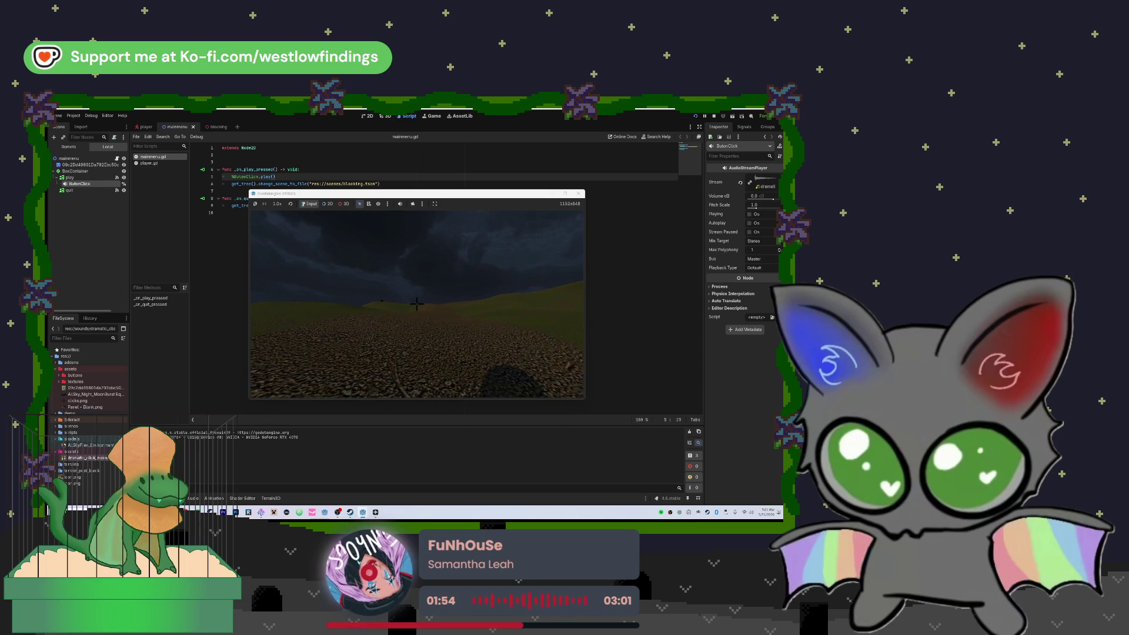
left_click(714, 116)
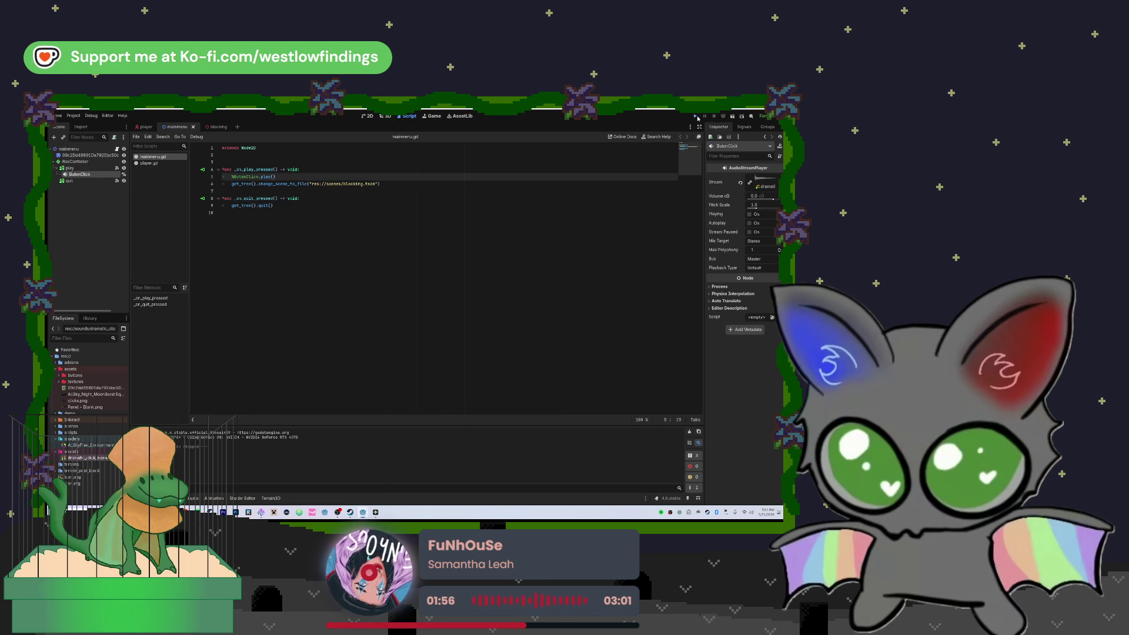
left_click(696, 116)
left_click(413, 304)
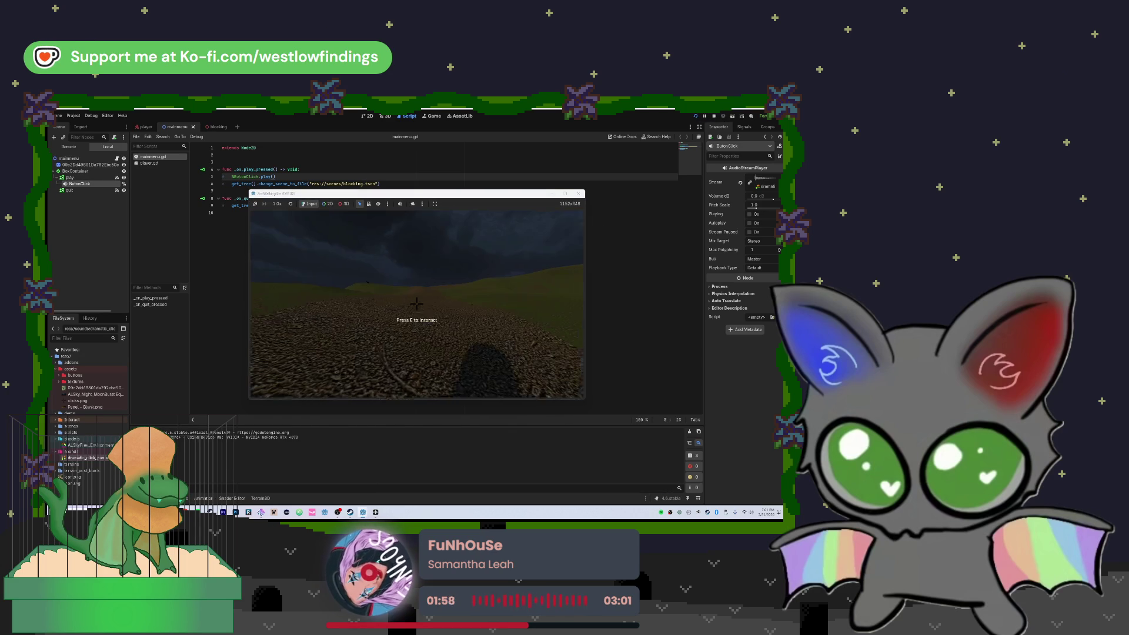
key("F8")
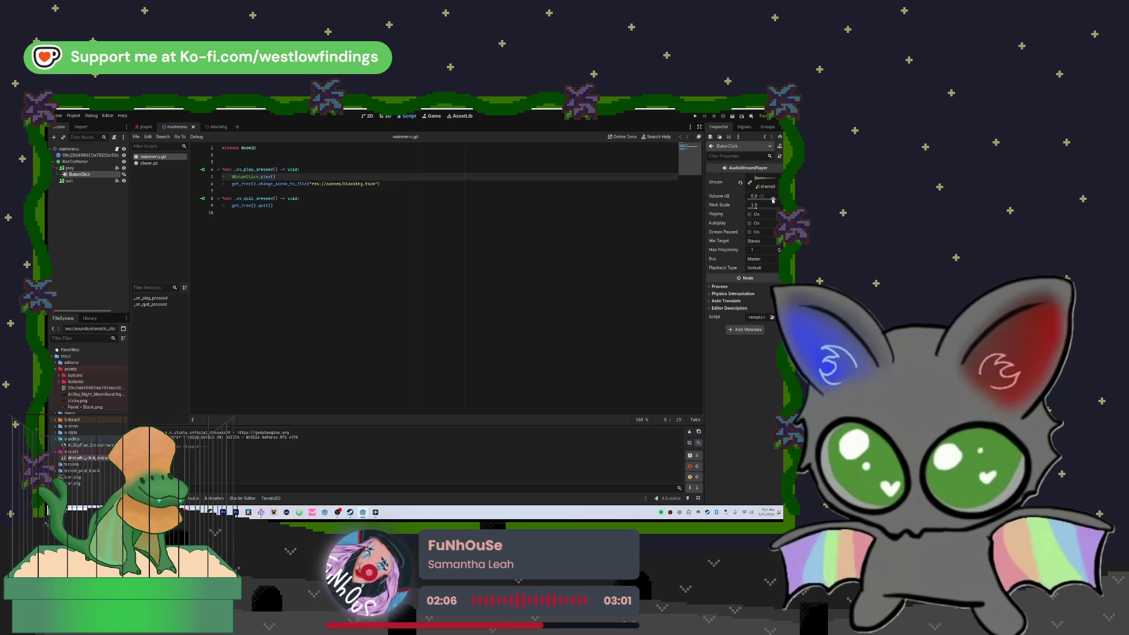
left_click(754, 268)
left_click(764, 279)
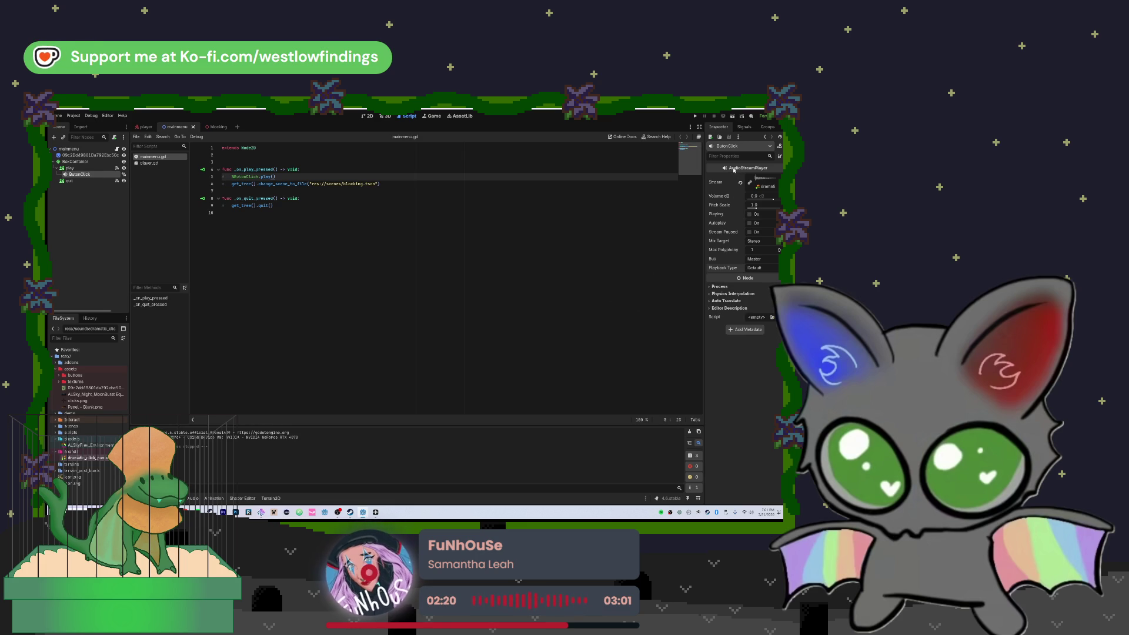
left_click(766, 182)
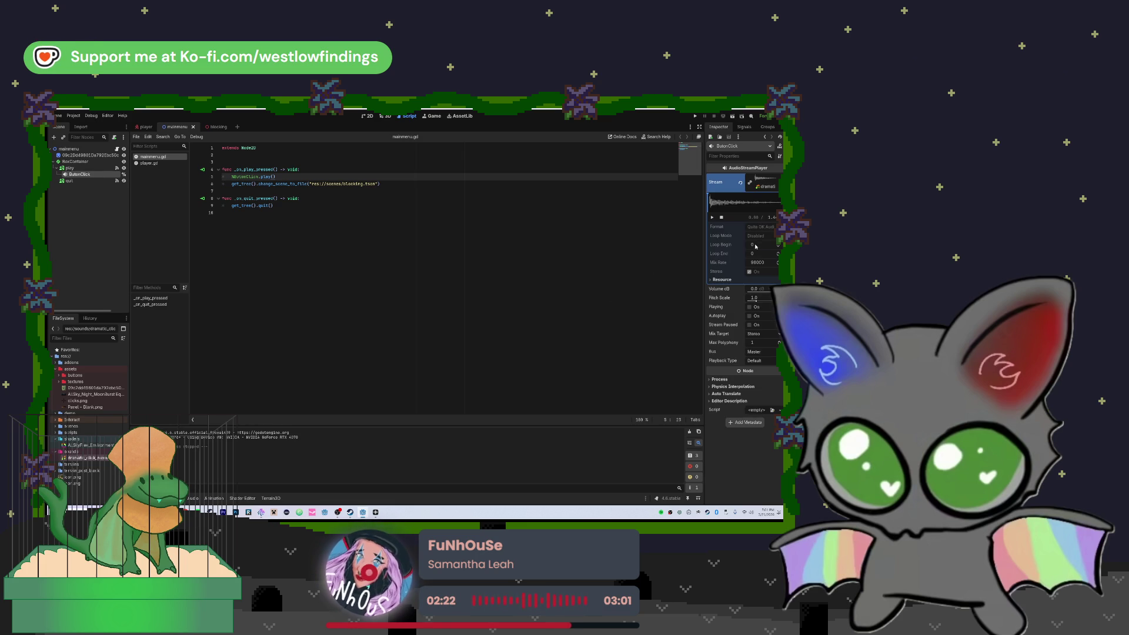
left_click(748, 281)
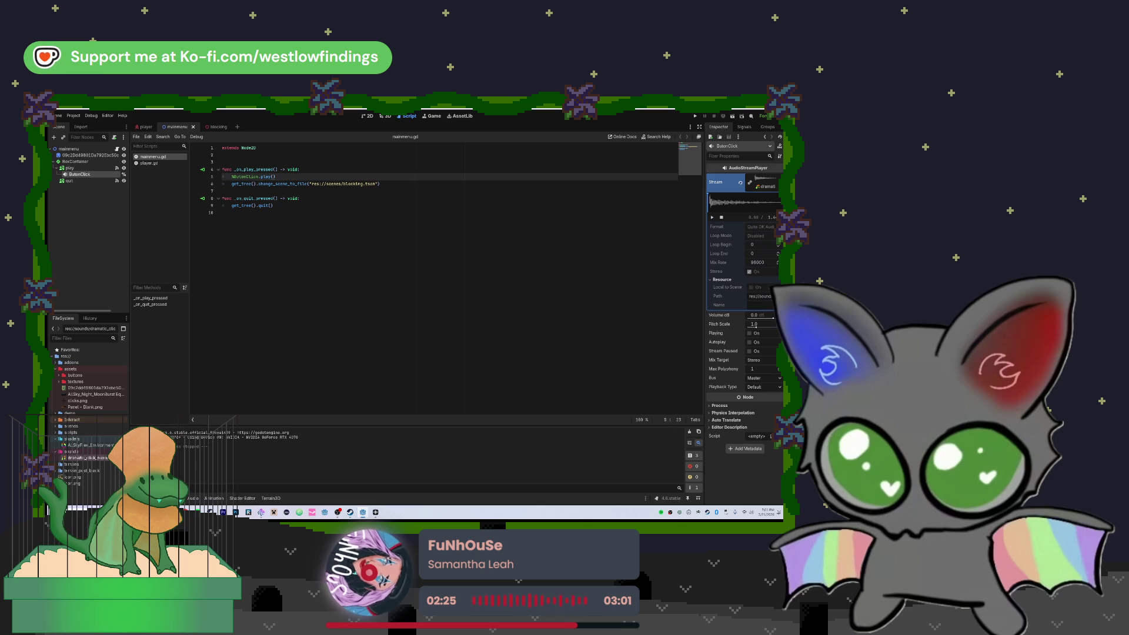
left_click(713, 218)
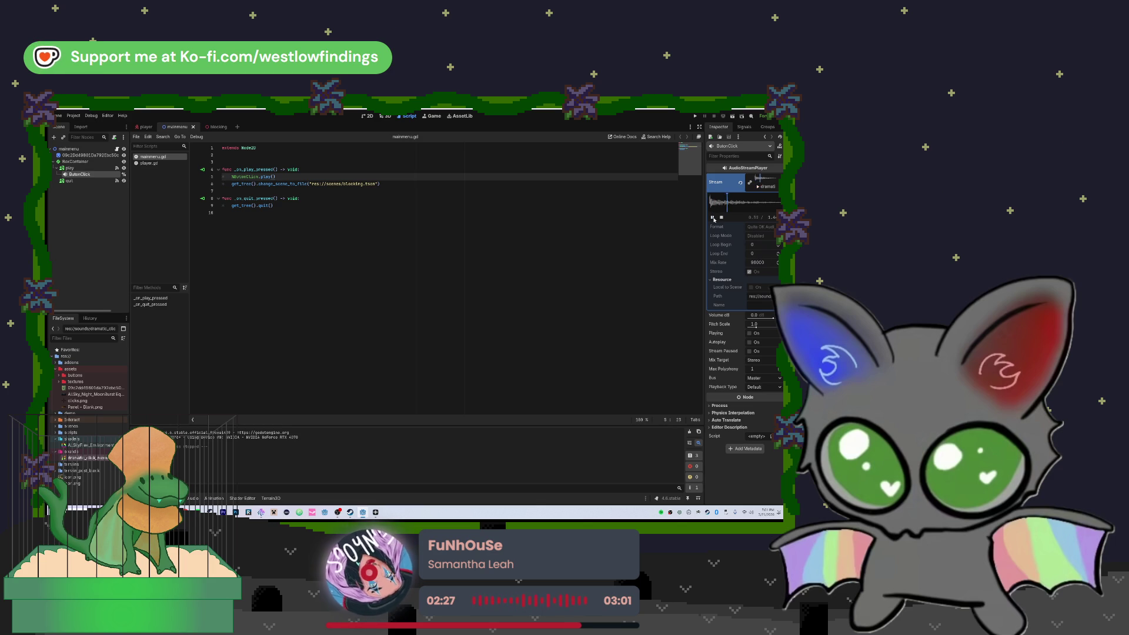
left_click(714, 218)
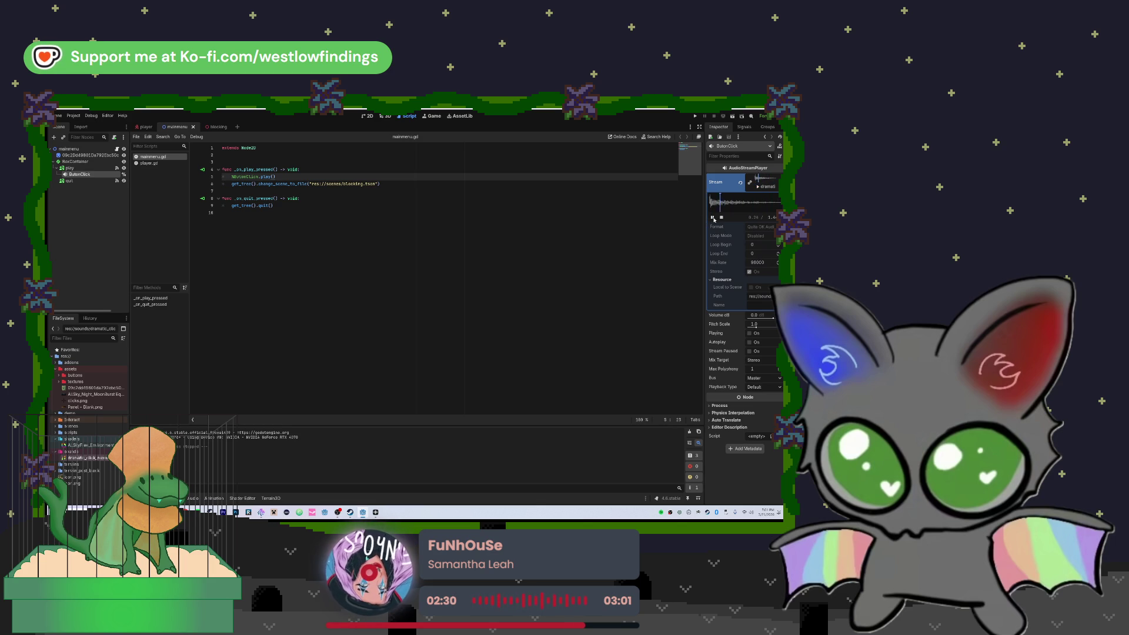
left_click(771, 187)
left_click(697, 116)
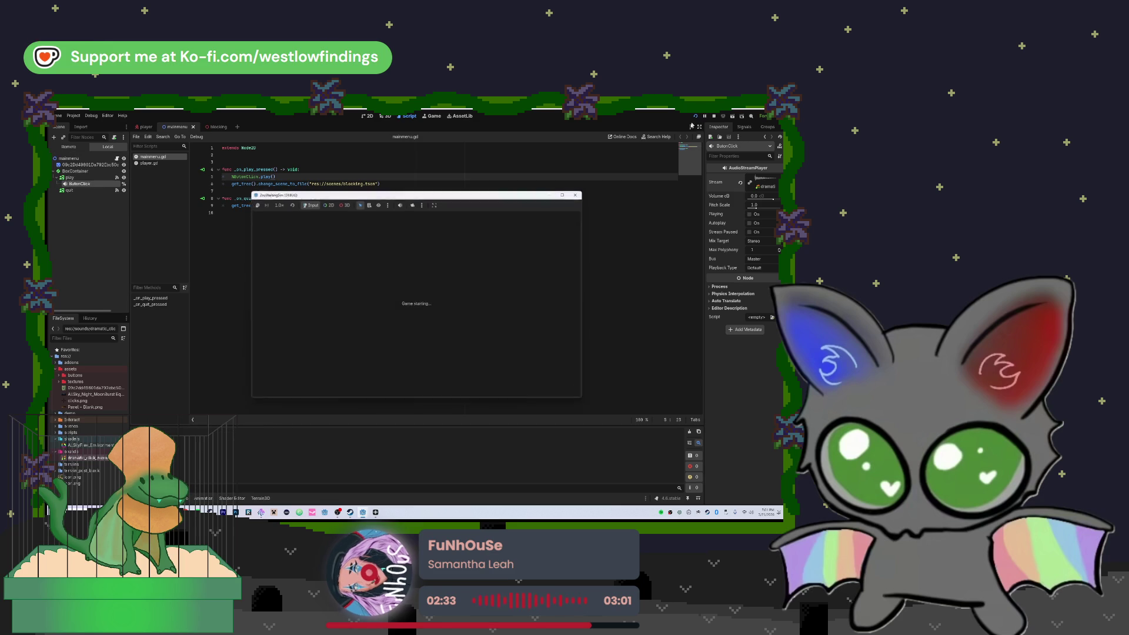
- Re-insert the ButtonClick reference on line 5, then save and test the Play button
left_click(414, 307)
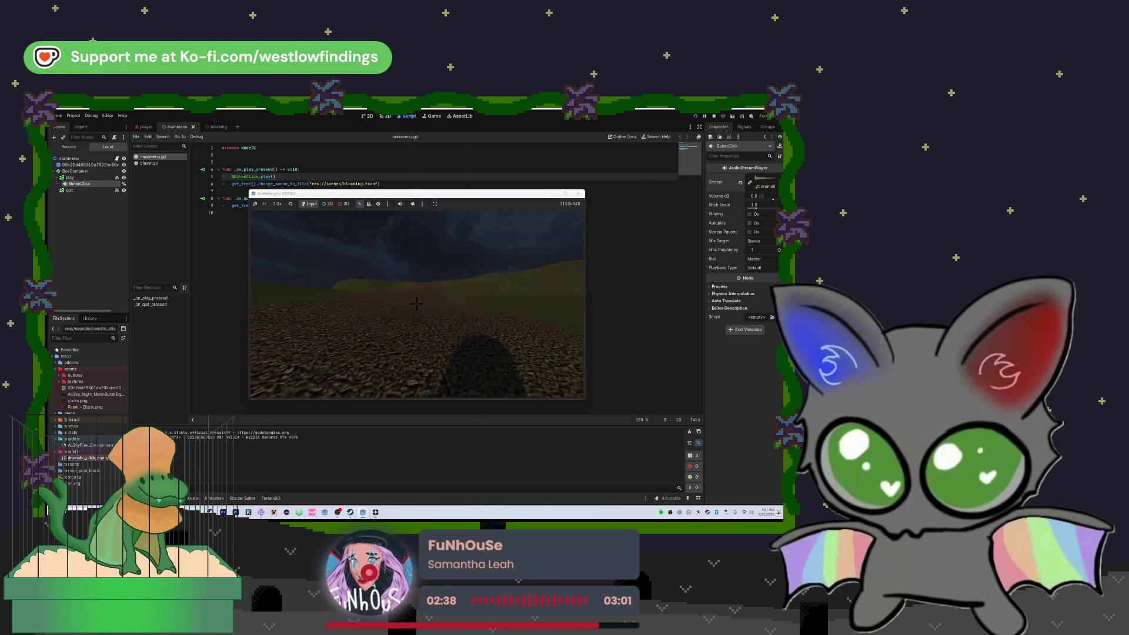
key("F8")
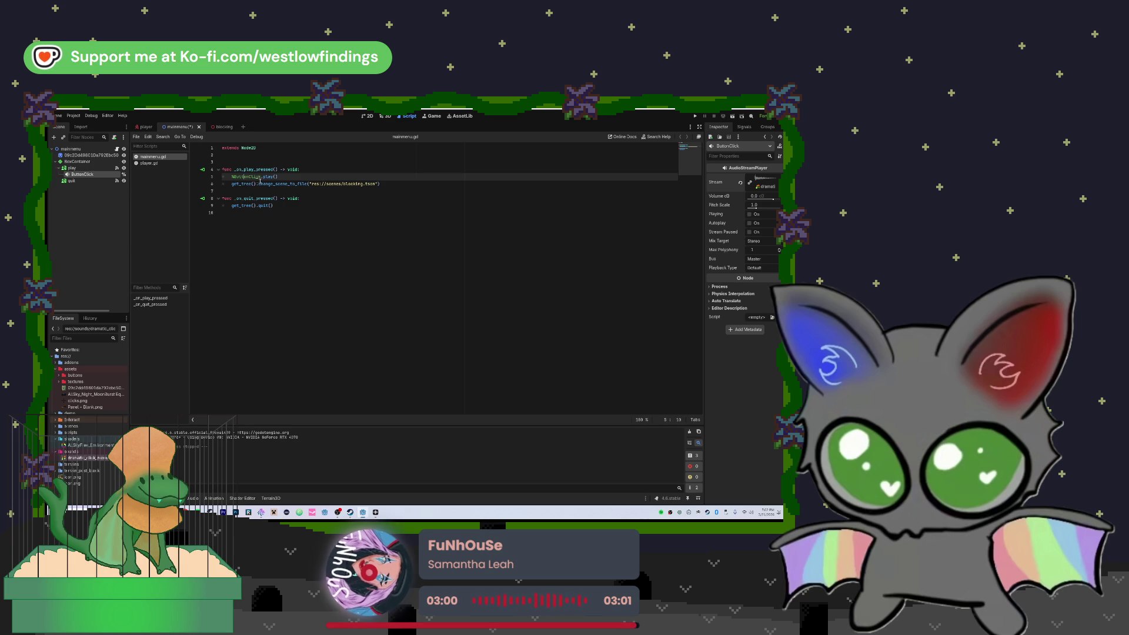
left_click_drag(284, 176, 278, 176)
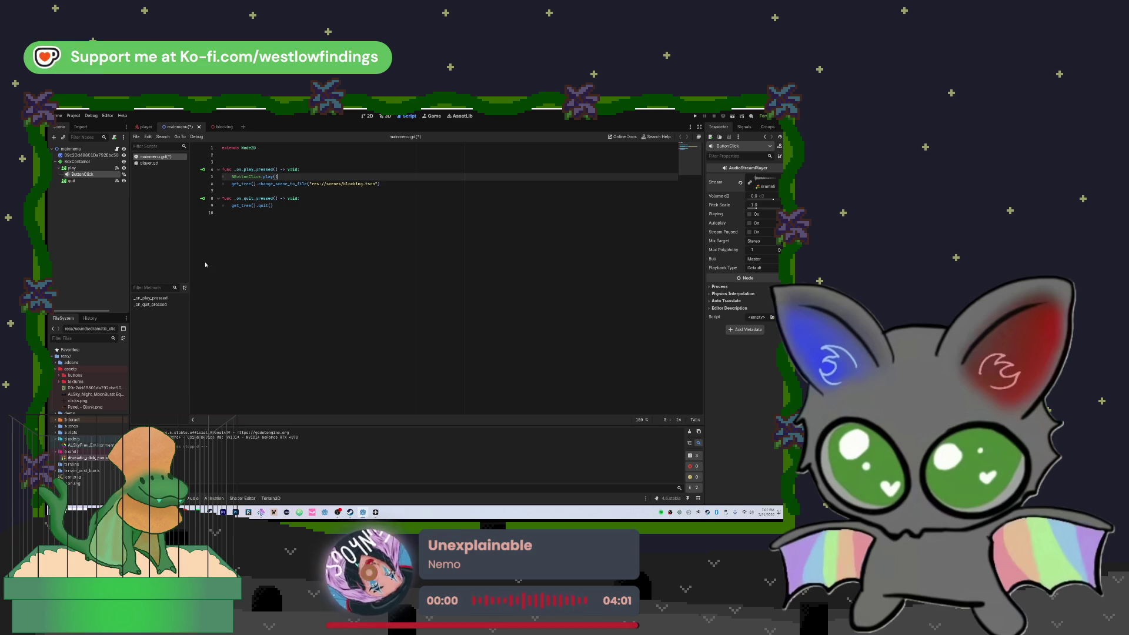
key("F5")
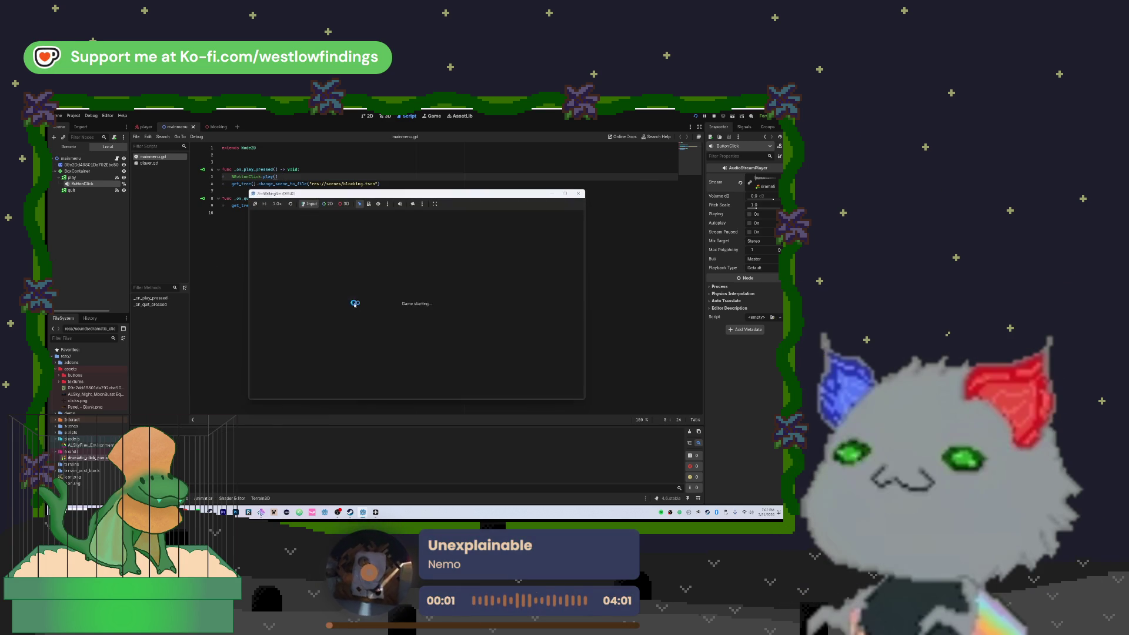
left_click(400, 307)
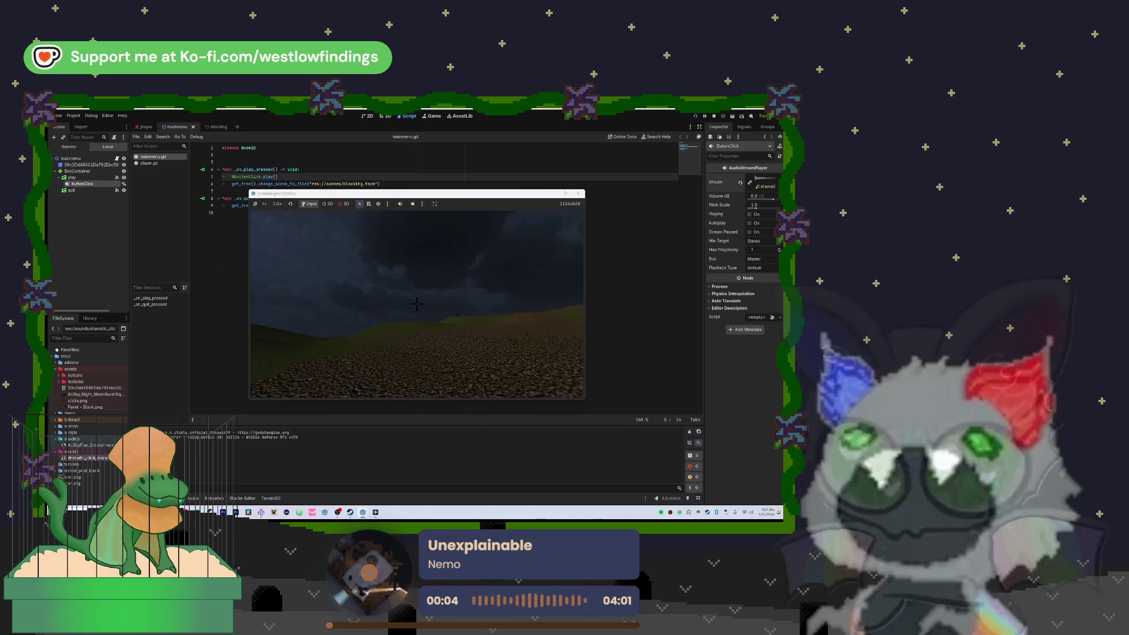
key("F8")
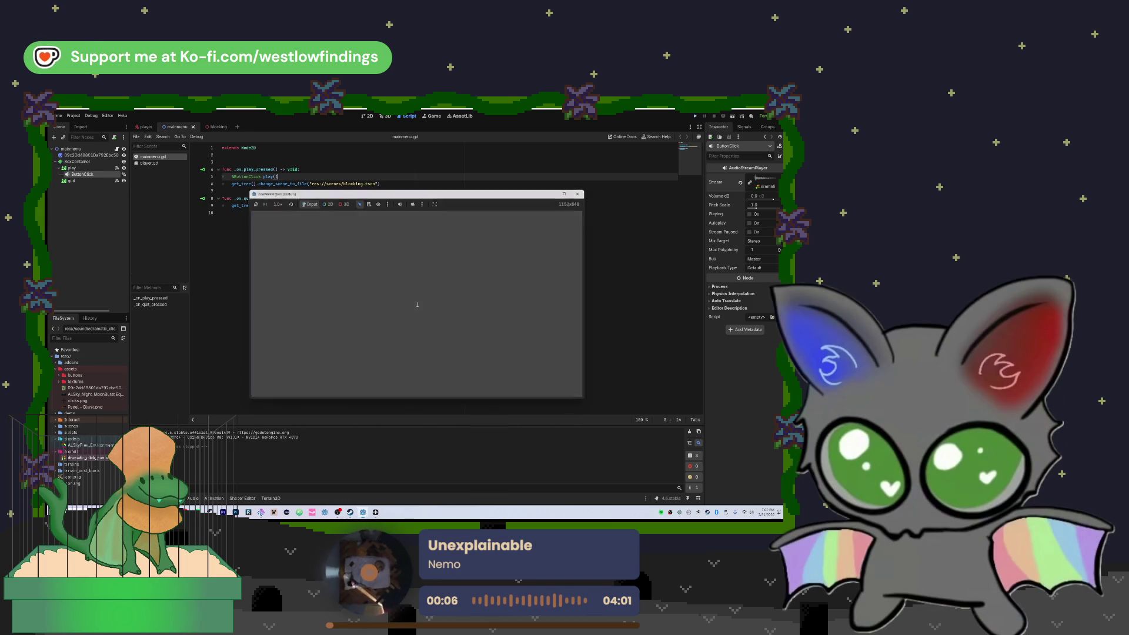
- Open the blocking level scene in the 3D editor
left_click(367, 116)
left_click(385, 116)
left_click(209, 128)
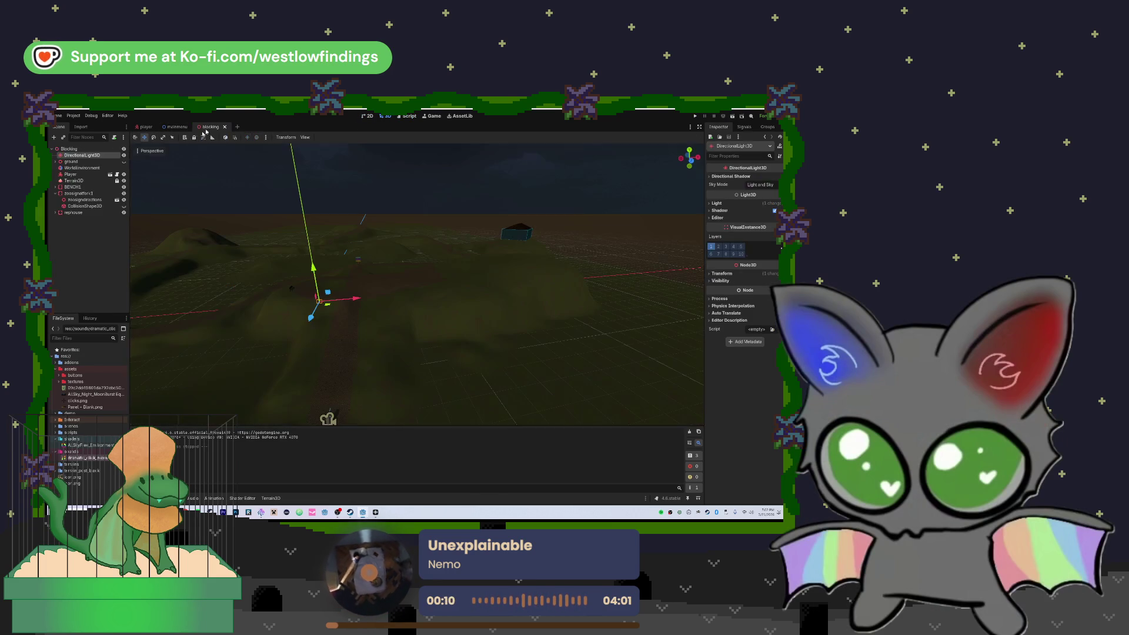
- Rotate the Player slightly about its Y axis, then save and run the project
mouse_move(405, 374)
left_mouse_down()
mouse_move(419, 291)
mouse_move(404, 264)
mouse_move(398, 277)
mouse_move(260, 252)
mouse_move(420, 281)
left_mouse_up()
left_click(406, 281)
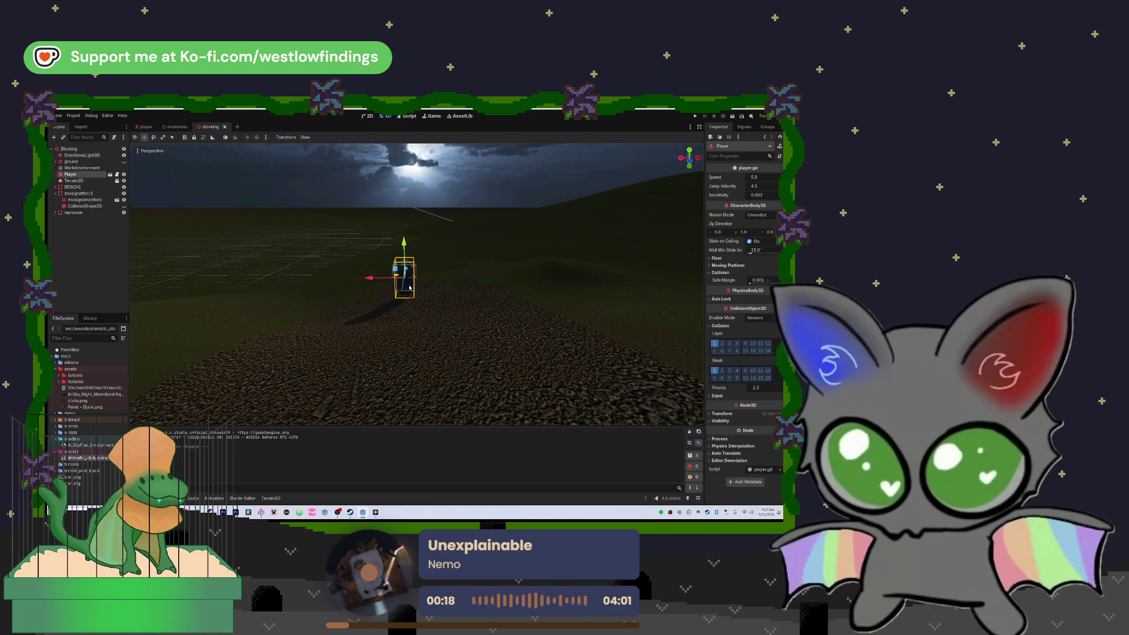
mouse_move(411, 264)
left_mouse_down()
mouse_move(412, 247)
mouse_move(410, 277)
left_mouse_up()
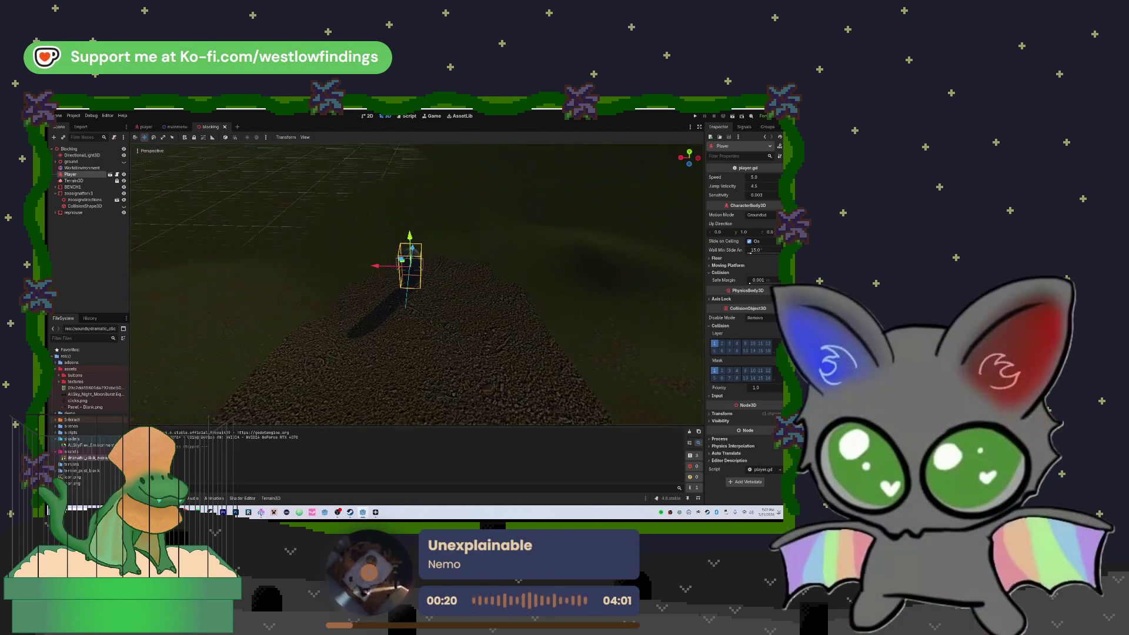
left_click(155, 138)
left_click_drag(396, 278, 392, 280)
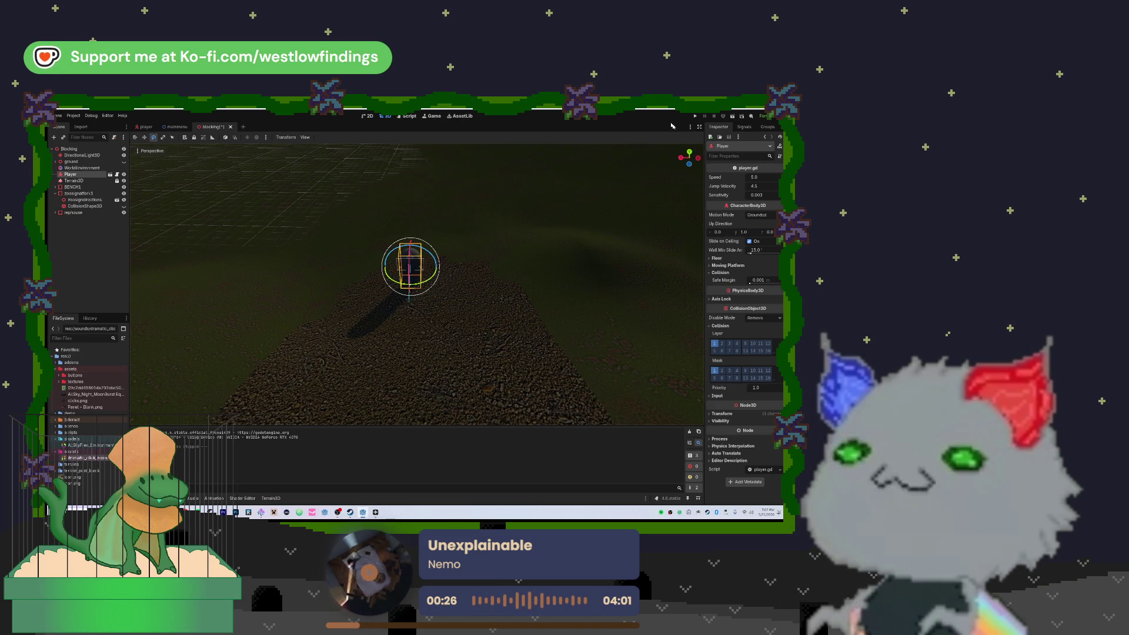
left_click(695, 116)
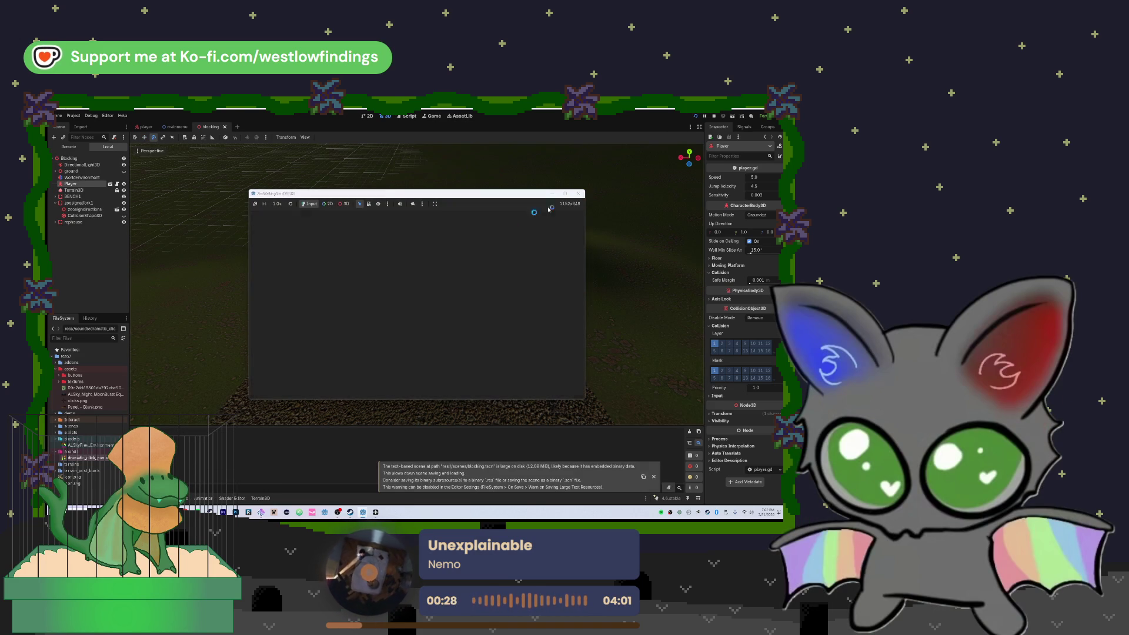
- Start the game from the main menu, walk up the gravel path, then stop it
left_click(441, 297)
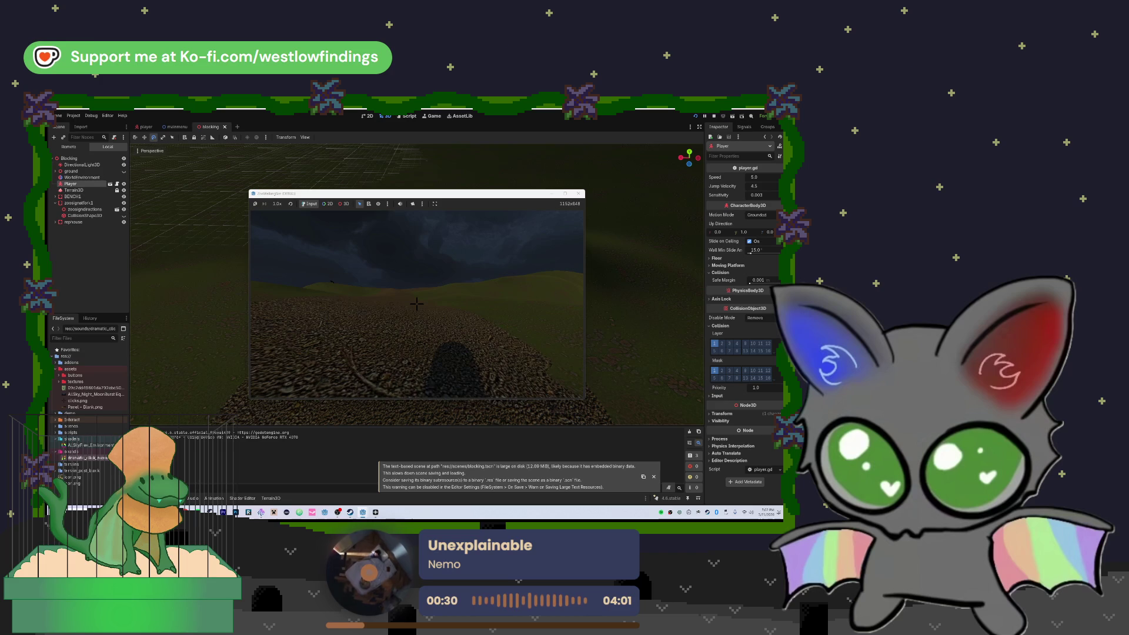
key("w")
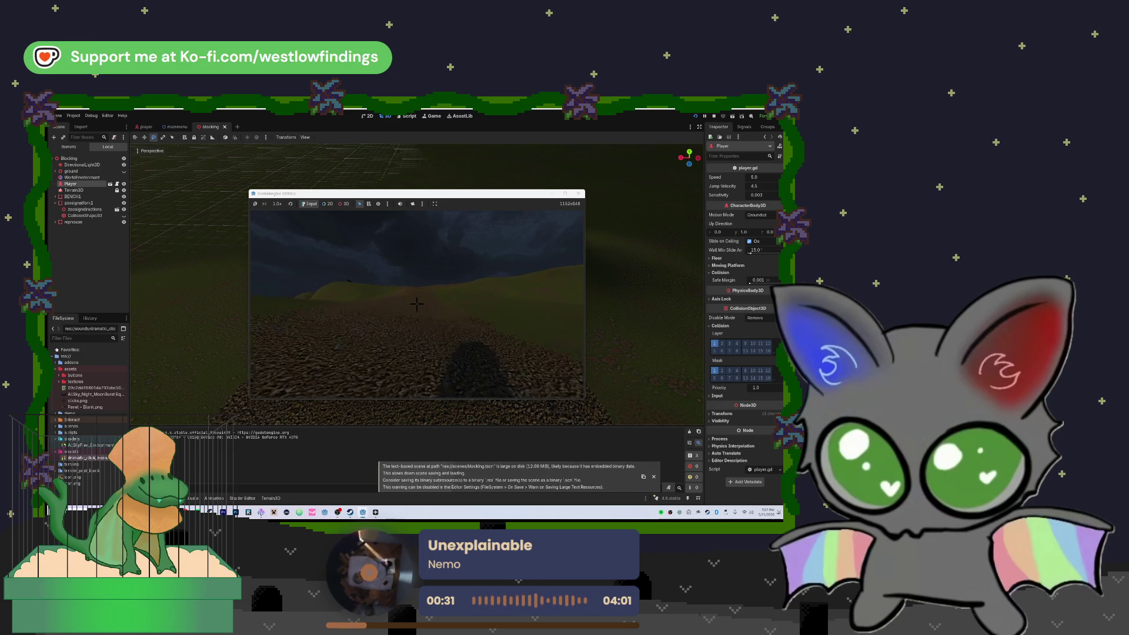
key("w")
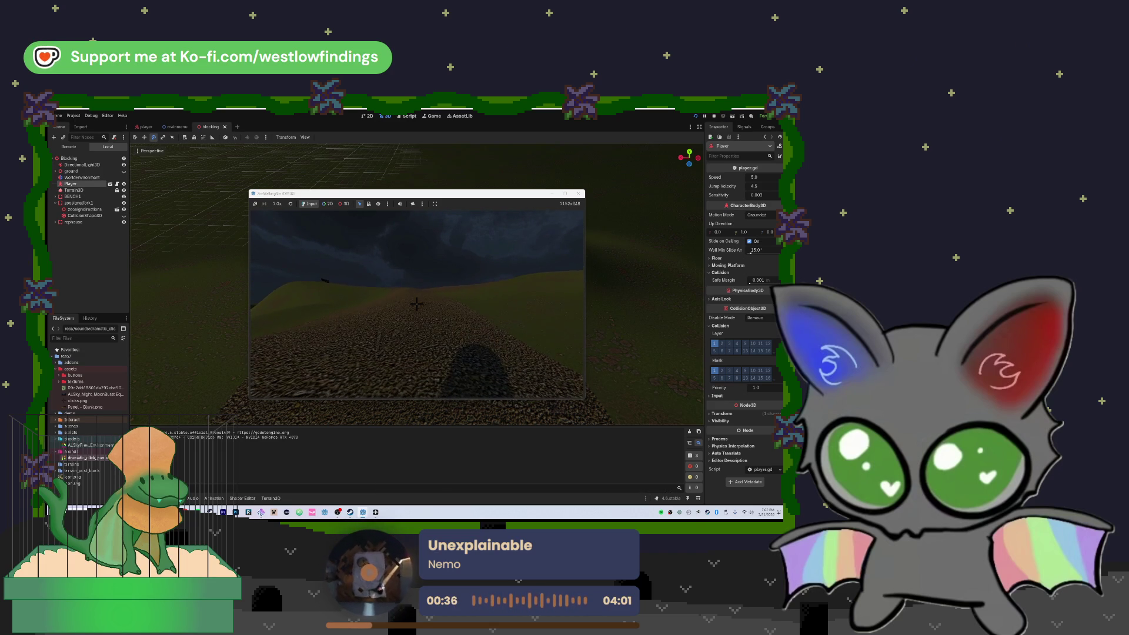
key("Escape")
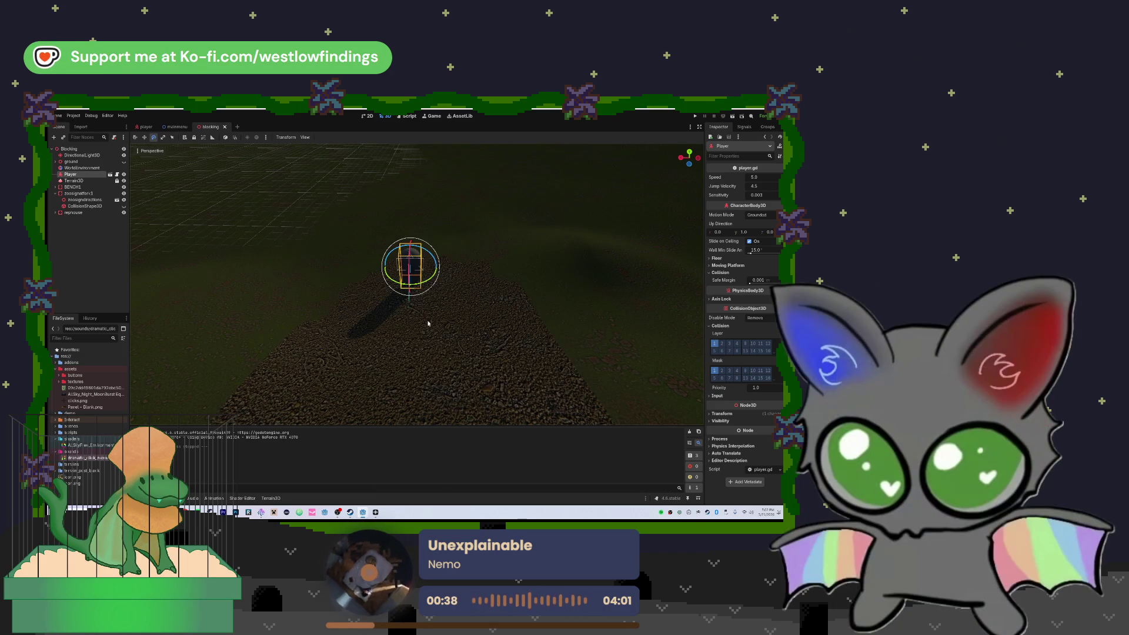
- Clear the debugger's error list, then open and close the Soundly sound library
key("shift+f")
key("shift+f")
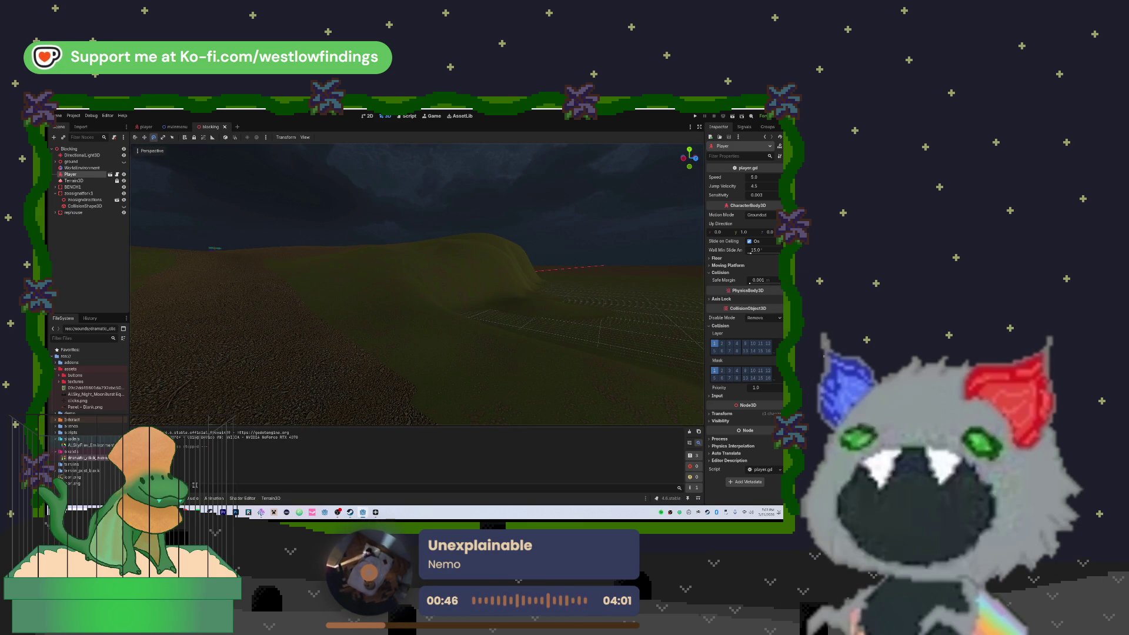
left_click(699, 438)
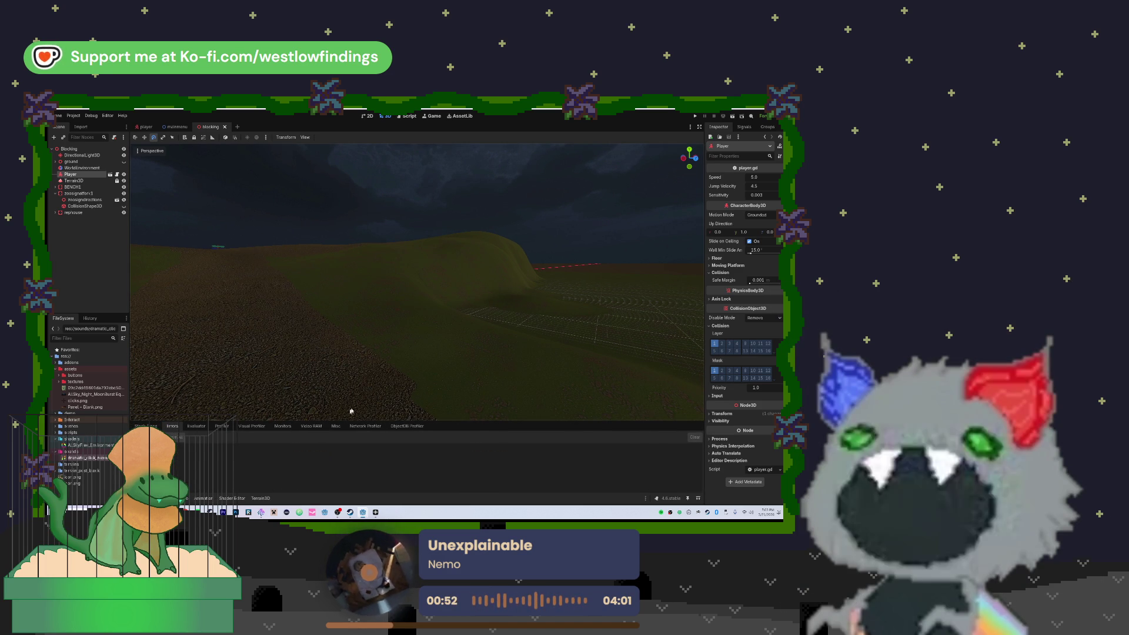
key("ctrl+s")
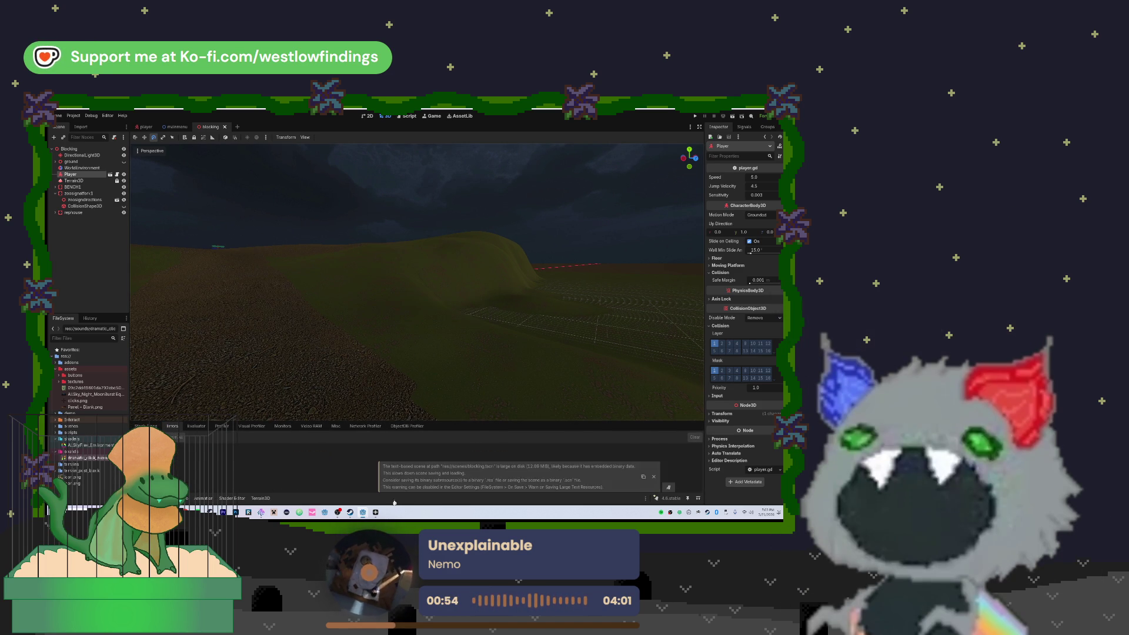
key("alt+Tab")
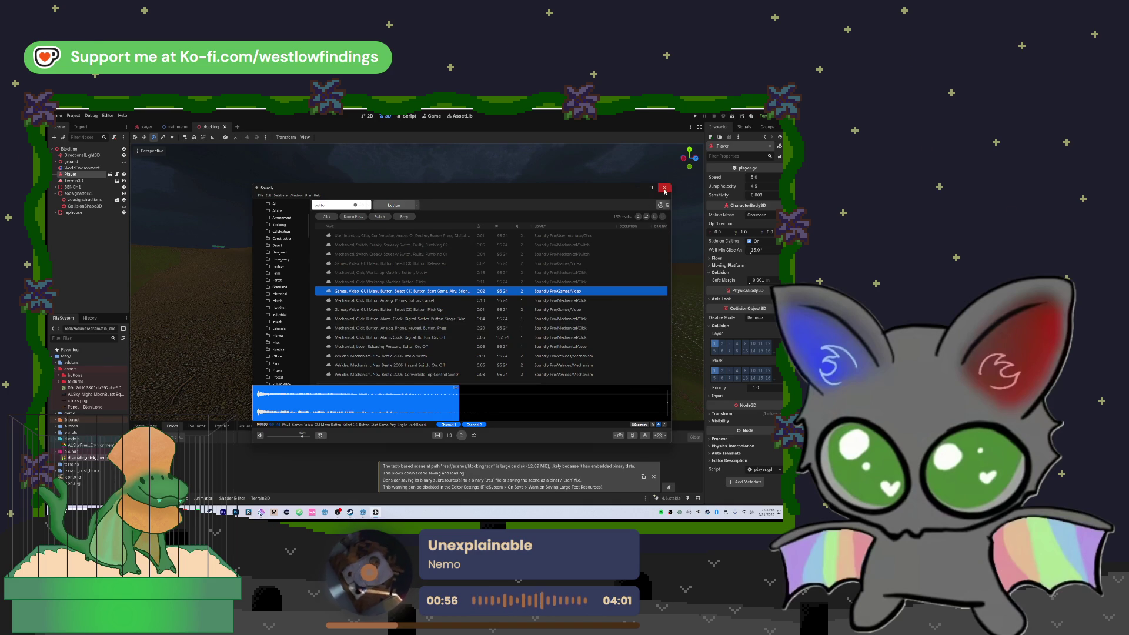
left_click(665, 189)
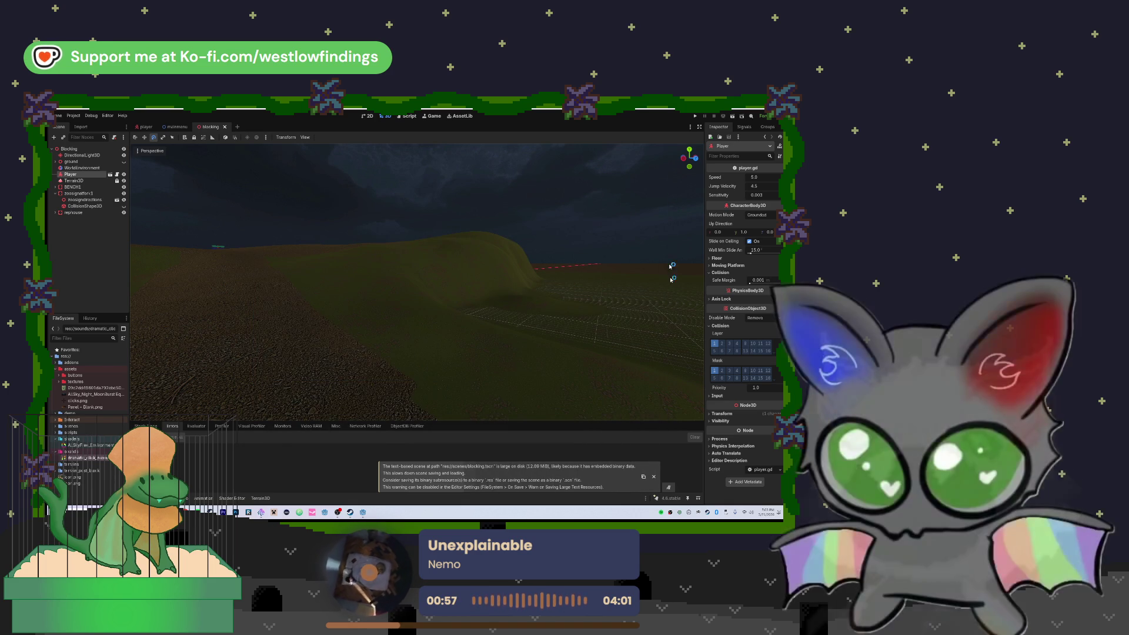